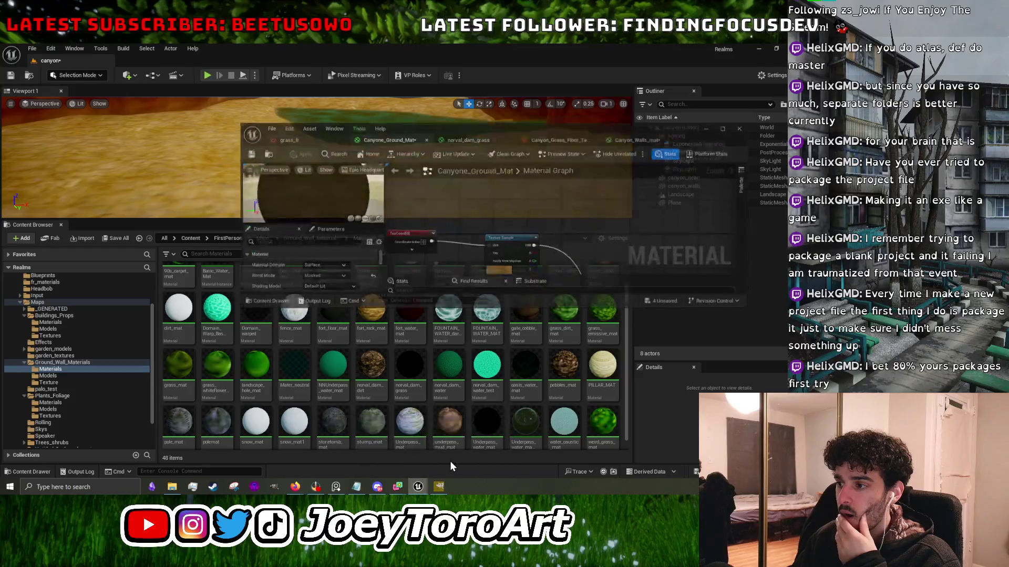
# Wire TexCoord into both texture samples and a texture's color into Landscape Layer Blend, then apply.
pyautogui.moveTo(509, 227); pyautogui.dragTo(560, 158)
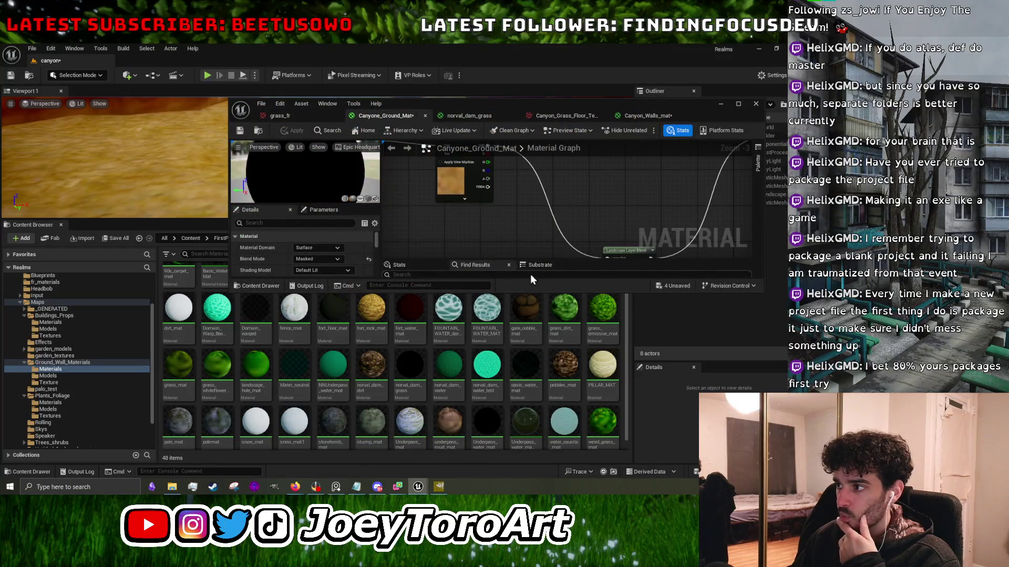
pyautogui.moveTo(523, 293); pyautogui.dragTo(523, 426)
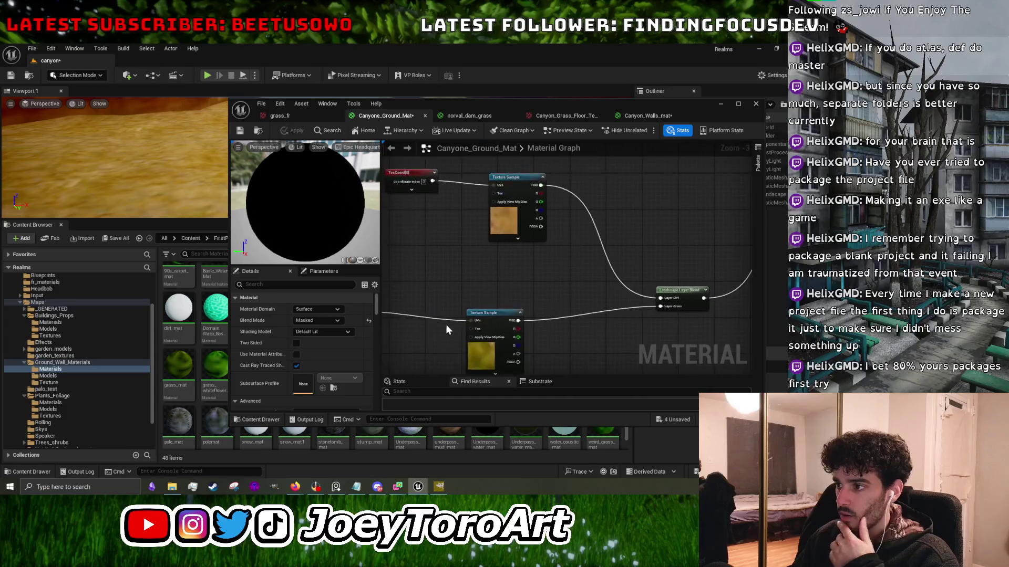
pyautogui.moveTo(452, 324); pyautogui.dragTo(542, 317)
pyautogui.moveTo(447, 343)
pyautogui.mouseDown()
pyautogui.moveTo(482, 303)
pyautogui.moveTo(455, 325)
pyautogui.moveTo(520, 341)
pyautogui.moveTo(586, 220)
pyautogui.mouseUp()
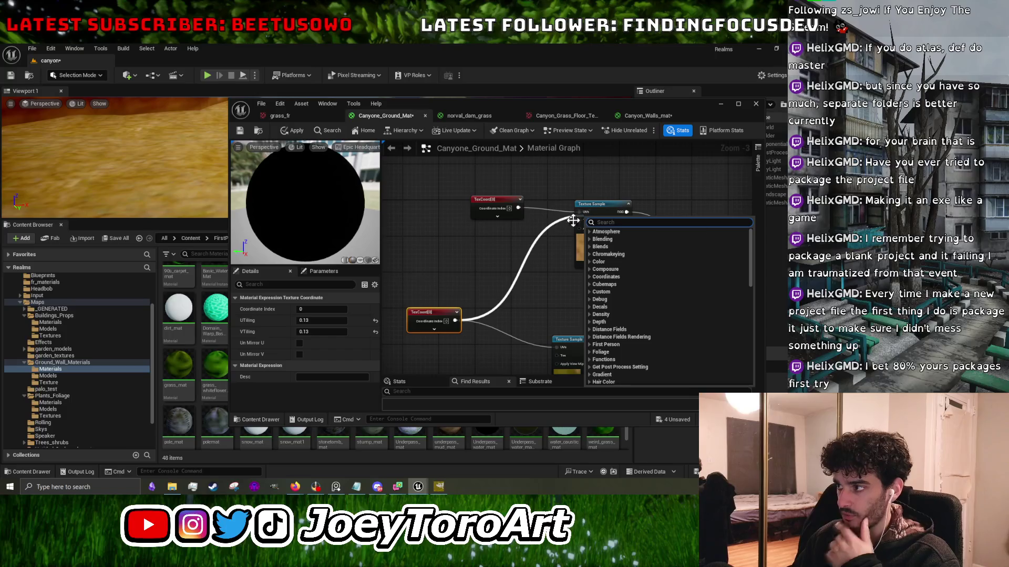
pyautogui.click(558, 228)
pyautogui.moveTo(455, 321)
pyautogui.mouseDown()
pyautogui.moveTo(525, 344)
pyautogui.moveTo(578, 212)
pyautogui.mouseUp()
pyautogui.moveTo(476, 198)
pyautogui.mouseDown()
pyautogui.moveTo(592, 295)
pyautogui.moveTo(595, 310)
pyautogui.mouseUp()
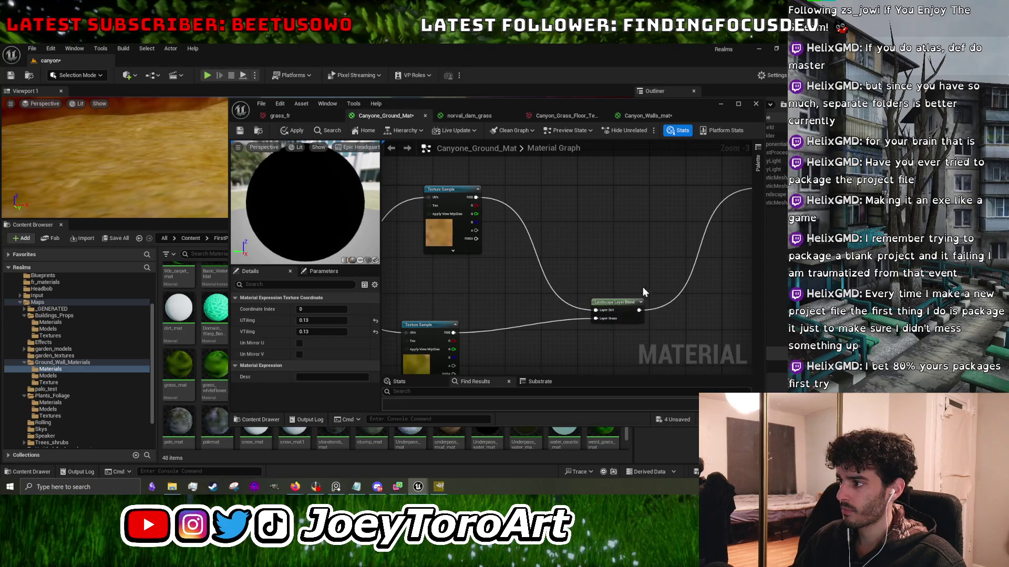
pyautogui.click(297, 131)
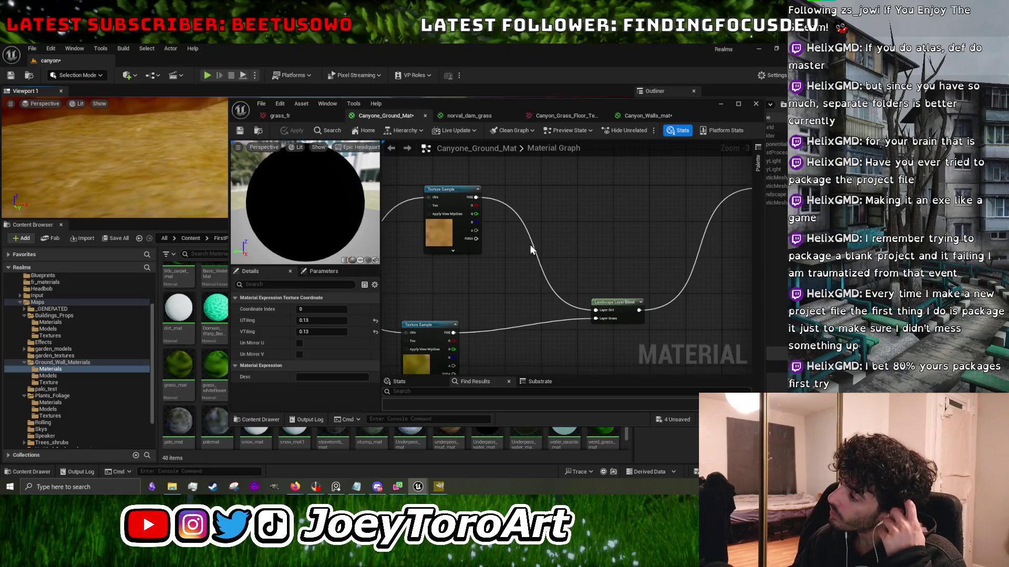
# Check the ground in the level, then delete the Landscape Layer Blend node and undo the deletion.
pyautogui.scroll(-2, 572, 269)
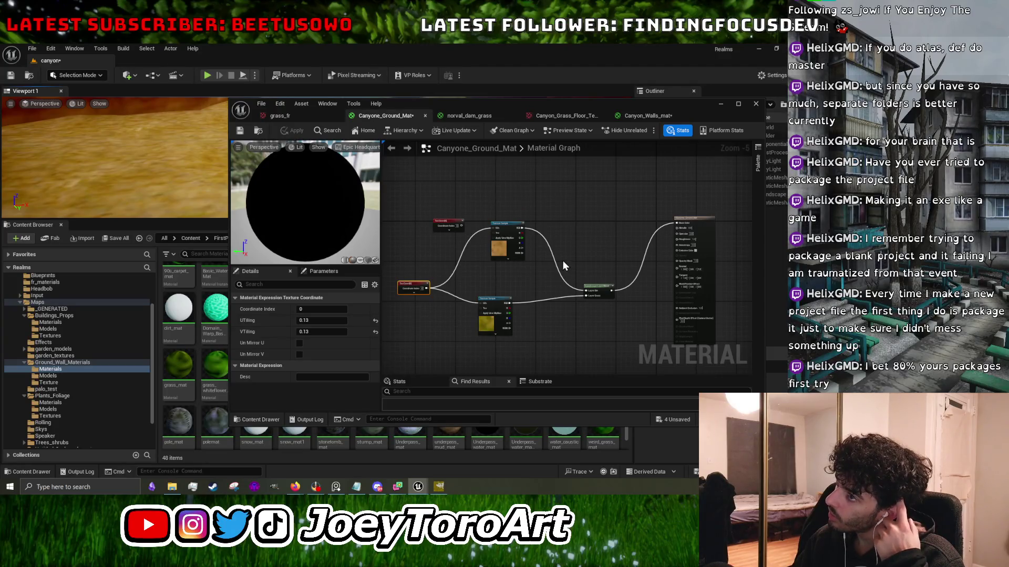
pyautogui.moveTo(178, 157); pyautogui.dragTo(177, 168)
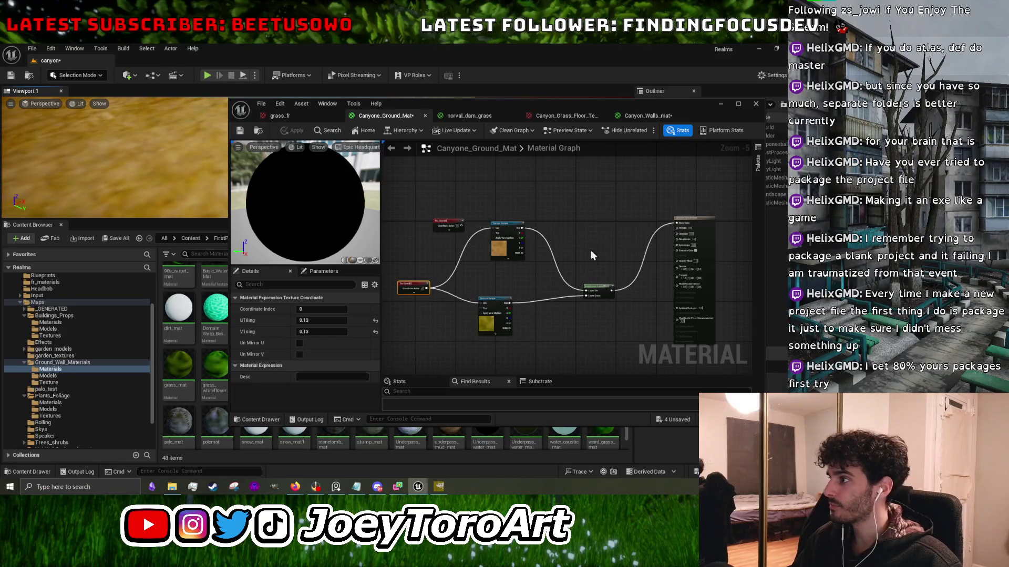
pyautogui.scroll(3, 588, 293)
pyautogui.click(593, 290)
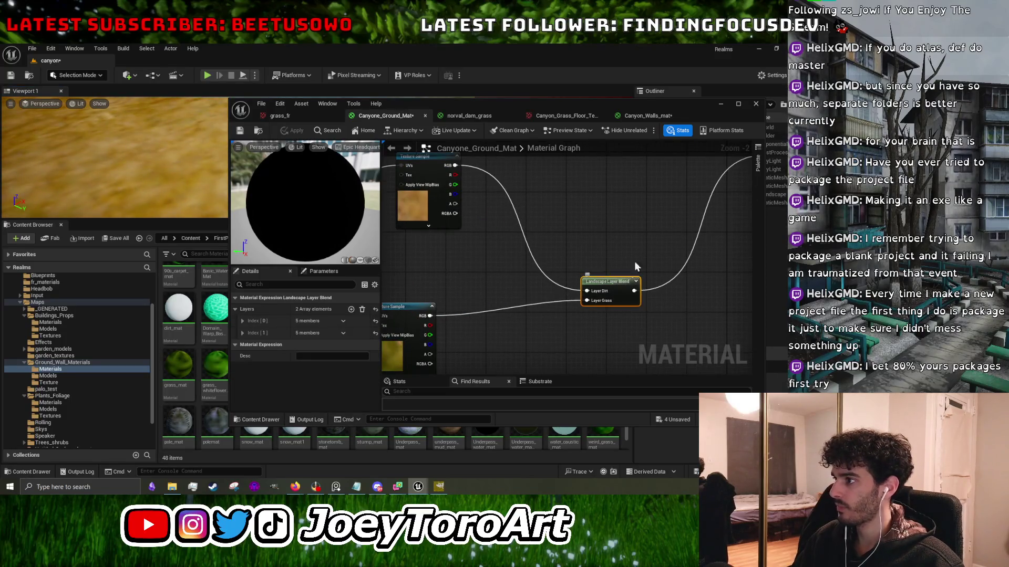
pyautogui.press('Delete')
pyautogui.moveTo(570, 229)
pyautogui.mouseDown()
pyautogui.moveTo(464, 282)
pyautogui.moveTo(565, 255)
pyautogui.mouseUp()
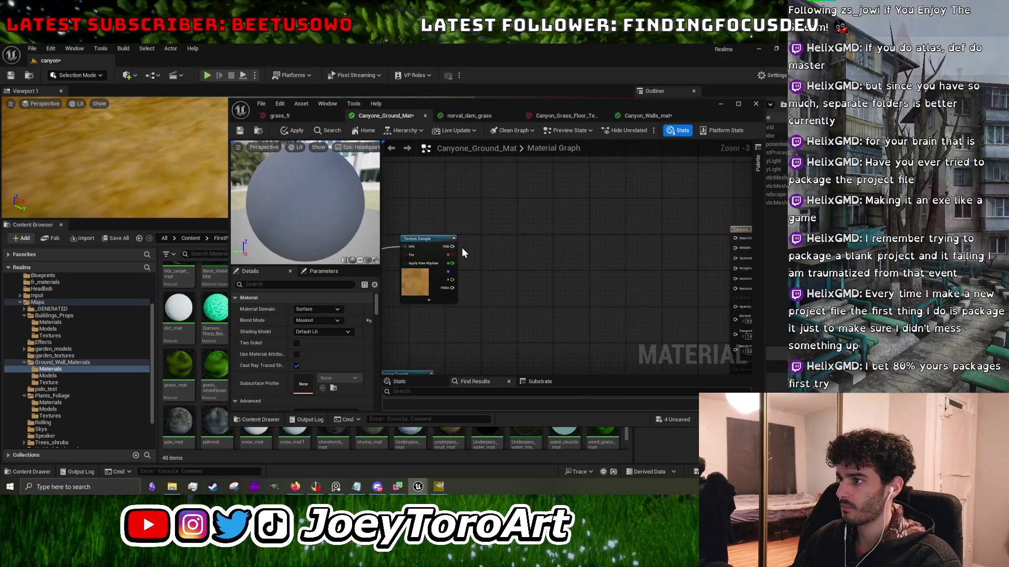
pyautogui.scroll(-3, 462, 248)
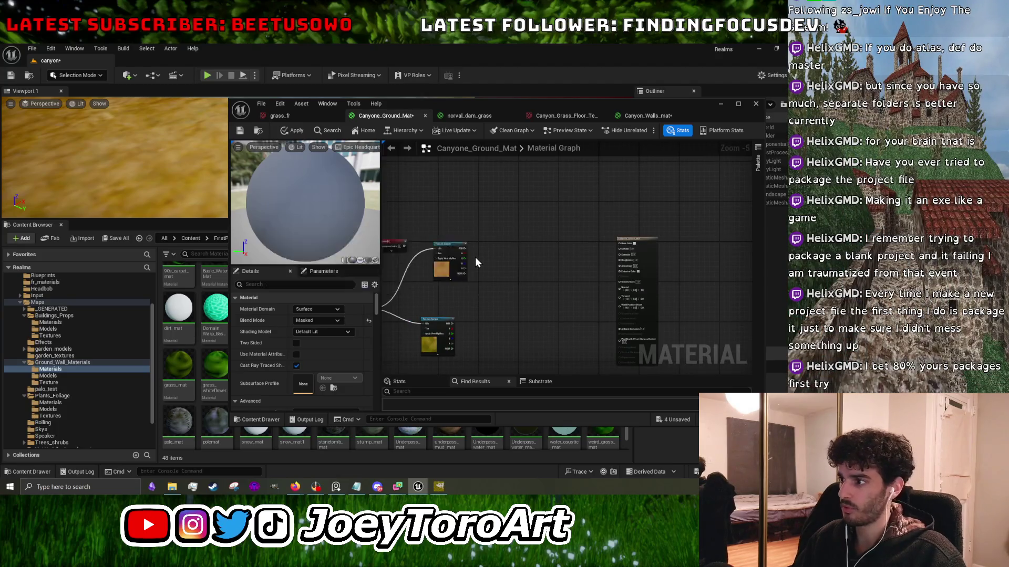
pyautogui.hotkey('ctrl', 'z')
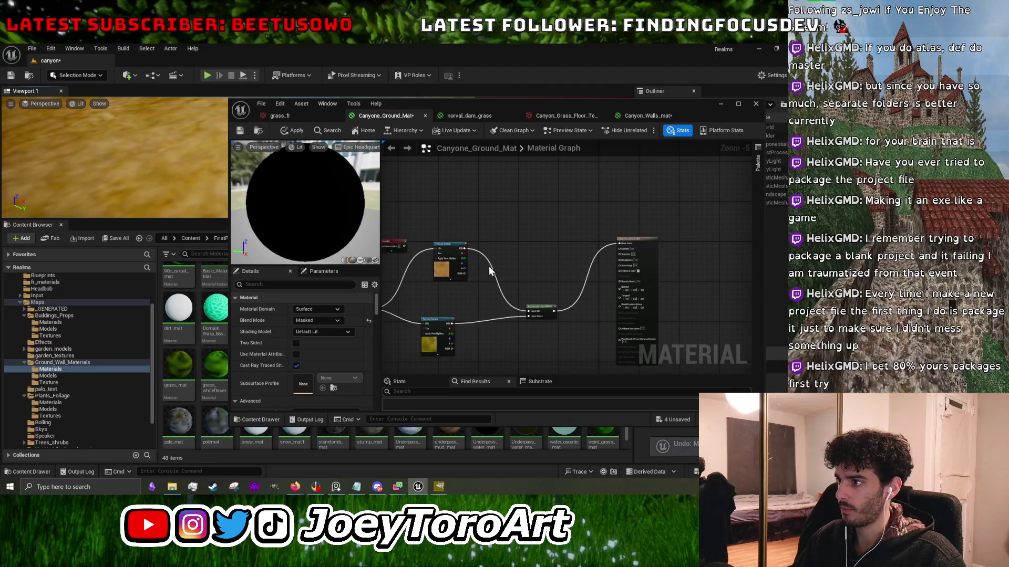
# Switch the layer blend input from the upper texture sample to the lower one, apply, and close the editor.
pyautogui.keyDown('alt'); pyautogui.click(490, 263); pyautogui.keyUp('alt')
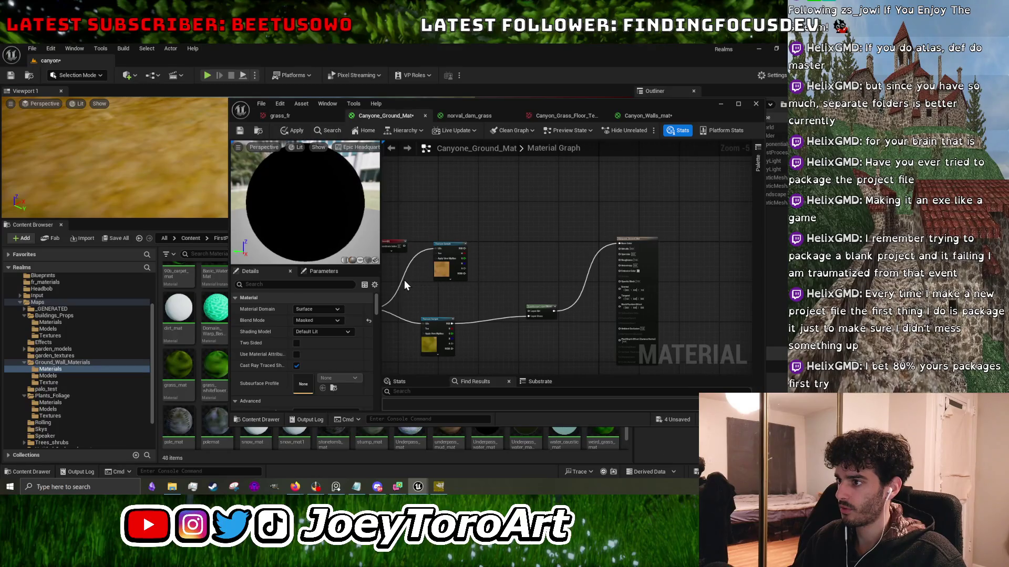
pyautogui.moveTo(452, 324); pyautogui.dragTo(537, 316)
pyautogui.click(302, 133)
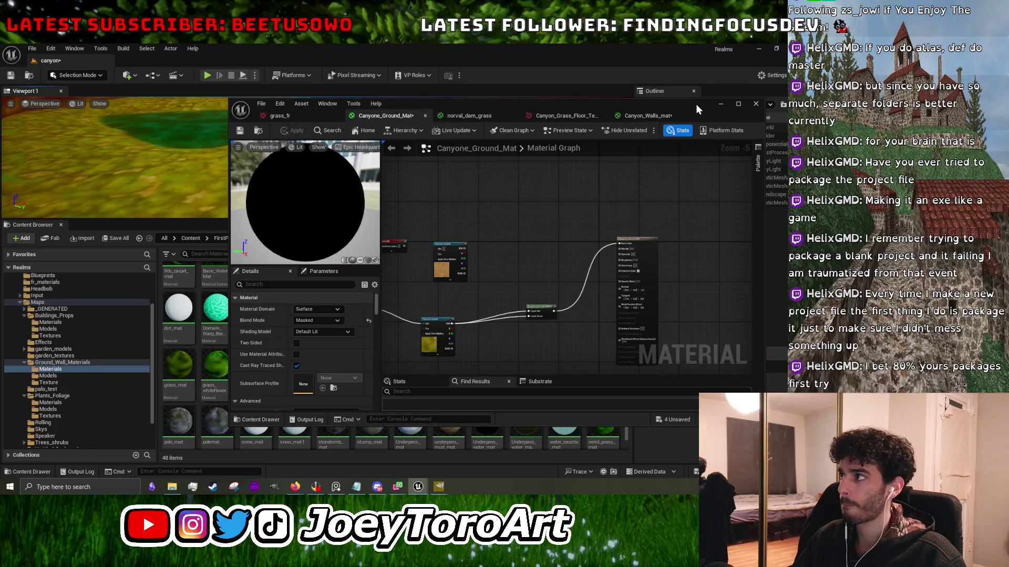
pyautogui.click(717, 105)
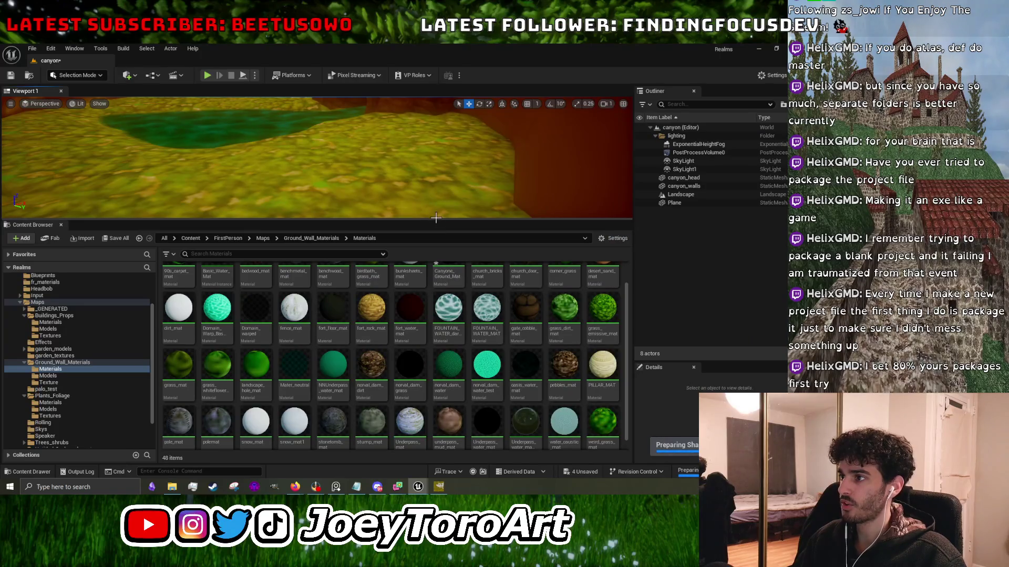
# Enlarge the level viewport and fly the camera down over the grass ground.
pyautogui.moveTo(437, 218); pyautogui.dragTo(437, 364)
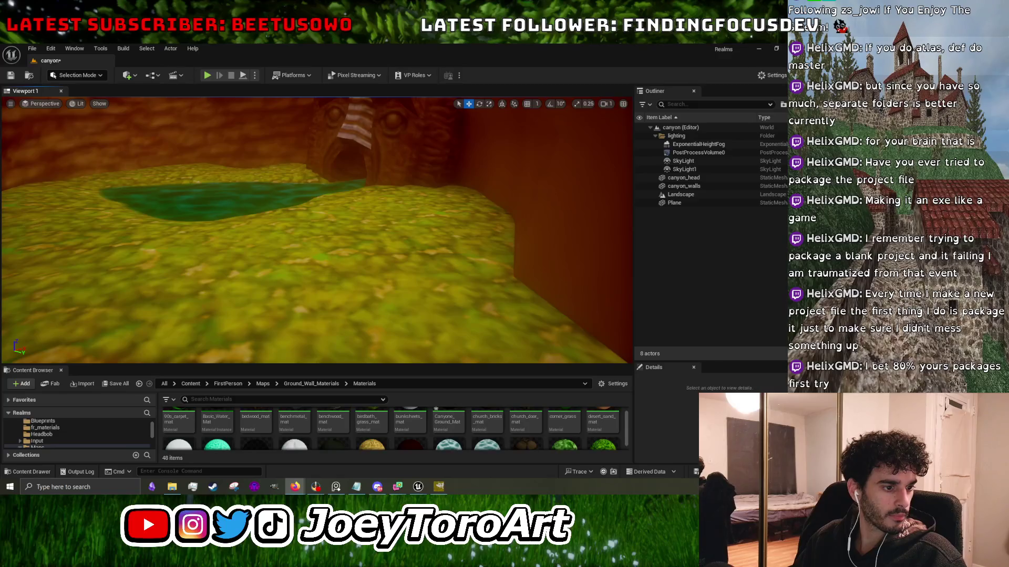
pyautogui.moveTo(147, 216)
pyautogui.mouseDown()
pyautogui.moveTo(455, 164)
pyautogui.moveTo(349, 122)
pyautogui.moveTo(349, 200)
pyautogui.moveTo(315, 158)
pyautogui.moveTo(341, 226)
pyautogui.moveTo(304, 189)
pyautogui.moveTo(321, 205)
pyautogui.moveTo(305, 173)
pyautogui.mouseUp()
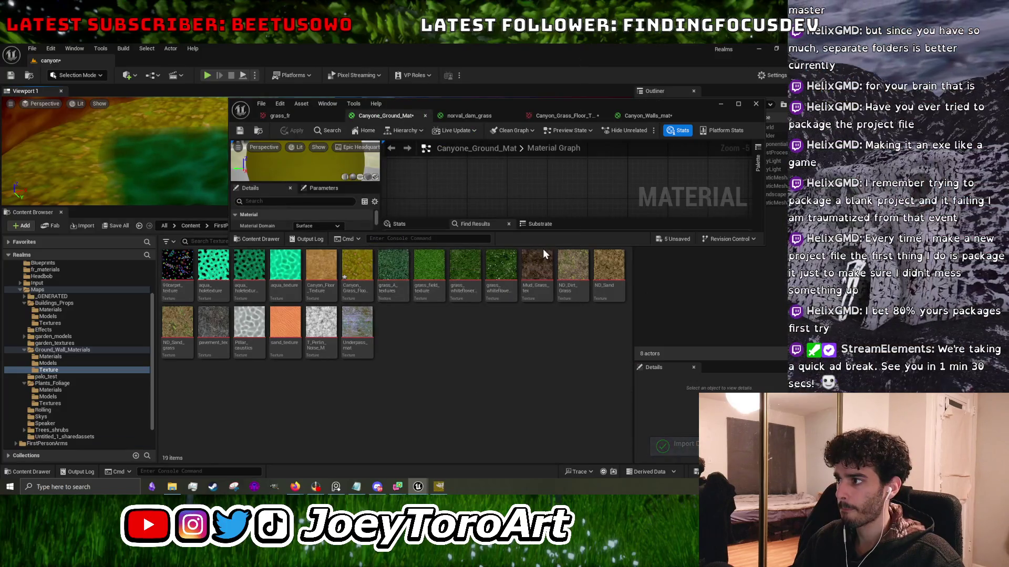
# Add the Canyon_Grass_Floor texture to the graph and apply, import an image file, then minimize the editor.
pyautogui.moveTo(357, 265); pyautogui.dragTo(499, 202)
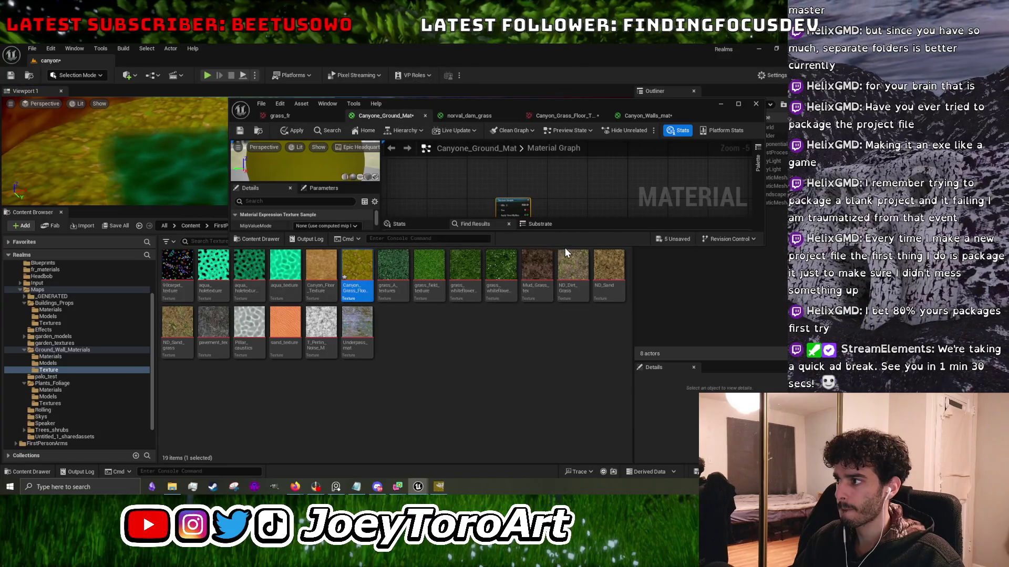
pyautogui.hotkey('ctrl', 'space')
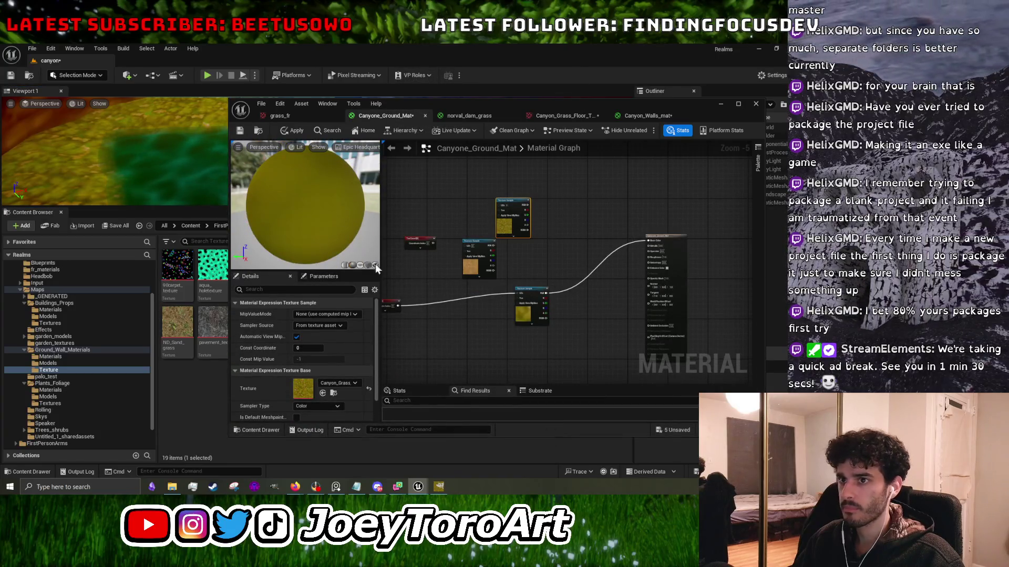
pyautogui.scroll(-5, 99, 112)
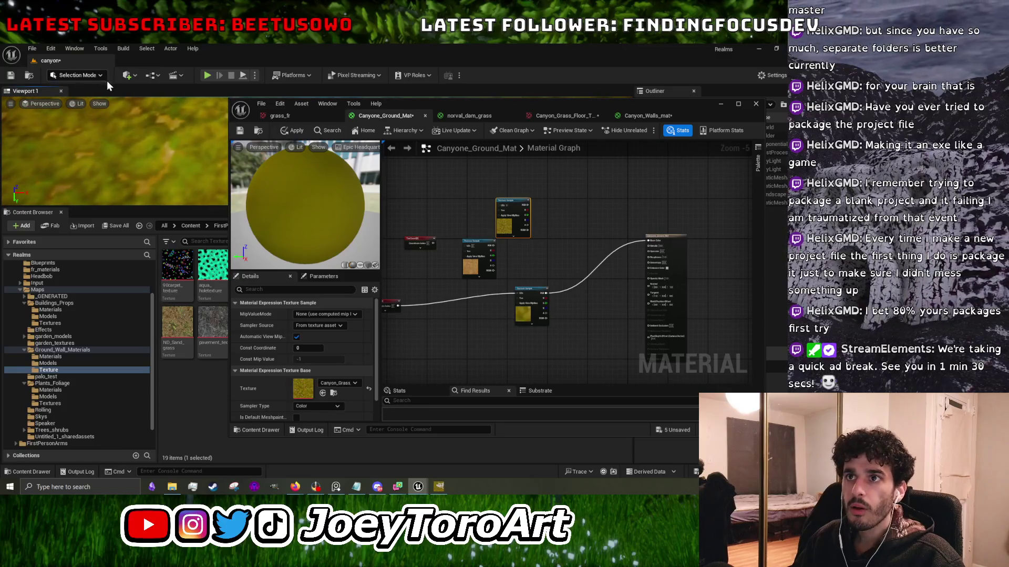
pyautogui.click(292, 131)
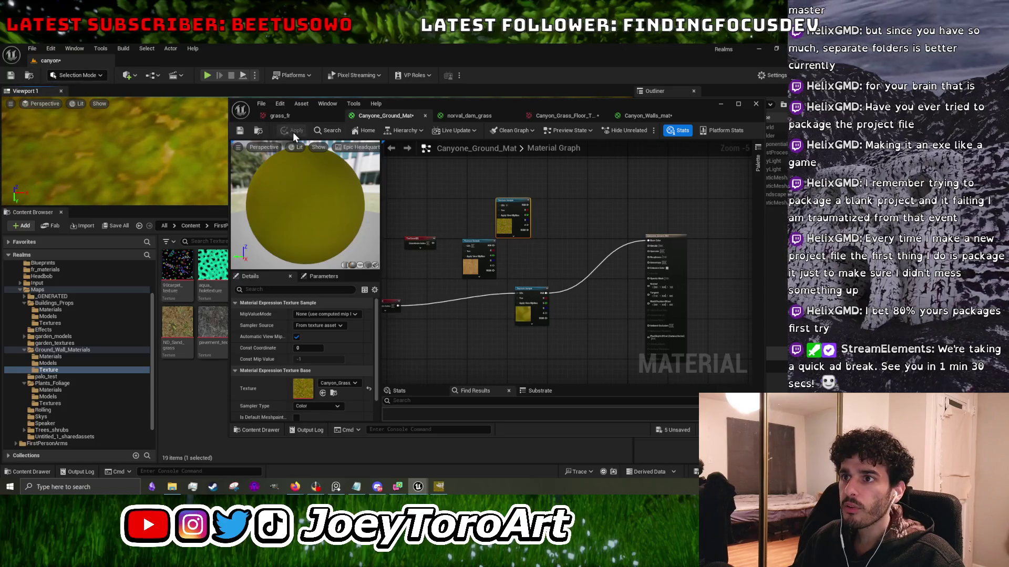
pyautogui.scroll(3, 532, 282)
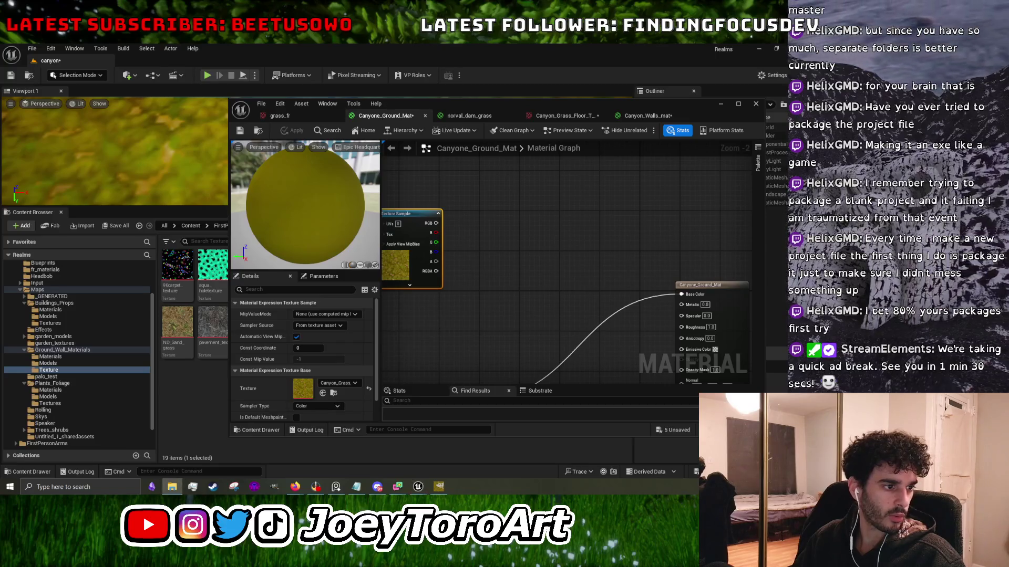
pyautogui.moveTo(149, 436); pyautogui.dragTo(187, 408)
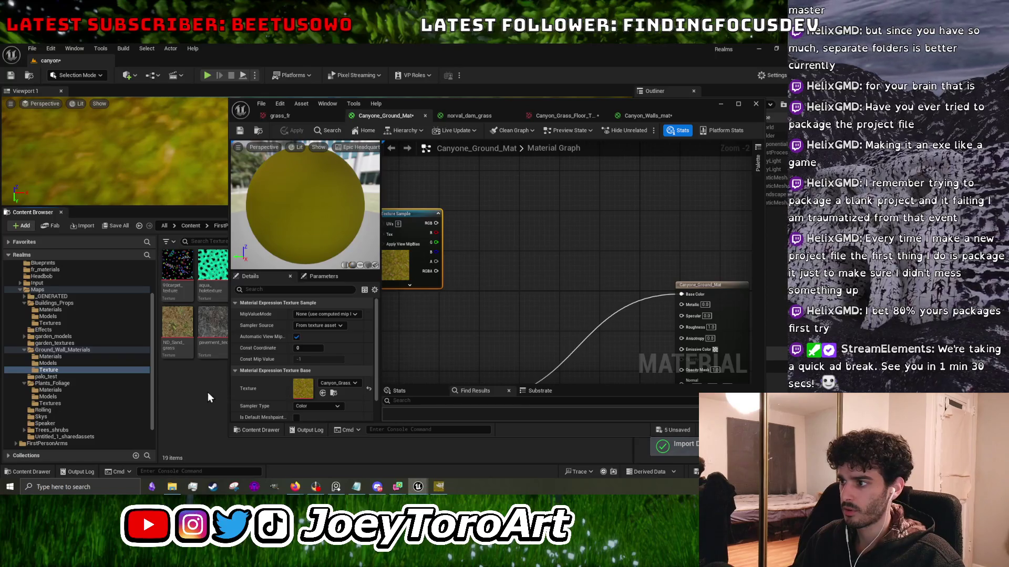
pyautogui.click(717, 104)
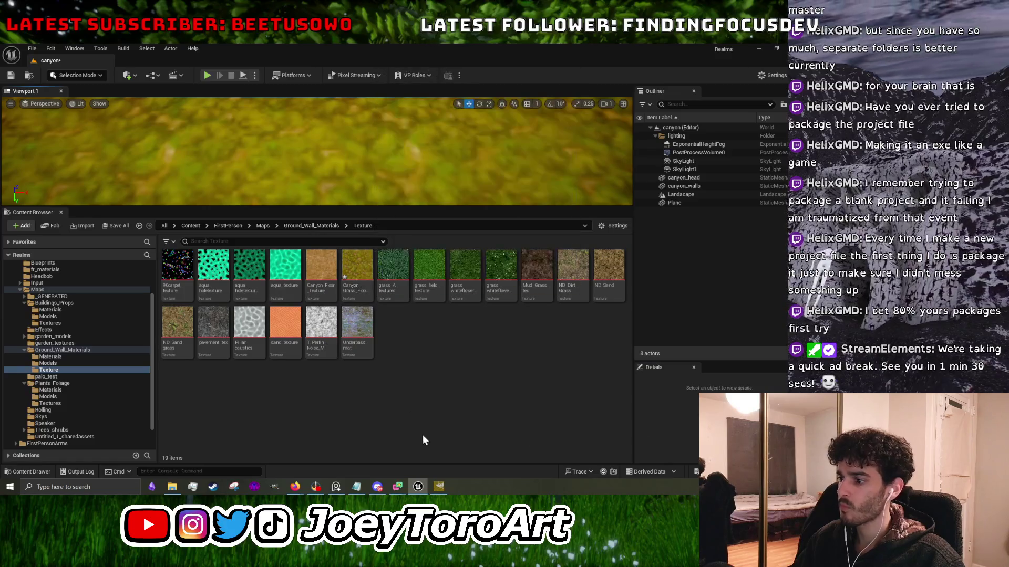
# View the yellow grass by the pond and canyon walls in the level, then restore Canyone_Ground_Mat's editor.
pyautogui.moveTo(420, 487)
pyautogui.click(453, 453)
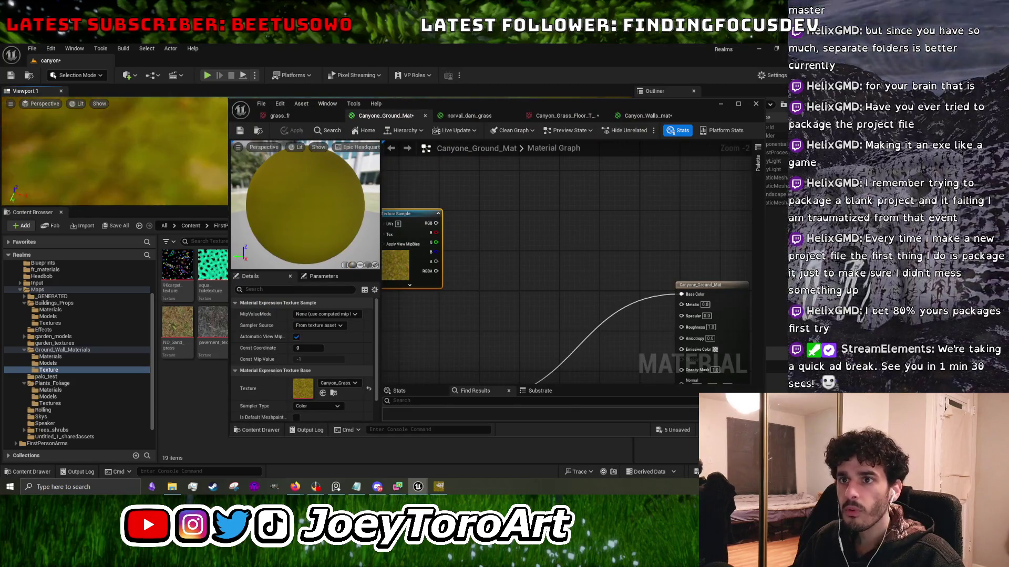
pyautogui.click(718, 105)
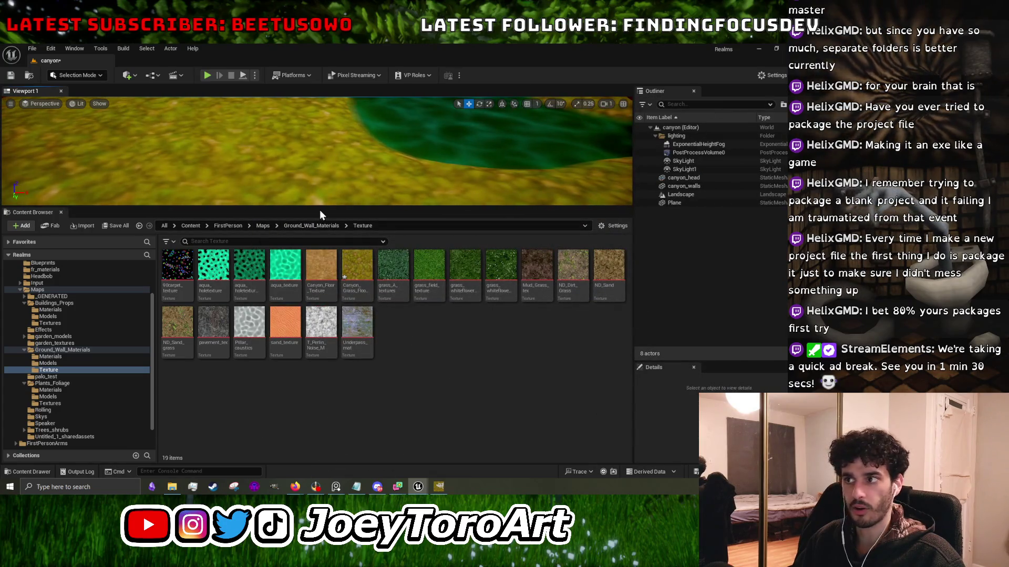
pyautogui.moveTo(319, 207); pyautogui.dragTo(303, 418)
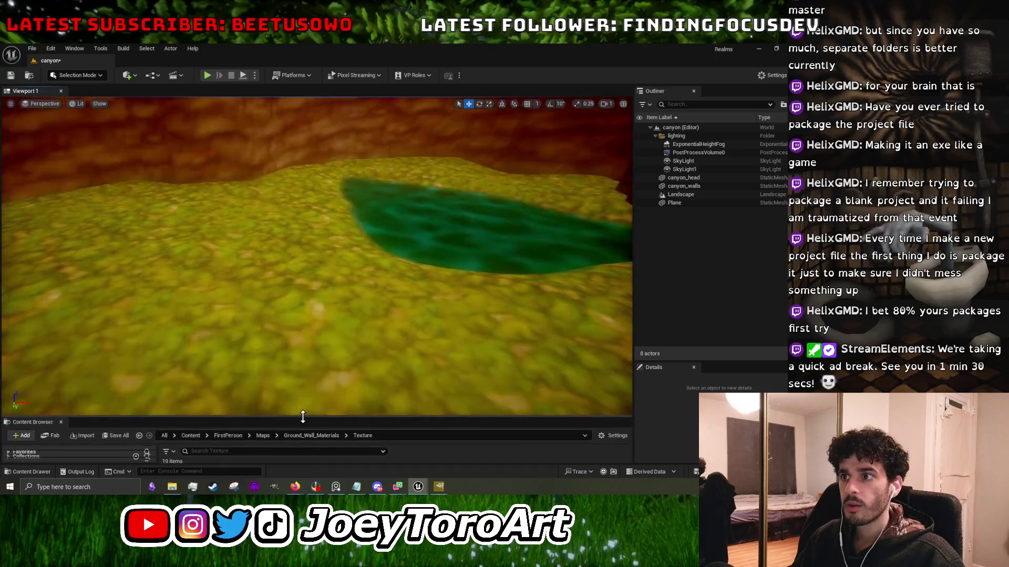
pyautogui.moveTo(361, 389)
pyautogui.mouseDown()
pyautogui.moveTo(395, 278)
pyautogui.moveTo(393, 231)
pyautogui.mouseUp()
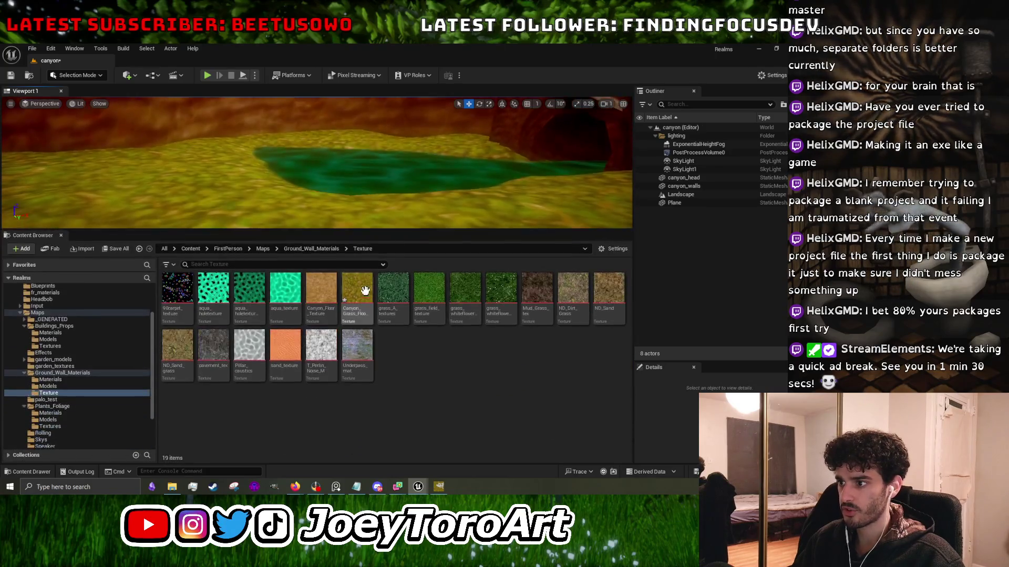
pyautogui.moveTo(427, 489)
pyautogui.click(464, 447)
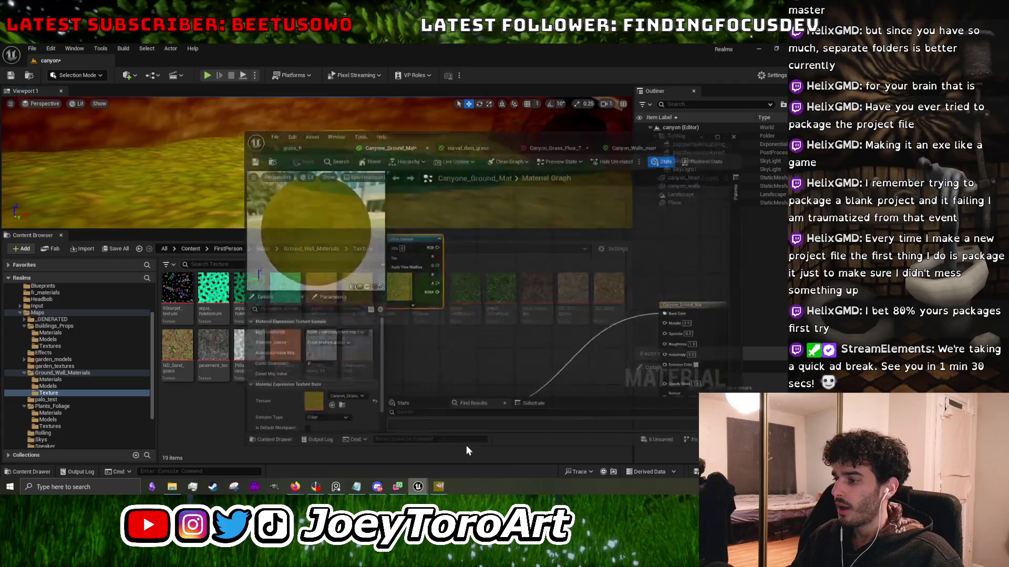
# Set the lower TexCoord's UTiling and VTiling to 0.2, apply, and close the editor to a larger level view.
pyautogui.moveTo(476, 301)
pyautogui.mouseDown()
pyautogui.moveTo(582, 250)
pyautogui.moveTo(552, 298)
pyautogui.mouseUp()
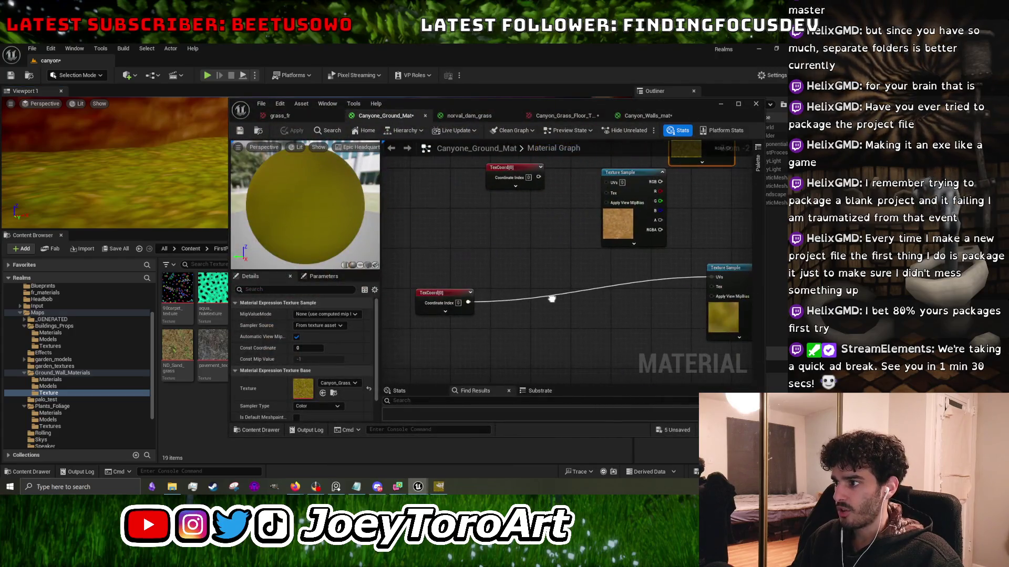
pyautogui.click(430, 293)
pyautogui.click(319, 326)
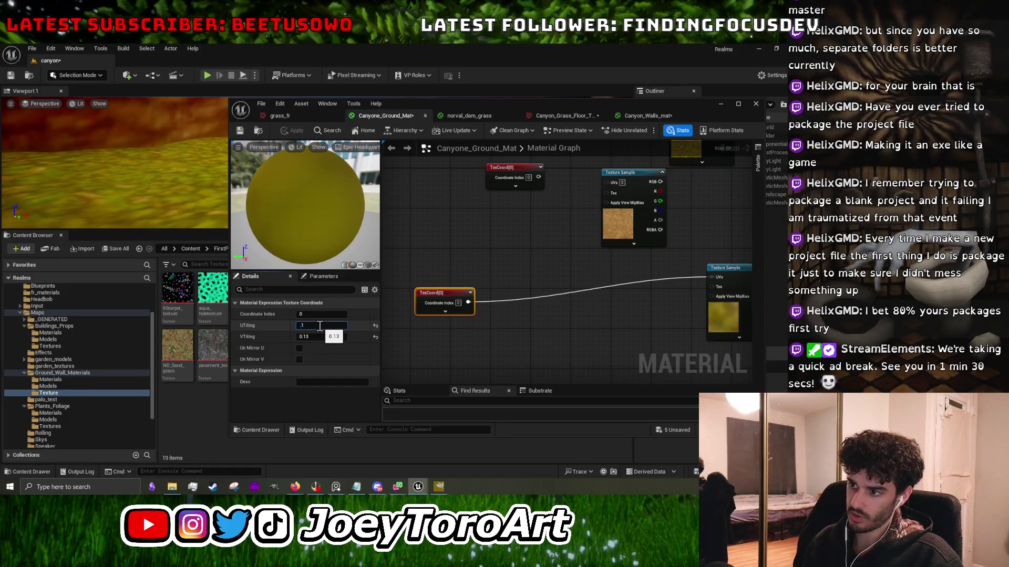
pyautogui.click(326, 337)
pyautogui.write('.1')
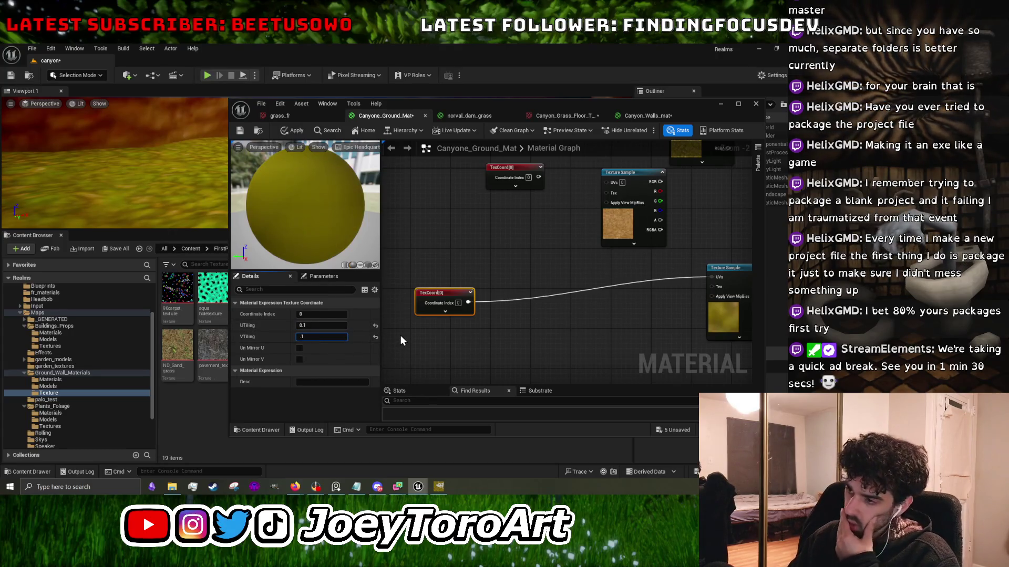
pyautogui.click(316, 326)
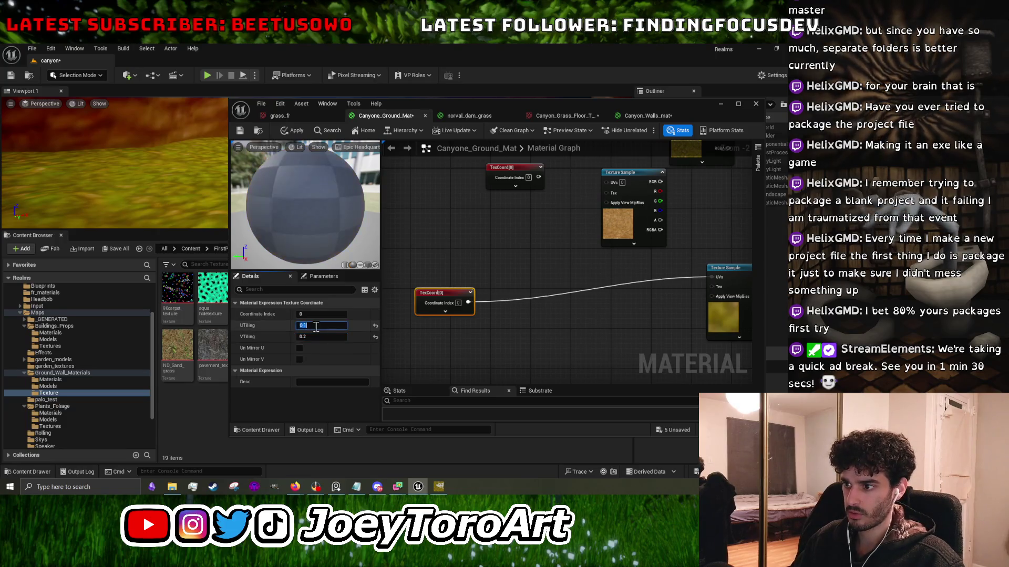
pyautogui.write('.2')
pyautogui.click(407, 336)
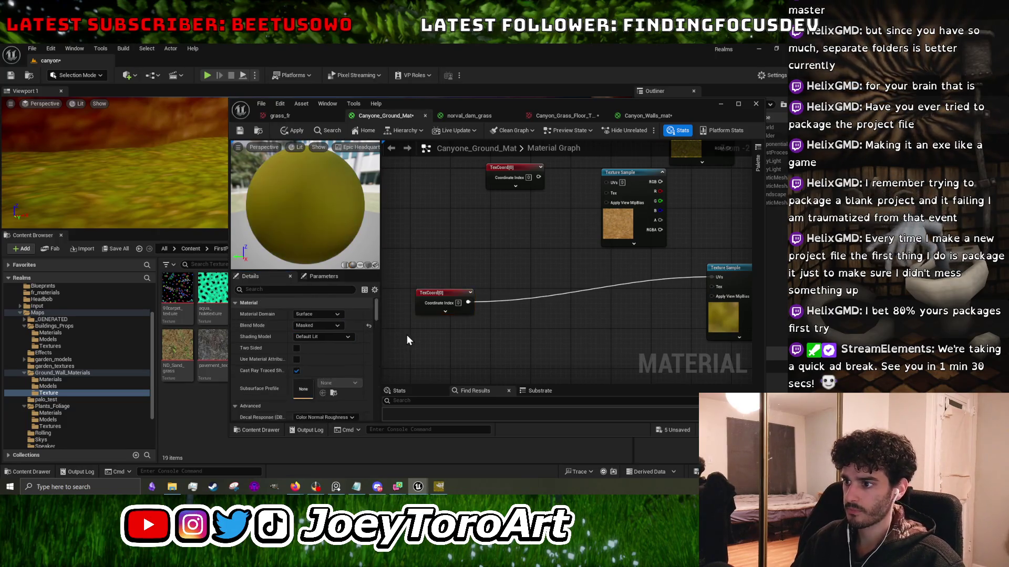
pyautogui.click(292, 131)
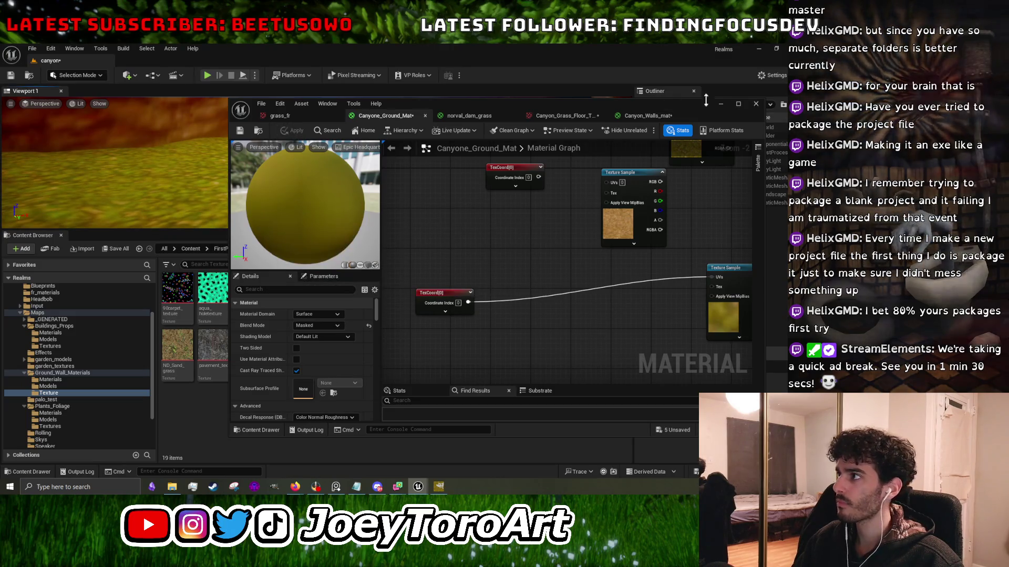
pyautogui.click(720, 104)
pyautogui.moveTo(426, 233); pyautogui.dragTo(426, 340)
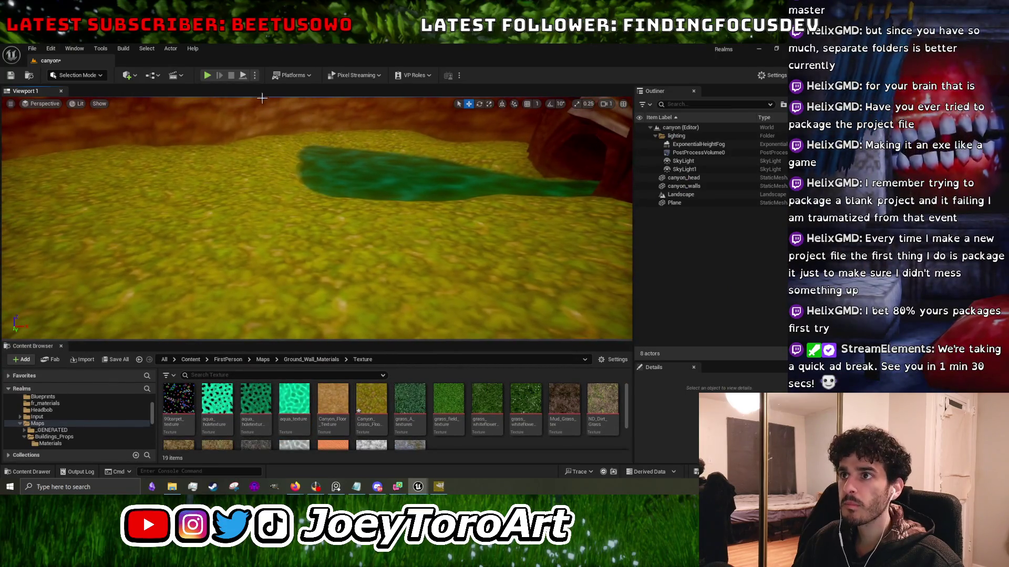
# Playtest the canyon level in editor, stop it, then switch to the grass floor texture in GIMP.
pyautogui.click(209, 79)
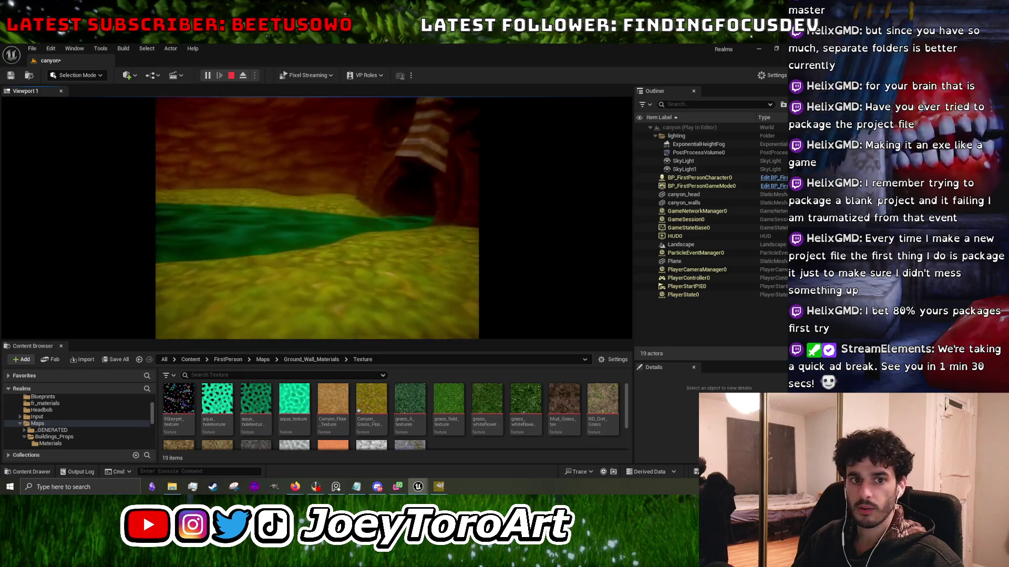
pyautogui.press('Escape')
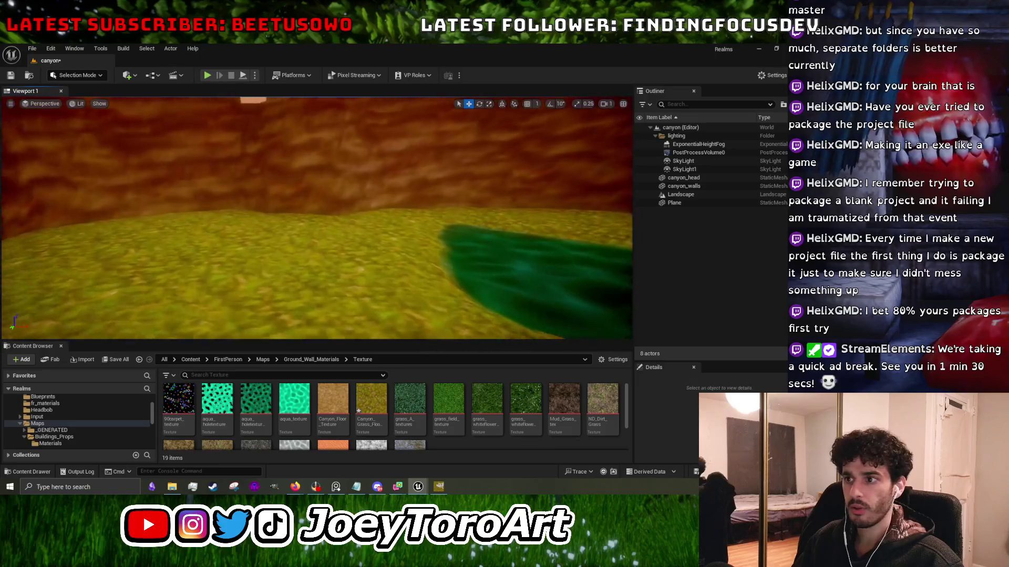
pyautogui.click(439, 487)
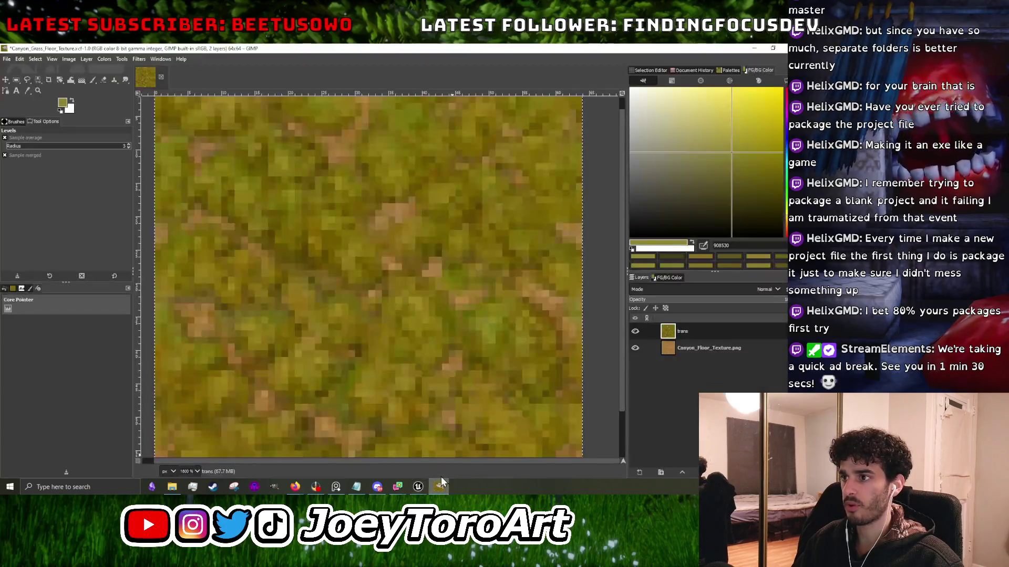
# Apply an Exposure adjustment of about -0.23 exposure and 0.044 black level, then minimize GIMP.
pyautogui.scroll(-3, 403, 362)
pyautogui.scroll(2, 369, 351)
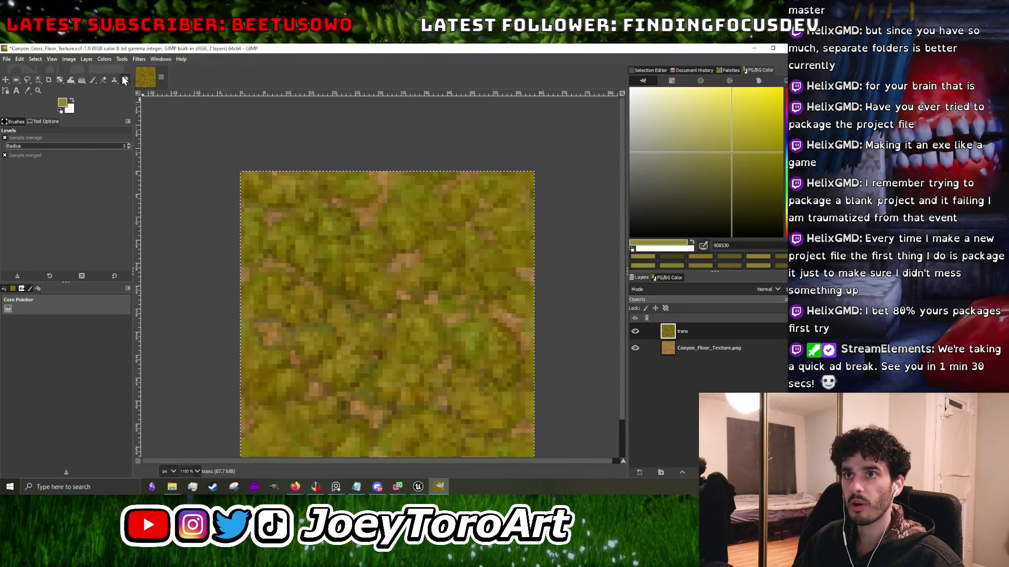
pyautogui.click(104, 58)
pyautogui.click(126, 127)
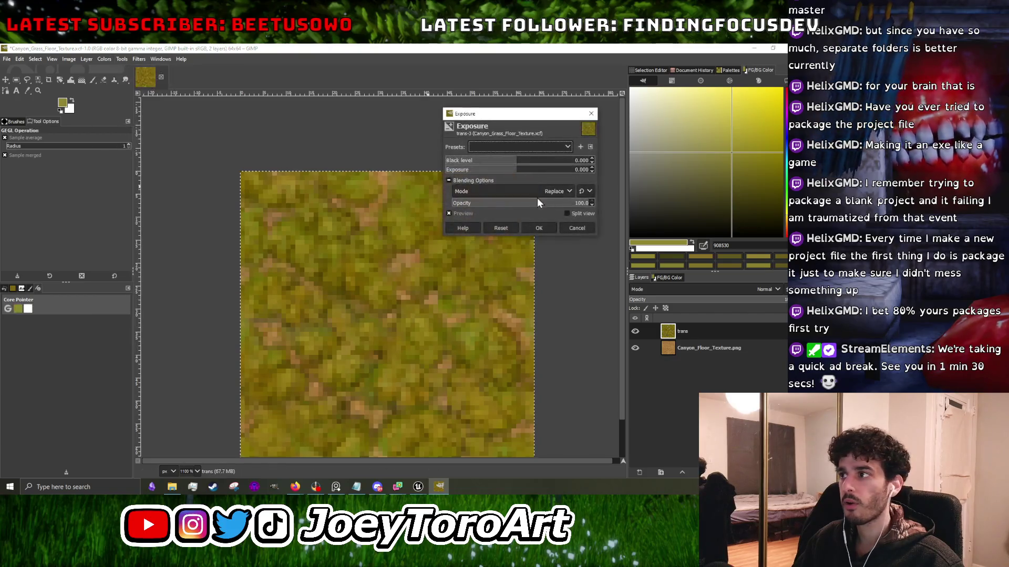
pyautogui.moveTo(516, 171); pyautogui.dragTo(549, 164)
pyautogui.scroll(-4, 357, 189)
pyautogui.scroll(2, 364, 189)
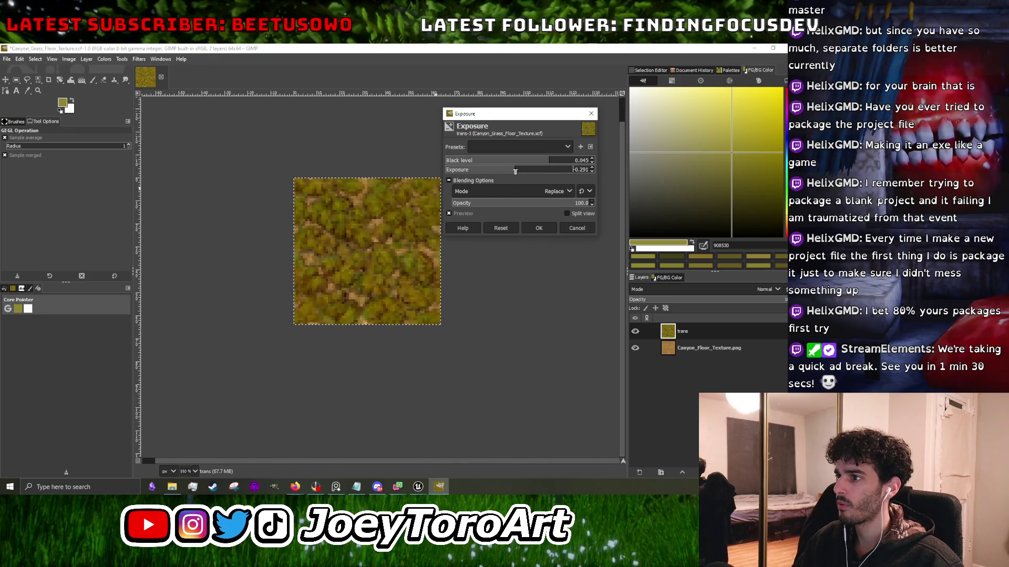
pyautogui.click(553, 163)
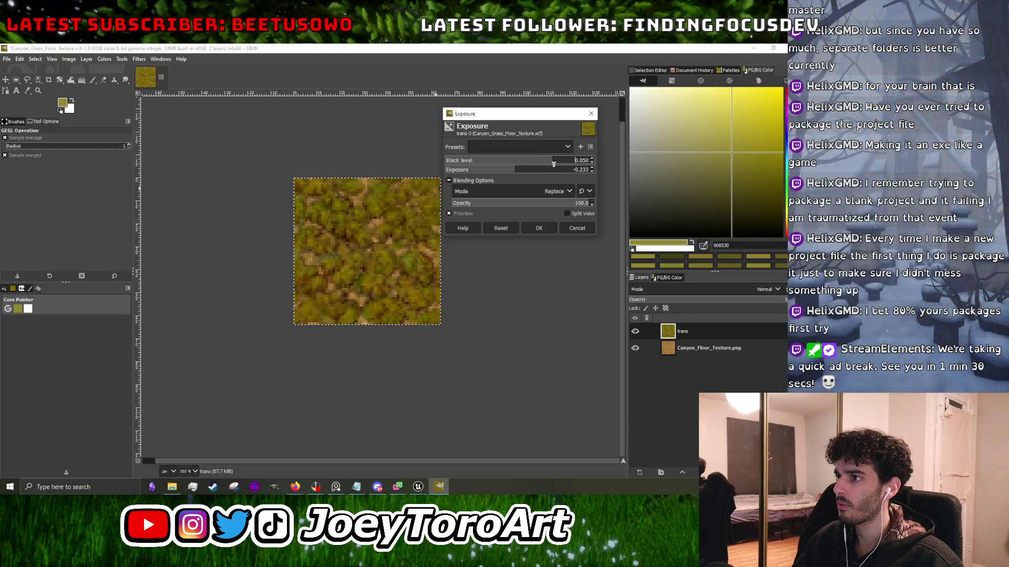
pyautogui.moveTo(551, 165); pyautogui.dragTo(549, 165)
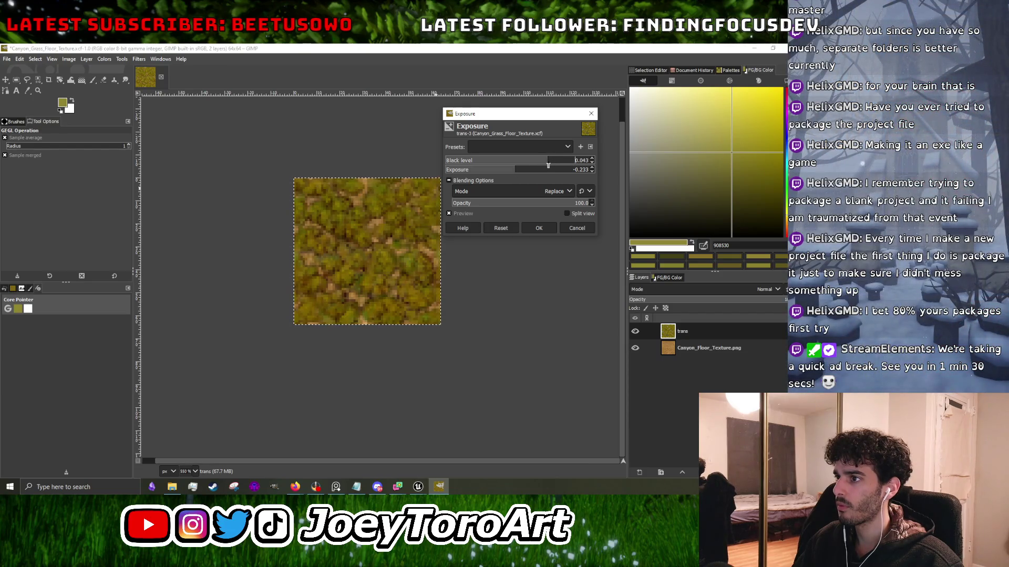
pyautogui.click(538, 228)
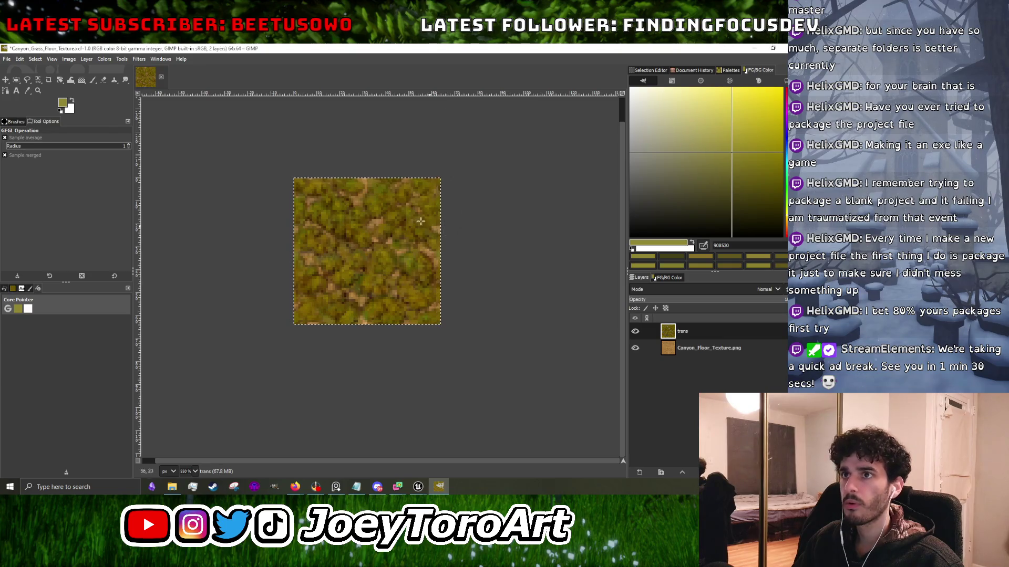
pyautogui.press('5')
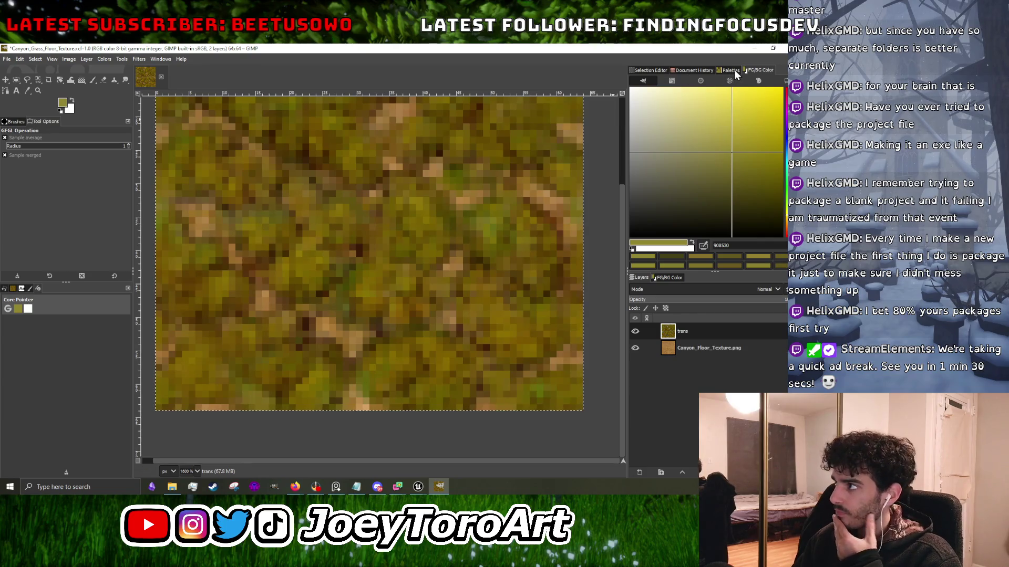
pyautogui.click(754, 49)
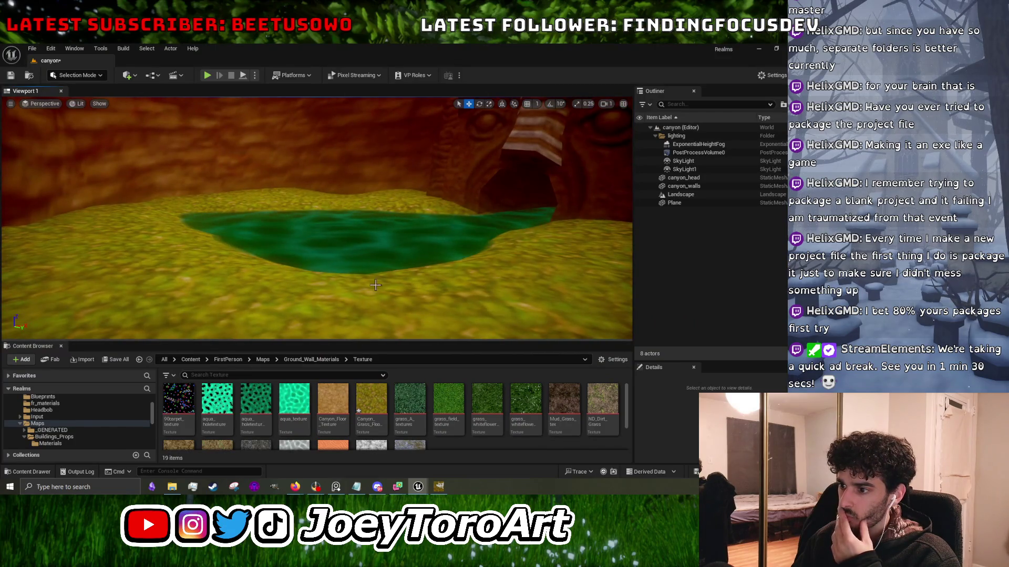
# Launch Paint via Windows search and reposition it, then return to Unreal and turn the camera across the canyon.
pyautogui.click(110, 488)
pyautogui.write('paint')
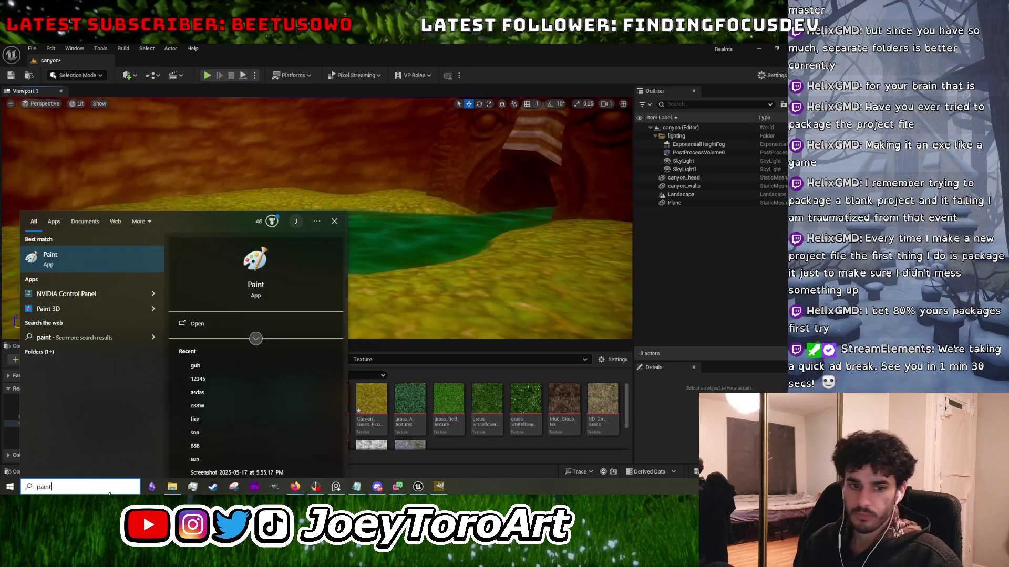
pyautogui.click(97, 263)
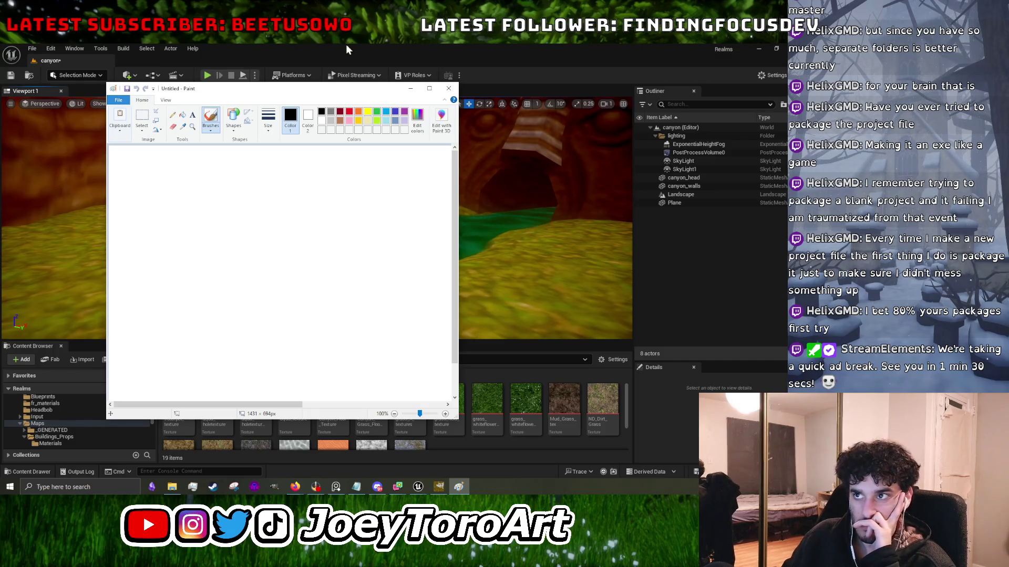
pyautogui.moveTo(288, 93)
pyautogui.mouseDown()
pyautogui.moveTo(500, 241)
pyautogui.moveTo(501, 287)
pyautogui.moveTo(445, 295)
pyautogui.mouseUp()
pyautogui.moveTo(316, 188)
pyautogui.mouseDown()
pyautogui.moveTo(484, 135)
pyautogui.moveTo(421, 125)
pyautogui.mouseUp()
pyautogui.moveTo(299, 166)
pyautogui.mouseDown()
pyautogui.moveTo(348, 182)
pyautogui.moveTo(367, 214)
pyautogui.moveTo(345, 237)
pyautogui.mouseUp()
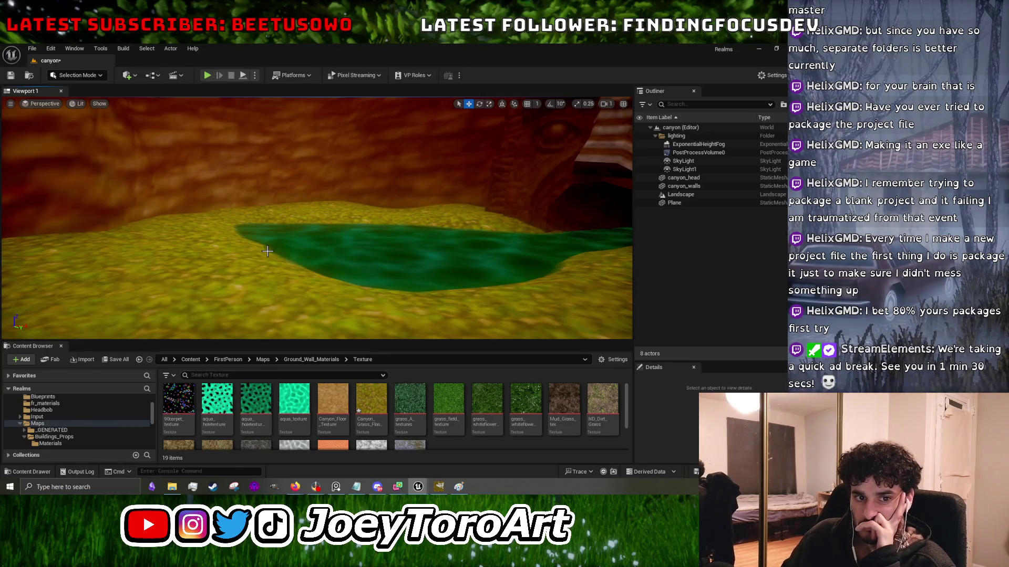
pyautogui.moveTo(140, 260)
pyautogui.mouseDown()
pyautogui.moveTo(105, 257)
pyautogui.moveTo(140, 261)
pyautogui.mouseUp()
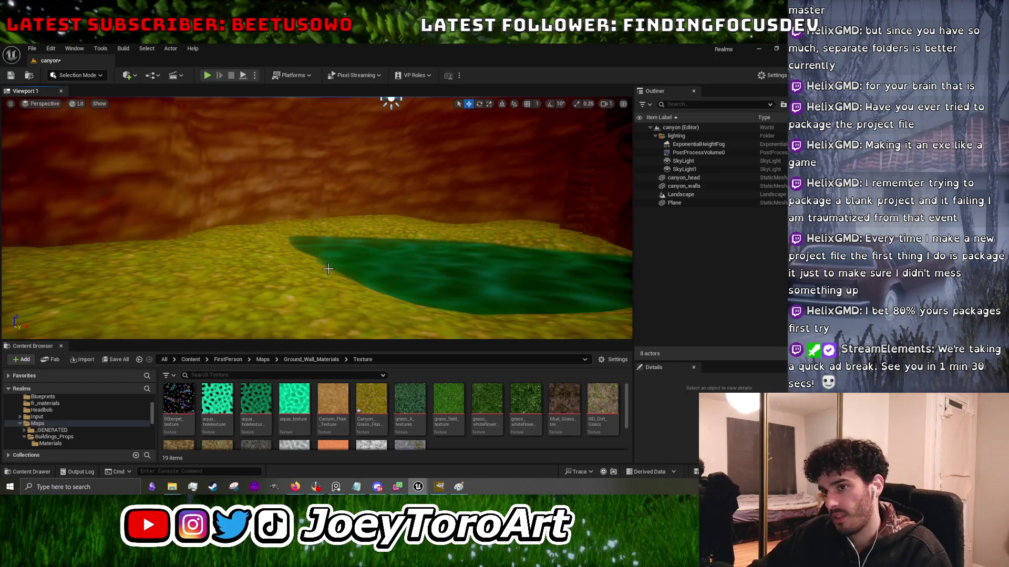
pyautogui.moveTo(328, 269)
pyautogui.mouseDown()
pyautogui.moveTo(342, 257)
pyautogui.moveTo(320, 247)
pyautogui.moveTo(245, 312)
pyautogui.mouseUp()
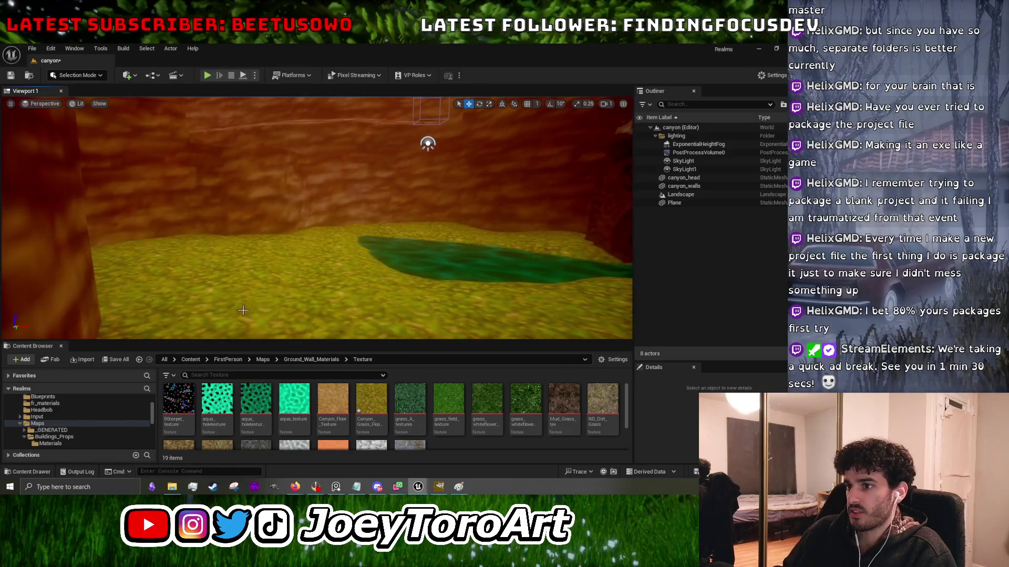
pyautogui.moveTo(285, 252)
pyautogui.mouseDown()
pyautogui.moveTo(283, 276)
pyautogui.moveTo(285, 189)
pyautogui.mouseUp()
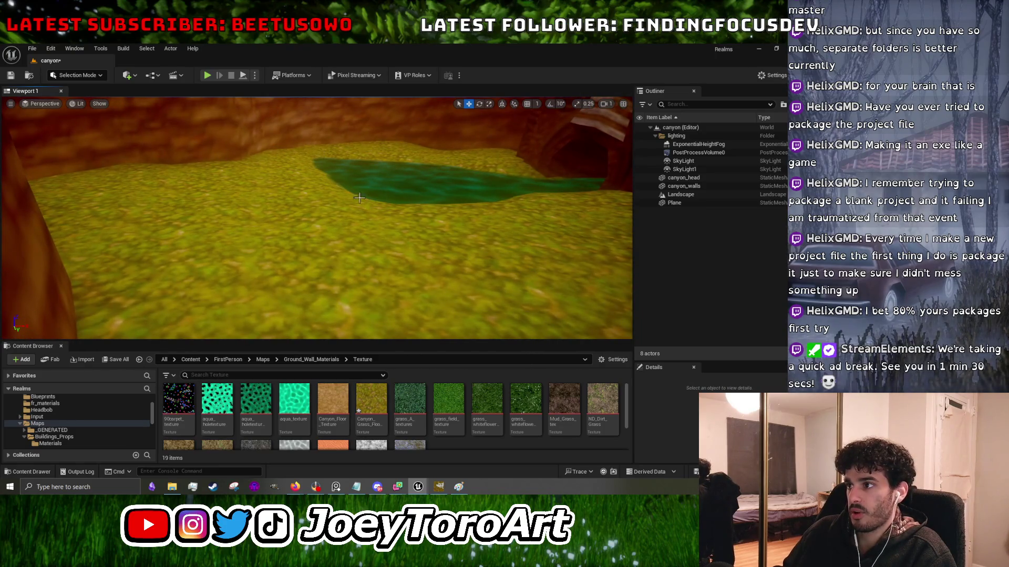
pyautogui.moveTo(315, 220)
pyautogui.mouseDown()
pyautogui.moveTo(320, 205)
pyautogui.moveTo(328, 230)
pyautogui.moveTo(329, 210)
pyautogui.moveTo(321, 215)
pyautogui.moveTo(339, 208)
pyautogui.moveTo(315, 221)
pyautogui.mouseUp()
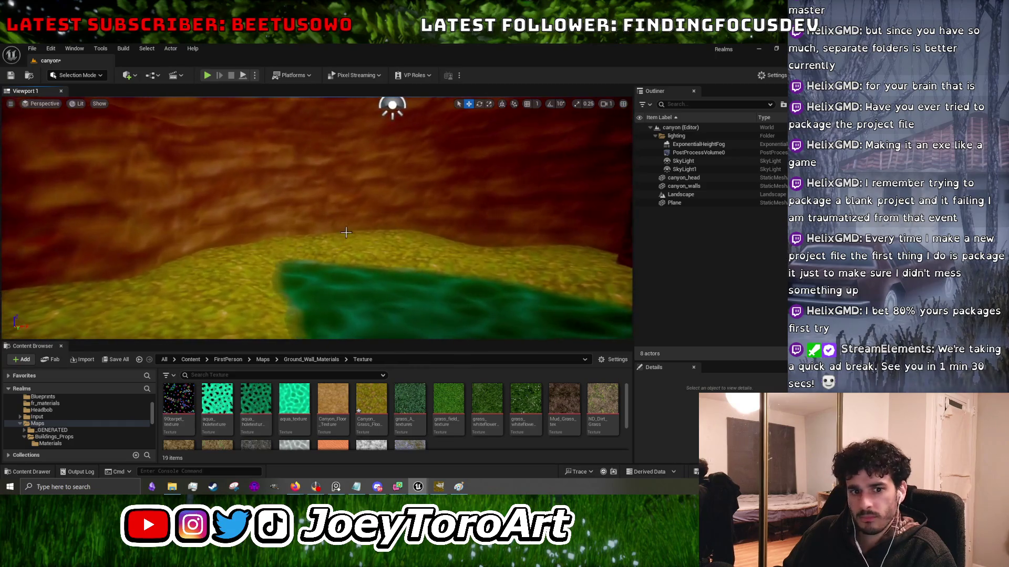
# Bring Paint forward and sketch a lumpy rock outline with inner contour strokes.
pyautogui.click(458, 488)
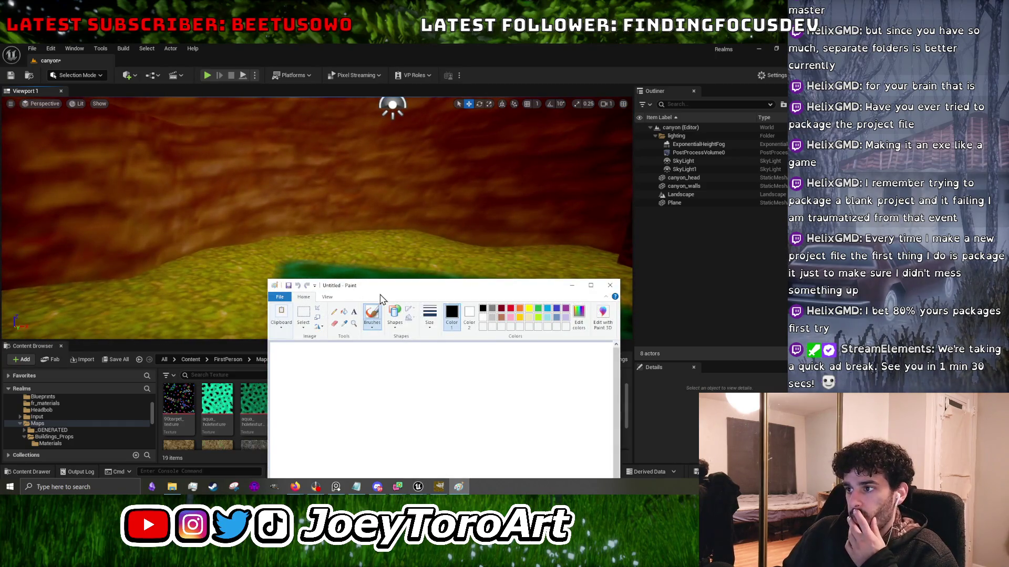
pyautogui.moveTo(418, 293); pyautogui.dragTo(355, 167)
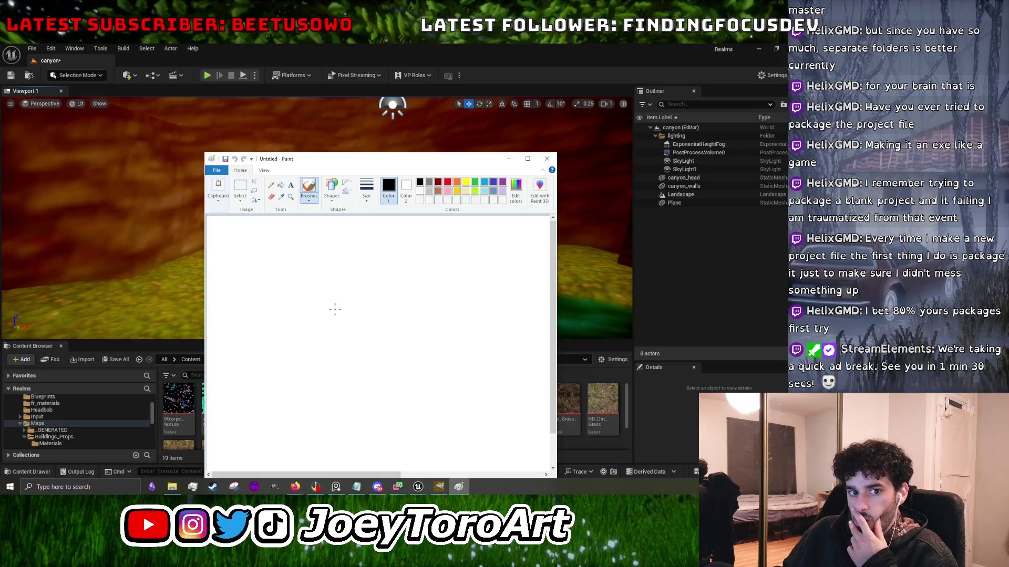
pyautogui.moveTo(296, 301)
pyautogui.mouseDown()
pyautogui.moveTo(300, 282)
pyautogui.moveTo(409, 312)
pyautogui.moveTo(434, 371)
pyautogui.moveTo(406, 395)
pyautogui.moveTo(312, 423)
pyautogui.moveTo(270, 386)
pyautogui.moveTo(293, 303)
pyautogui.mouseUp()
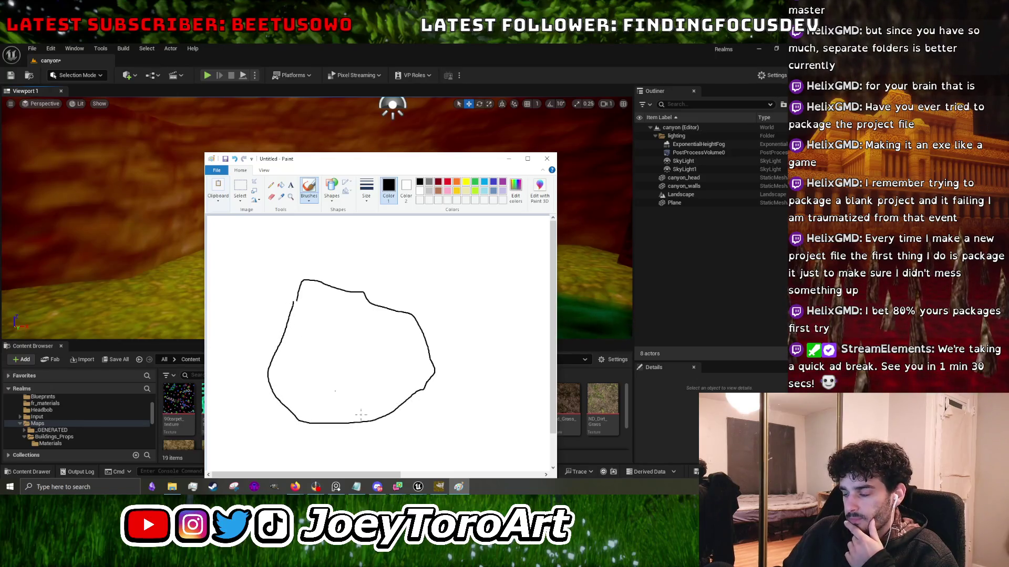
pyautogui.moveTo(408, 327); pyautogui.dragTo(420, 380)
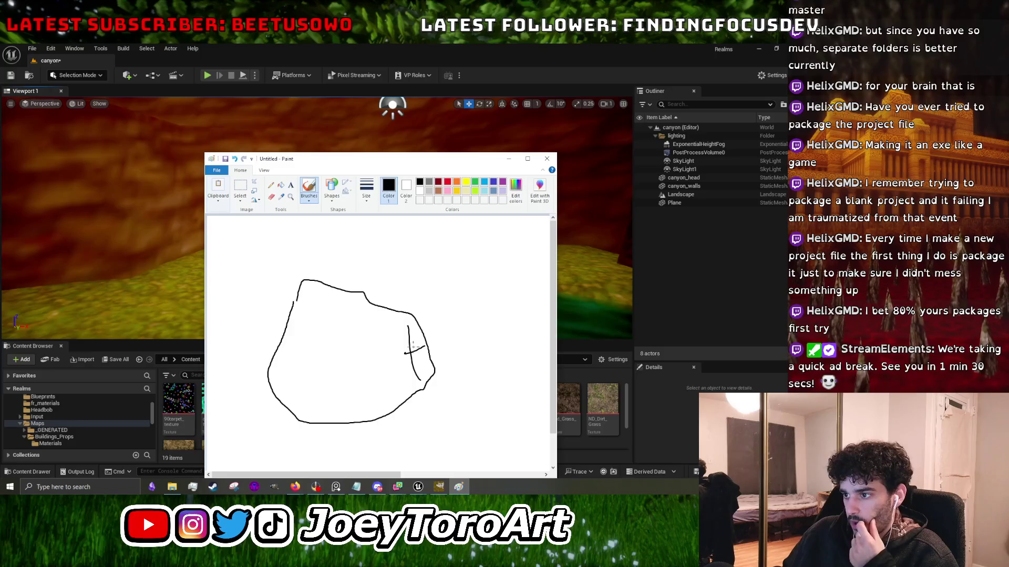
pyautogui.moveTo(352, 328); pyautogui.dragTo(351, 359)
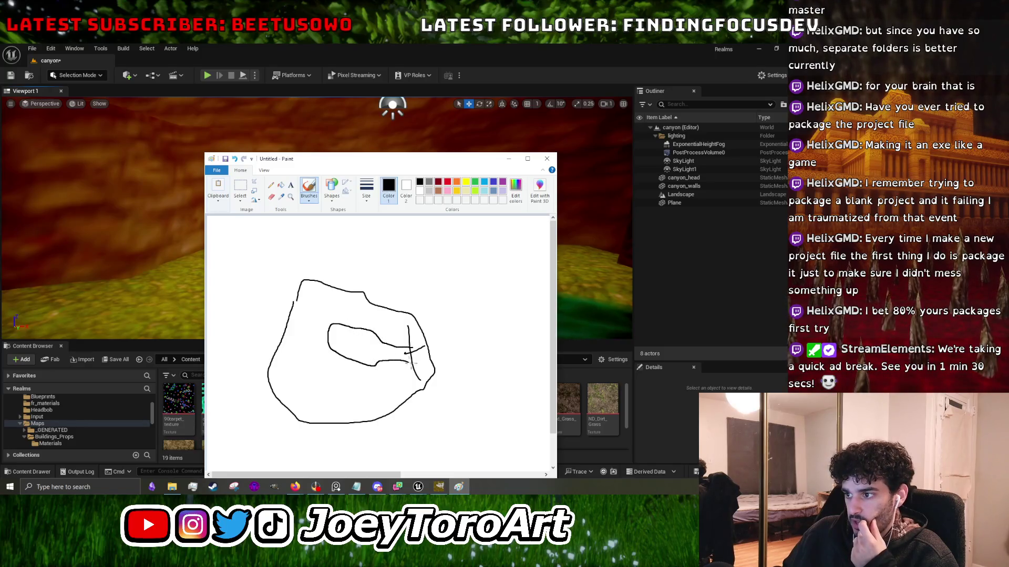
pyautogui.moveTo(330, 323); pyautogui.dragTo(299, 288)
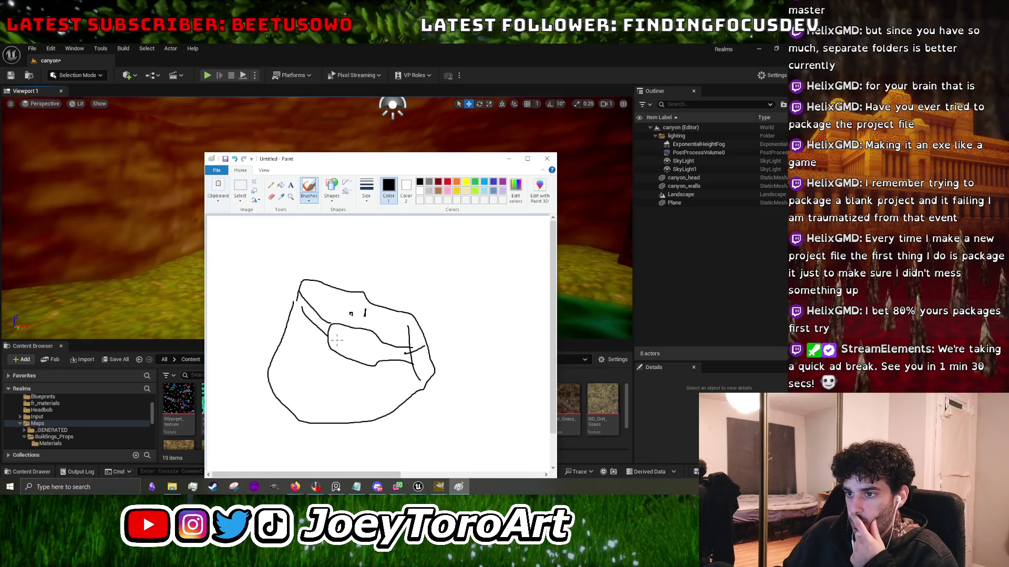
# Turn the Unreal camera toward the carved canyon head, then return to Paint and close the drawing.
pyautogui.moveTo(155, 265); pyautogui.dragTo(156, 266)
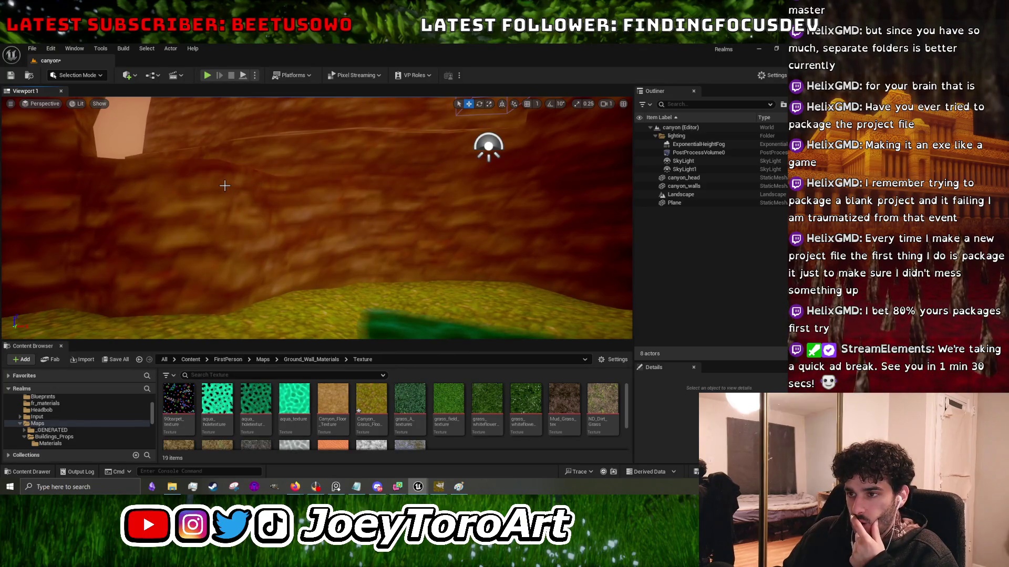
pyautogui.moveTo(265, 205)
pyautogui.mouseDown()
pyautogui.moveTo(316, 218)
pyautogui.moveTo(286, 248)
pyautogui.mouseUp()
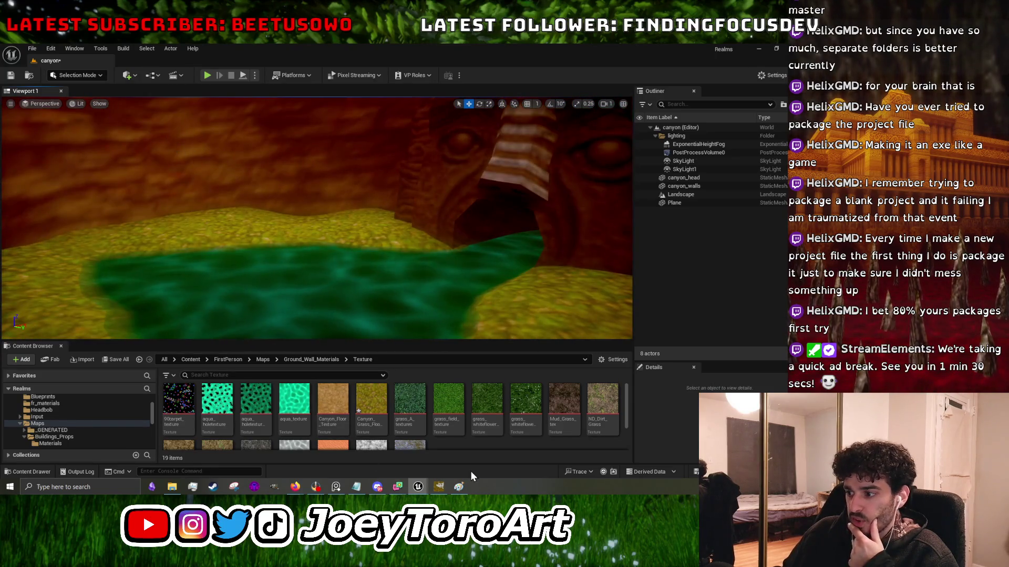
pyautogui.click(459, 487)
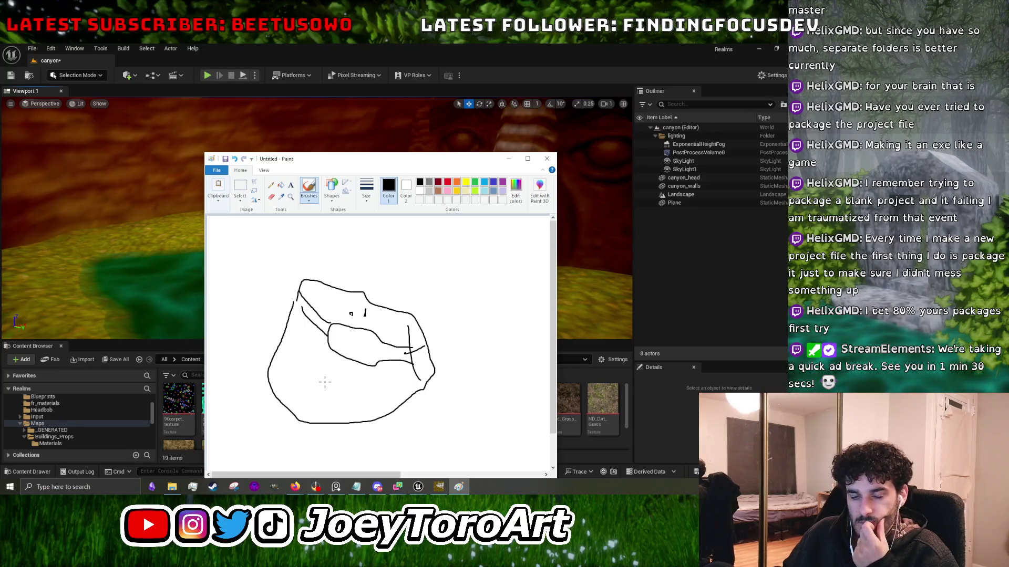
pyautogui.click(547, 158)
# Discard the Paint sketch without saving and fly the level camera around the sandy canyon floor and walls.
pyautogui.click(398, 328)
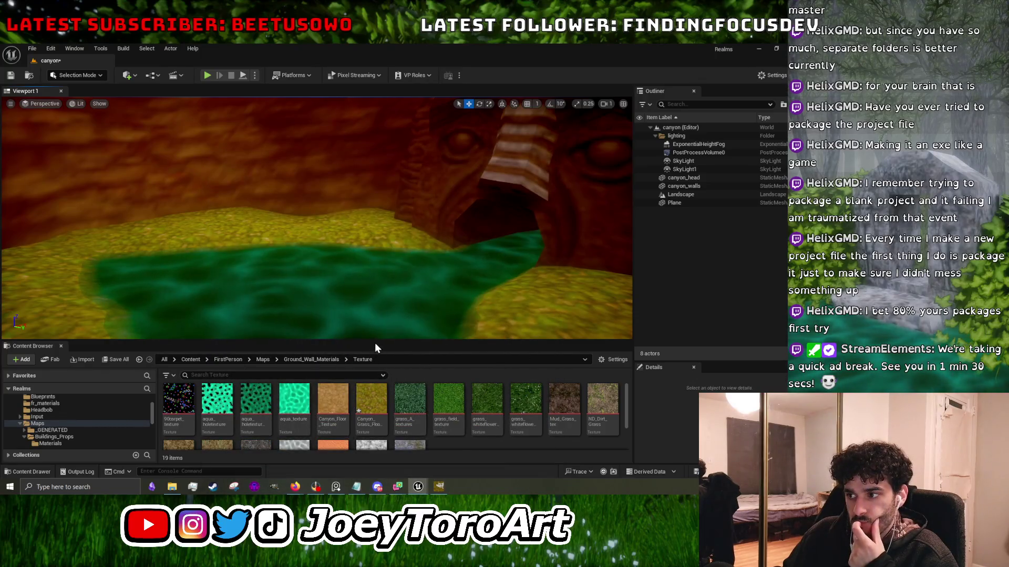
pyautogui.moveTo(375, 341); pyautogui.dragTo(368, 431)
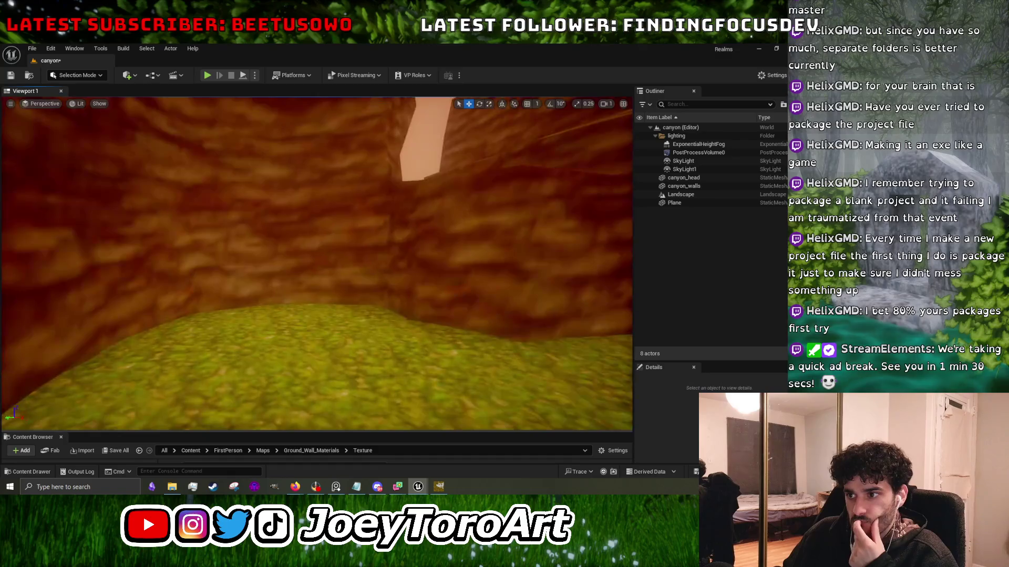
pyautogui.moveTo(488, 275)
pyautogui.mouseDown()
pyautogui.moveTo(117, 333)
pyautogui.moveTo(60, 225)
pyautogui.mouseUp()
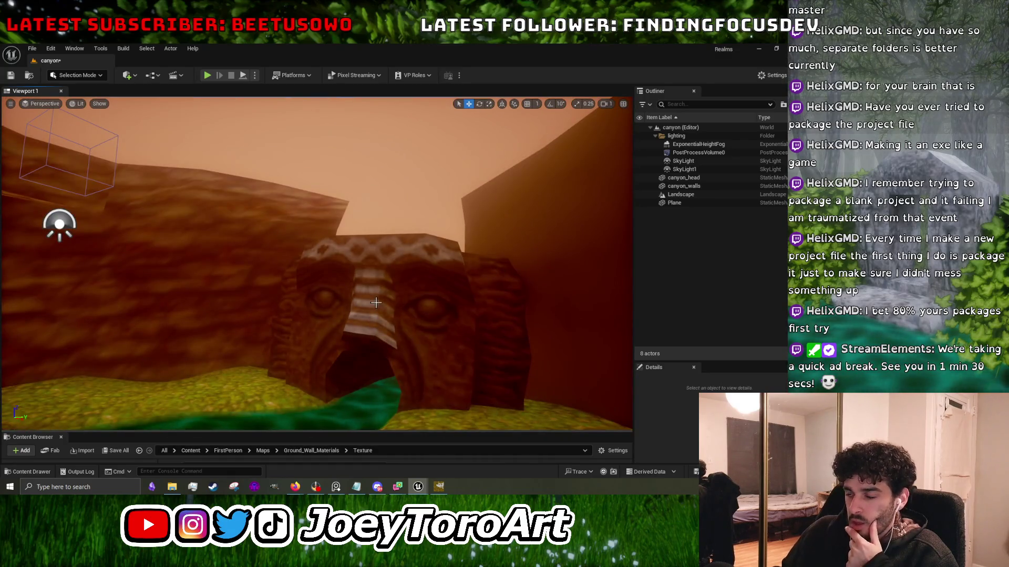
pyautogui.moveTo(503, 327); pyautogui.dragTo(400, 326)
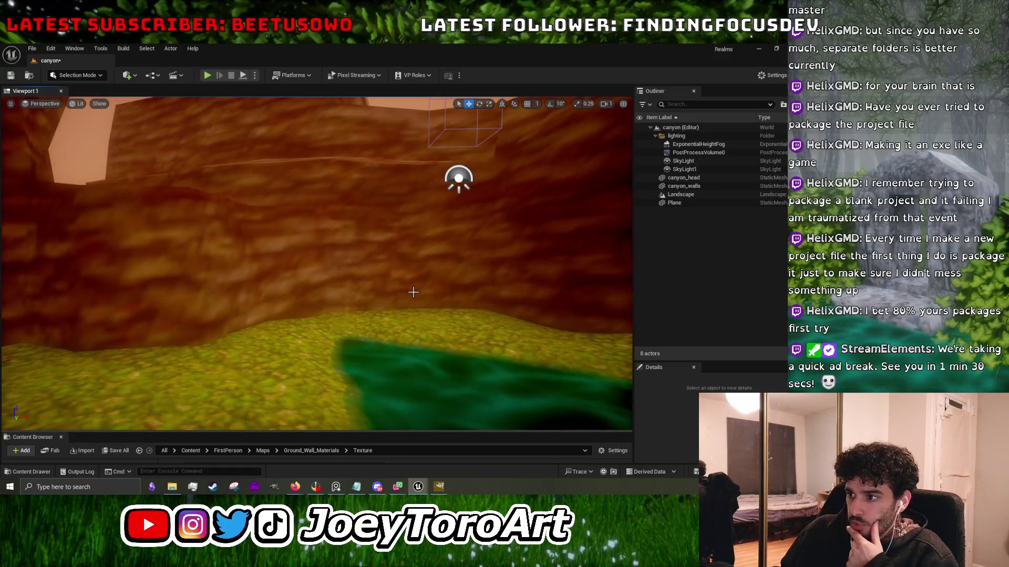
pyautogui.moveTo(348, 252); pyautogui.dragTo(341, 266)
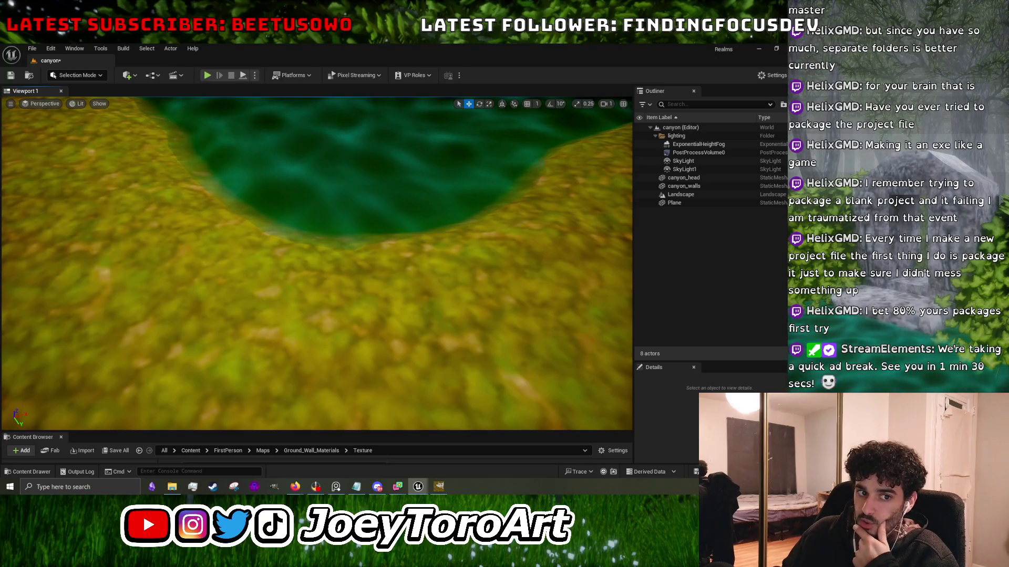
pyautogui.moveTo(422, 262); pyautogui.dragTo(450, 274)
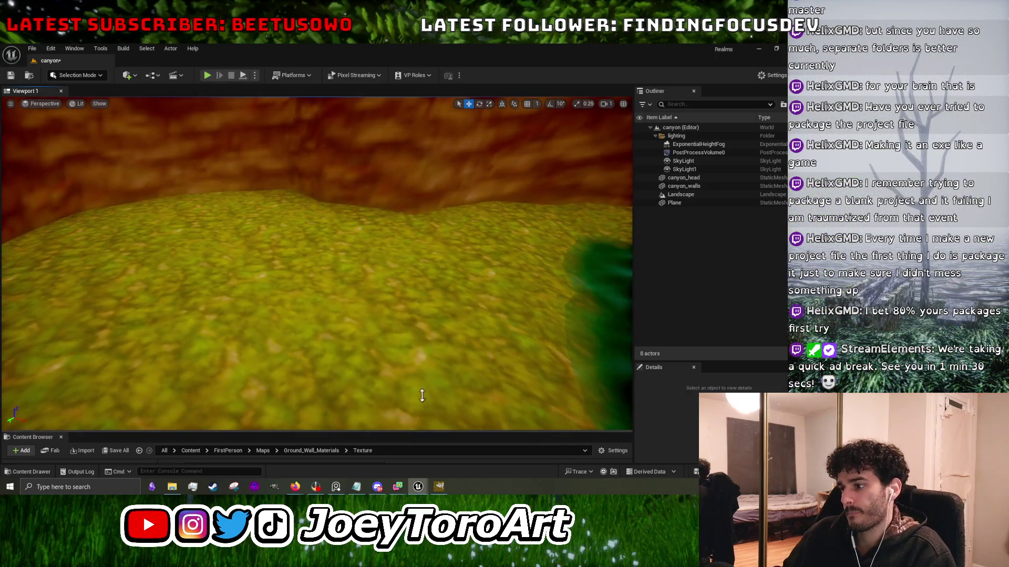
# Expand the Content Browser and bring the Canyone_Ground_Mat material editor back to the front.
pyautogui.moveTo(419, 432); pyautogui.dragTo(421, 317)
pyautogui.moveTo(439, 484)
pyautogui.click(455, 455)
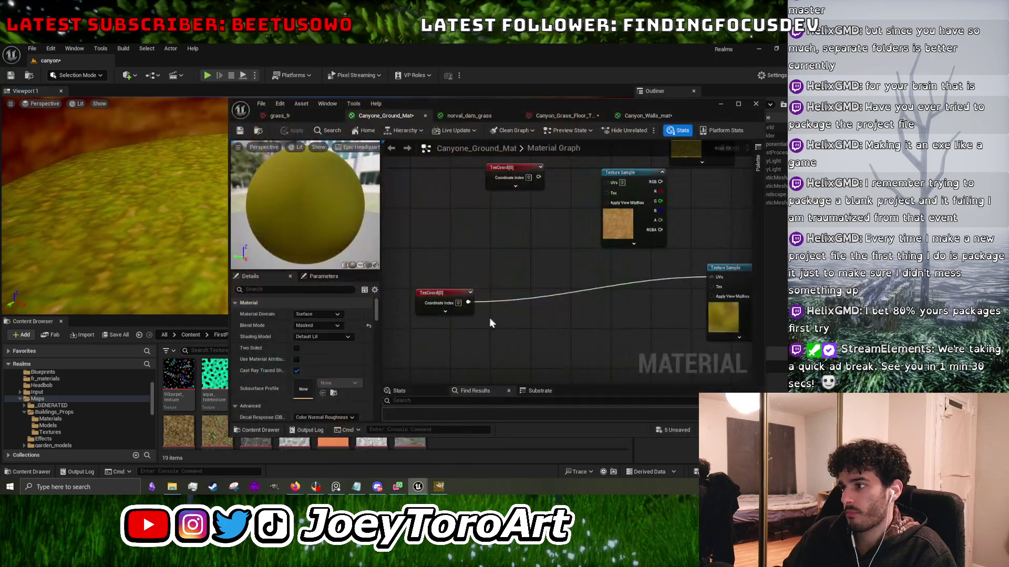
# Add a Landscape Layer Blend node to the Canyone_Ground_Mat graph.
pyautogui.moveTo(665, 197); pyautogui.dragTo(554, 247)
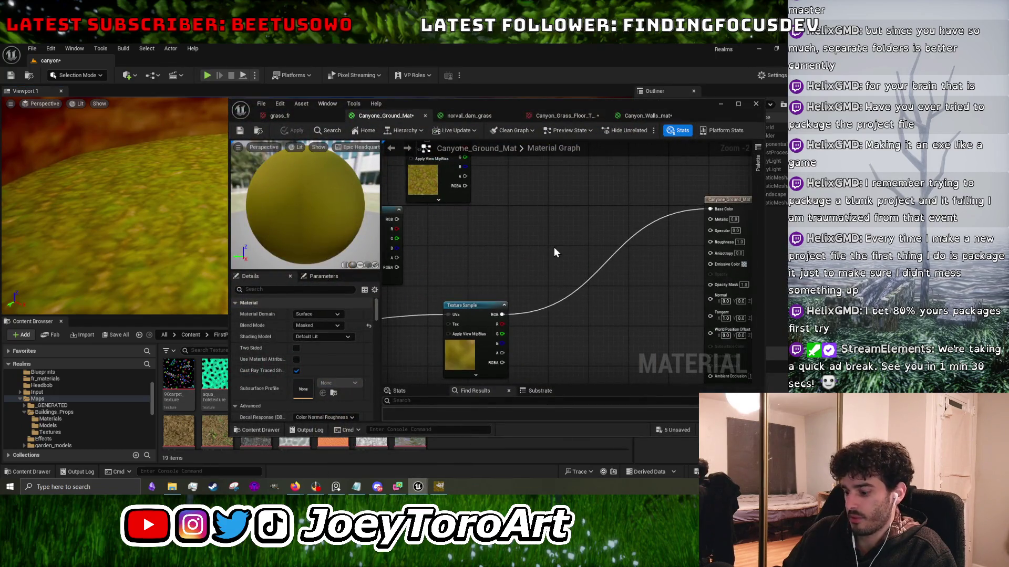
pyautogui.rightClick(554, 248)
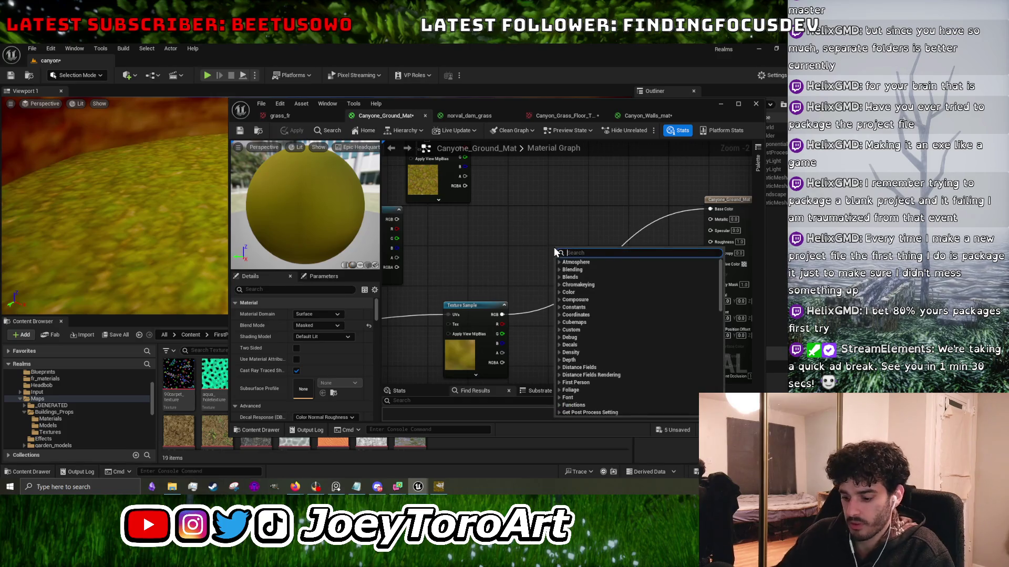
pyautogui.write('landsca')
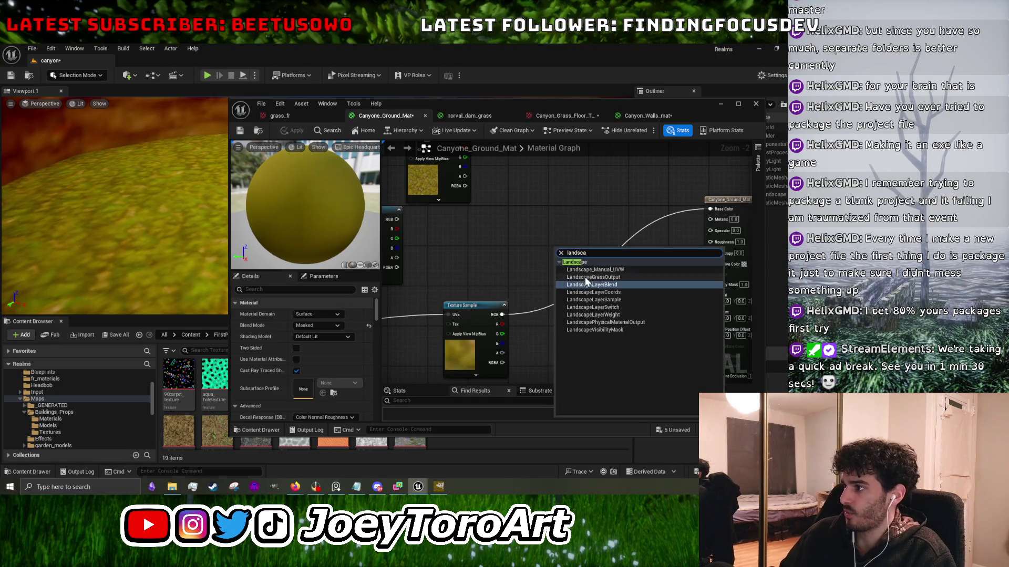
pyautogui.click(588, 285)
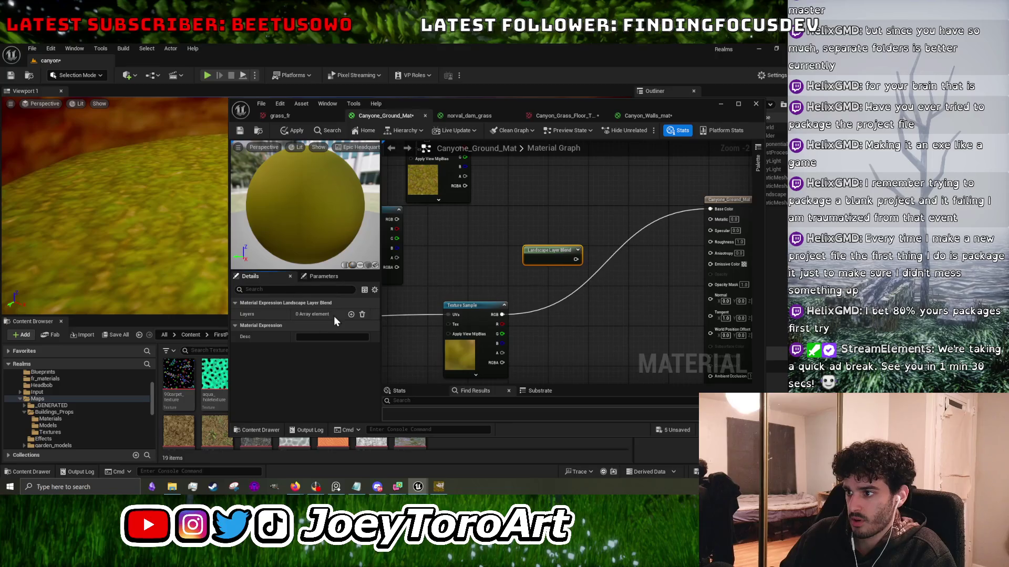
# Give the blend two weight-blended layers named Dirt and Grass.
pyautogui.click(350, 314)
pyautogui.click(344, 326)
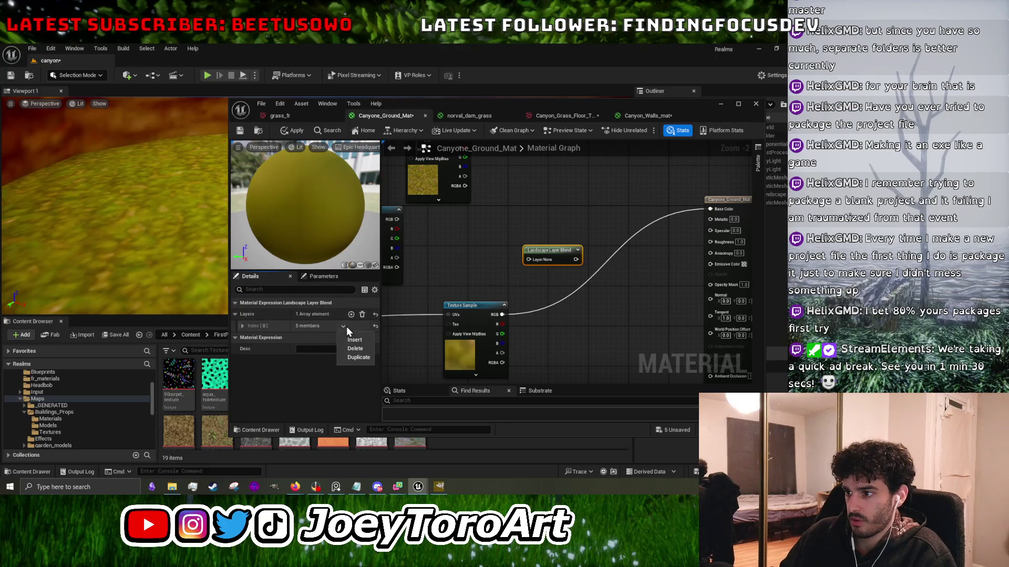
pyautogui.click(351, 314)
pyautogui.click(242, 326)
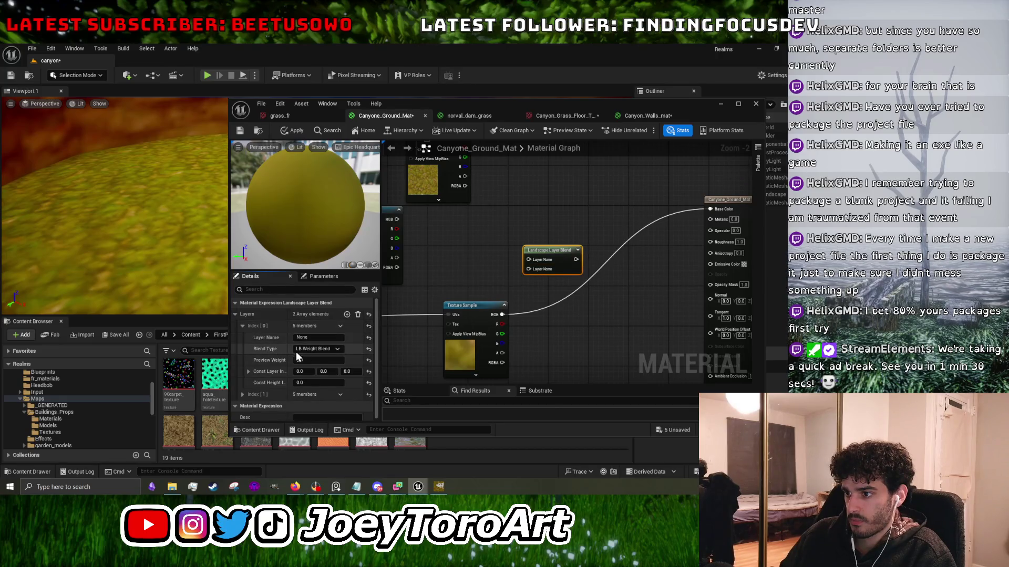
pyautogui.click(313, 350)
pyautogui.click(313, 356)
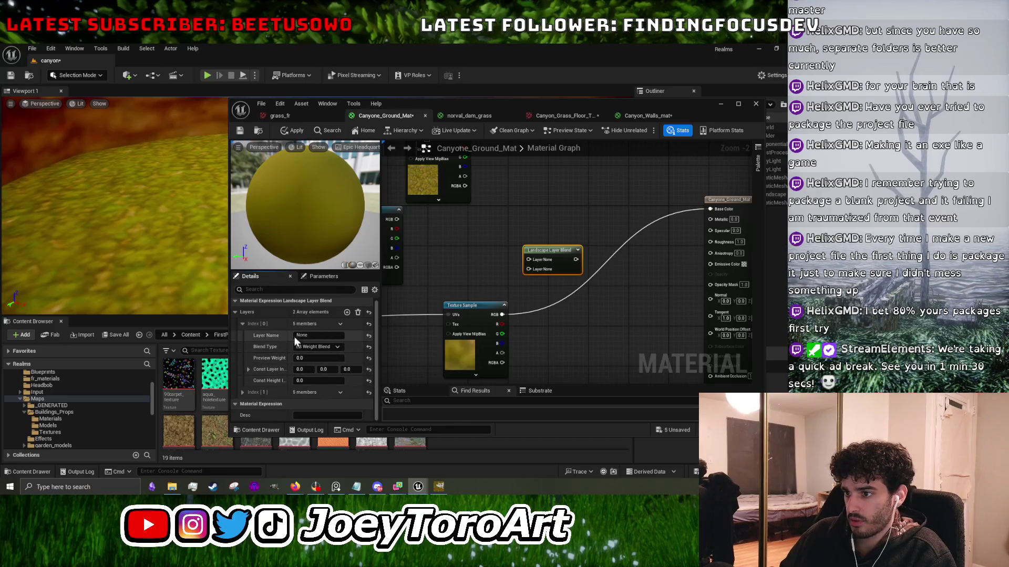
pyautogui.click(242, 393)
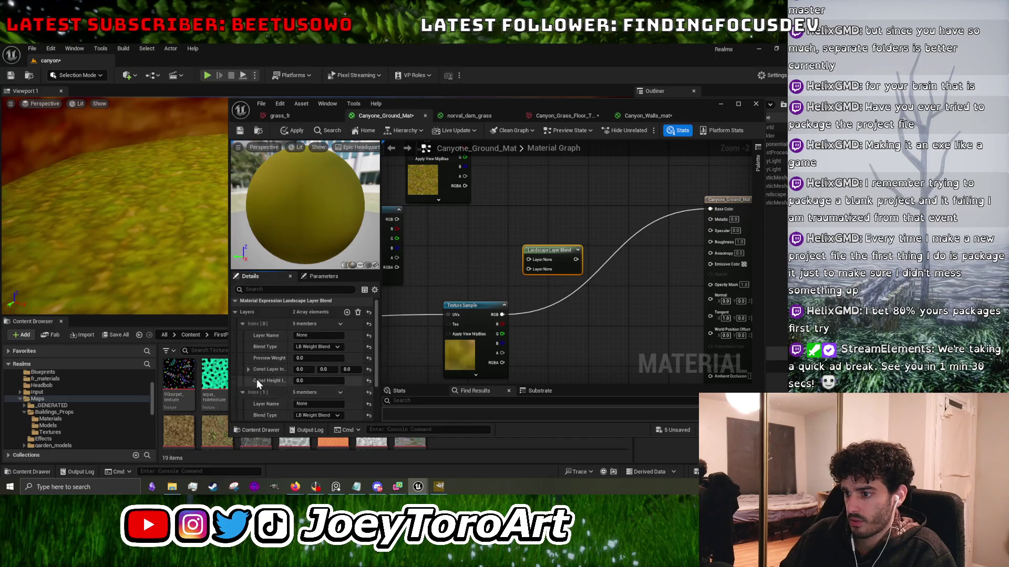
pyautogui.click(308, 337)
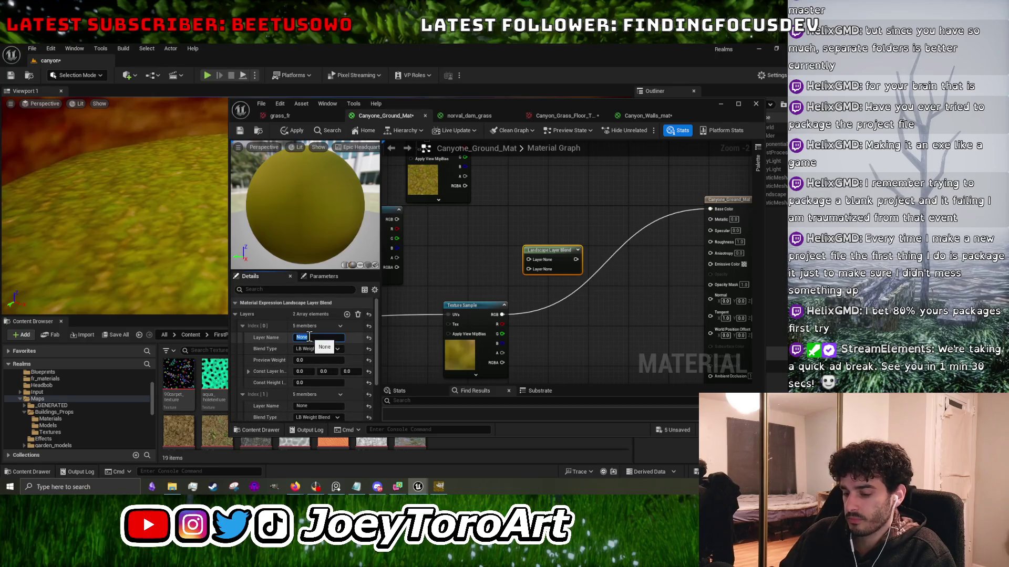
pyautogui.write('Dirt')
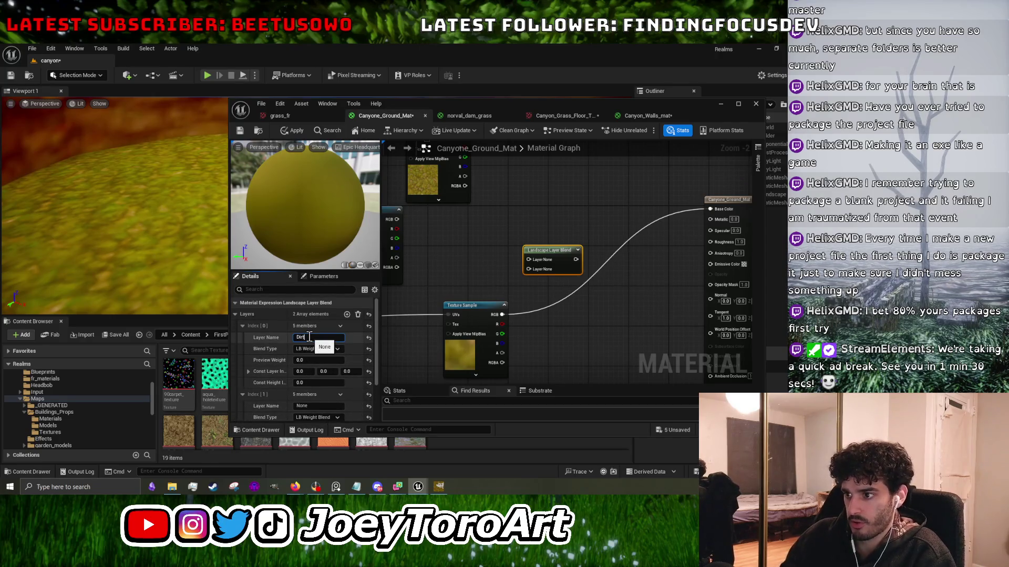
pyautogui.click(314, 405)
pyautogui.write('Grass')
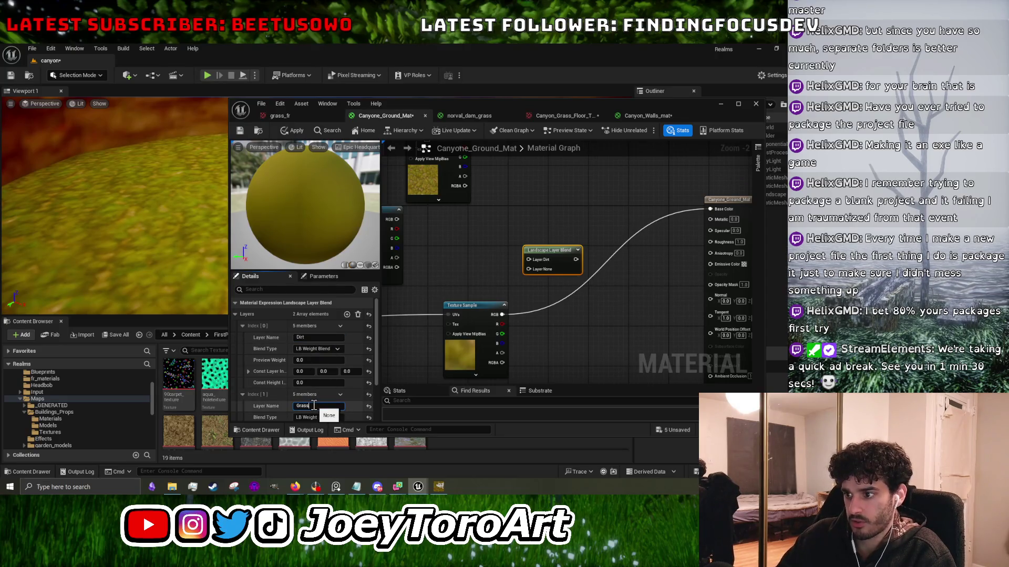
pyautogui.press('Return')
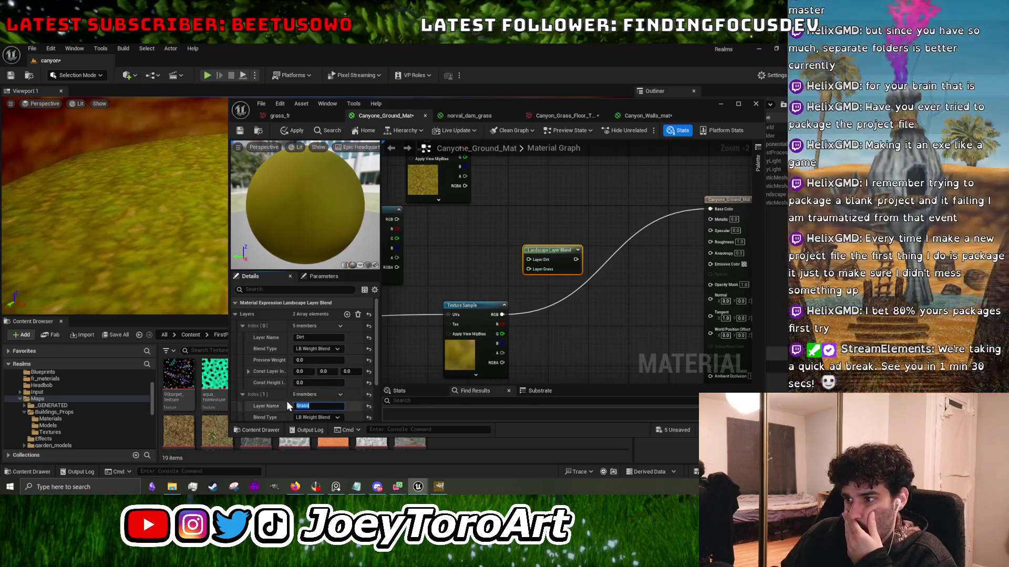
# Wire the textures and TexCoord into the Dirt and Grass layers, apply, and open norval_dam_grass.
pyautogui.click(399, 334)
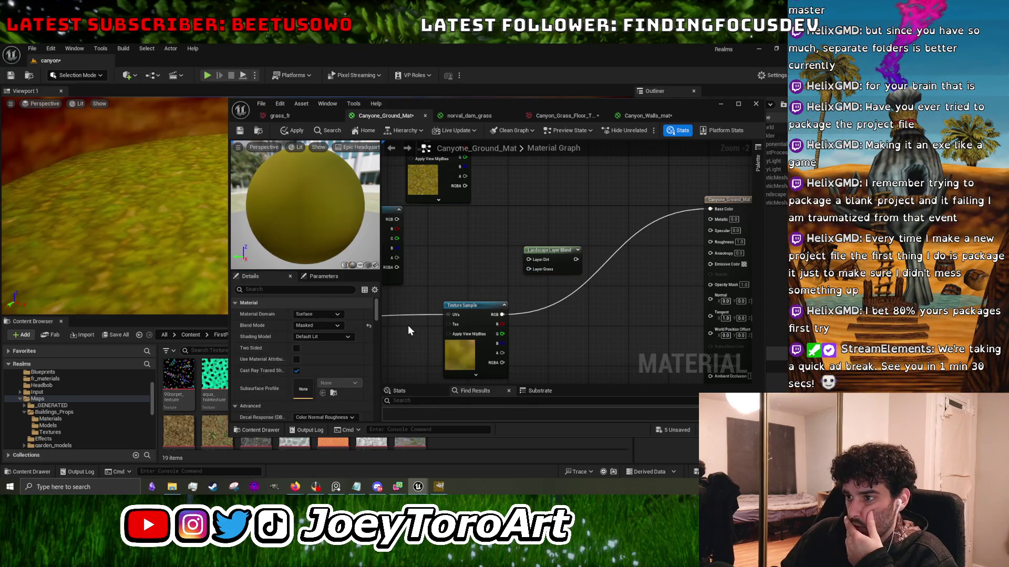
pyautogui.scroll(-2, 407, 326)
pyautogui.moveTo(504, 257); pyautogui.dragTo(598, 283)
pyautogui.moveTo(475, 257); pyautogui.dragTo(428, 253)
pyautogui.moveTo(582, 319)
pyautogui.mouseDown()
pyautogui.moveTo(597, 290)
pyautogui.moveTo(578, 308)
pyautogui.mouseUp()
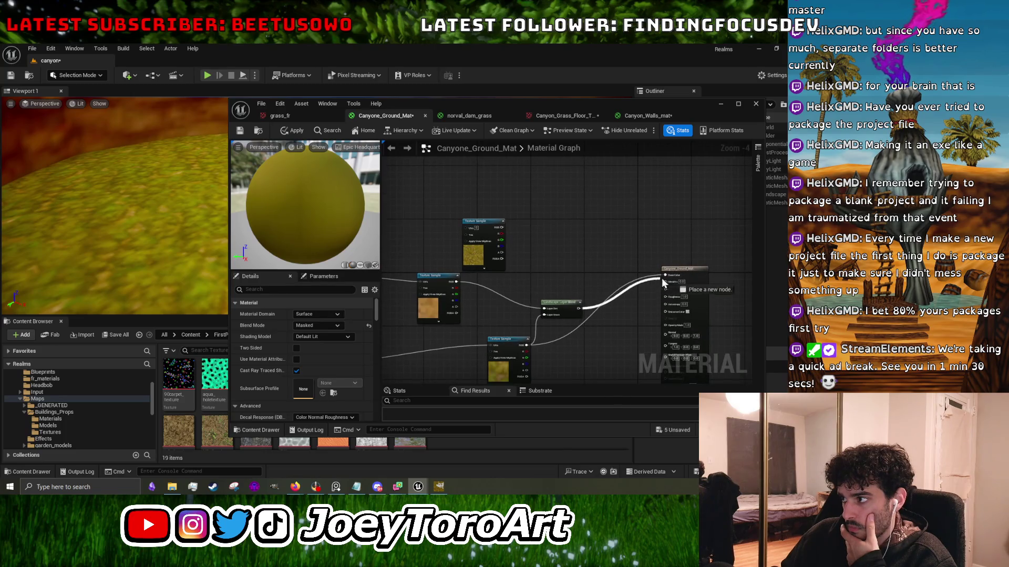
pyautogui.click(293, 129)
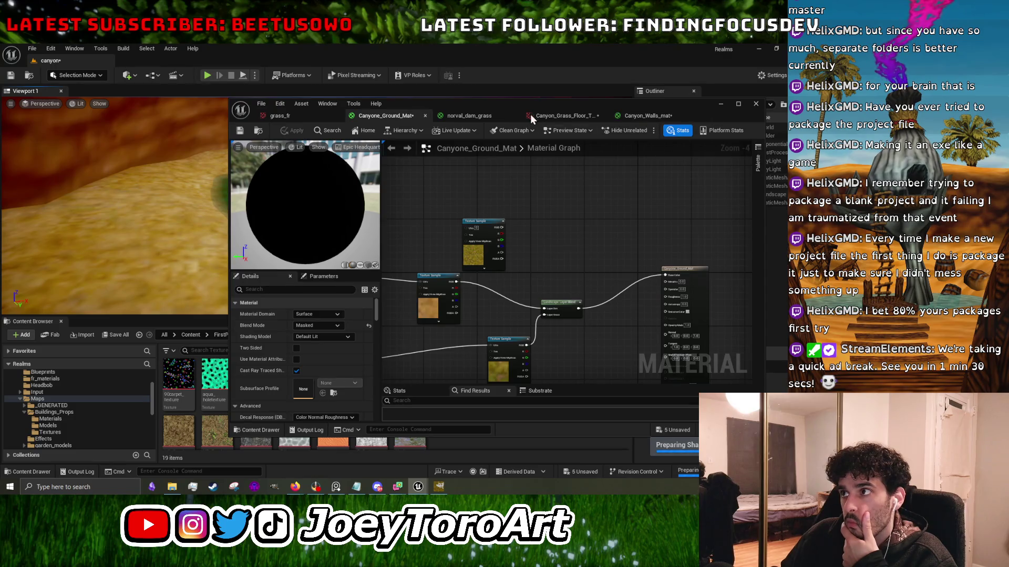
pyautogui.click(481, 115)
pyautogui.click(652, 311)
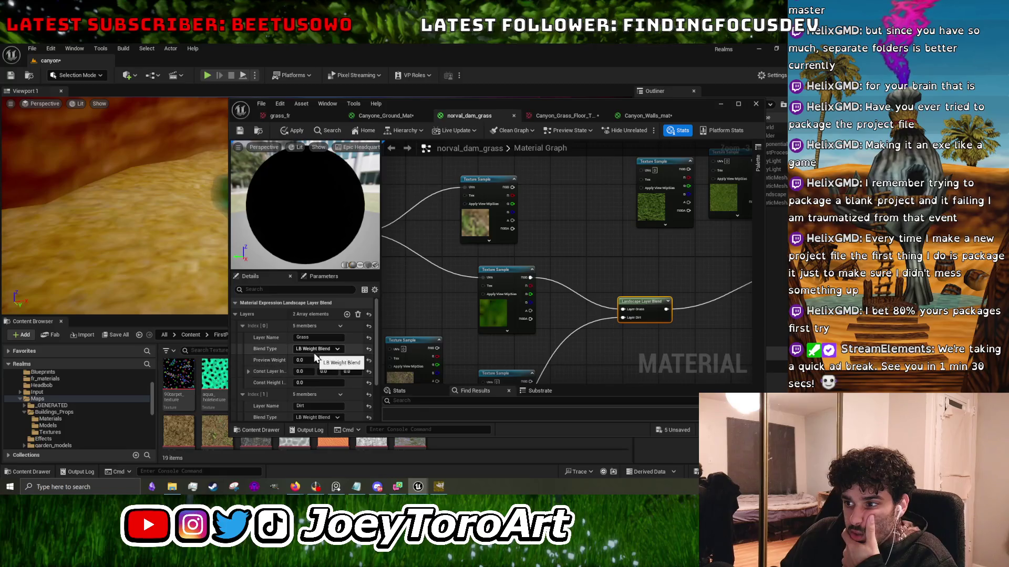
# Review the Dirt and Grass layers of both materials' Layer Blend nodes, then minimize the material editor.
pyautogui.scroll(-2, 276, 355)
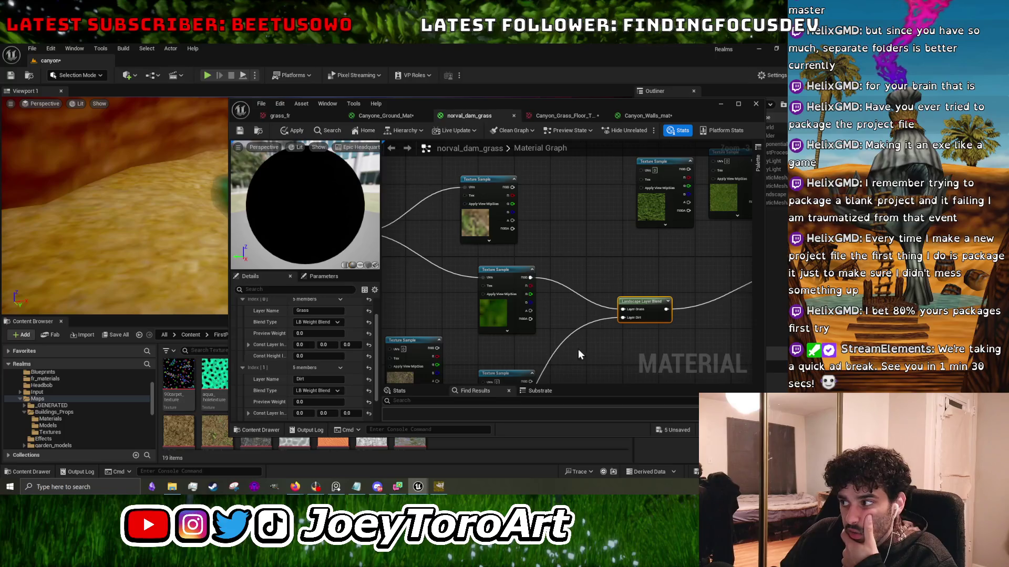
pyautogui.scroll(-1, 567, 351)
pyautogui.scroll(-1, 512, 286)
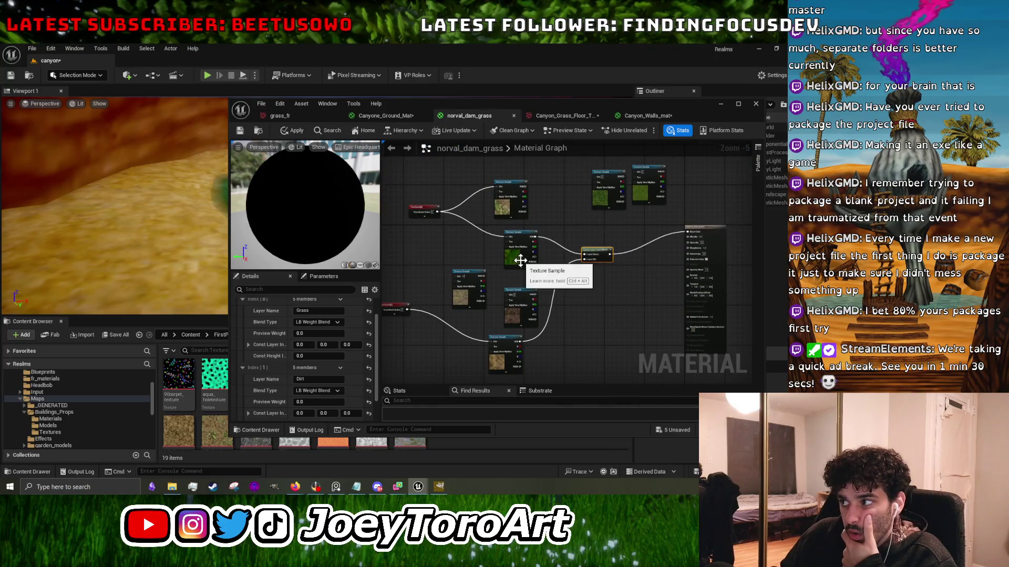
pyautogui.click(398, 117)
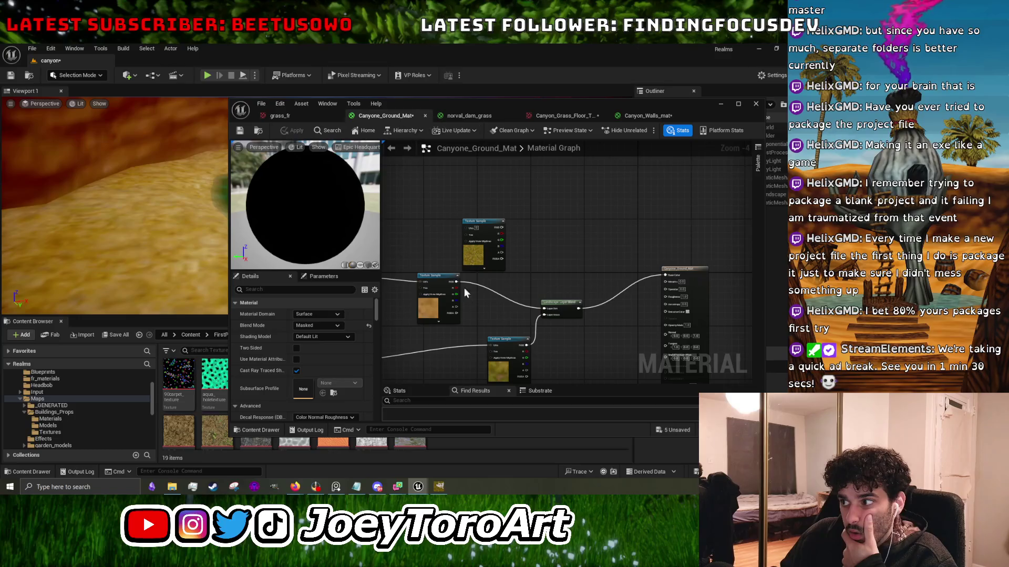
pyautogui.click(557, 303)
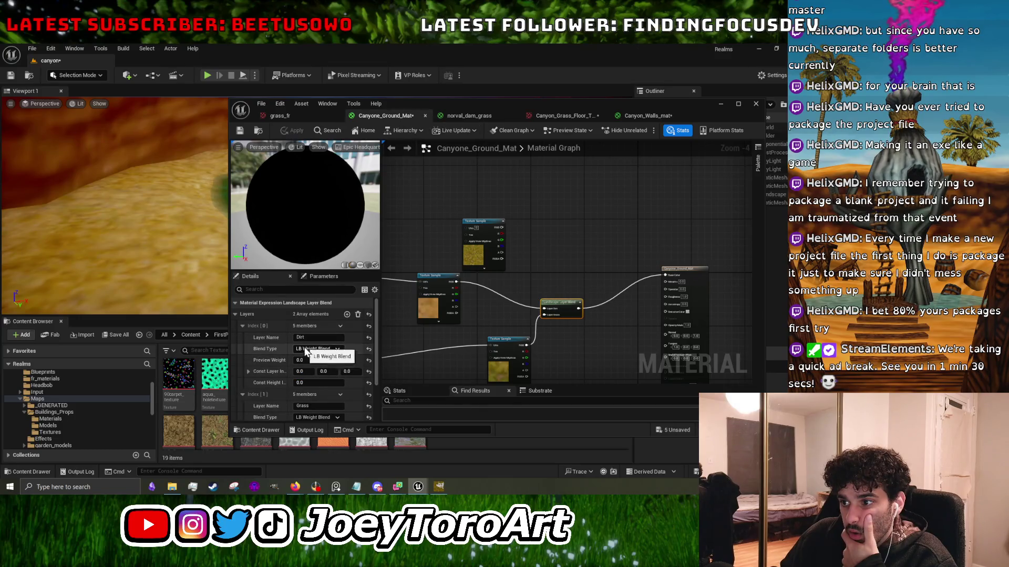
pyautogui.scroll(-2, 323, 374)
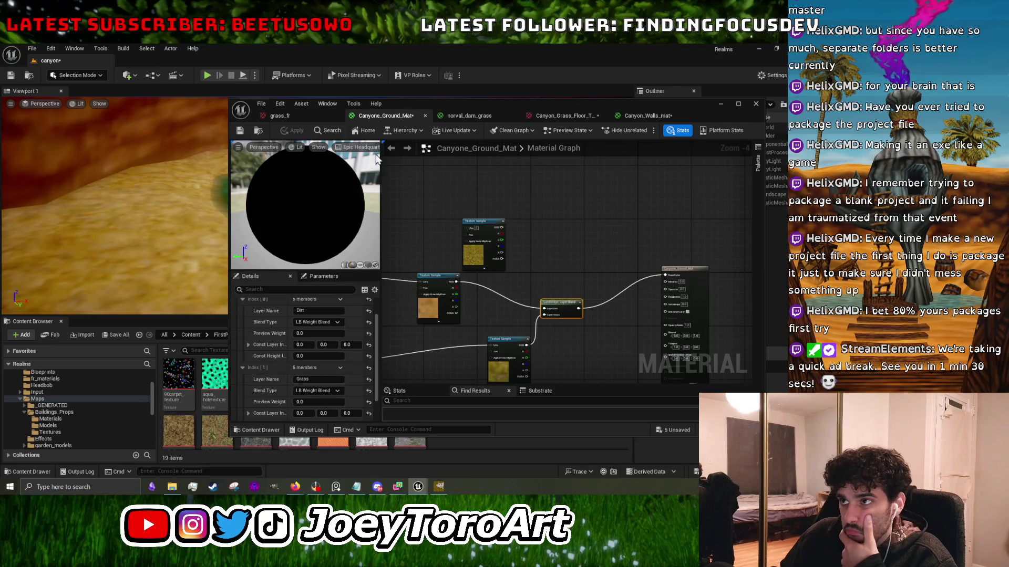
pyautogui.click(718, 104)
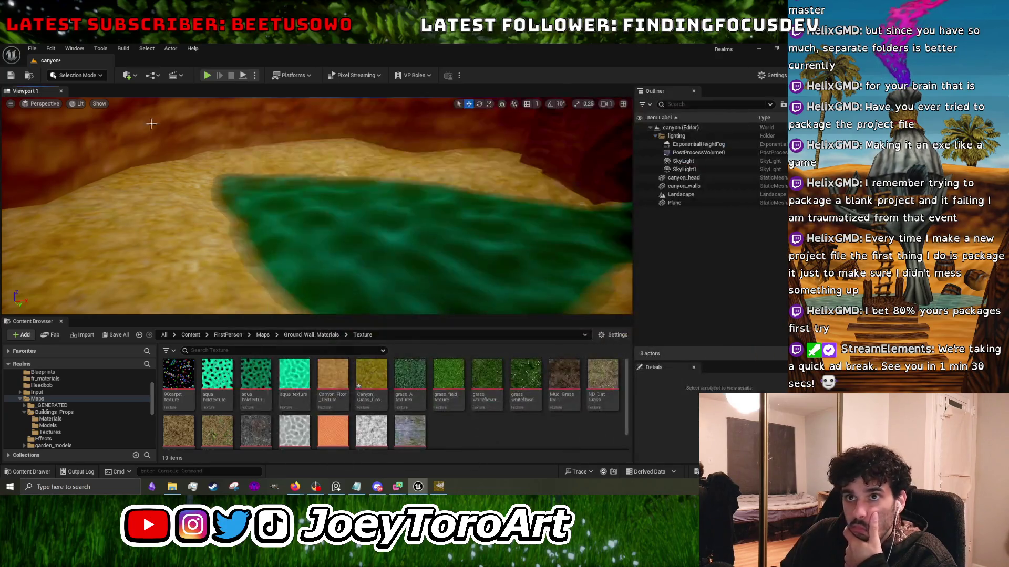
# In Landscape mode, delete the Dirt and Grass target layers.
pyautogui.click(79, 104)
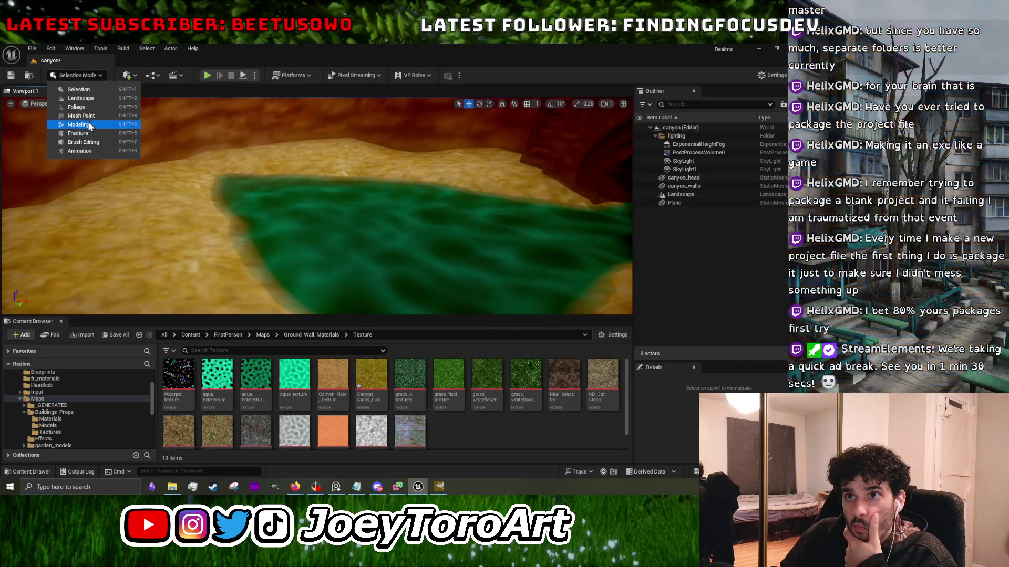
pyautogui.click(94, 100)
pyautogui.hotkey('shift', '2')
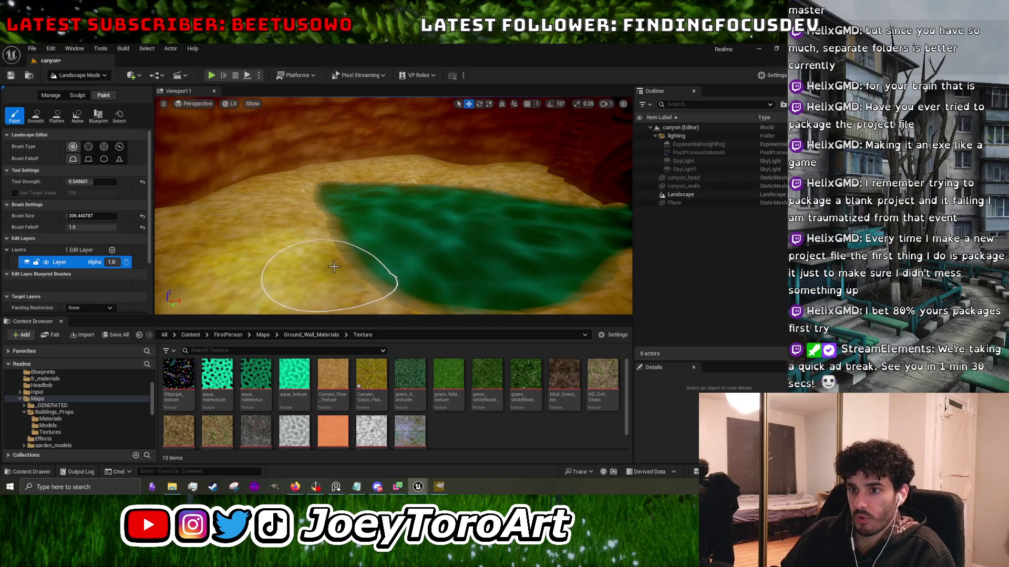
pyautogui.scroll(-3, 90, 243)
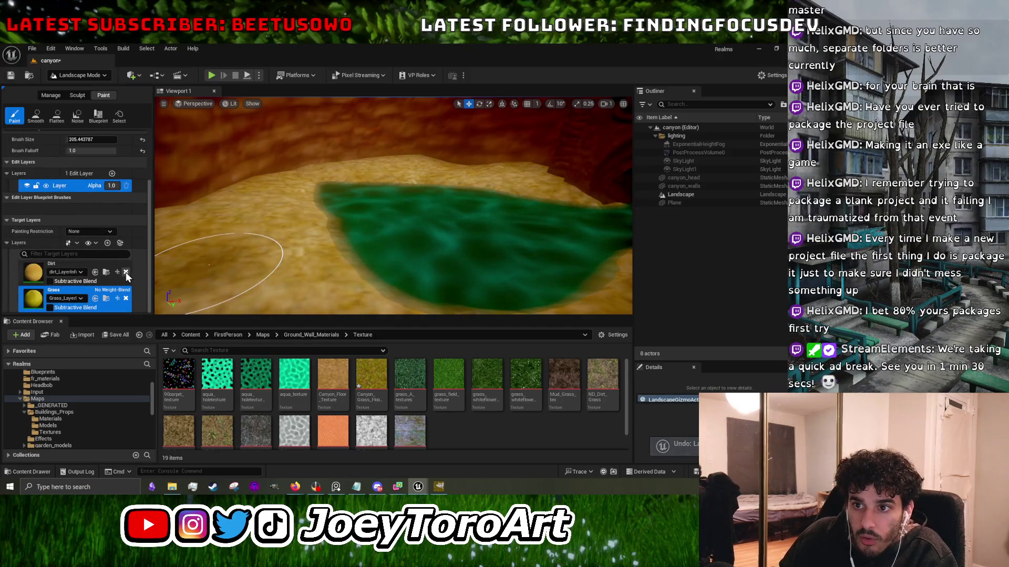
pyautogui.click(125, 272)
pyautogui.click(411, 280)
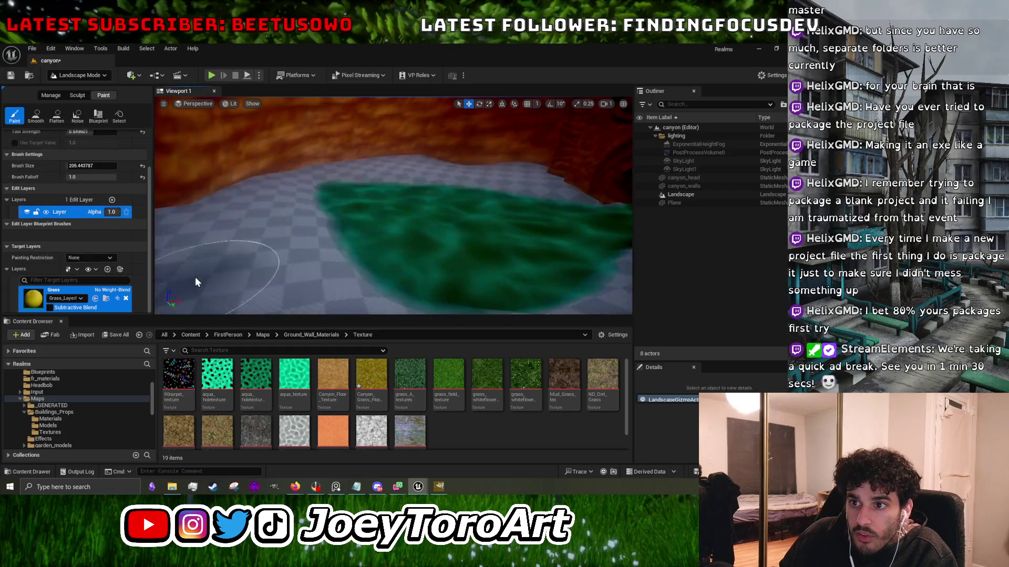
pyautogui.click(125, 298)
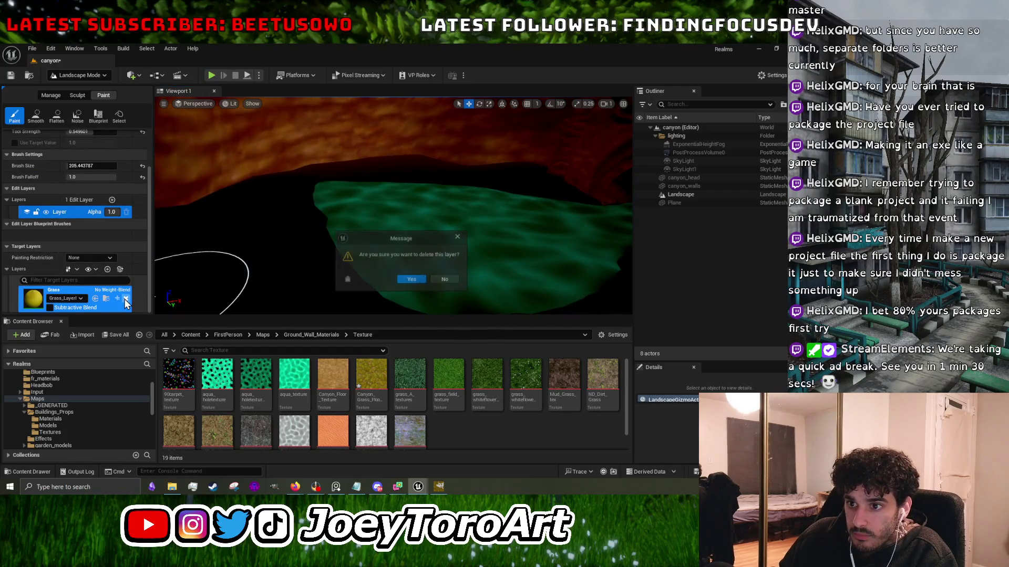
pyautogui.click(406, 279)
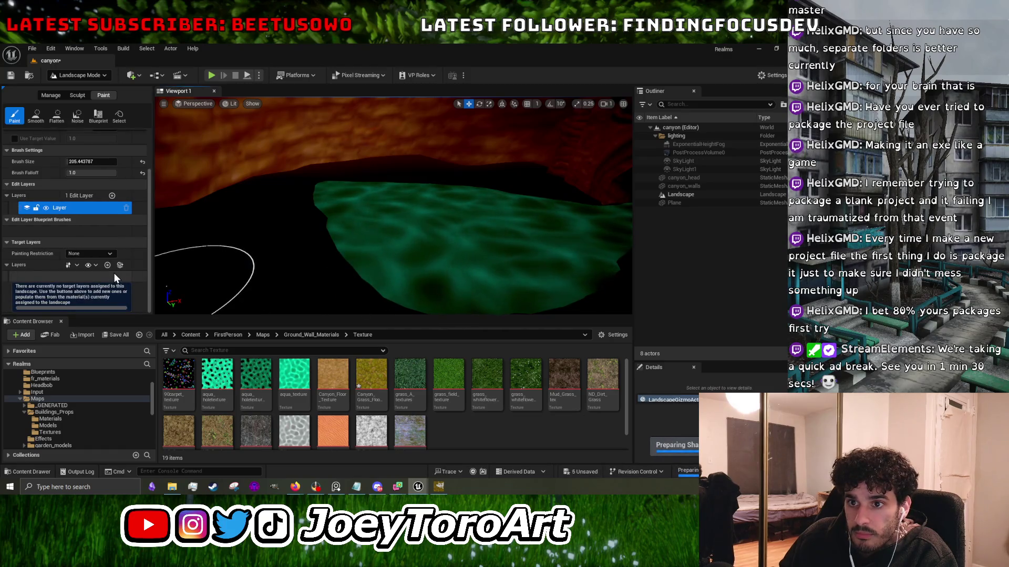
# Keep painting unrestricted and recreate the target layers from the assigned material.
pyautogui.click(100, 255)
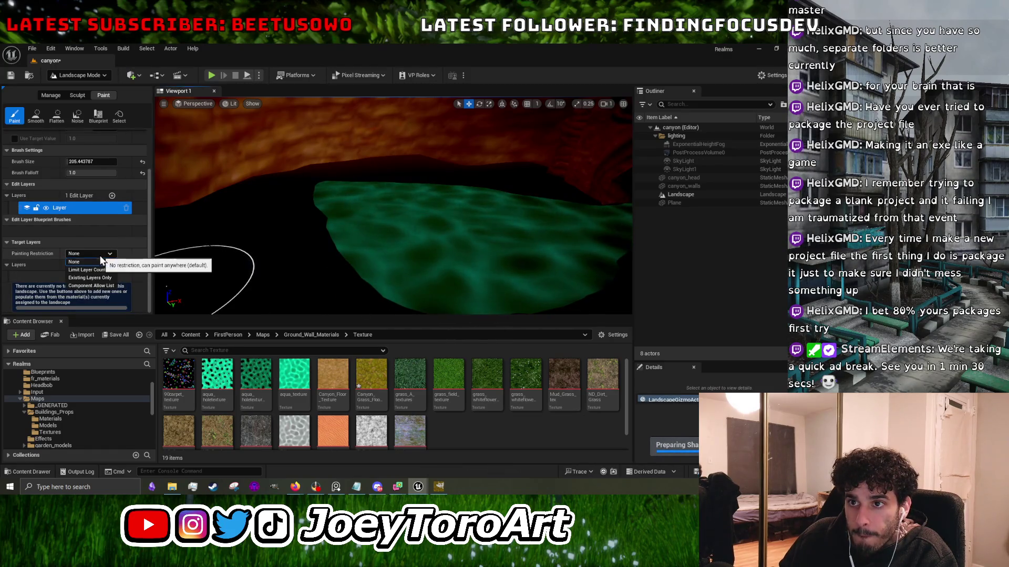
pyautogui.click(100, 255)
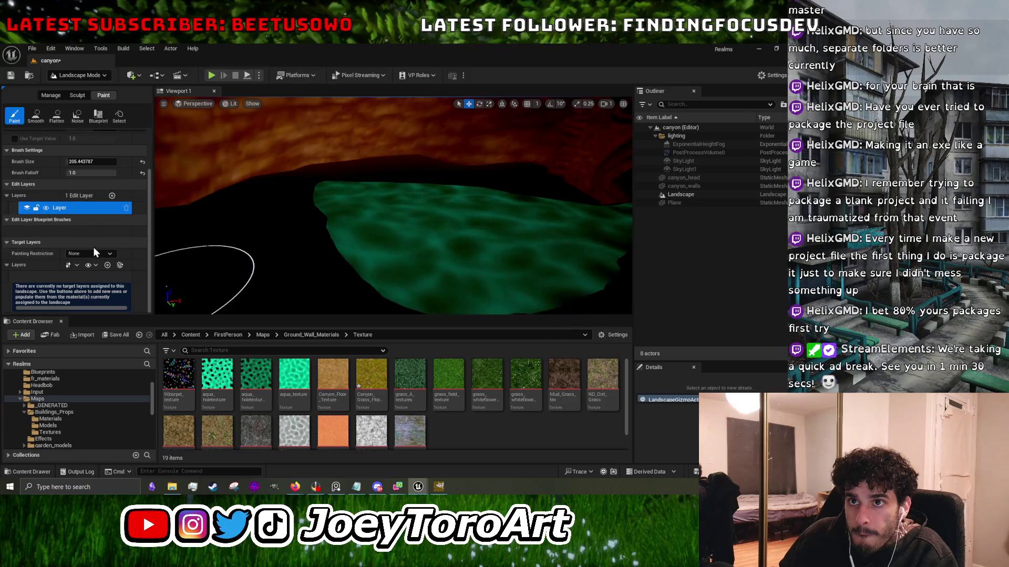
pyautogui.click(97, 117)
pyautogui.click(14, 117)
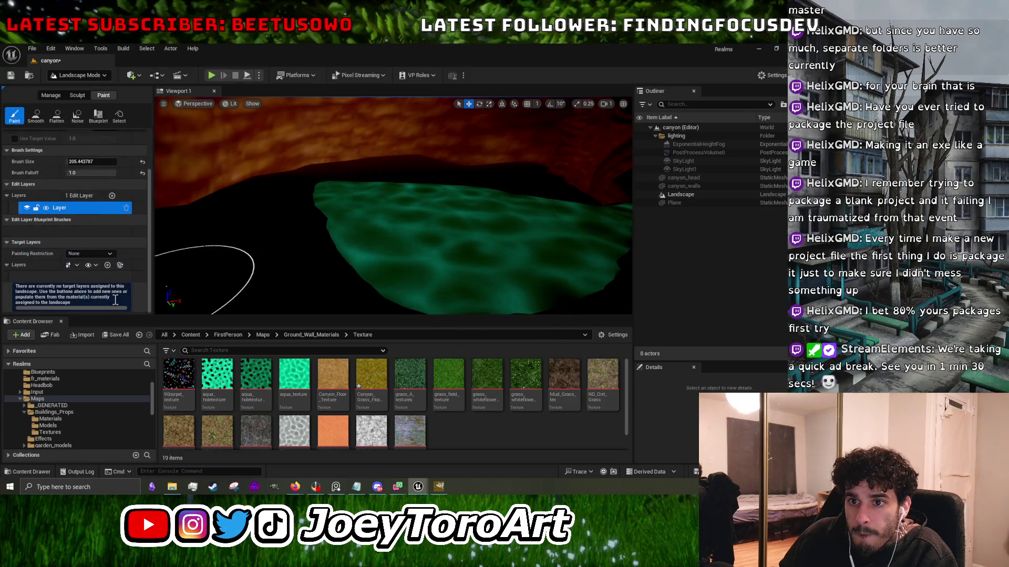
pyautogui.click(123, 265)
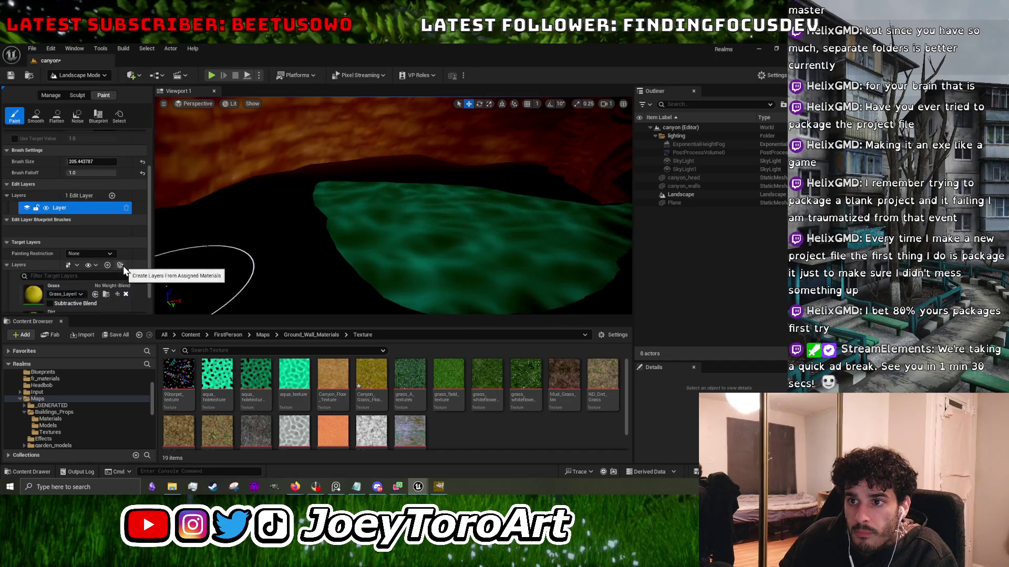
# Paint a Grass stroke across the landscape, then cover it with Dirt.
pyautogui.scroll(-1, 143, 242)
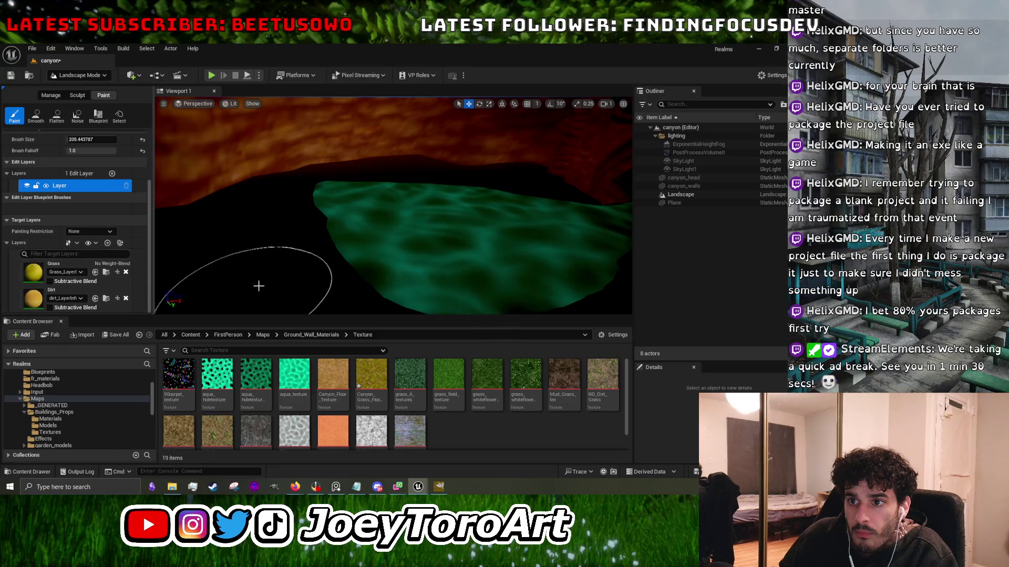
pyautogui.moveTo(350, 254); pyautogui.dragTo(294, 278)
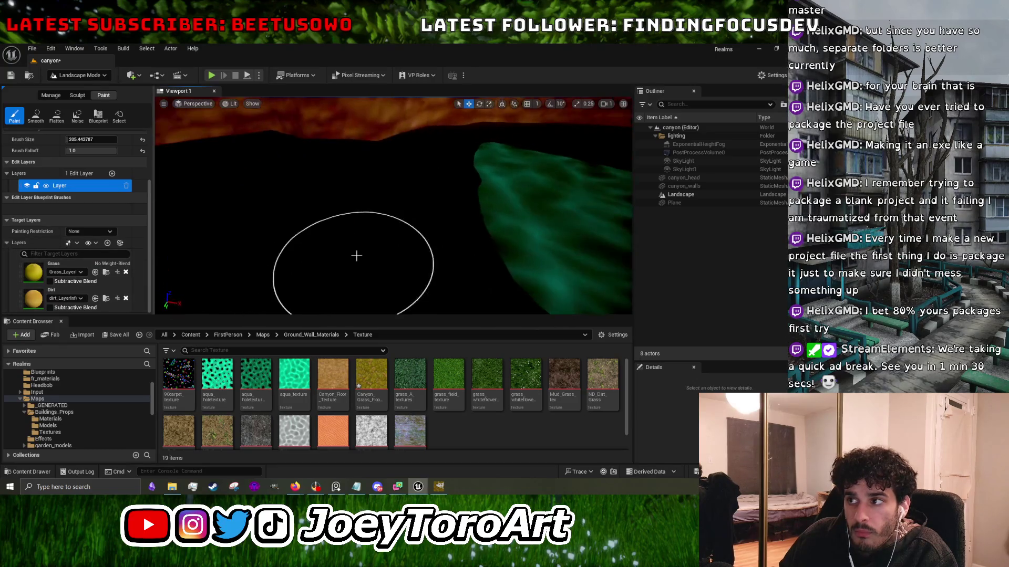
pyautogui.click(79, 273)
pyautogui.moveTo(379, 273)
pyautogui.mouseDown()
pyautogui.moveTo(399, 266)
pyautogui.moveTo(313, 236)
pyautogui.moveTo(451, 228)
pyautogui.mouseUp()
pyautogui.scroll(-5, 451, 227)
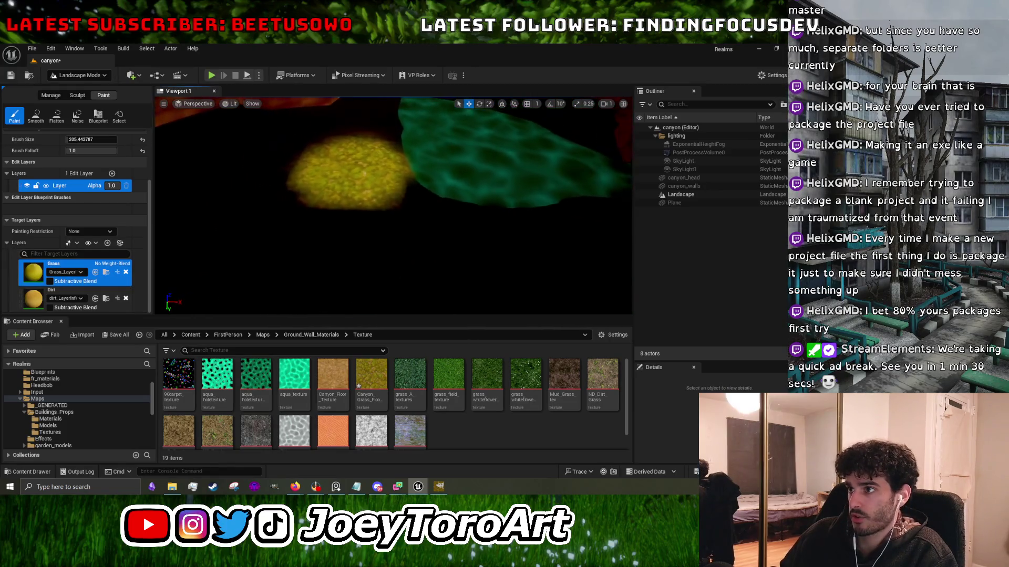
pyautogui.click(84, 294)
pyautogui.moveTo(247, 247)
pyautogui.mouseDown()
pyautogui.moveTo(270, 236)
pyautogui.moveTo(349, 243)
pyautogui.mouseUp()
pyautogui.scroll(-3, 255, 187)
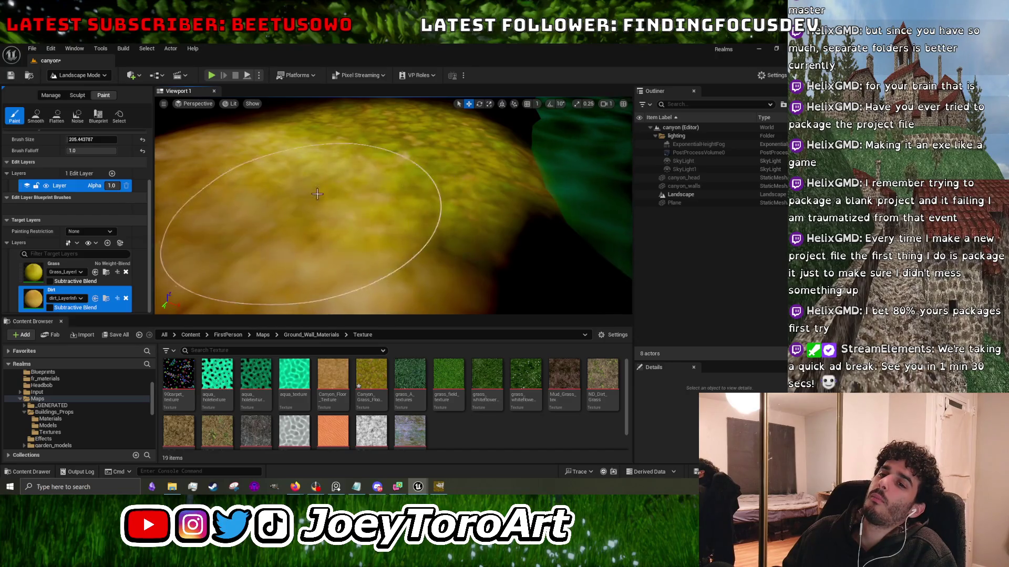
pyautogui.scroll(-5, 237, 220)
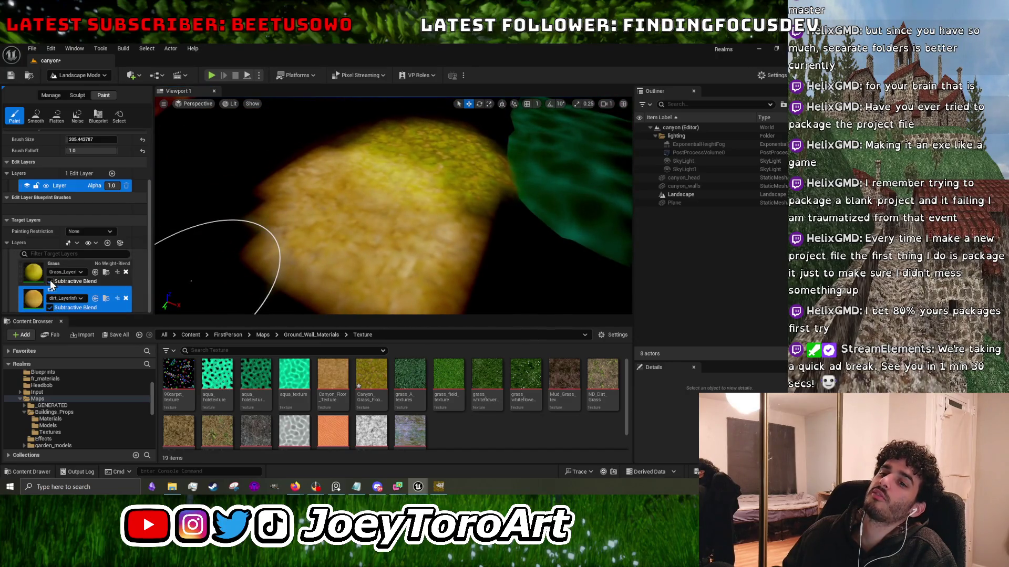
pyautogui.scroll(3, 259, 224)
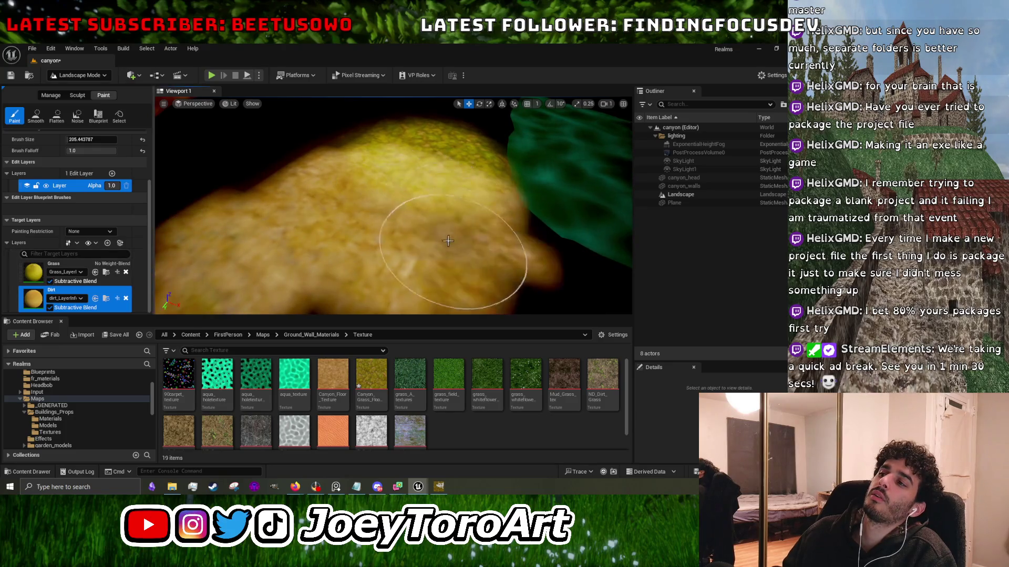
# Paint more Grass, undo the two unwanted strokes, and reframe the landscape view.
pyautogui.click(38, 269)
pyautogui.moveTo(247, 247); pyautogui.dragTo(367, 186)
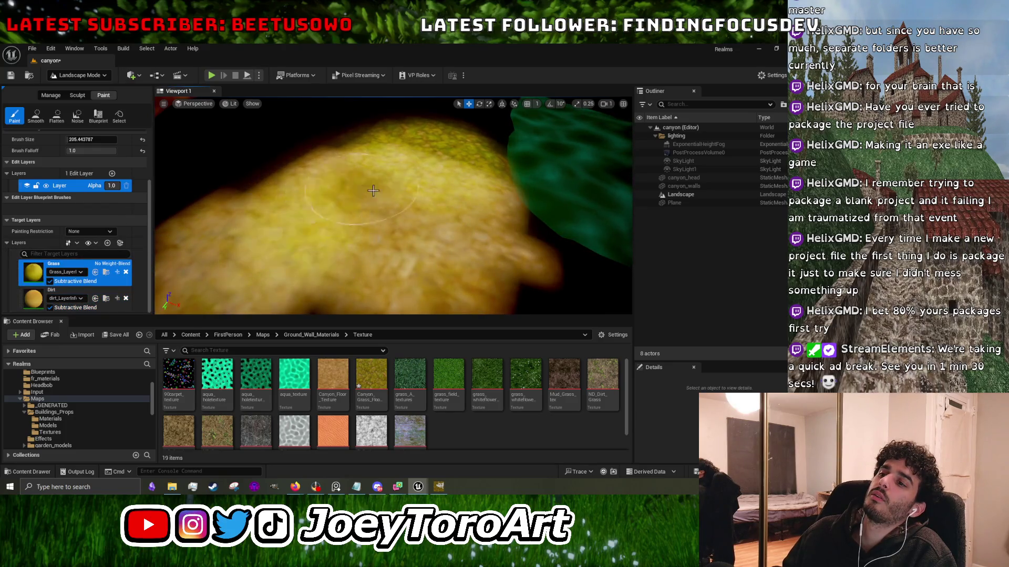
pyautogui.hotkey('ctrl', 'z')
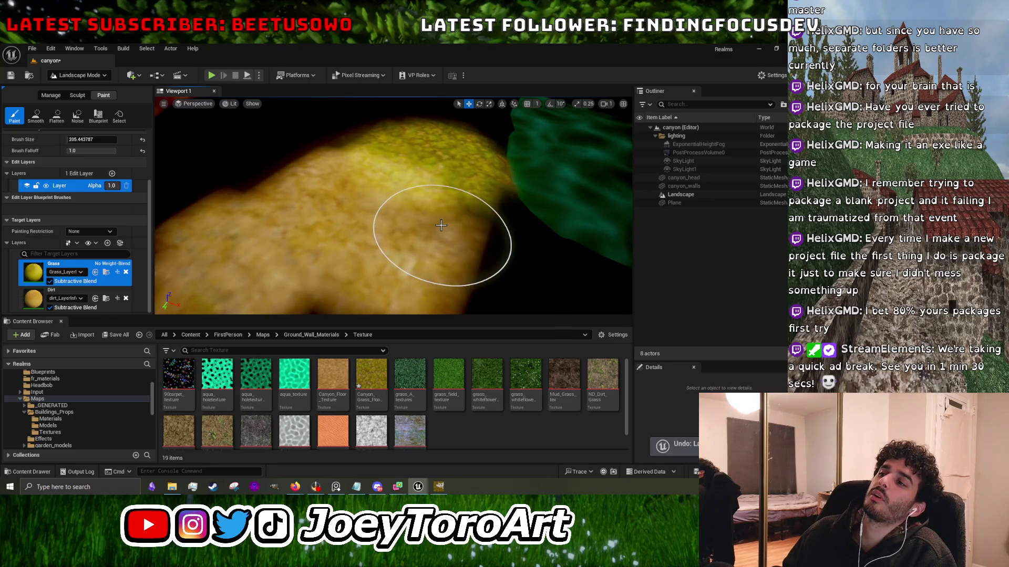
pyautogui.hotkey('ctrl', 'z')
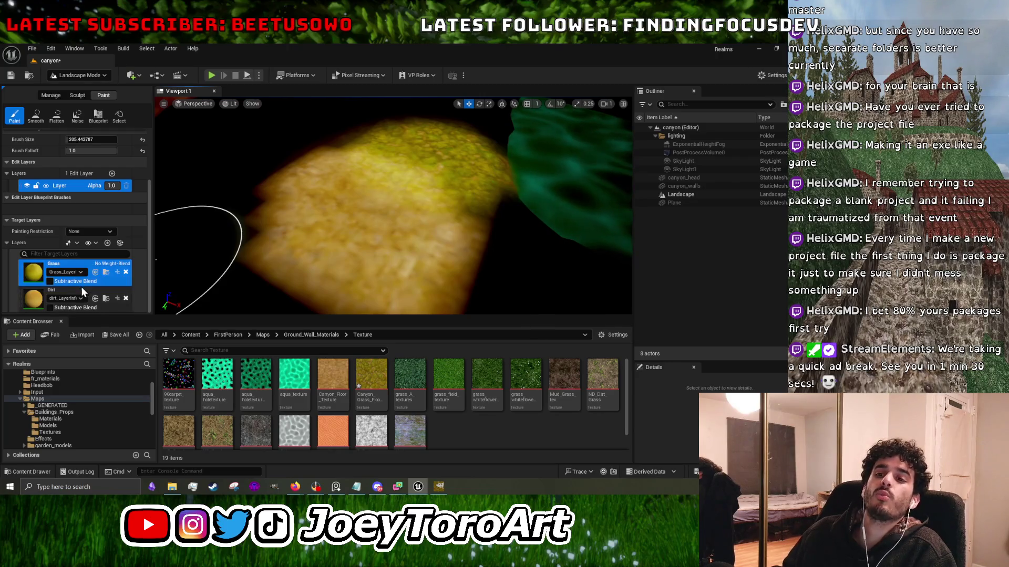
pyautogui.click(96, 233)
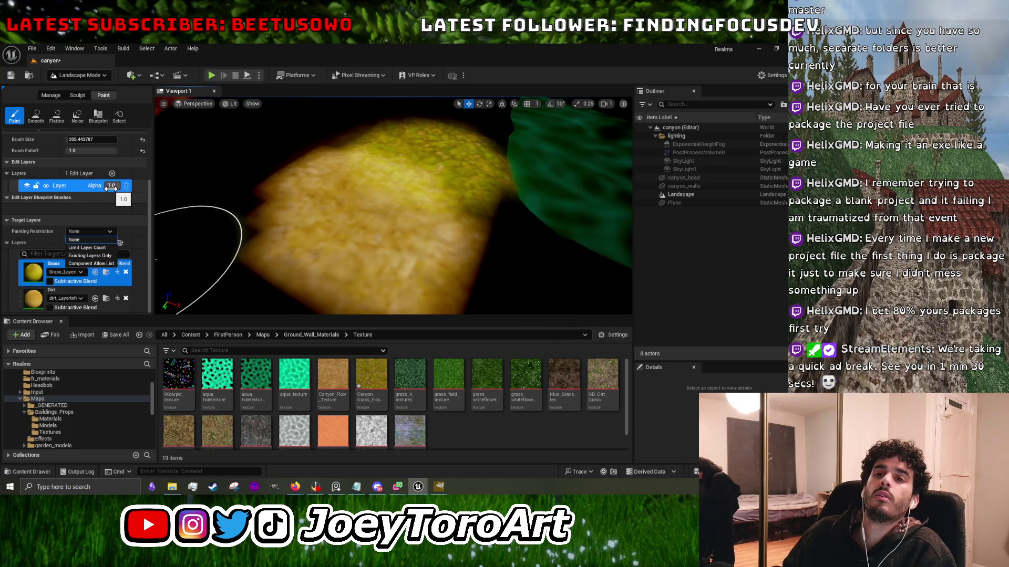
pyautogui.scroll(3, 88, 209)
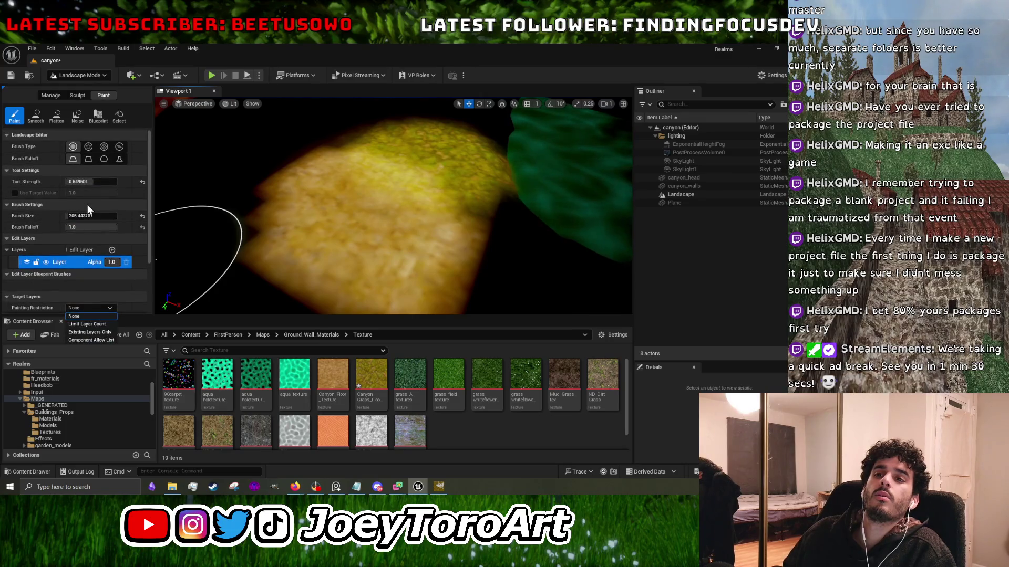
pyautogui.scroll(-3, 87, 209)
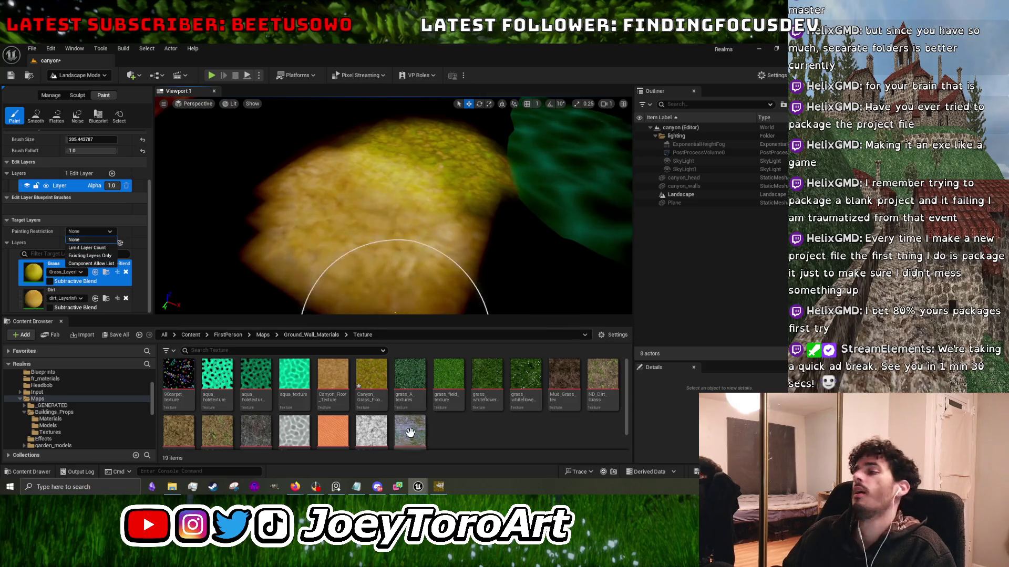
pyautogui.rightClick(392, 208)
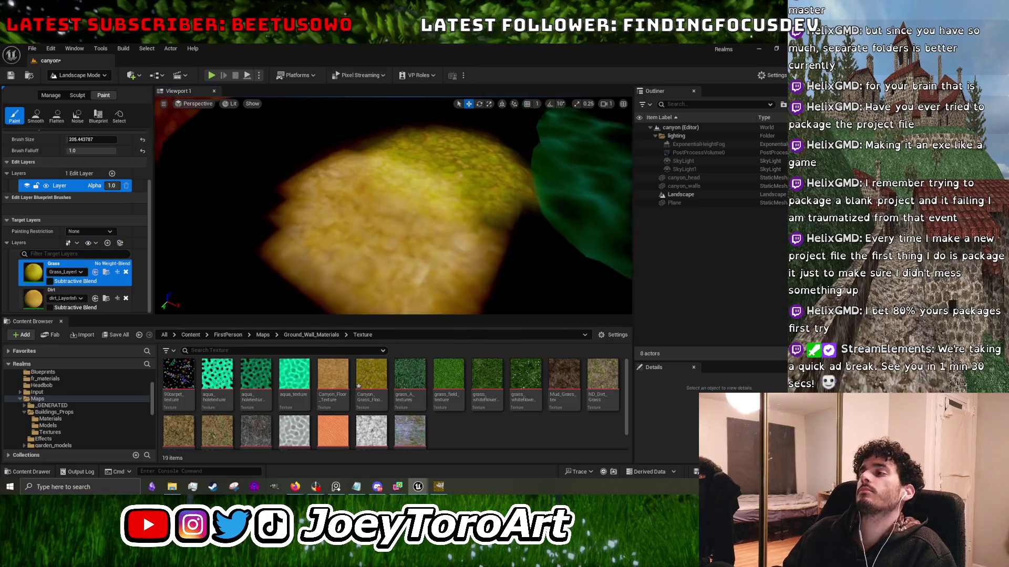
pyautogui.rightClick(438, 197)
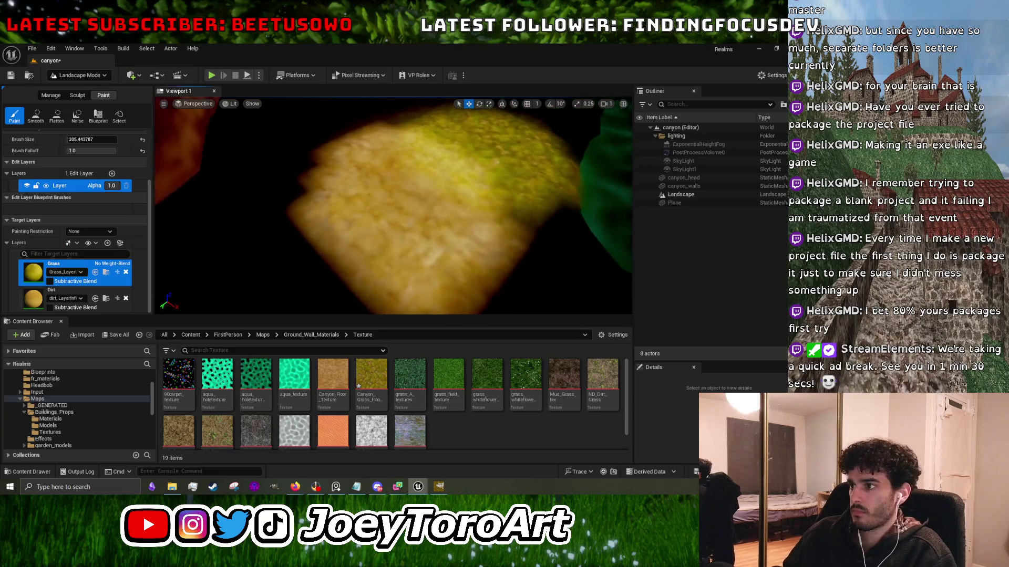
# In Canyone_Ground_Mat, confirm the Dirt layer keeps Weight Blend as its Blend Type.
pyautogui.moveTo(418, 484)
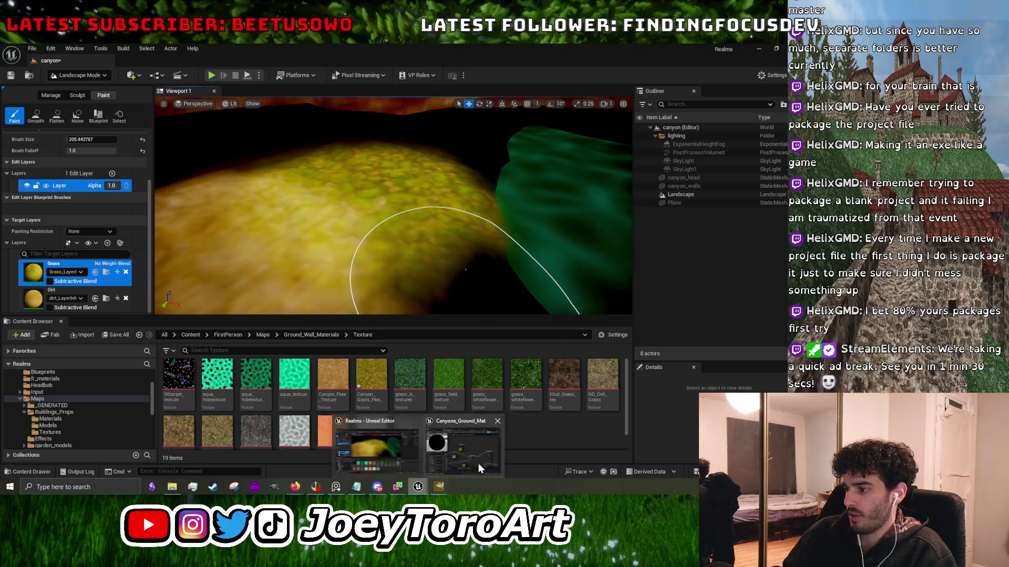
pyautogui.click(475, 418)
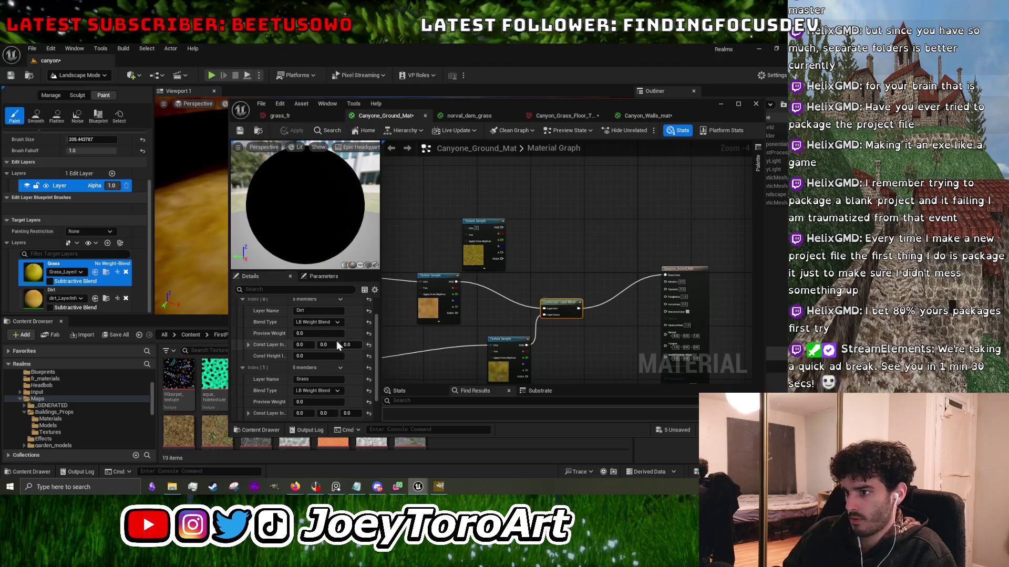
pyautogui.click(329, 323)
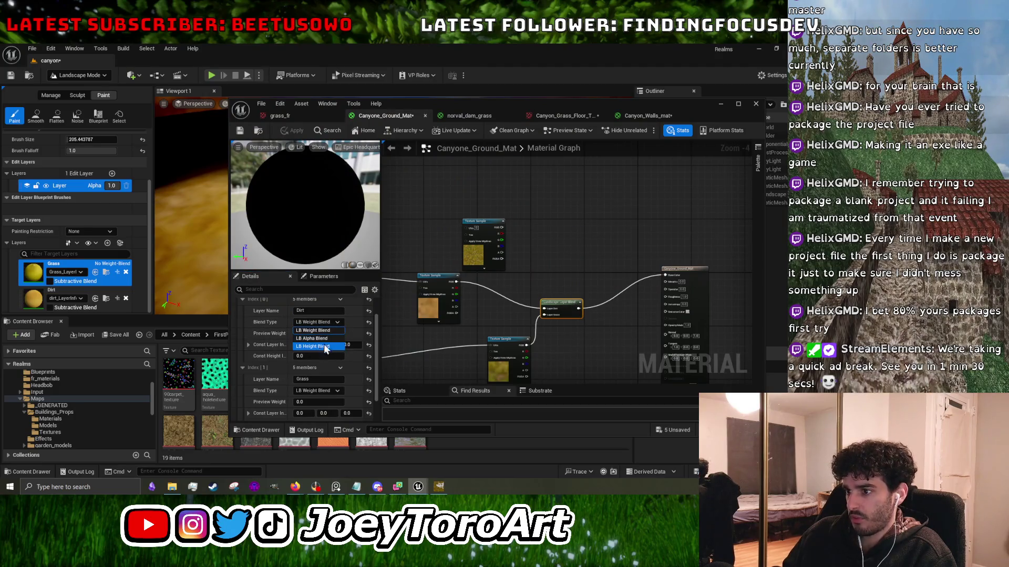
pyautogui.click(348, 362)
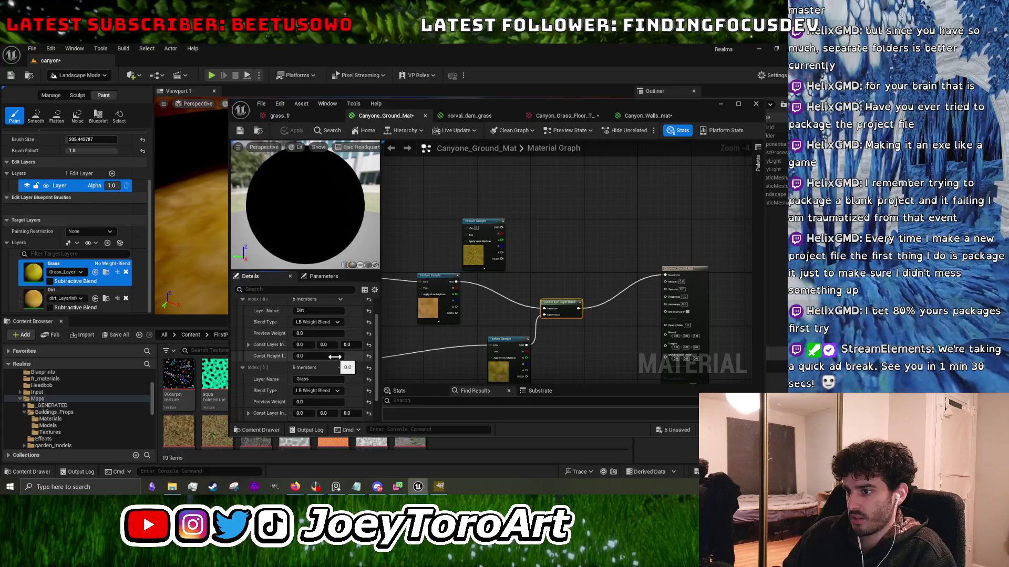
pyautogui.scroll(2, 322, 320)
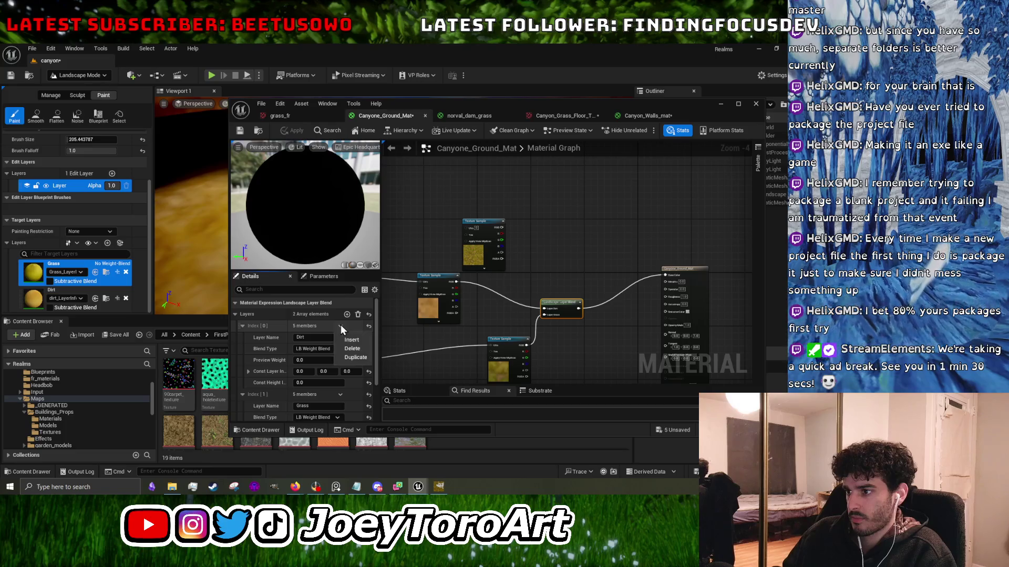
pyautogui.scroll(-4, 340, 325)
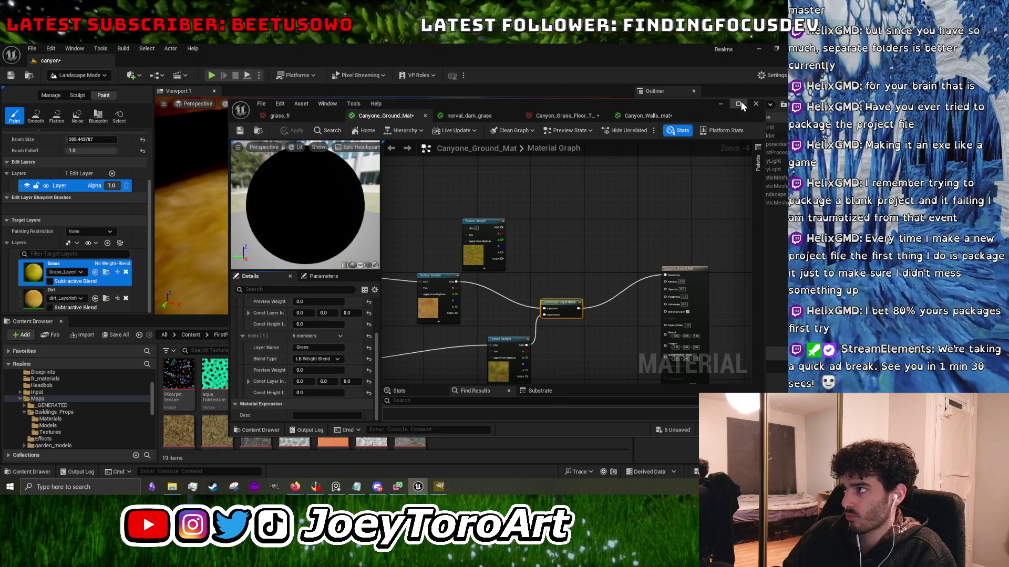
# Minimize the material editor and drag the Content Browser splitter down to enlarge the level view.
pyautogui.click(721, 104)
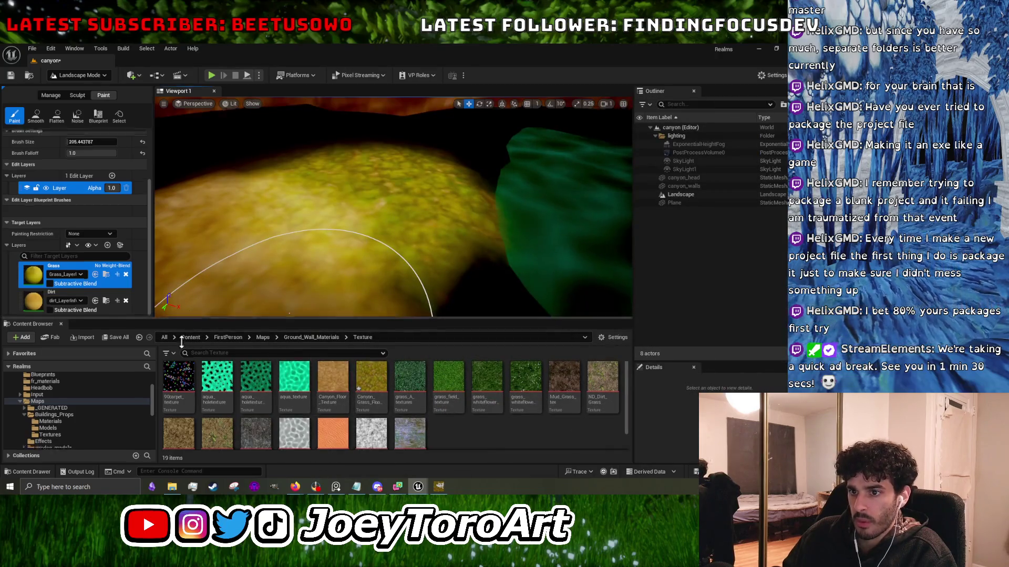
pyautogui.moveTo(188, 317); pyautogui.dragTo(188, 442)
pyautogui.click(85, 349)
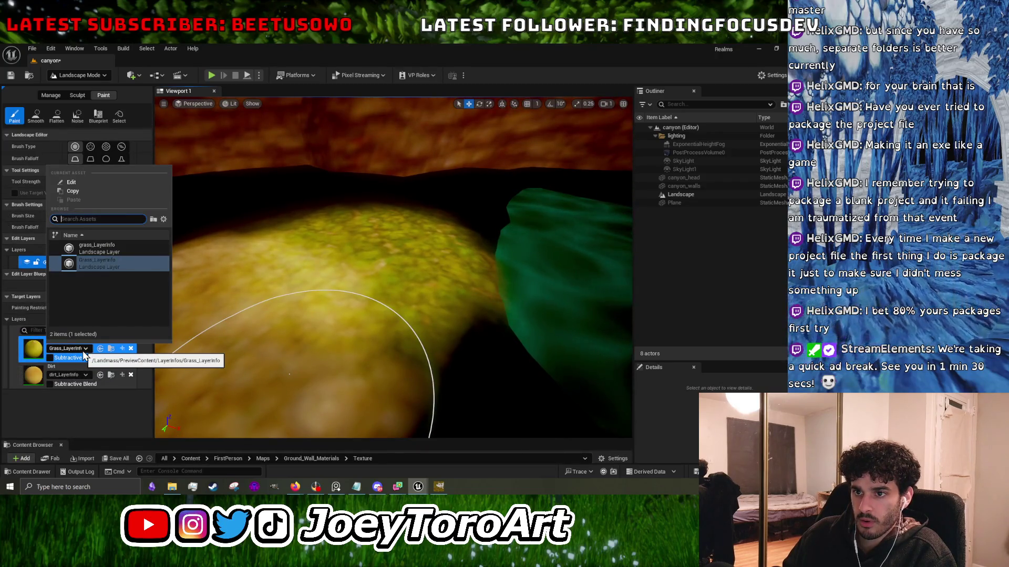
# Set the Grass layer info to grass_LayerInfo and the Dirt layer info to dirt_LayerInfo.
pyautogui.moveTo(83, 248)
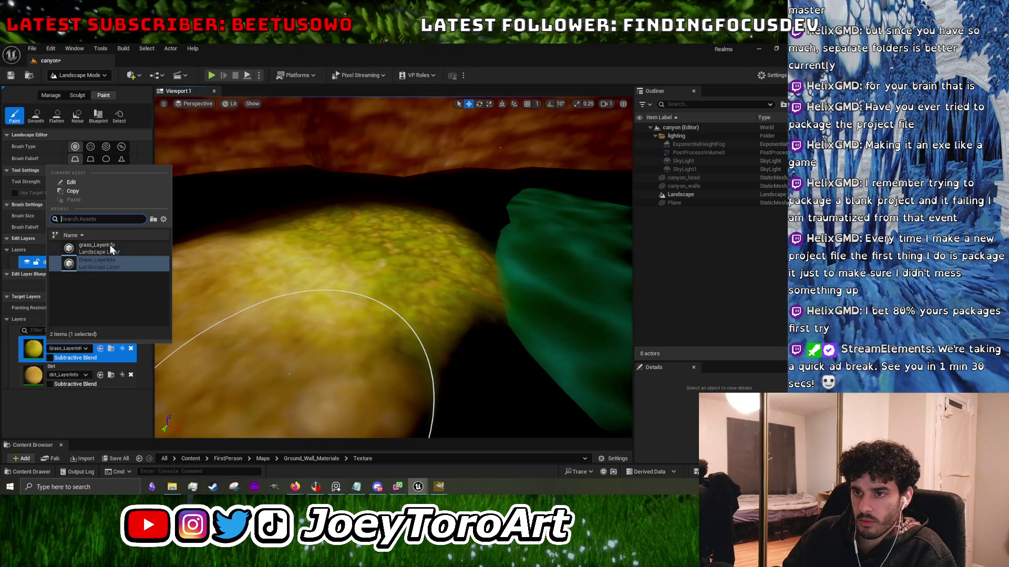
pyautogui.click(109, 244)
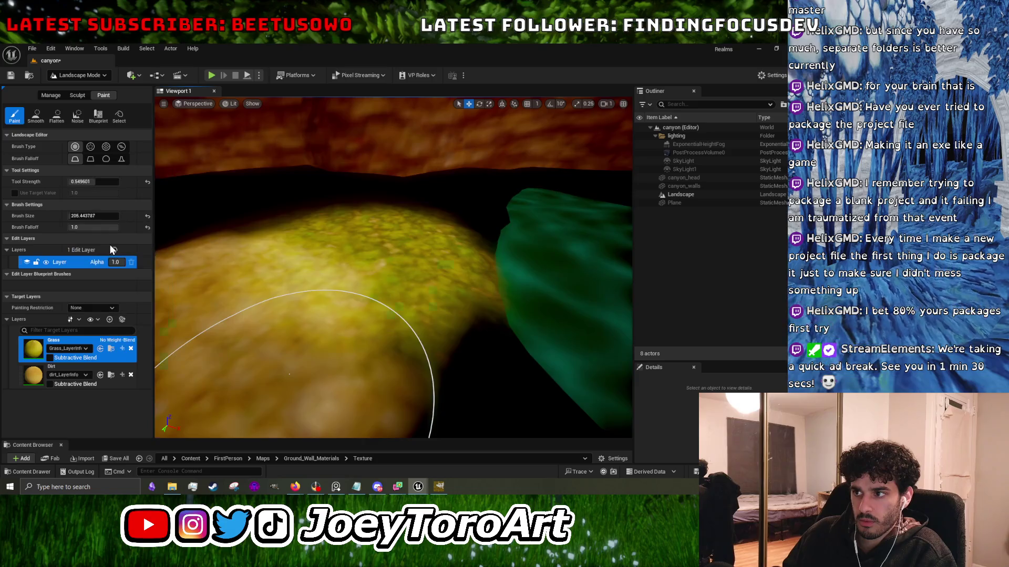
pyautogui.click(84, 375)
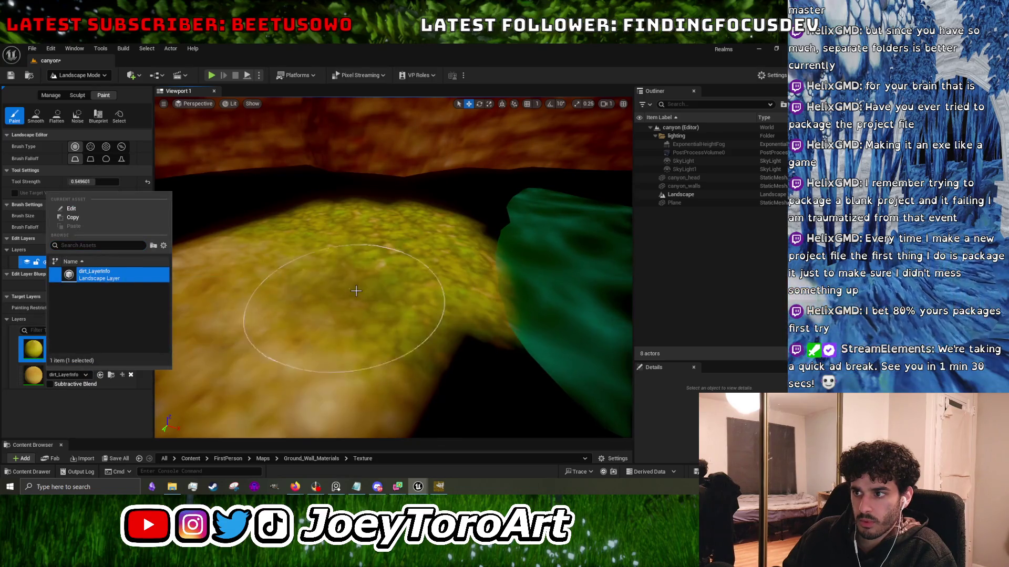
pyautogui.click(105, 276)
pyautogui.scroll(-8, 458, 373)
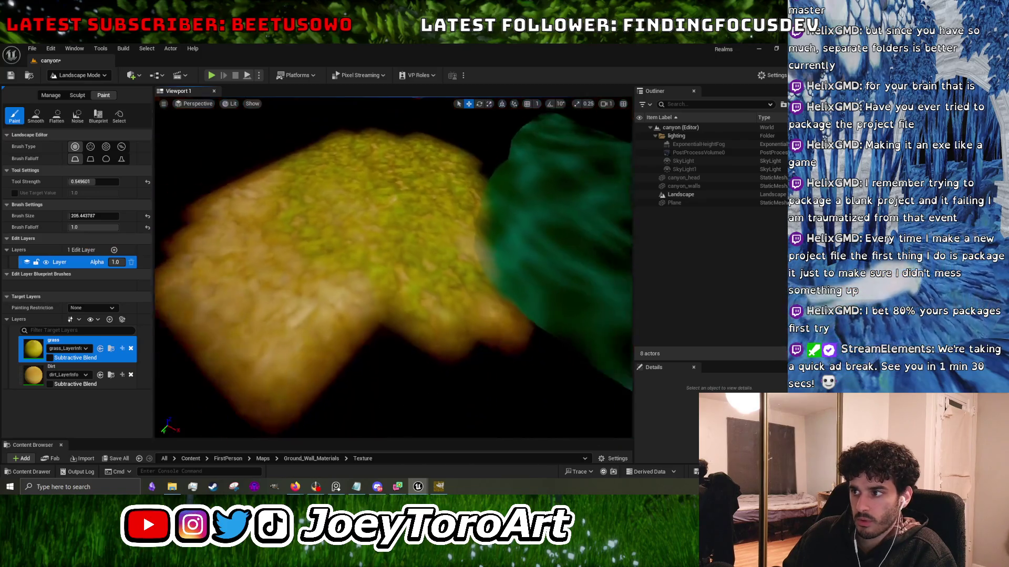
# Paint a grass stroke, then brush Dirt over the dark ground below the yellow patch.
pyautogui.moveTo(350, 245)
pyautogui.mouseDown()
pyautogui.moveTo(324, 190)
pyautogui.moveTo(402, 224)
pyautogui.moveTo(492, 305)
pyautogui.moveTo(455, 252)
pyautogui.moveTo(358, 173)
pyautogui.mouseUp()
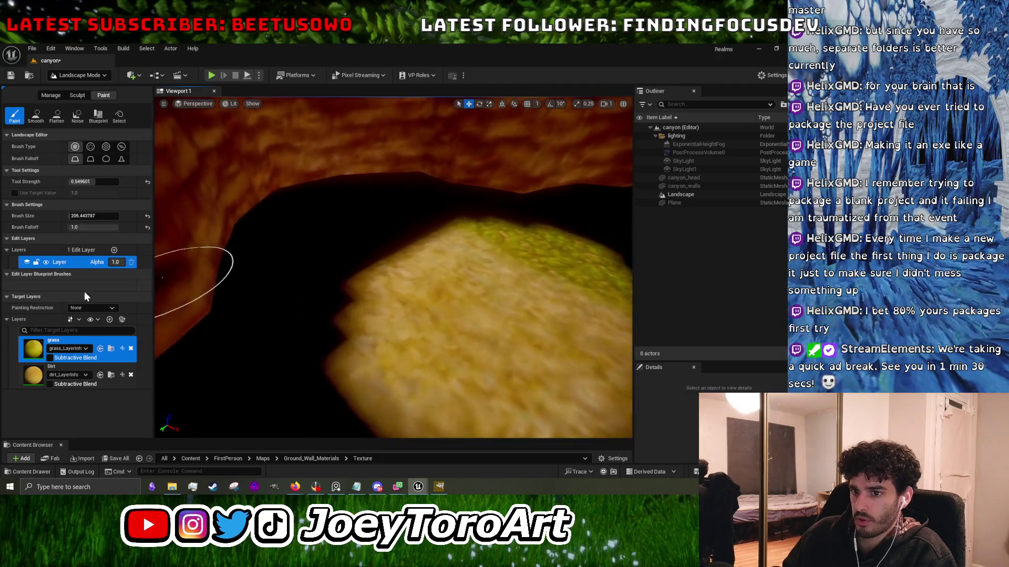
pyautogui.click(77, 369)
pyautogui.moveTo(405, 246); pyautogui.dragTo(333, 292)
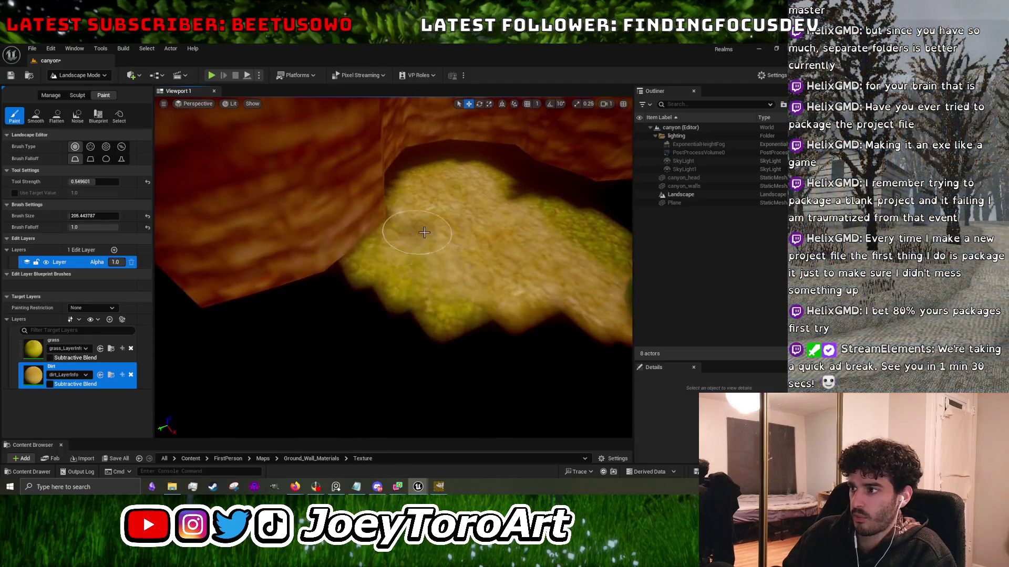
pyautogui.moveTo(401, 278)
pyautogui.mouseDown()
pyautogui.moveTo(368, 304)
pyautogui.moveTo(409, 329)
pyautogui.moveTo(300, 344)
pyautogui.mouseUp()
pyautogui.click(64, 374)
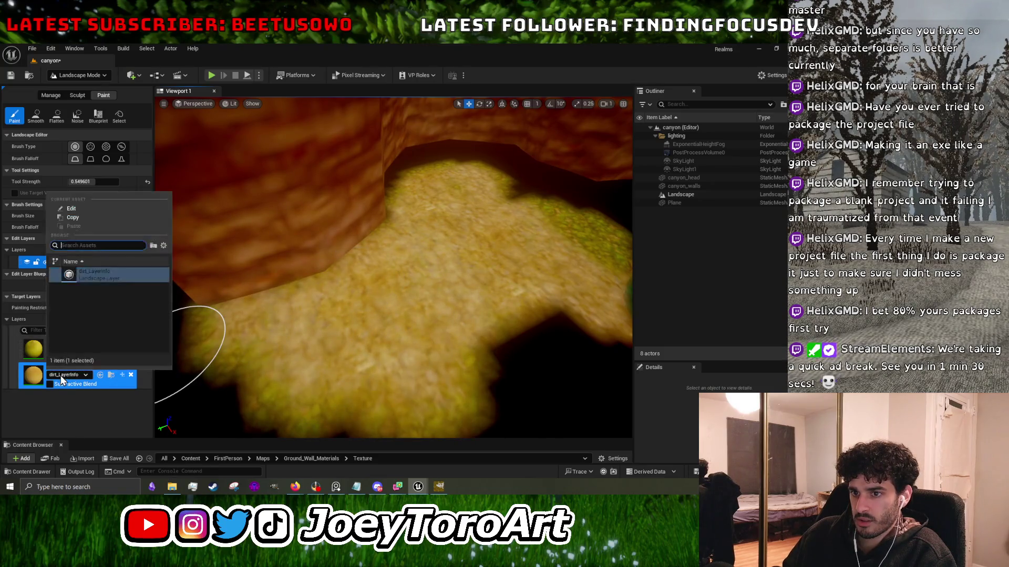
# Paint Dirt over the remaining dark areas, enlarging the brush to about 471.
pyautogui.click(64, 376)
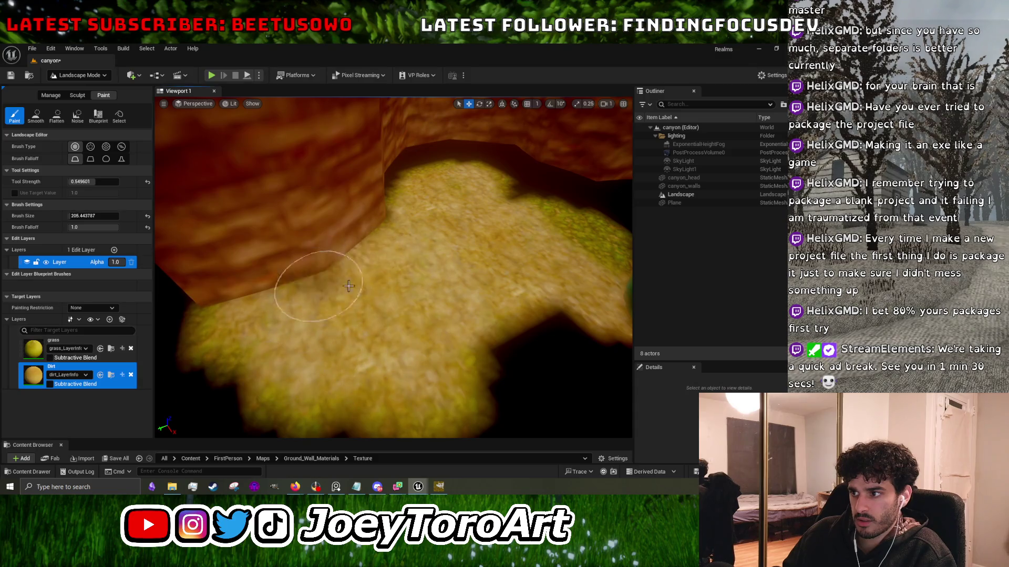
pyautogui.moveTo(293, 282)
pyautogui.mouseDown()
pyautogui.moveTo(394, 270)
pyautogui.moveTo(483, 209)
pyautogui.moveTo(334, 251)
pyautogui.mouseUp()
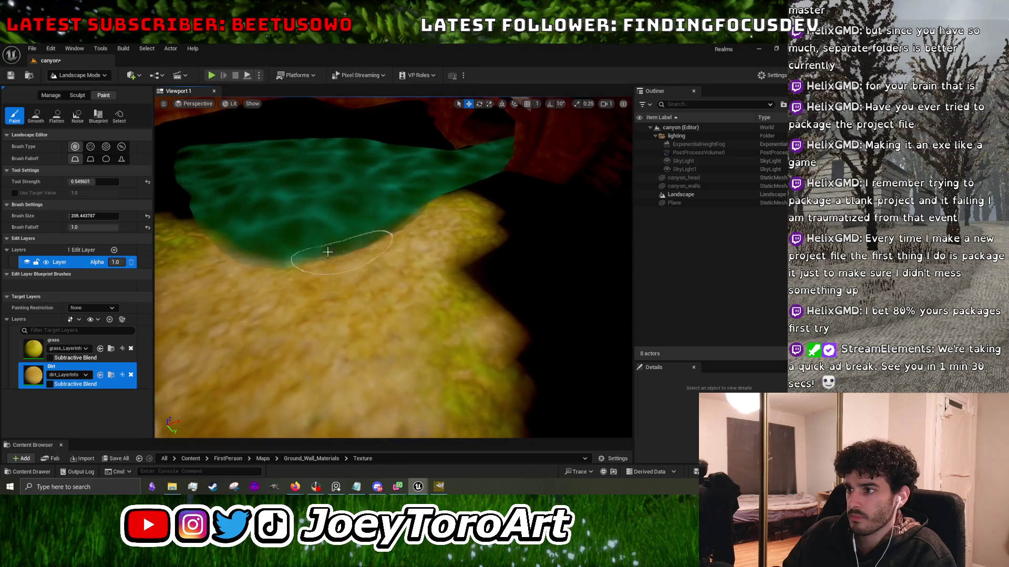
pyautogui.moveTo(294, 279)
pyautogui.mouseDown()
pyautogui.moveTo(426, 221)
pyautogui.moveTo(473, 278)
pyautogui.moveTo(456, 351)
pyautogui.moveTo(450, 276)
pyautogui.moveTo(424, 242)
pyautogui.mouseUp()
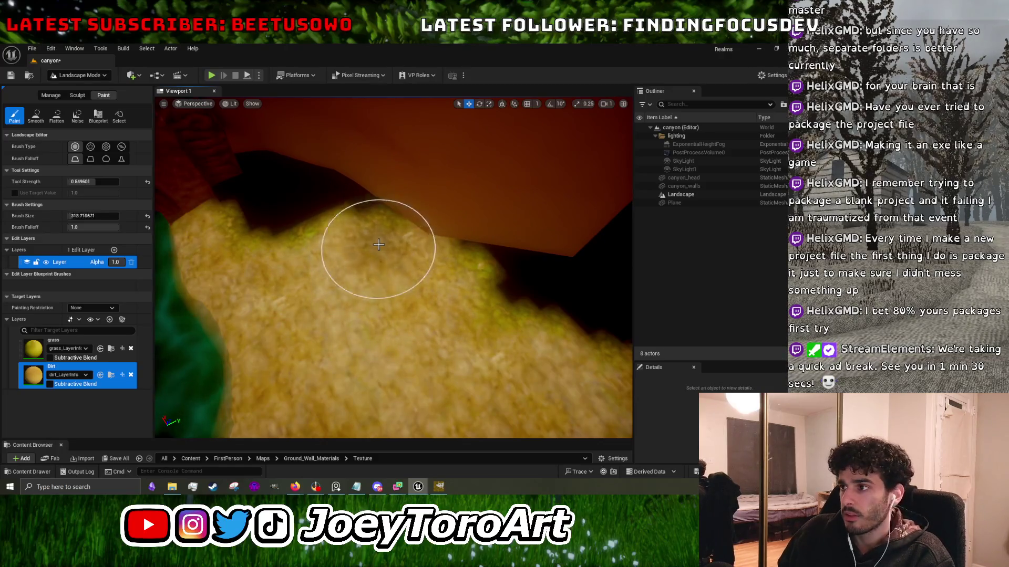
pyautogui.press(']')
pyautogui.press(']')
pyautogui.press(']')
pyautogui.moveTo(484, 293); pyautogui.dragTo(282, 207)
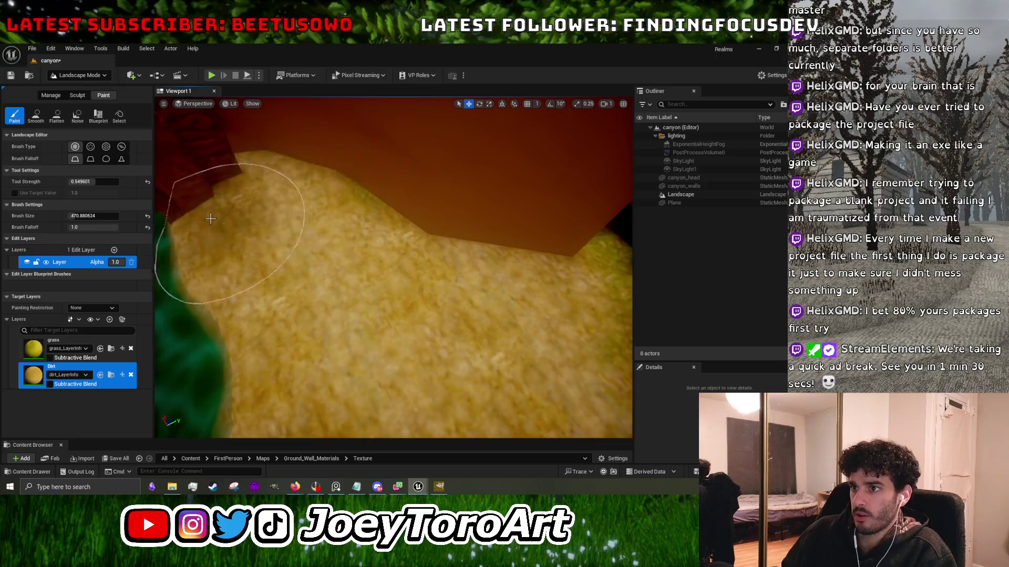
# Orbit around the green patch and canyon wall to check dirt coverage.
pyautogui.moveTo(427, 225); pyautogui.dragTo(430, 232)
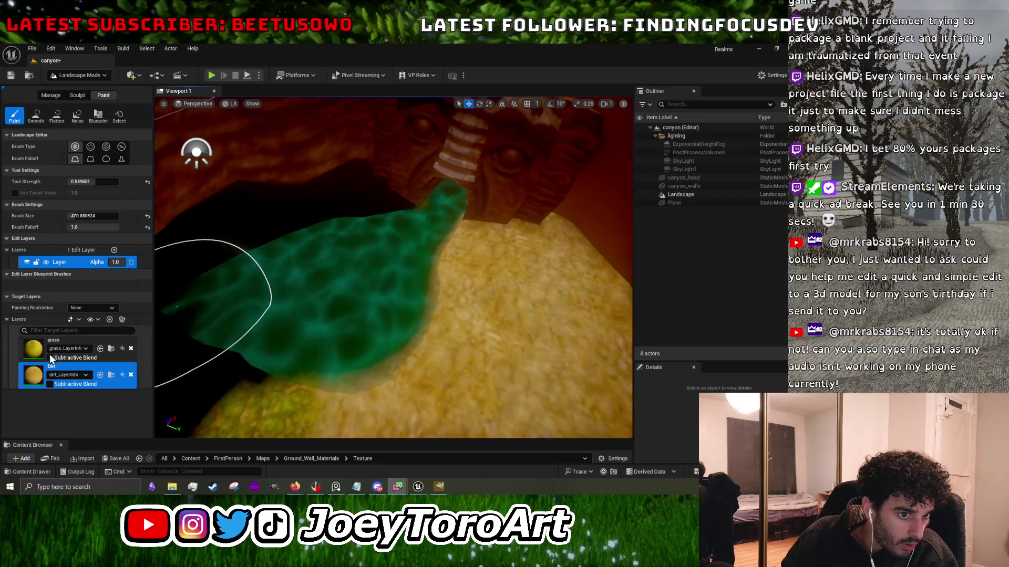
pyautogui.moveTo(349, 338)
pyautogui.mouseDown()
pyautogui.moveTo(326, 334)
pyautogui.moveTo(352, 333)
pyautogui.moveTo(337, 333)
pyautogui.moveTo(383, 356)
pyautogui.moveTo(378, 431)
pyautogui.moveTo(293, 355)
pyautogui.moveTo(321, 260)
pyautogui.moveTo(323, 286)
pyautogui.moveTo(303, 101)
pyautogui.mouseUp()
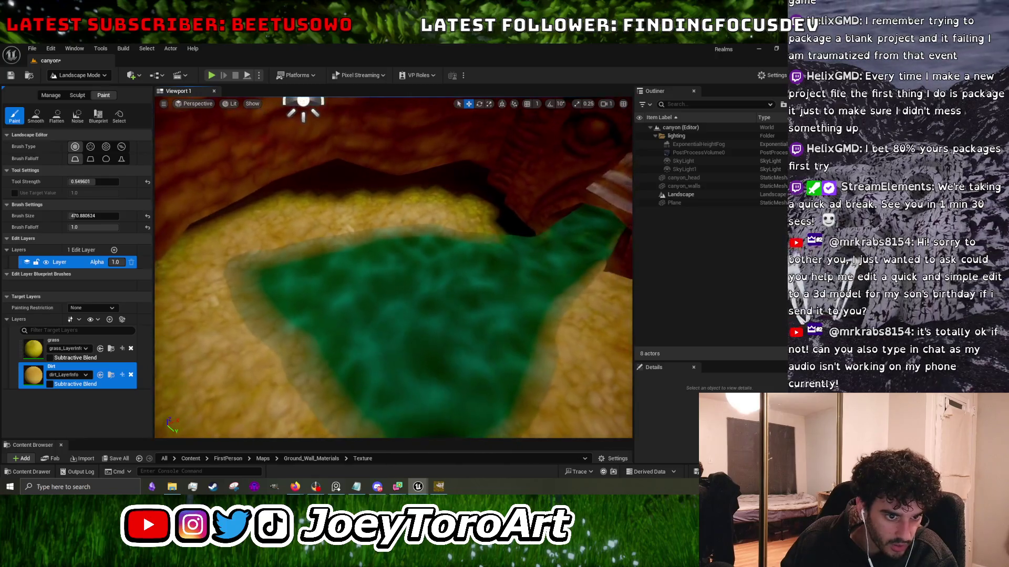
pyautogui.scroll(-3, 321, 135)
pyautogui.moveTo(262, 199); pyautogui.dragTo(243, 171)
pyautogui.moveTo(471, 269)
pyautogui.mouseDown()
pyautogui.moveTo(356, 180)
pyautogui.moveTo(417, 270)
pyautogui.mouseUp()
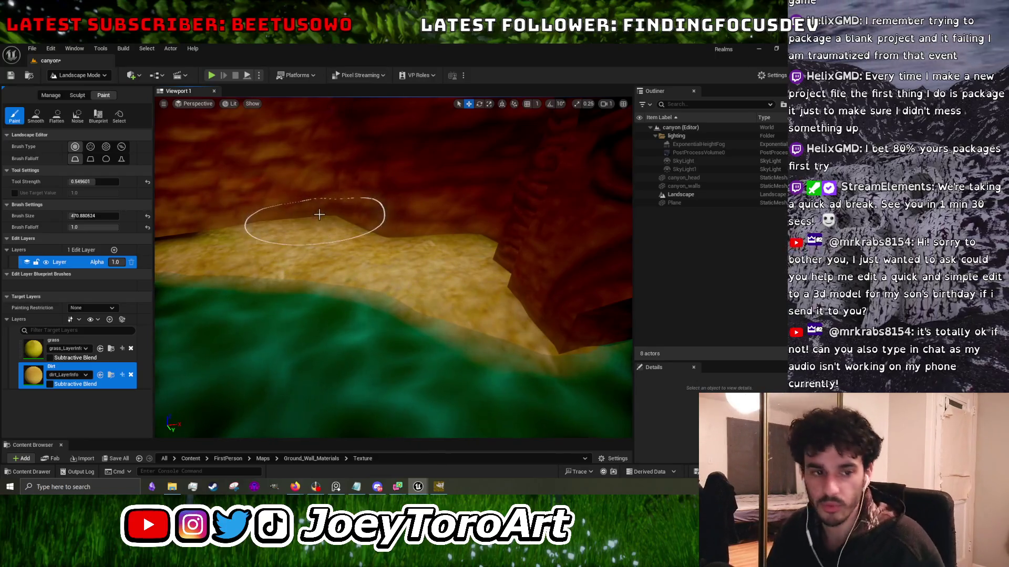
pyautogui.moveTo(335, 234)
pyautogui.mouseDown()
pyautogui.moveTo(327, 248)
pyautogui.moveTo(338, 266)
pyautogui.moveTo(293, 315)
pyautogui.mouseUp()
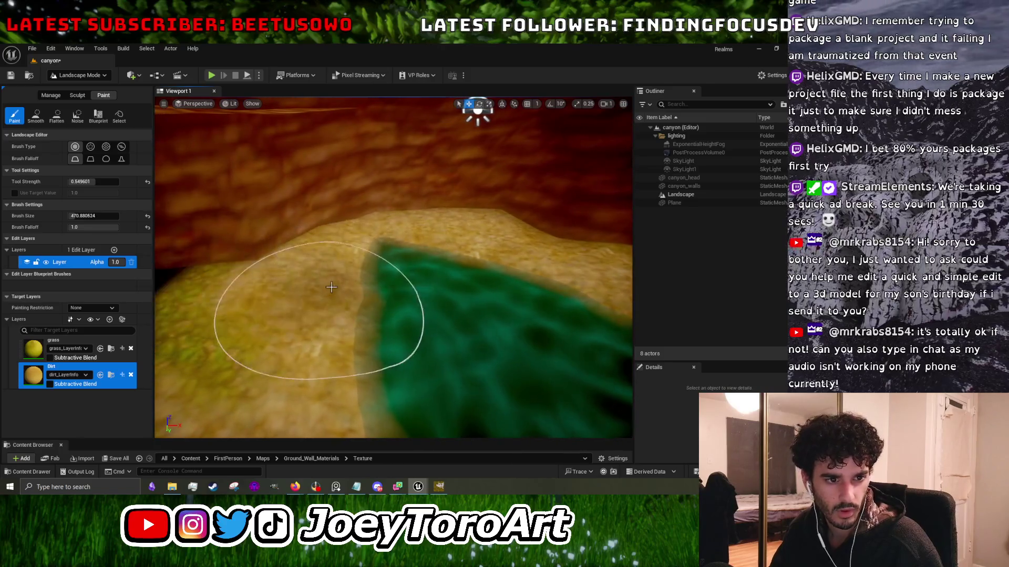
pyautogui.moveTo(372, 258); pyautogui.dragTo(369, 271)
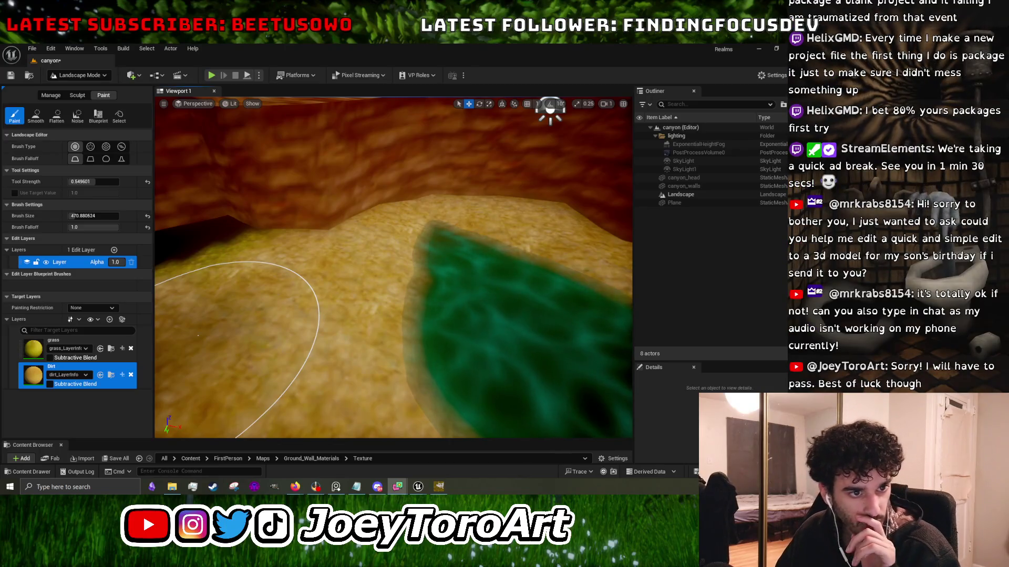
# Look over the canyon wall, carved stone head and dirt floor, then select the grass layer.
pyautogui.moveTo(273, 368)
pyautogui.mouseDown()
pyautogui.moveTo(315, 341)
pyautogui.moveTo(440, 338)
pyautogui.mouseUp()
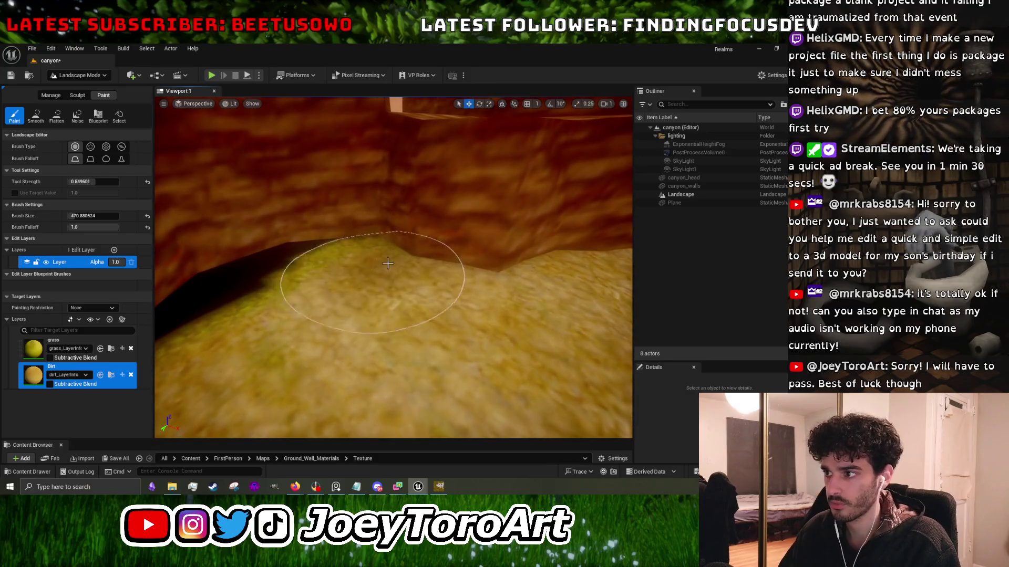
pyautogui.moveTo(440, 339); pyautogui.dragTo(295, 281)
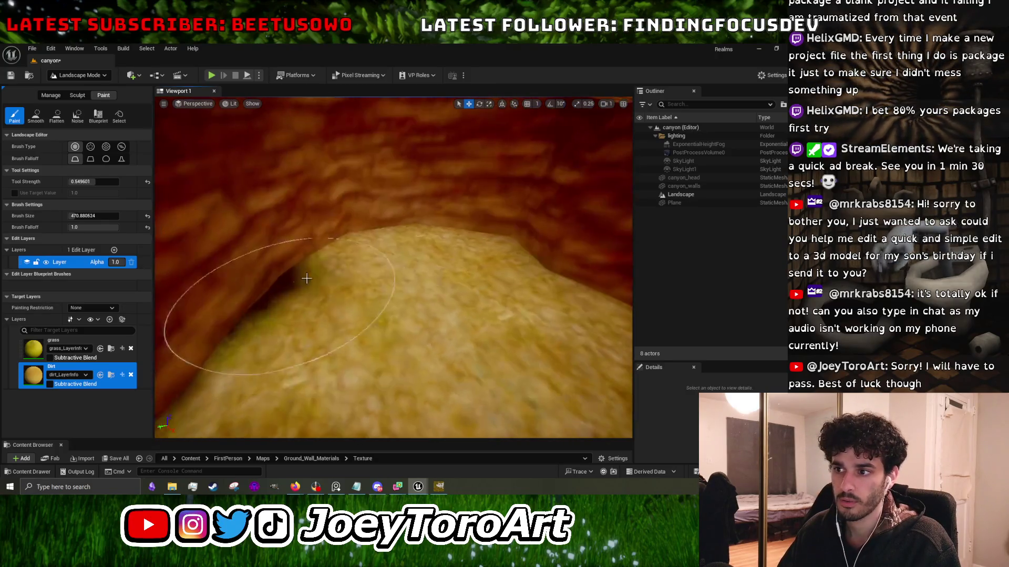
pyautogui.moveTo(353, 245); pyautogui.dragTo(235, 333)
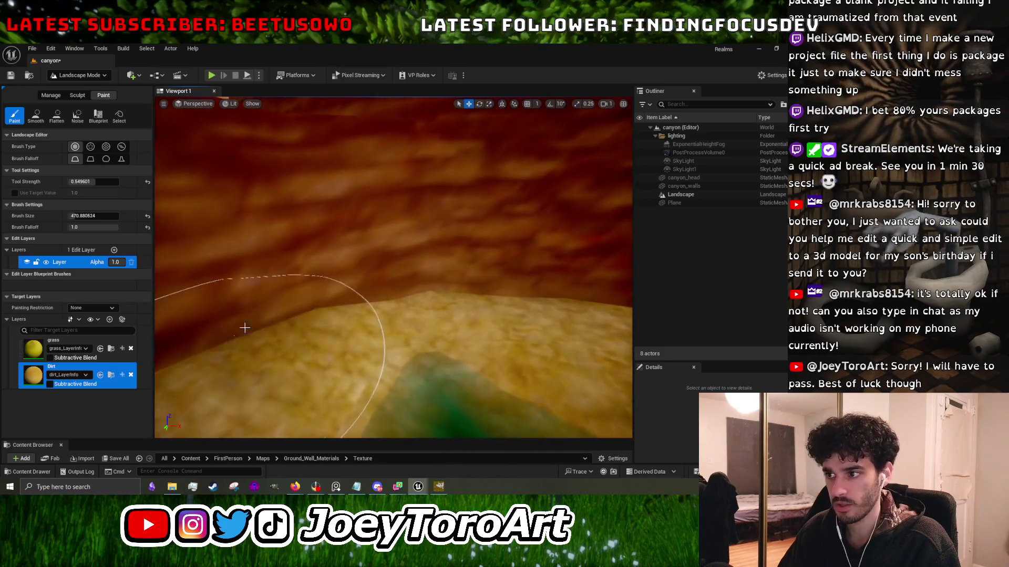
pyautogui.moveTo(501, 292); pyautogui.dragTo(338, 316)
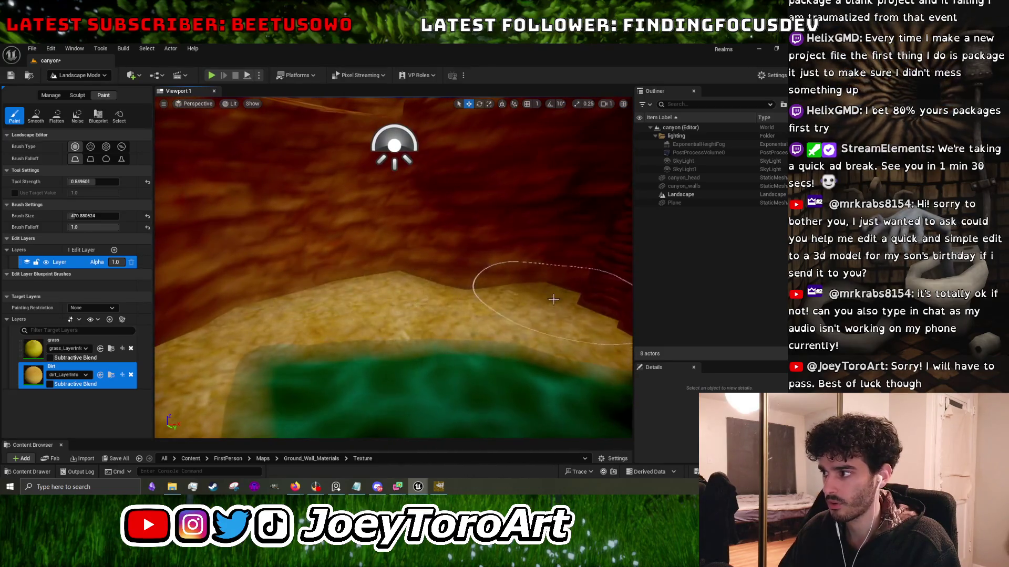
pyautogui.moveTo(507, 281); pyautogui.dragTo(473, 247)
pyautogui.moveTo(394, 268)
pyautogui.mouseDown()
pyautogui.moveTo(427, 327)
pyautogui.moveTo(336, 316)
pyautogui.moveTo(378, 294)
pyautogui.moveTo(396, 308)
pyautogui.mouseUp()
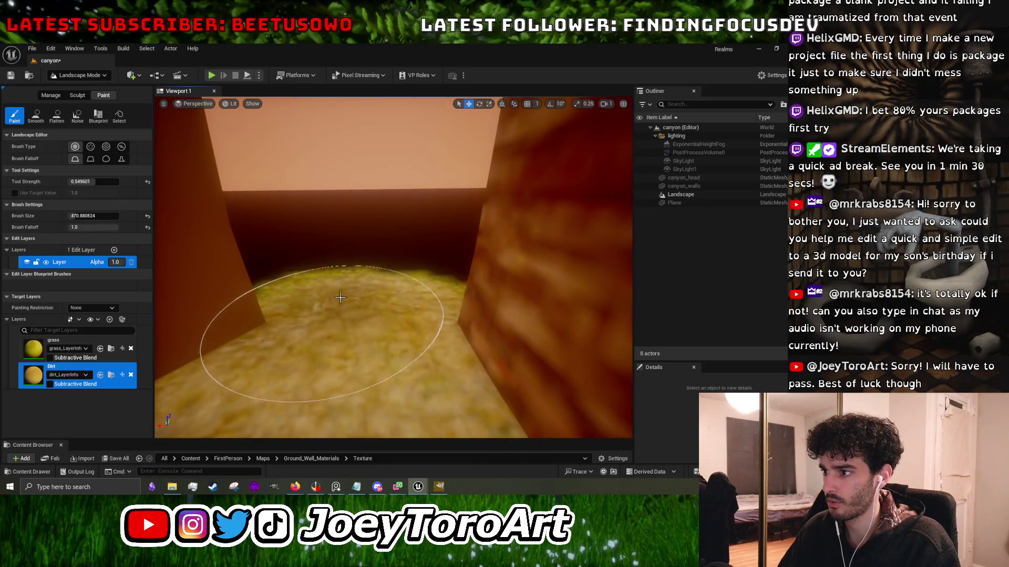
pyautogui.click(71, 341)
pyautogui.moveTo(405, 338)
pyautogui.mouseDown()
pyautogui.moveTo(368, 316)
pyautogui.moveTo(616, 226)
pyautogui.moveTo(403, 288)
pyautogui.moveTo(399, 305)
pyautogui.moveTo(423, 314)
pyautogui.moveTo(403, 291)
pyautogui.mouseUp()
# Paint then undo a grass patch, shrink the brush, and switch to the floor texture in GIMP.
pyautogui.click(371, 300)
pyautogui.hotkey('ctrl', 'z')
pyautogui.press('[')
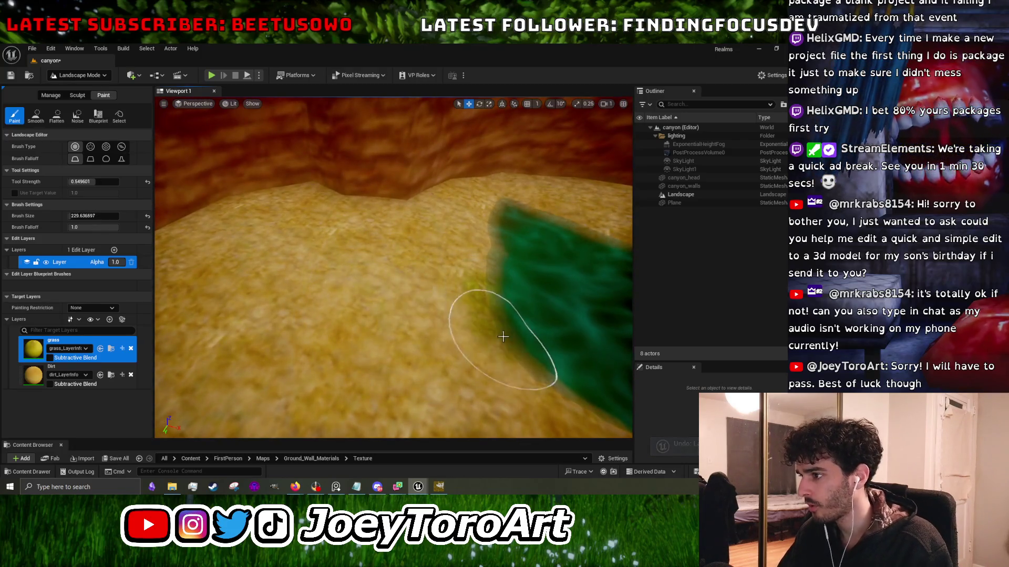
pyautogui.moveTo(482, 298)
pyautogui.mouseDown()
pyautogui.moveTo(435, 308)
pyautogui.moveTo(416, 371)
pyautogui.moveTo(371, 259)
pyautogui.moveTo(288, 168)
pyautogui.moveTo(314, 209)
pyautogui.mouseUp()
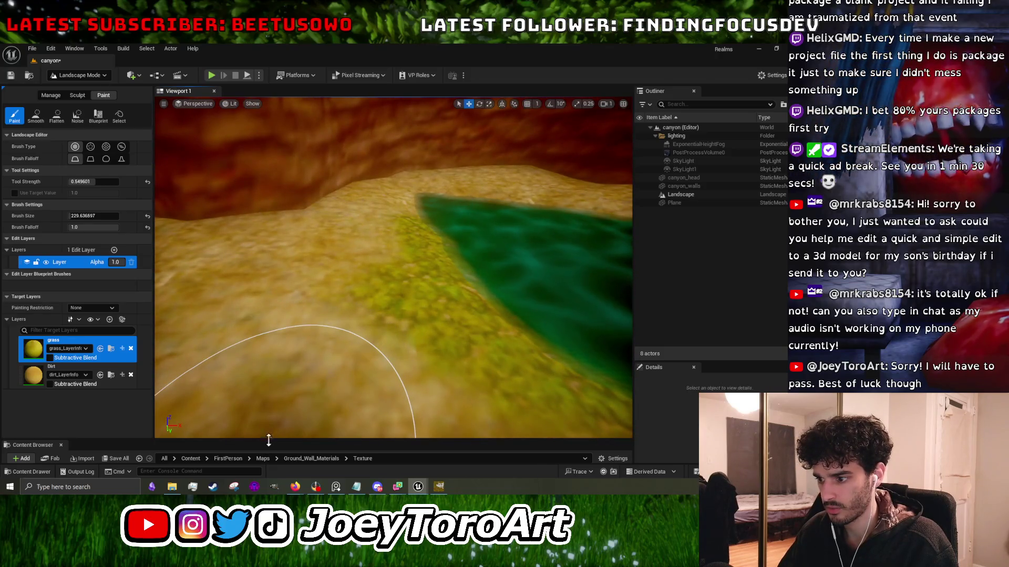
pyautogui.click(439, 487)
pyautogui.scroll(-3, 325, 250)
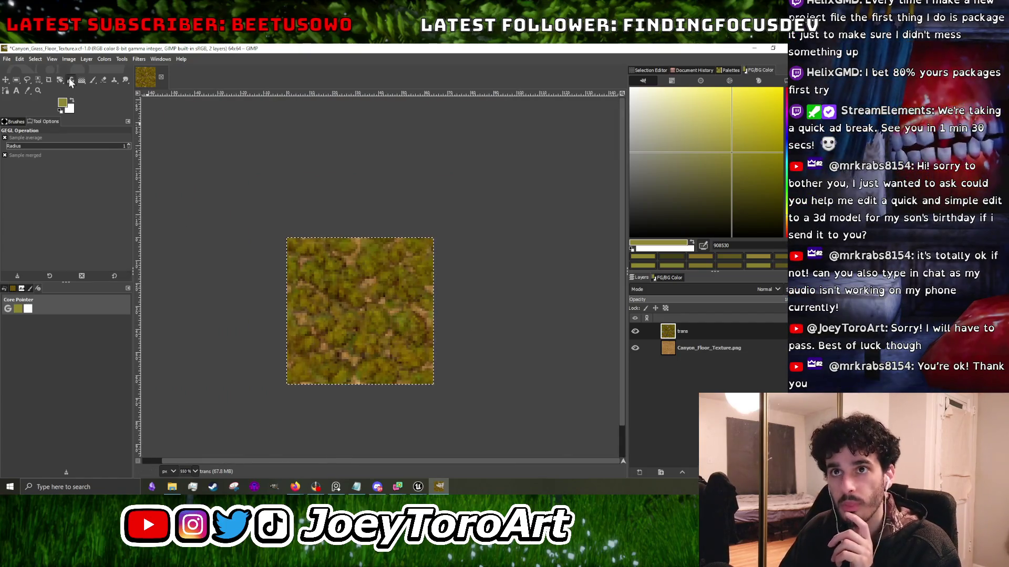
# Re-export the image as PNG over Canyon_Grass_Floor_Texture.png on the Desktop, then switch back to Unreal.
pyautogui.click(7, 58)
pyautogui.click(39, 205)
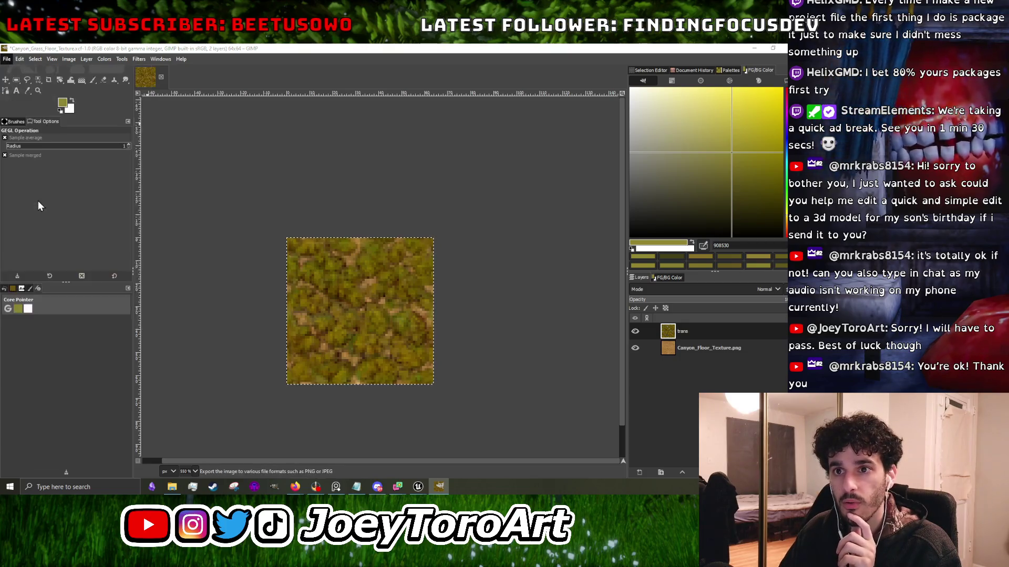
pyautogui.click(456, 403)
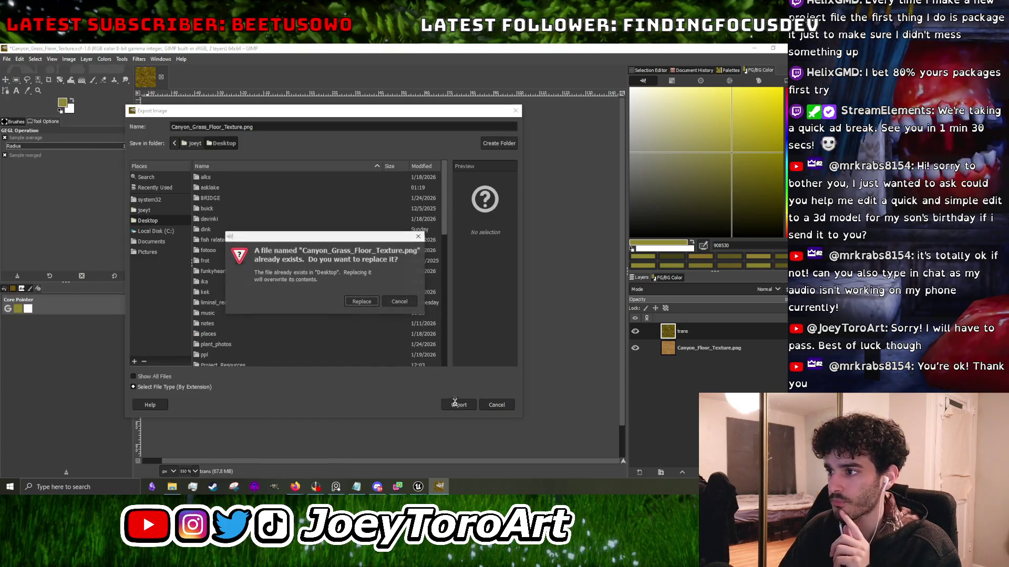
pyautogui.click(373, 305)
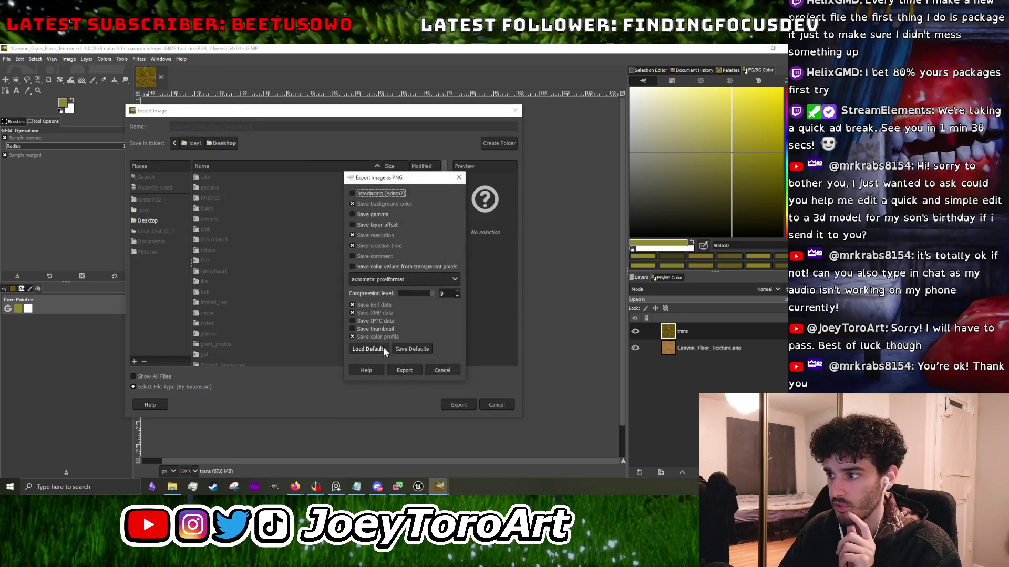
pyautogui.click(408, 368)
pyautogui.click(754, 48)
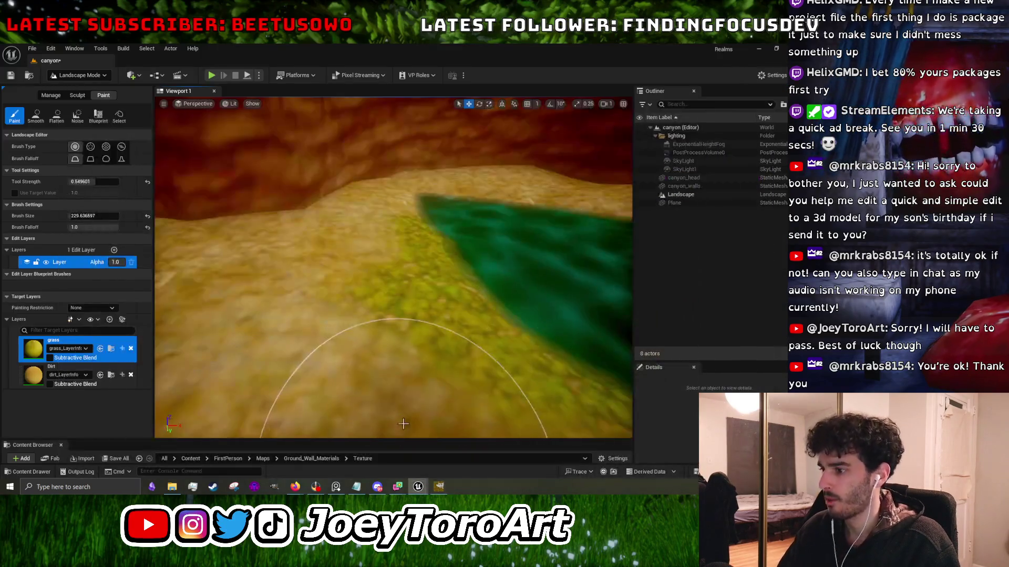
pyautogui.hotkey('ctrl', 'space')
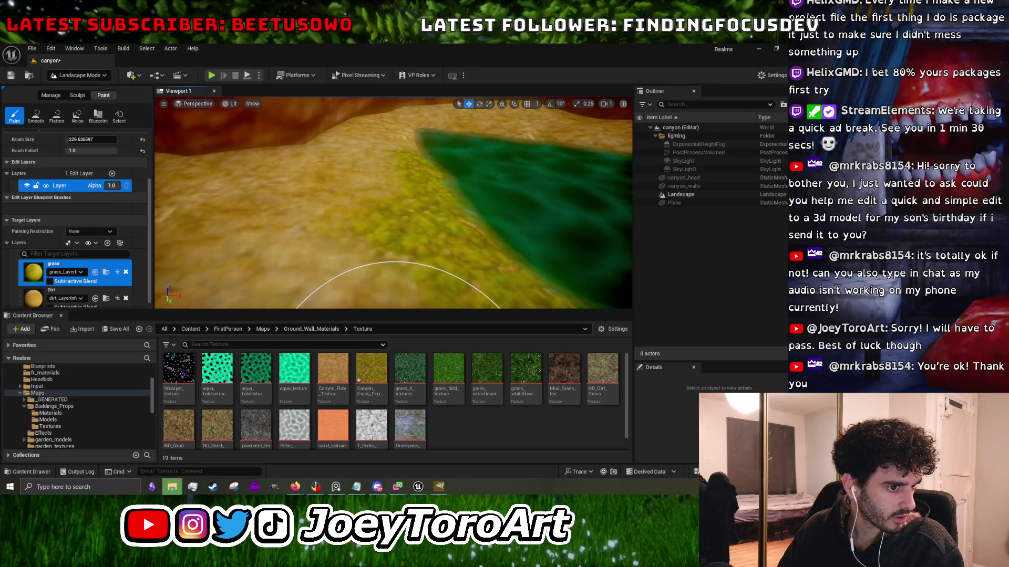
# Reimport the Canyon_Grass_Floor_Texture asset with the re-exported Desktop PNG as its new file.
pyautogui.rightClick(379, 360)
pyautogui.click(429, 258)
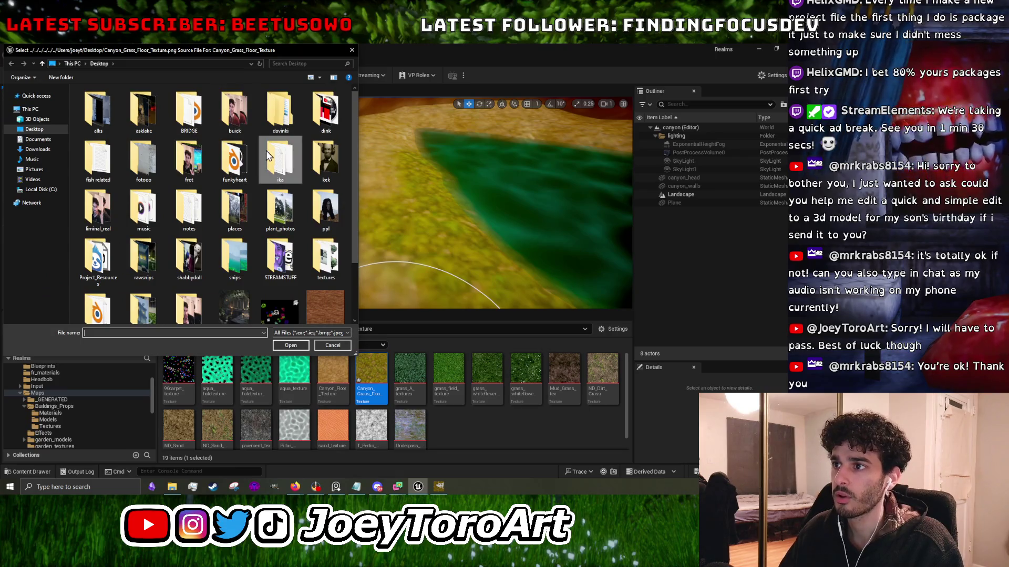
pyautogui.doubleClick(281, 160)
pyautogui.click(144, 179)
pyautogui.click(290, 345)
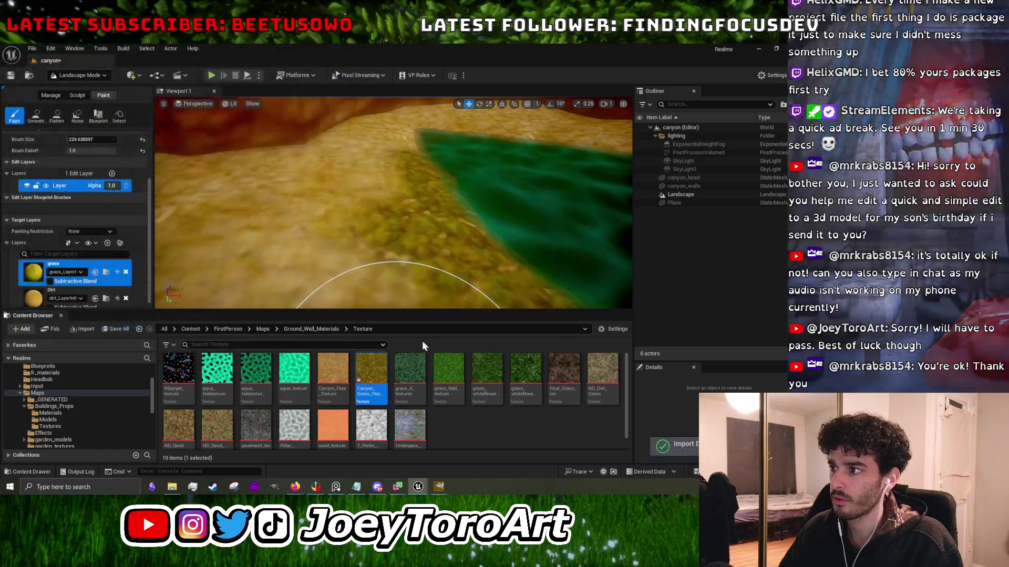
pyautogui.moveTo(389, 323)
pyautogui.mouseDown()
pyautogui.moveTo(373, 289)
pyautogui.moveTo(362, 291)
pyautogui.moveTo(428, 131)
pyautogui.moveTo(292, 300)
pyautogui.mouseUp()
# Fly the camera around the canyon to inspect the painted floor, walls and water pool.
pyautogui.moveTo(410, 265)
pyautogui.mouseDown()
pyautogui.moveTo(383, 263)
pyautogui.moveTo(399, 169)
pyautogui.moveTo(447, 273)
pyautogui.moveTo(483, 254)
pyautogui.moveTo(362, 184)
pyautogui.moveTo(271, 202)
pyautogui.mouseUp()
pyautogui.scroll(5, 271, 202)
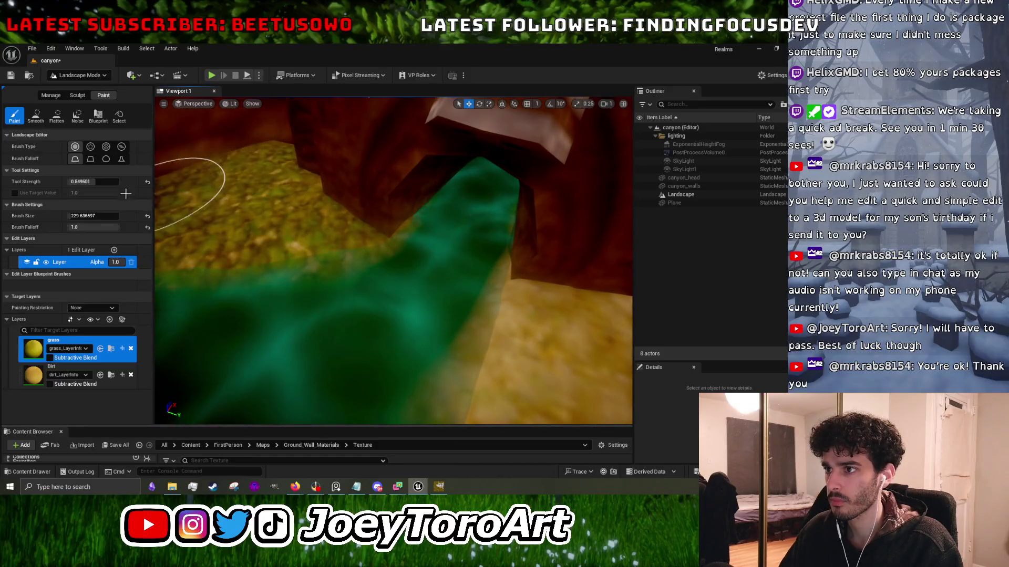
pyautogui.scroll(-5, 181, 169)
pyautogui.scroll(2, 256, 256)
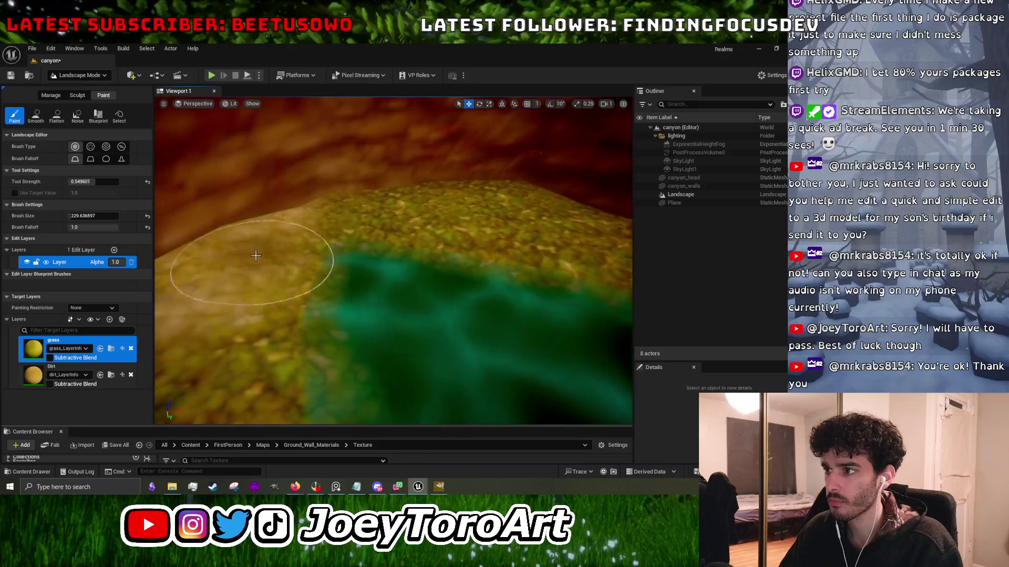
pyautogui.moveTo(271, 274)
pyautogui.mouseDown()
pyautogui.moveTo(357, 158)
pyautogui.moveTo(445, 117)
pyautogui.moveTo(454, 171)
pyautogui.moveTo(457, 119)
pyautogui.moveTo(380, 105)
pyautogui.mouseUp()
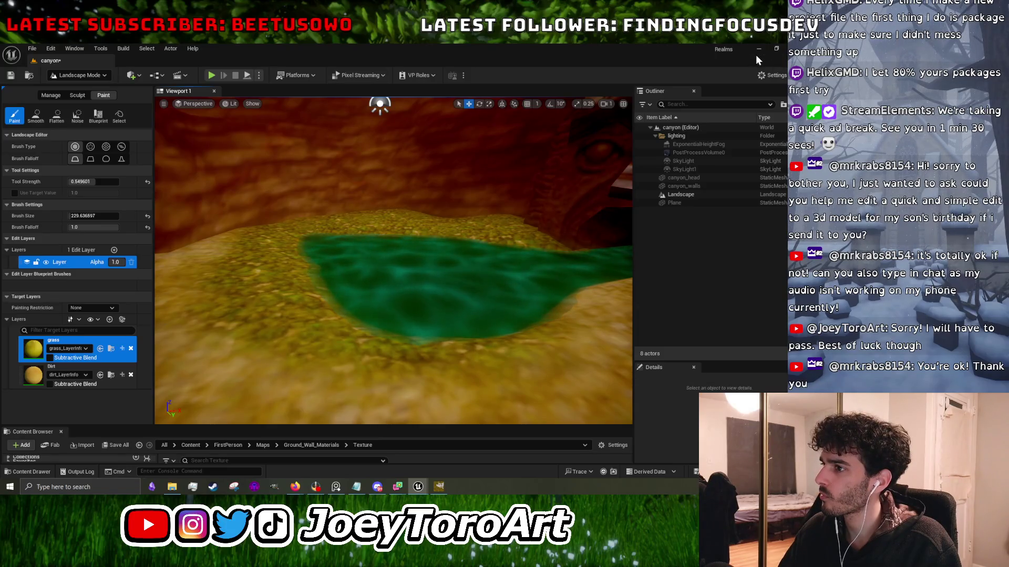
pyautogui.moveTo(421, 272)
pyautogui.mouseDown()
pyautogui.moveTo(367, 263)
pyautogui.moveTo(337, 278)
pyautogui.moveTo(291, 212)
pyautogui.mouseUp()
pyautogui.moveTo(394, 279); pyautogui.dragTo(431, 258)
pyautogui.moveTo(499, 217); pyautogui.dragTo(452, 244)
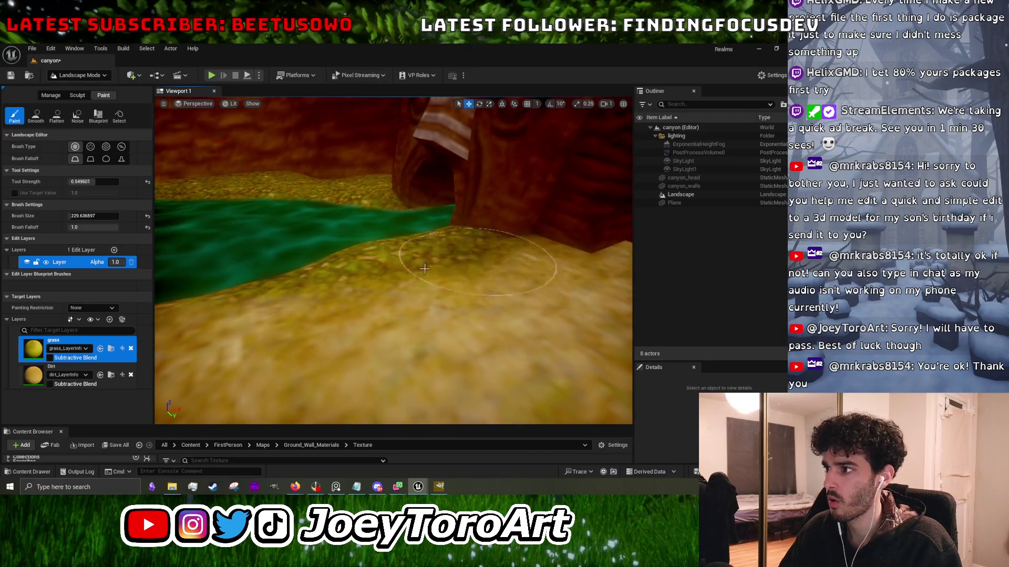
pyautogui.moveTo(452, 244); pyautogui.dragTo(481, 243)
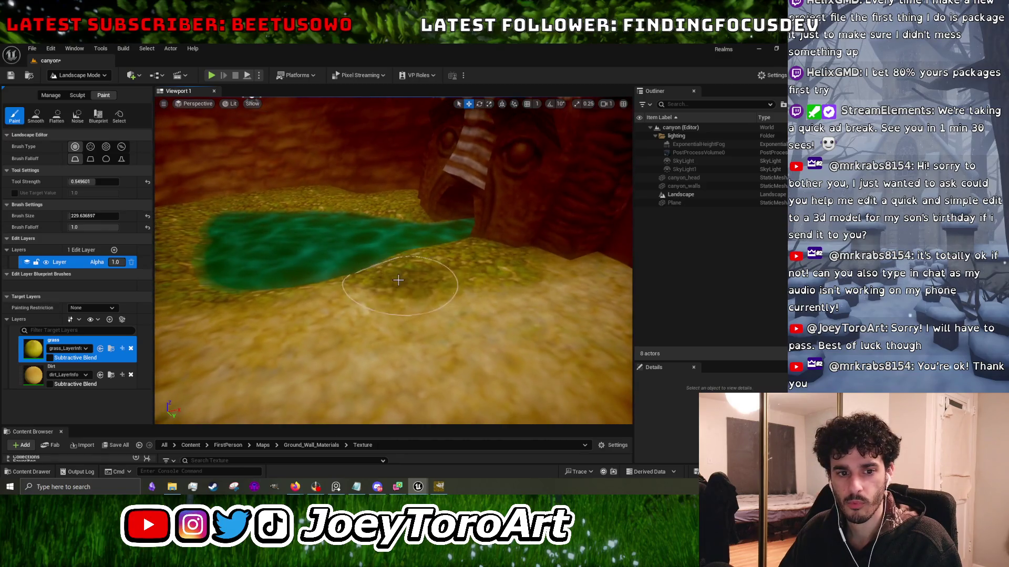
pyautogui.moveTo(481, 243); pyautogui.dragTo(472, 315)
pyautogui.moveTo(315, 360); pyautogui.dragTo(326, 346)
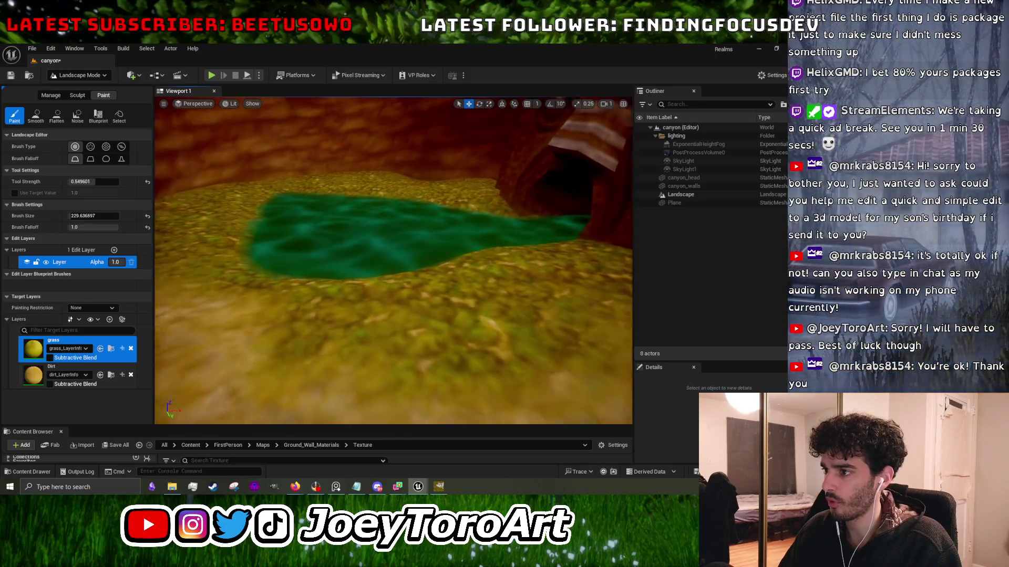
pyautogui.moveTo(389, 305); pyautogui.dragTo(403, 297)
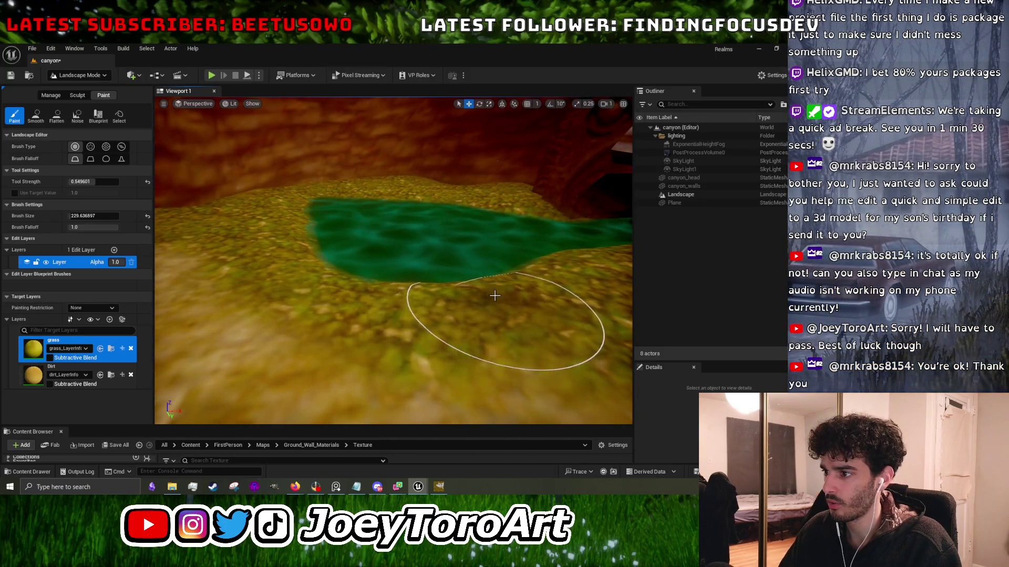
pyautogui.moveTo(474, 305); pyautogui.dragTo(455, 300)
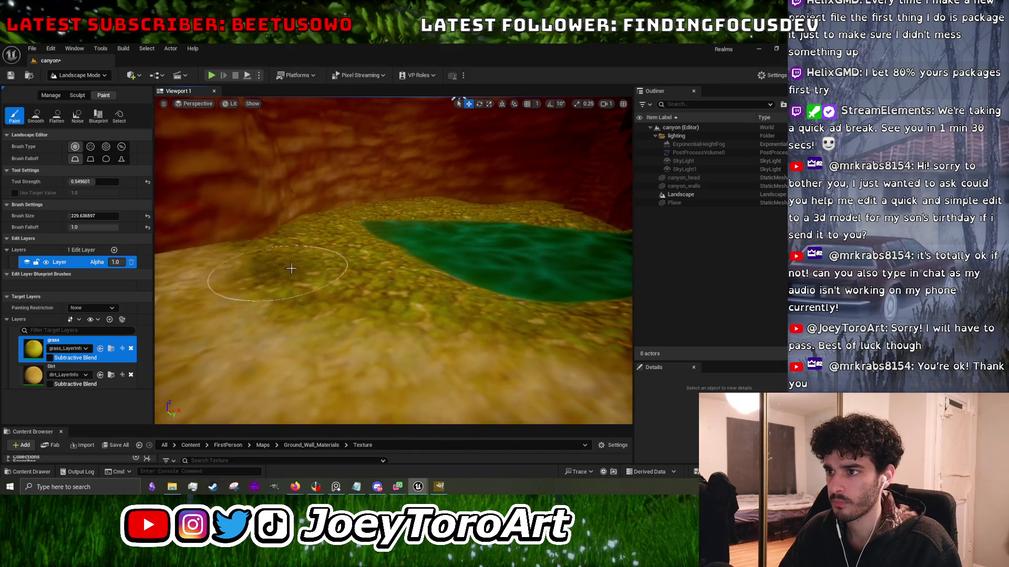
pyautogui.moveTo(210, 249); pyautogui.dragTo(184, 249)
pyautogui.moveTo(394, 263)
pyautogui.mouseDown()
pyautogui.moveTo(321, 260)
pyautogui.moveTo(321, 305)
pyautogui.moveTo(336, 273)
pyautogui.moveTo(347, 283)
pyautogui.moveTo(389, 276)
pyautogui.moveTo(396, 252)
pyautogui.mouseUp()
pyautogui.moveTo(379, 198)
pyautogui.mouseDown()
pyautogui.moveTo(429, 187)
pyautogui.moveTo(437, 172)
pyautogui.moveTo(349, 169)
pyautogui.moveTo(473, 173)
pyautogui.moveTo(261, 164)
pyautogui.moveTo(337, 166)
pyautogui.moveTo(356, 270)
pyautogui.mouseUp()
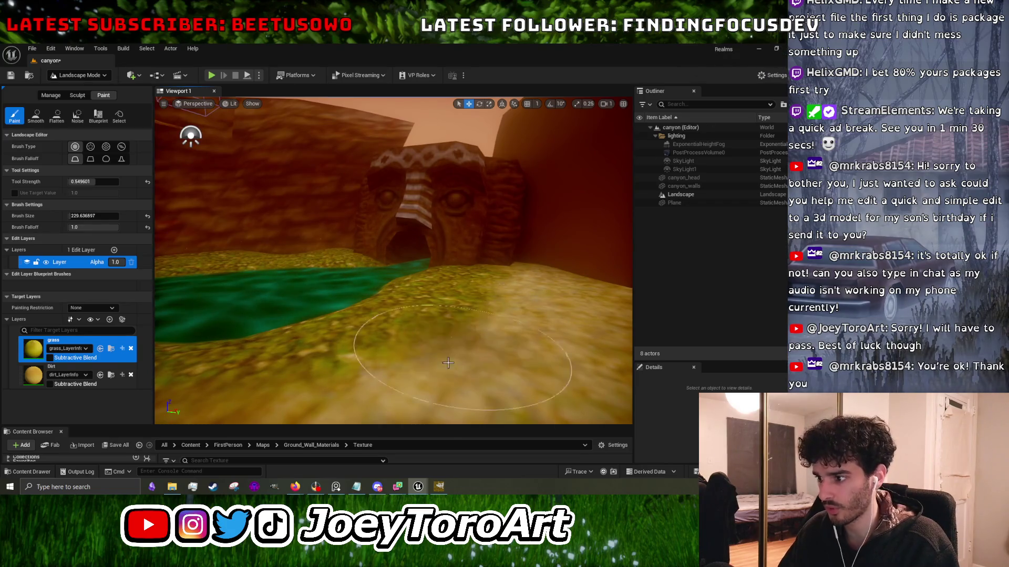
# Enlarge the Content Browser and open the Ground_Wall_Materials > Materials folder.
pyautogui.moveTo(427, 427); pyautogui.dragTo(429, 283)
pyautogui.scroll(-3, 69, 421)
pyautogui.click(70, 381)
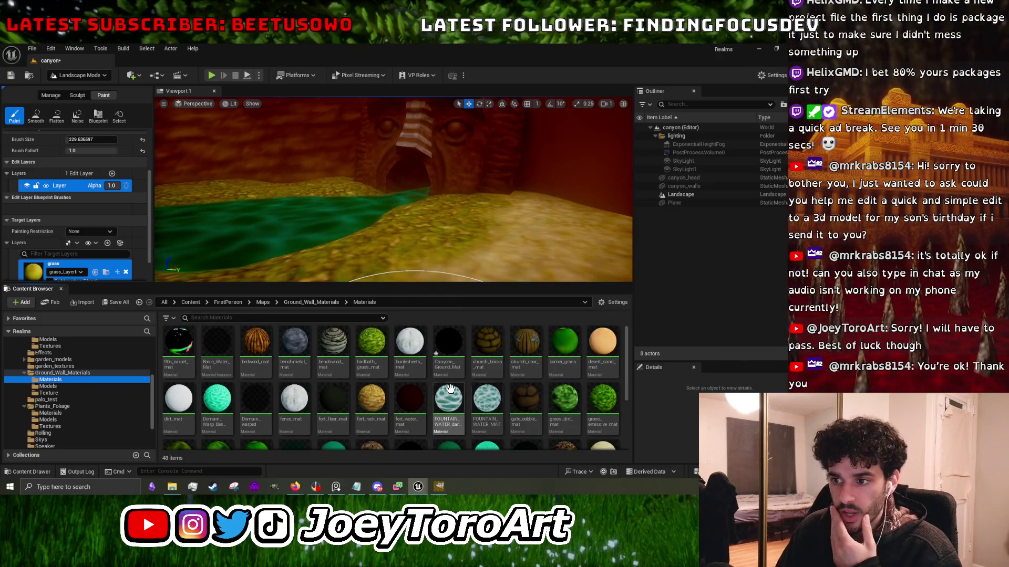
# Open Canyone_Ground_Mat in the material editor and inspect its texture sample nodes.
pyautogui.scroll(-3, 450, 392)
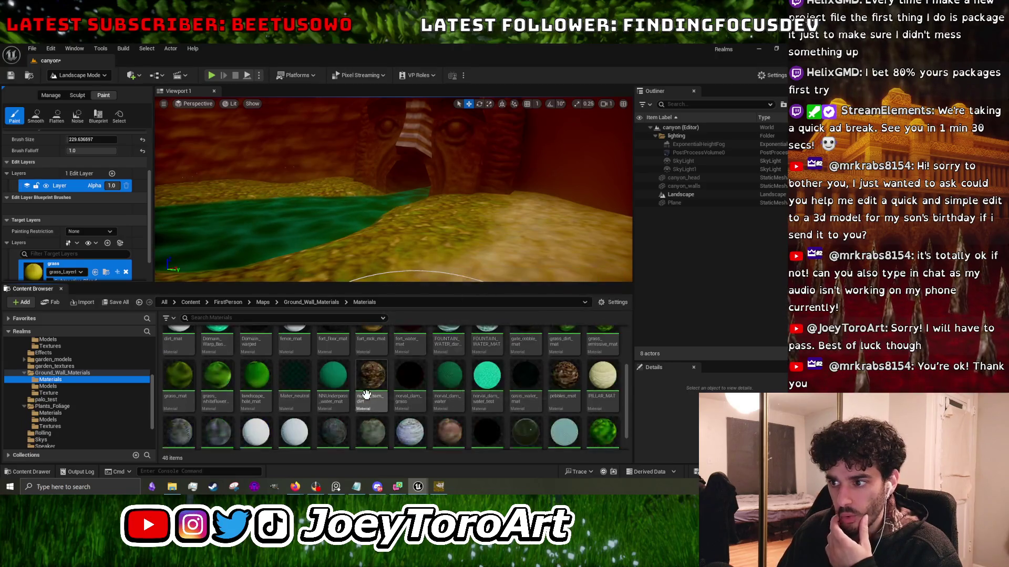
pyautogui.scroll(2, 454, 397)
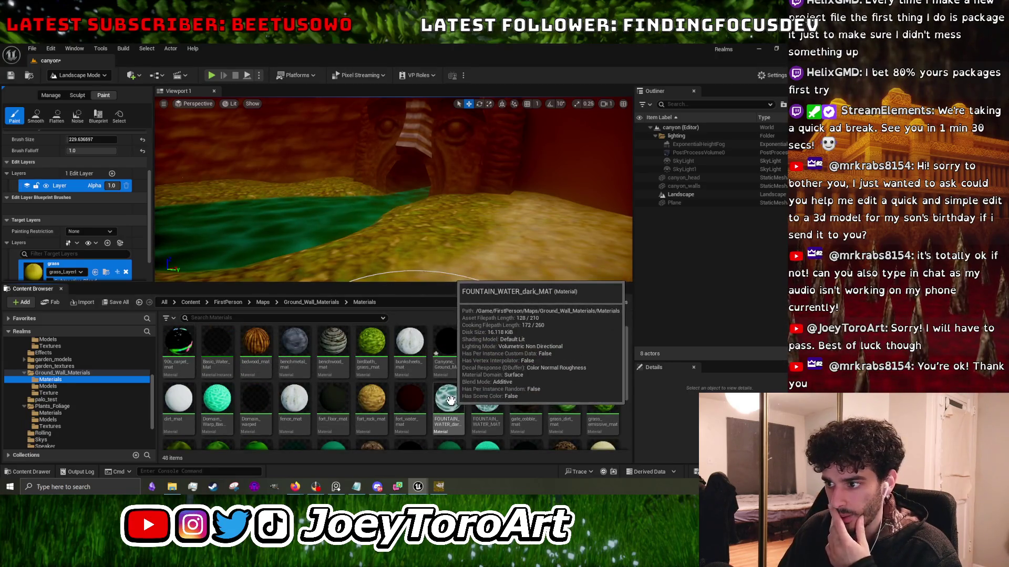
pyautogui.scroll(-2, 459, 387)
pyautogui.doubleClick(452, 360)
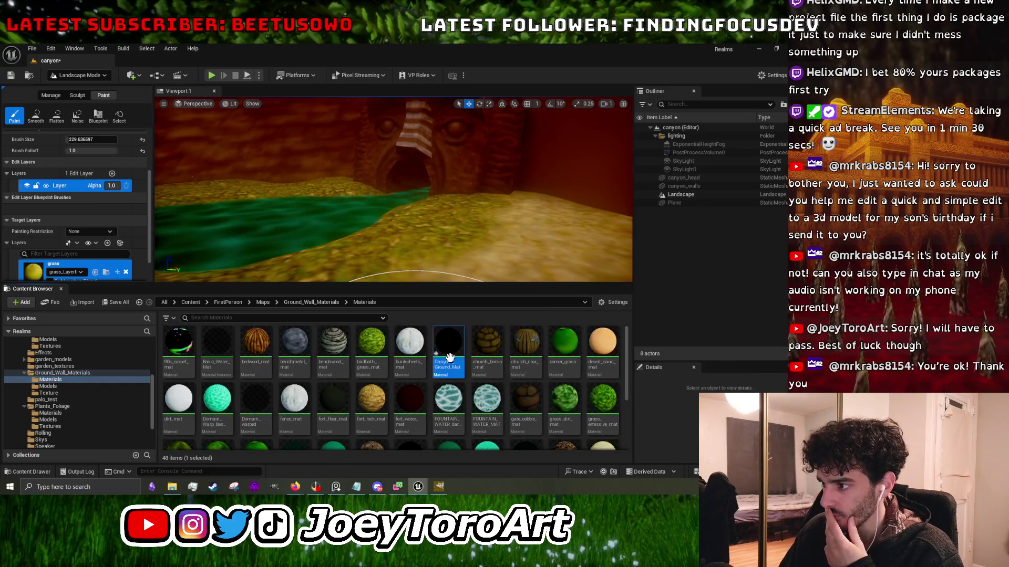
pyautogui.scroll(-1, 556, 279)
pyautogui.moveTo(522, 200); pyautogui.dragTo(566, 355)
pyautogui.press('Delete')
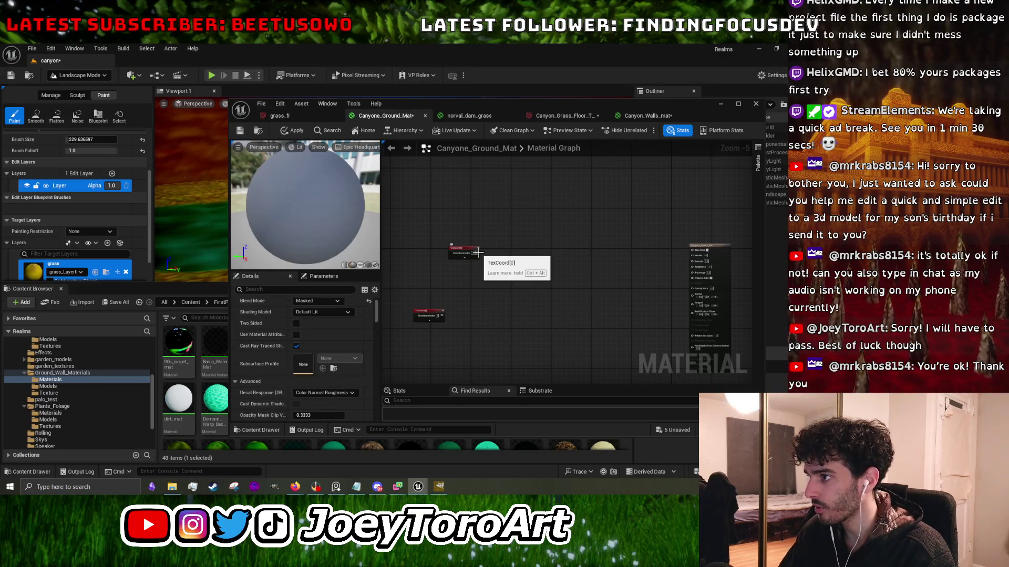
pyautogui.hotkey('ctrl', 'z')
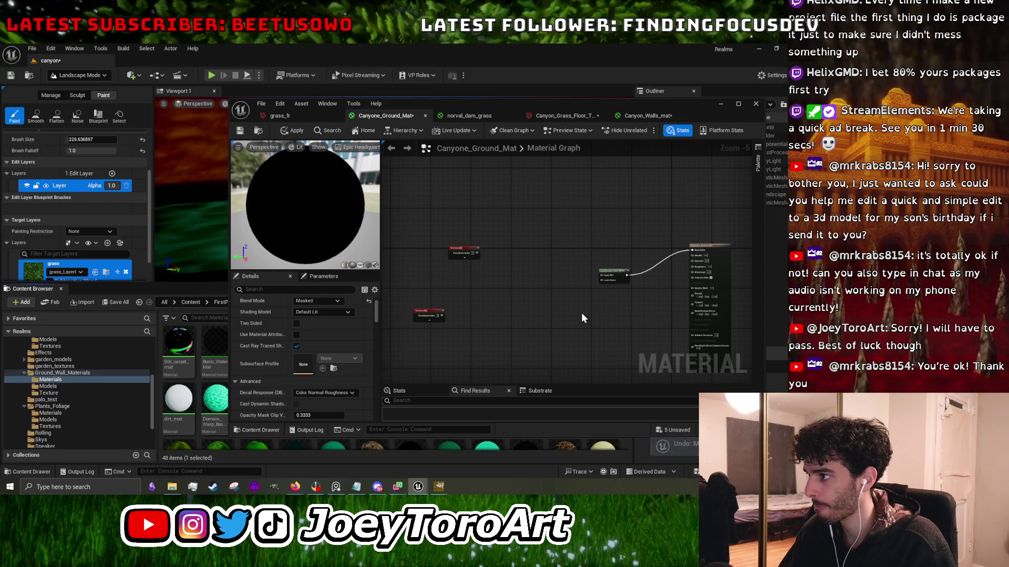
pyautogui.moveTo(592, 310)
pyautogui.mouseDown()
pyautogui.moveTo(524, 312)
pyautogui.moveTo(546, 296)
pyautogui.mouseUp()
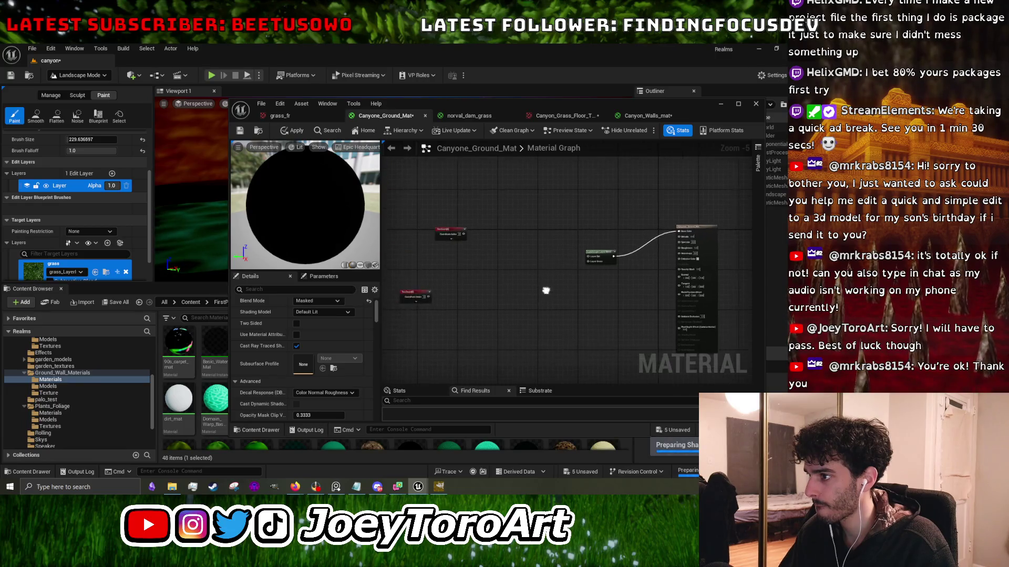
pyautogui.hotkey('ctrl', 'z')
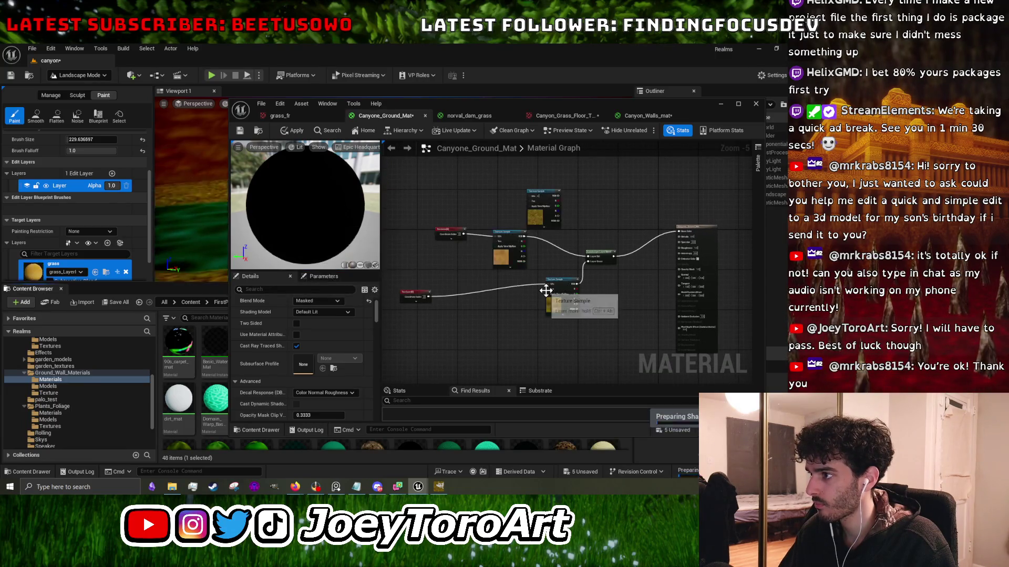
# Delete the LayerBlend node and the upper and lower Texture Sample nodes.
pyautogui.click(546, 292)
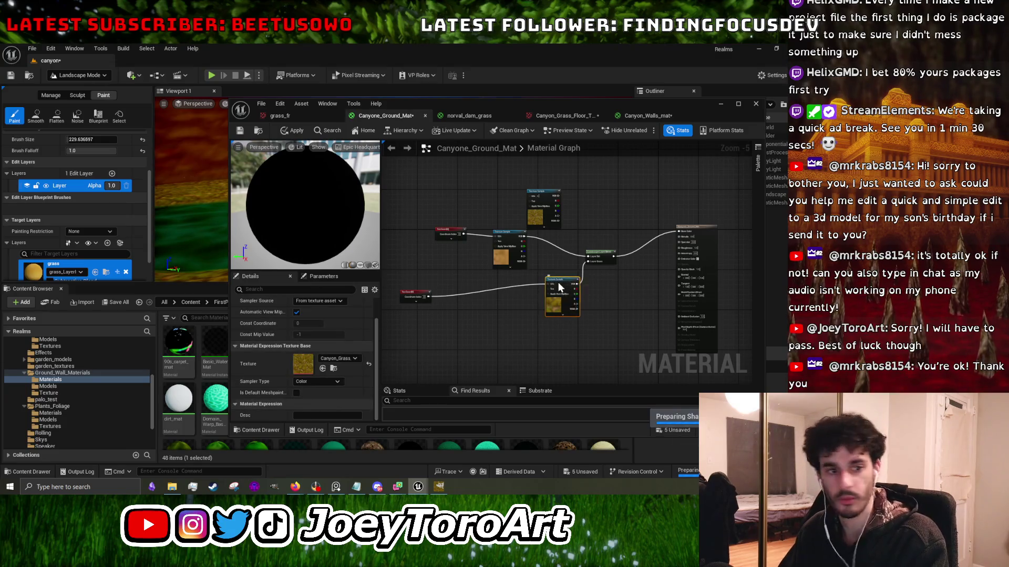
pyautogui.press('Delete')
pyautogui.click(604, 254)
pyautogui.press('Delete')
pyautogui.click(539, 214)
pyautogui.press('Delete')
# Wire the sand Texture Sample's RGB output into Base Color and apply the material.
pyautogui.moveTo(524, 236); pyautogui.dragTo(568, 237)
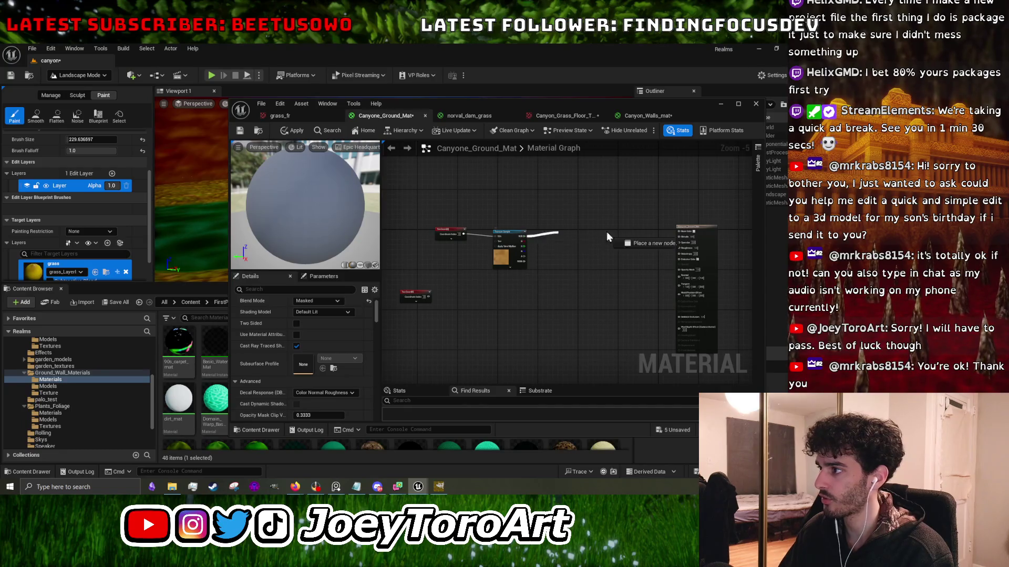
pyautogui.moveTo(689, 235); pyautogui.dragTo(688, 233)
pyautogui.click(305, 131)
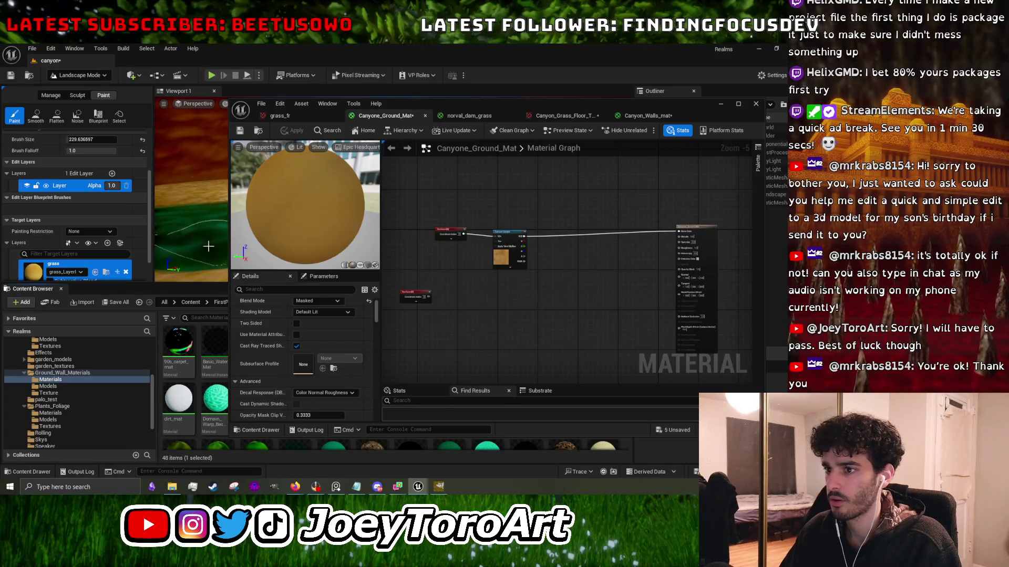
pyautogui.scroll(4, 446, 257)
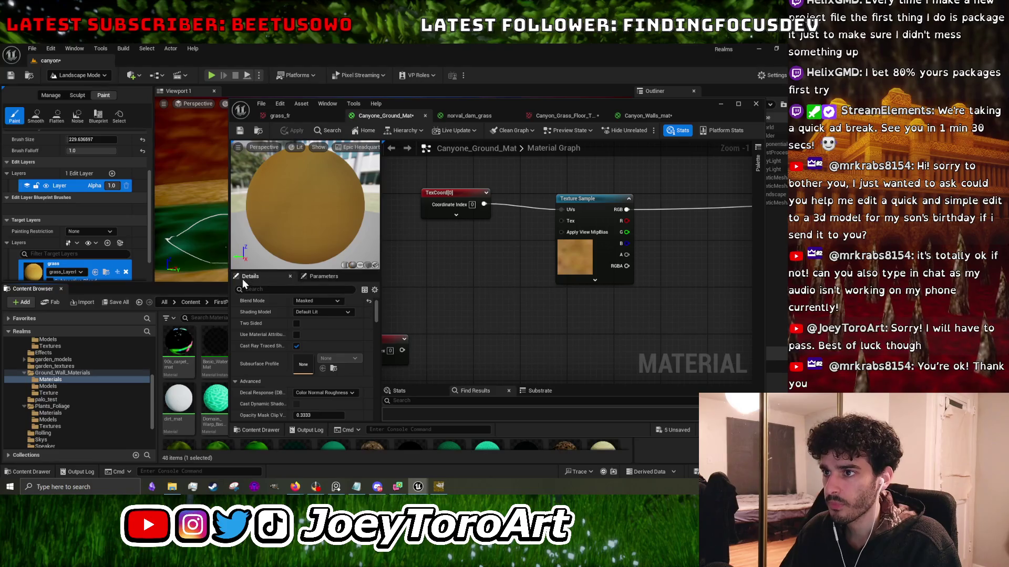
# Edit the TexCoord node's tiling values to 0.14 and apply the material.
pyautogui.click(590, 203)
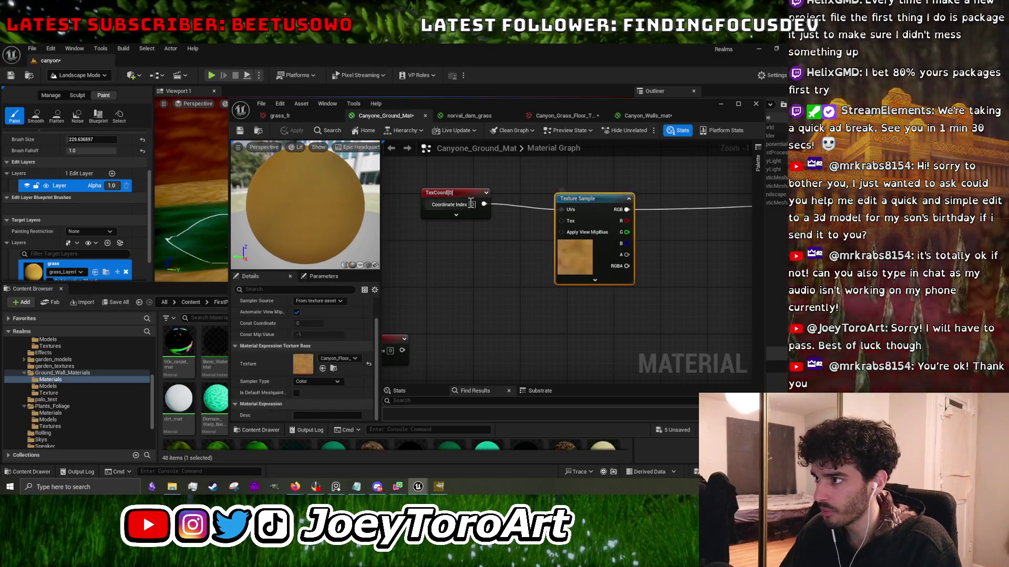
pyautogui.scroll(2, 319, 354)
pyautogui.click(455, 198)
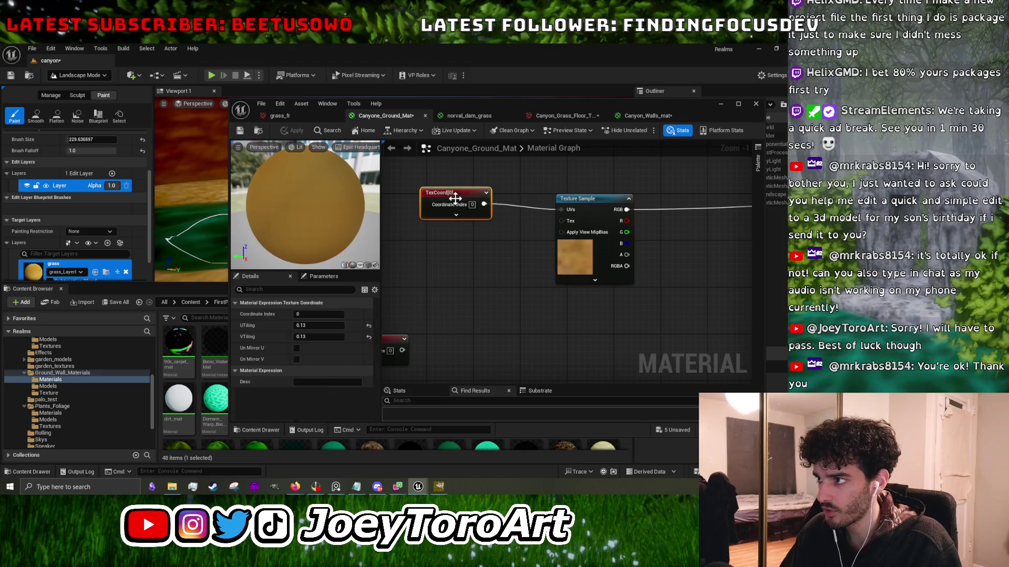
pyautogui.click(322, 326)
pyautogui.press('BackSpace')
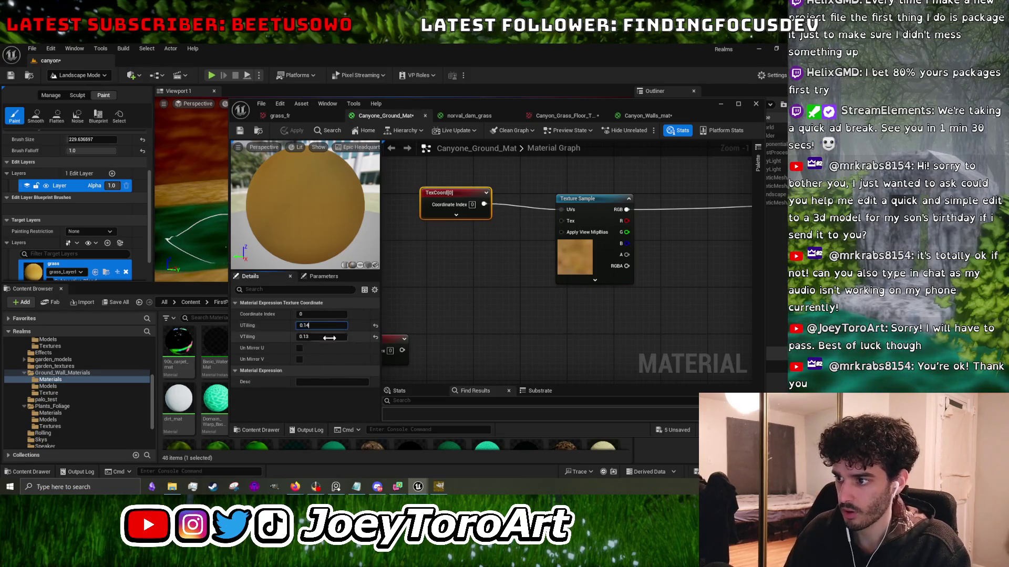
pyautogui.click(335, 337)
pyautogui.write('0.14')
pyautogui.click(446, 289)
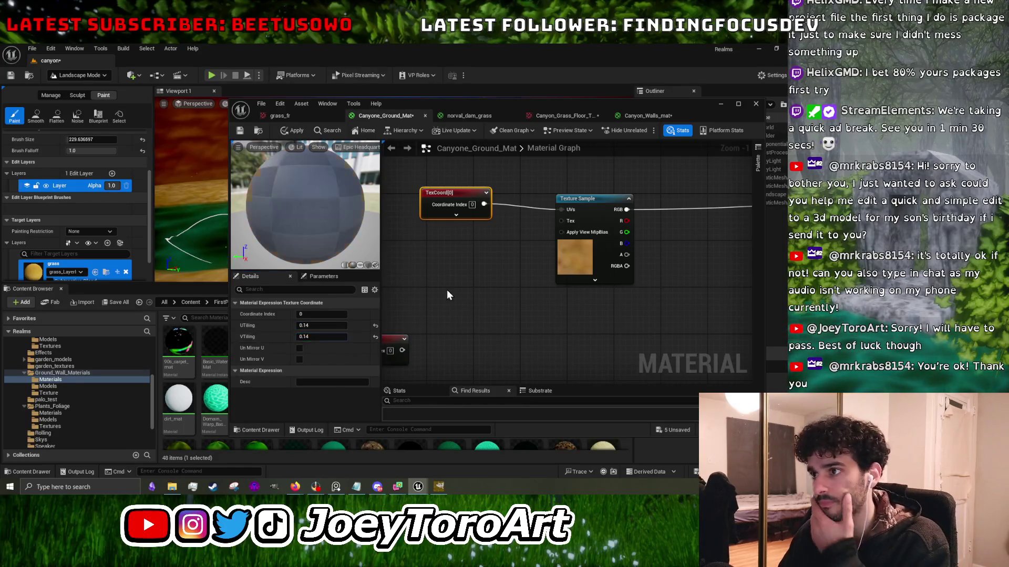
pyautogui.click(297, 129)
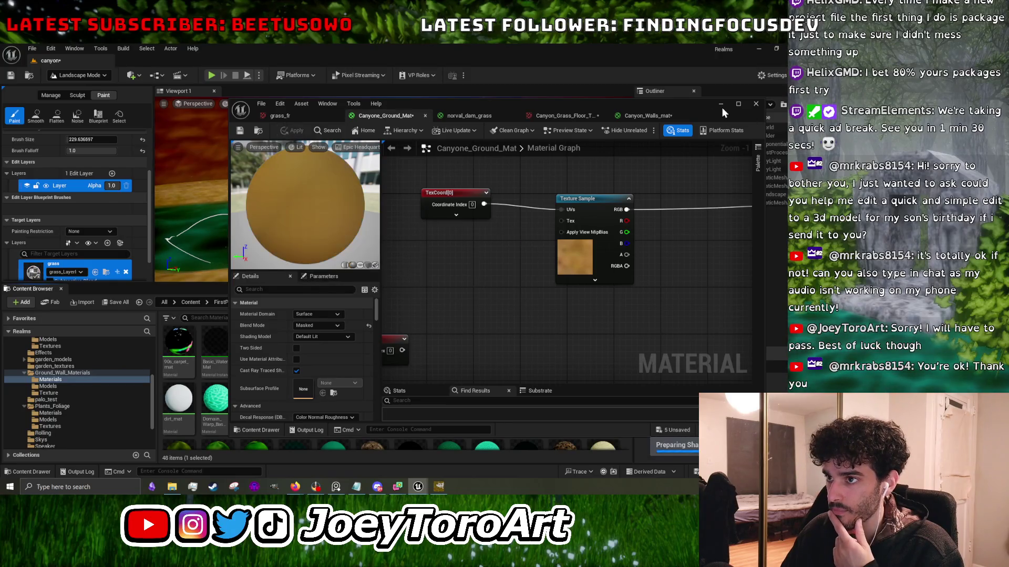
# Hide the material editor and enlarge the level view to check the floor.
pyautogui.click(722, 107)
pyautogui.moveTo(397, 283); pyautogui.dragTo(397, 436)
pyautogui.scroll(5, 396, 315)
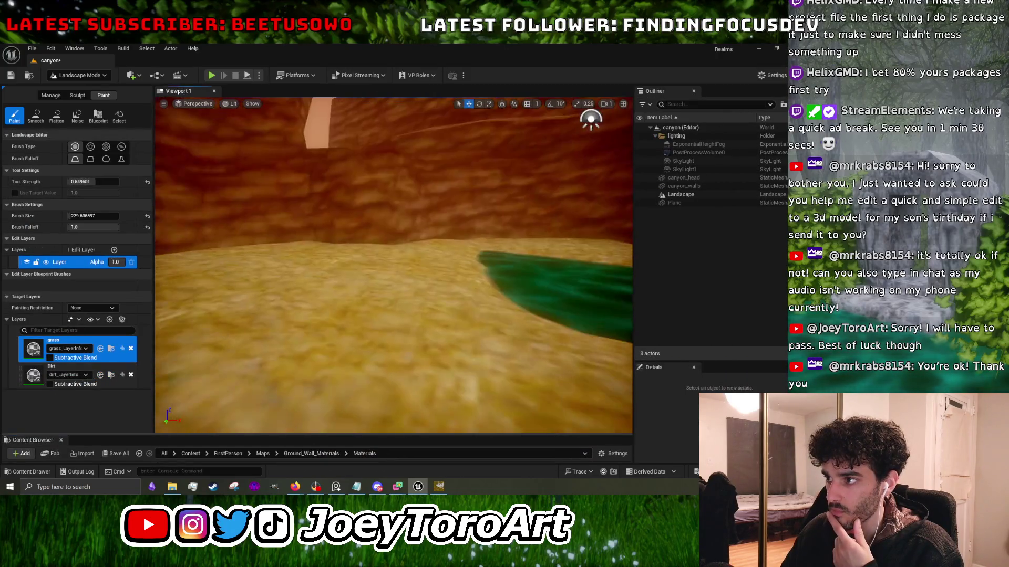
pyautogui.scroll(-3, 394, 262)
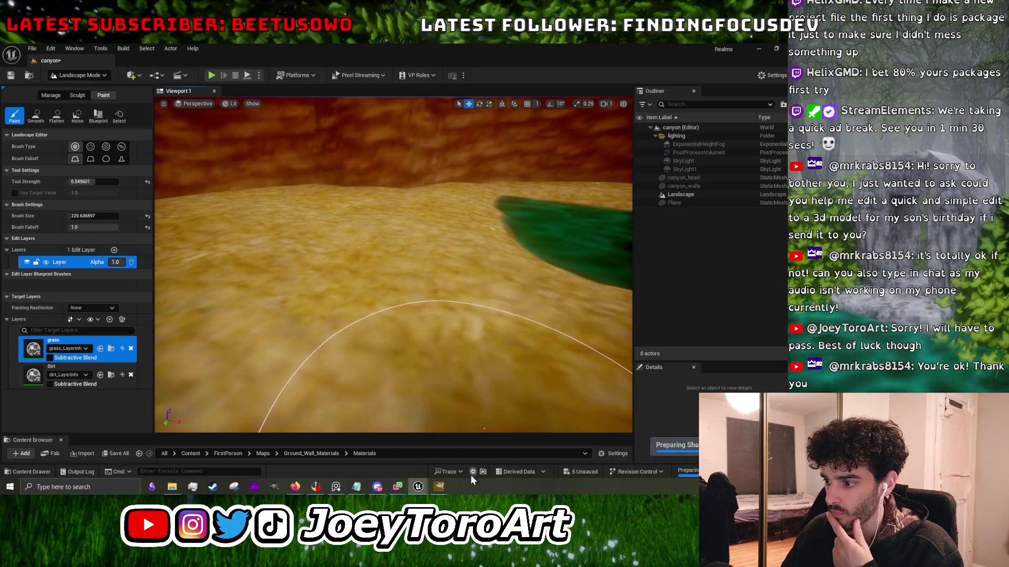
# Reopen Canyone_Ground_Mat, set the TexCoord UTiling to 0.16, and return to the level.
pyautogui.click(458, 453)
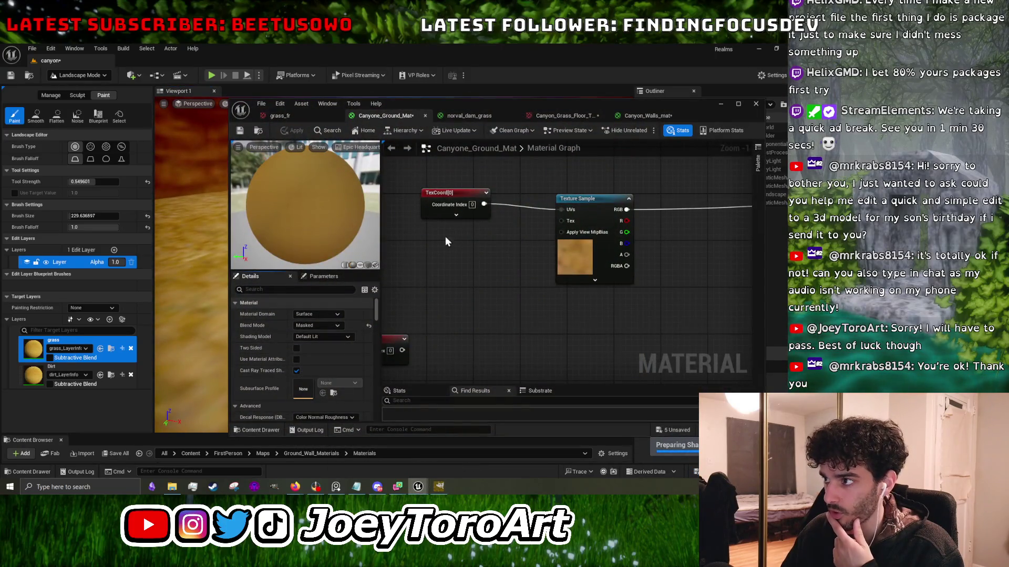
pyautogui.click(592, 204)
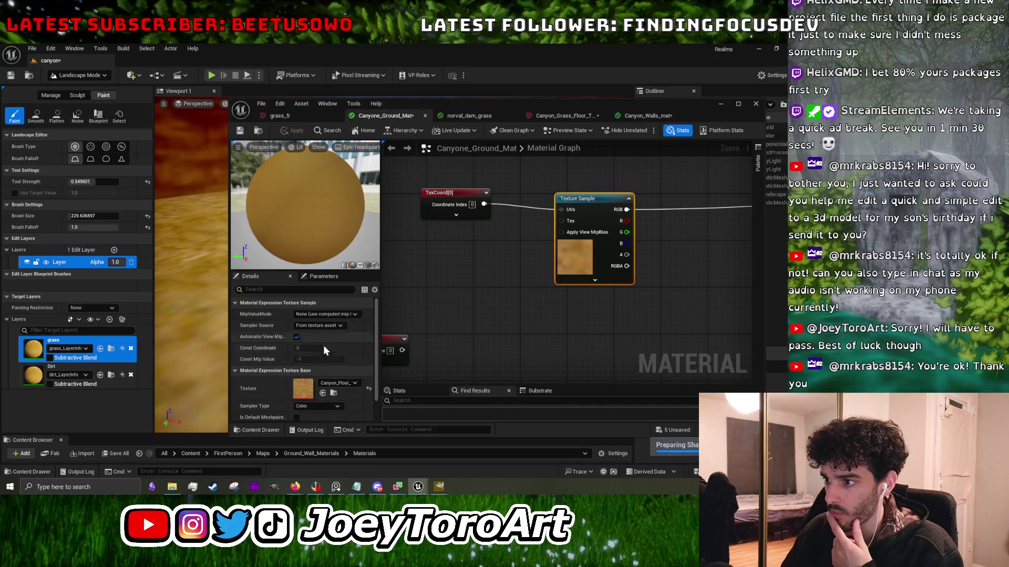
pyautogui.scroll(-2, 330, 379)
pyautogui.click(466, 193)
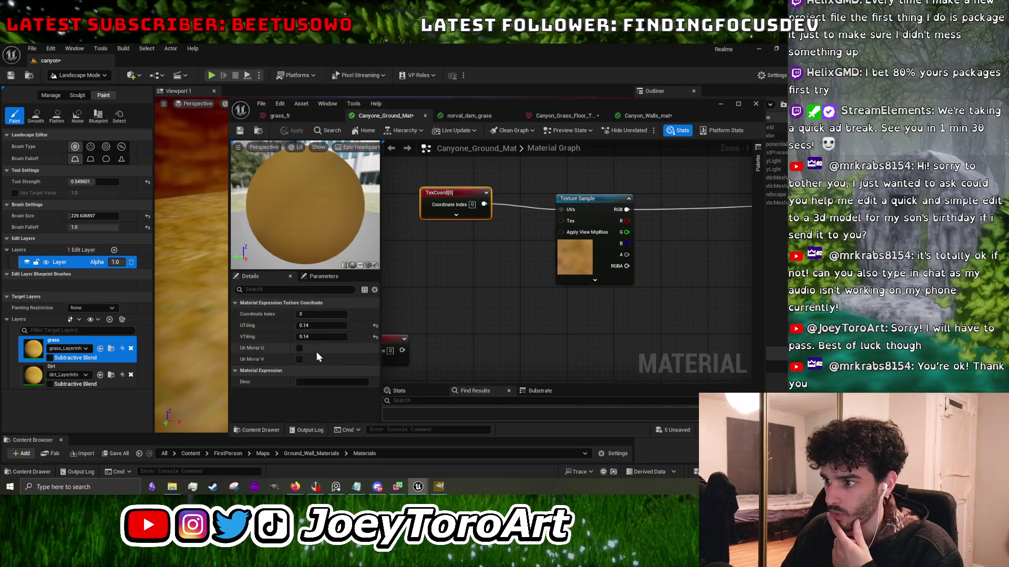
pyautogui.click(331, 326)
pyautogui.write('0.16')
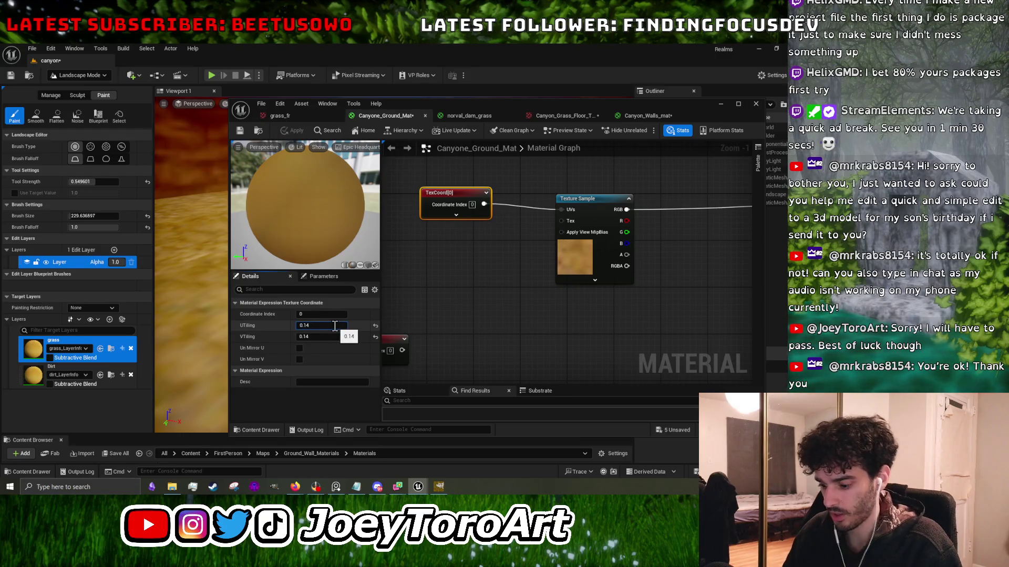
pyautogui.click(326, 337)
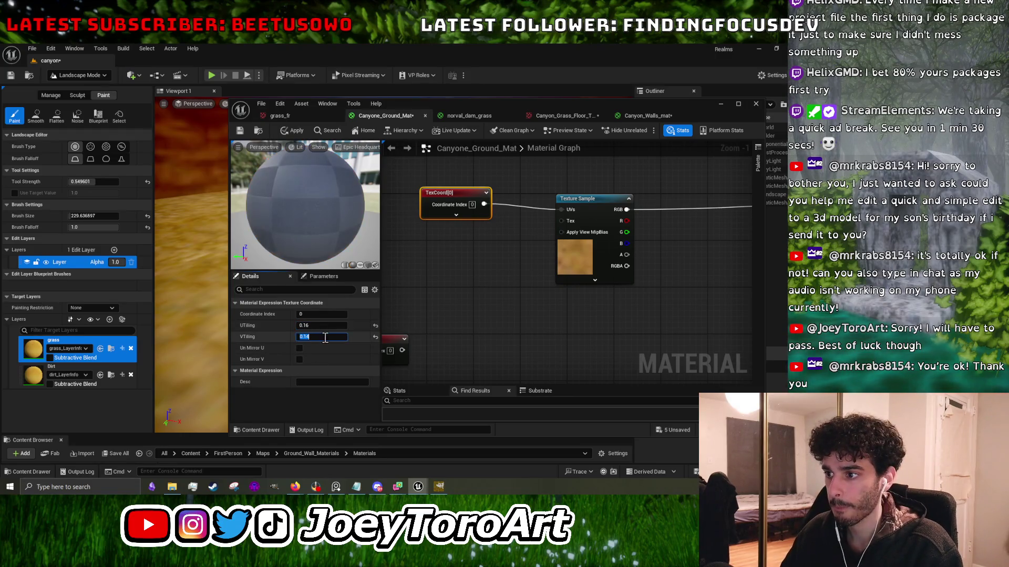
pyautogui.write('0.16')
pyautogui.click(98, 87)
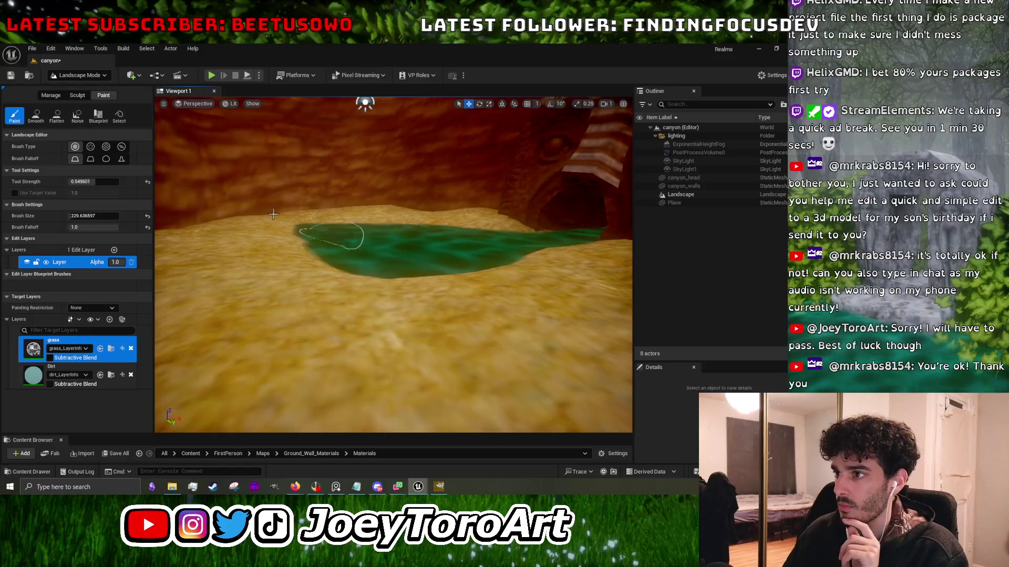
# Switch to Selection Mode and select the landscape to view the sand floor.
pyautogui.click(79, 75)
pyautogui.click(79, 89)
pyautogui.click(340, 312)
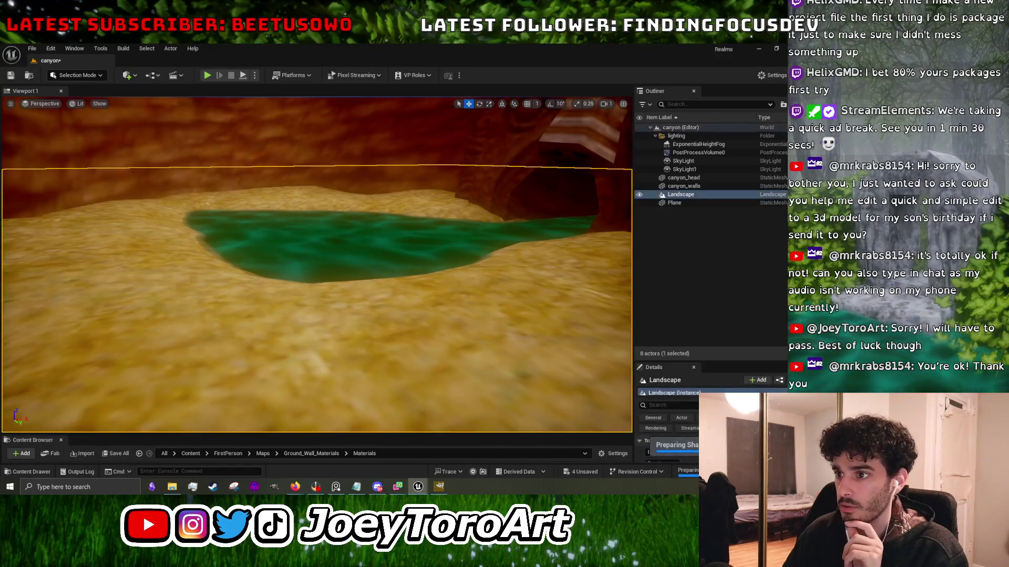
pyautogui.moveTo(340, 312); pyautogui.dragTo(315, 315)
pyautogui.moveTo(153, 198)
pyautogui.mouseDown()
pyautogui.moveTo(153, 231)
pyautogui.moveTo(168, 234)
pyautogui.moveTo(153, 198)
pyautogui.mouseUp()
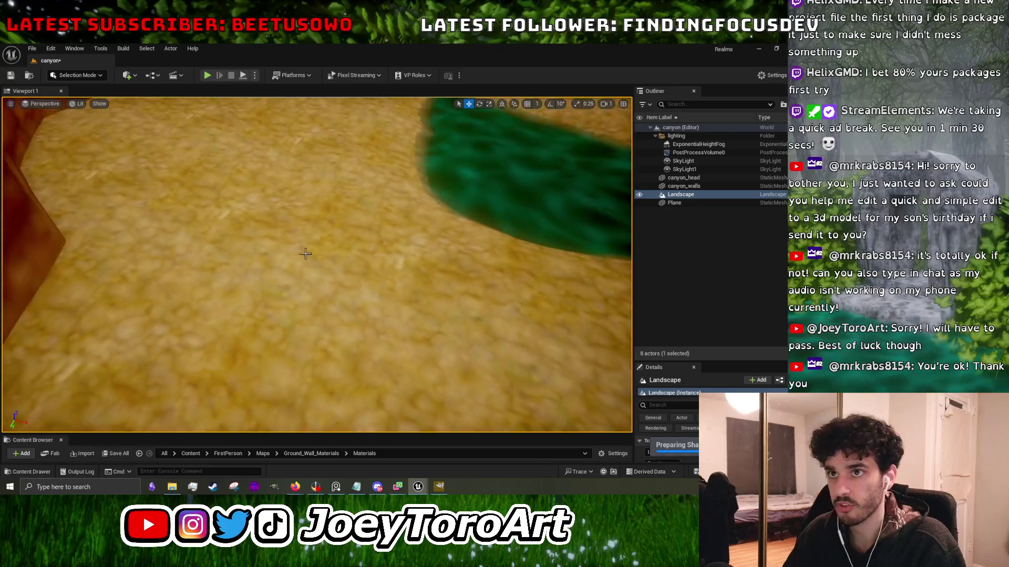
# In Landscape Paint mode, delete the grass and dirt target layers, confirming each.
pyautogui.click(79, 75)
pyautogui.click(81, 98)
pyautogui.click(130, 349)
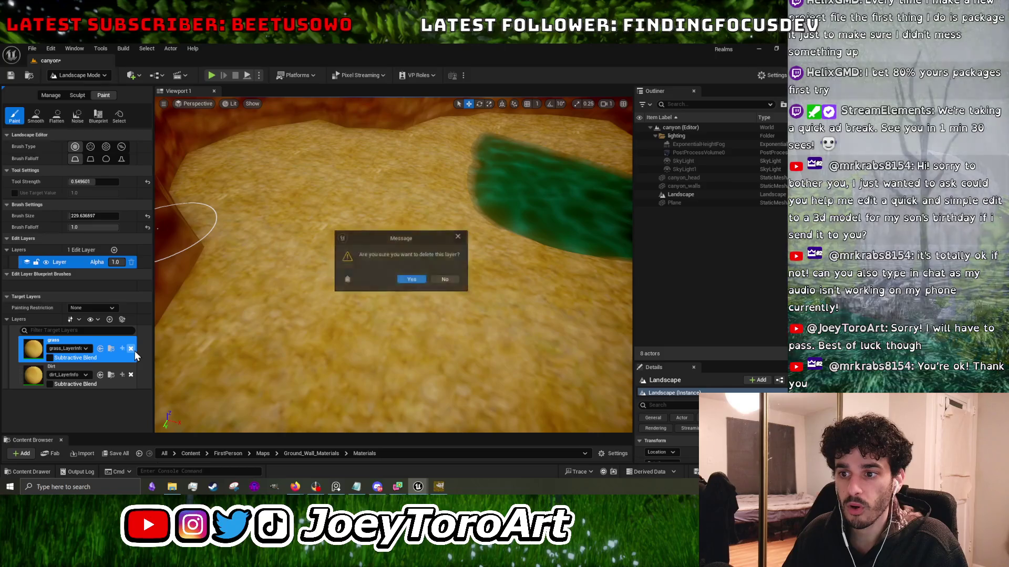
pyautogui.click(411, 279)
pyautogui.click(131, 349)
pyautogui.click(399, 280)
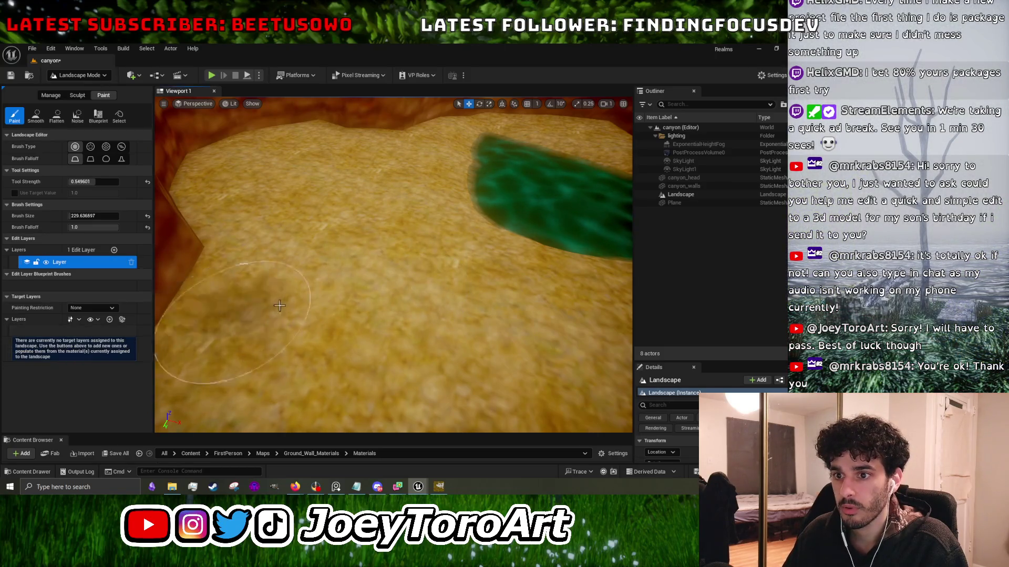
# Switch back to Selection Mode and minimize Unreal Engine.
pyautogui.click(79, 75)
pyautogui.click(78, 87)
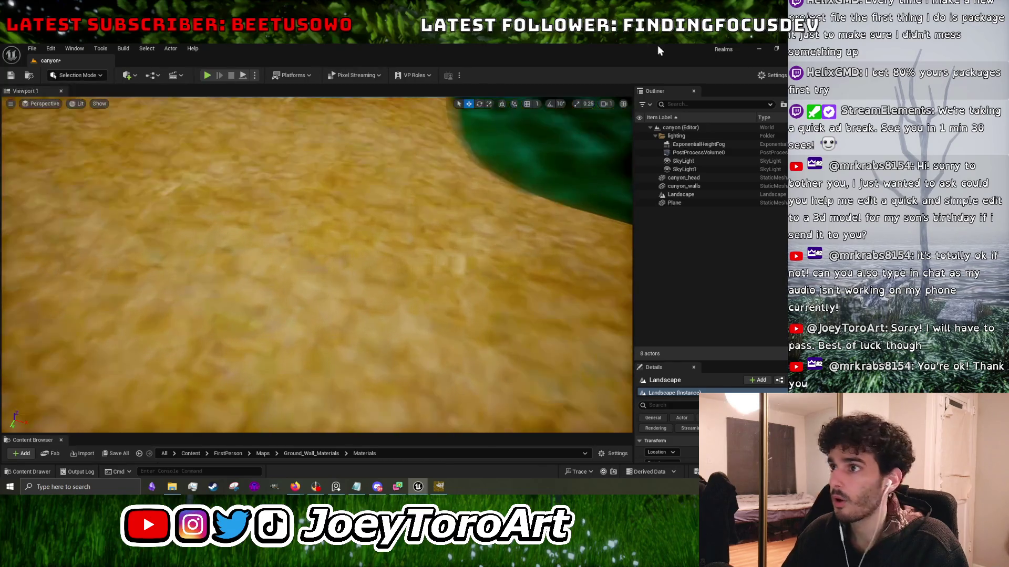
pyautogui.click(757, 51)
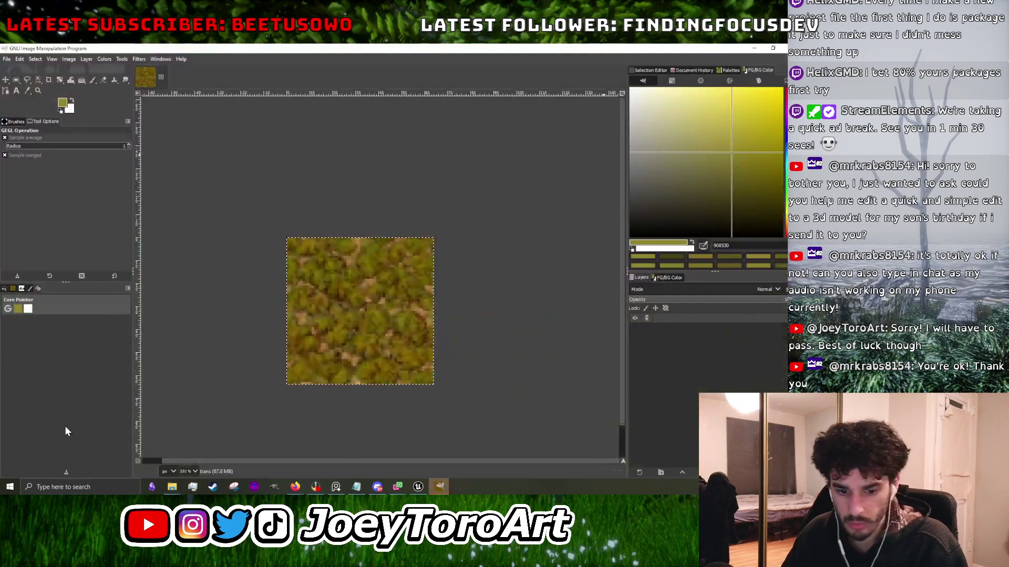
# Zoom in on Canyon_Floor_Texture in GIMP, then minimize GIMP to show the canyon level.
pyautogui.scroll(5, 386, 349)
pyautogui.scroll(-2, 386, 350)
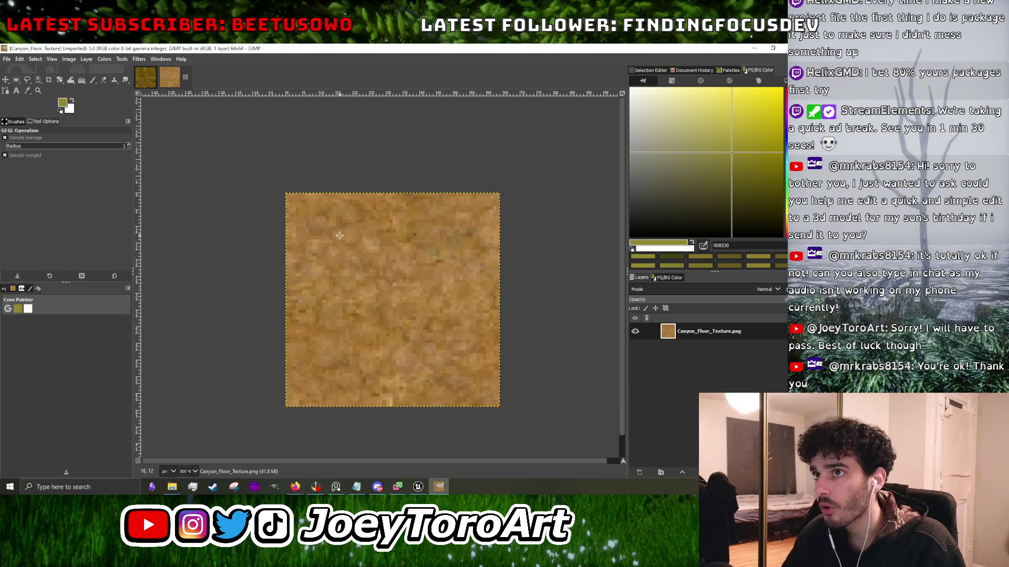
pyautogui.scroll(3, 385, 350)
pyautogui.click(420, 488)
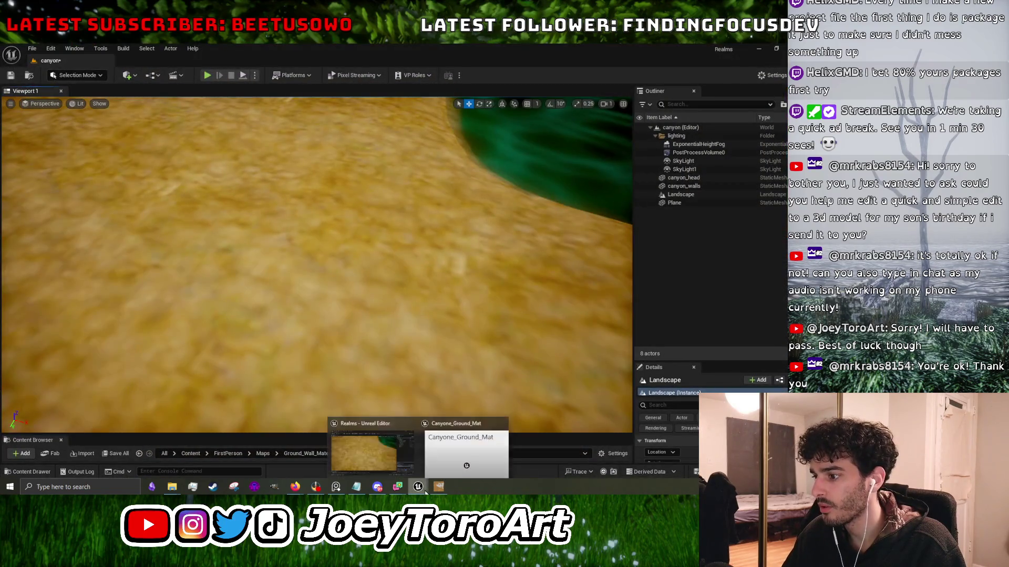
pyautogui.click(439, 488)
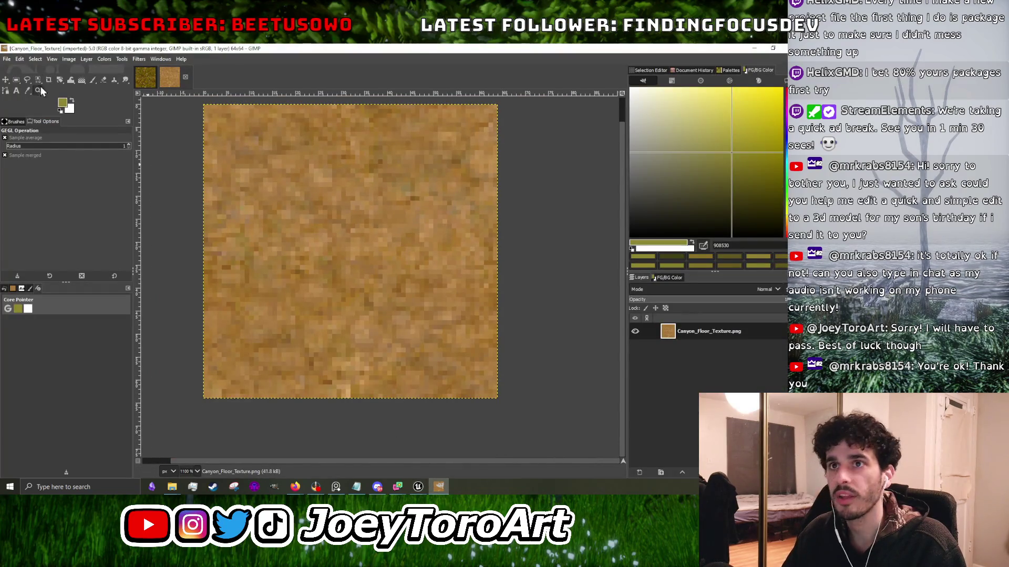
pyautogui.click(754, 48)
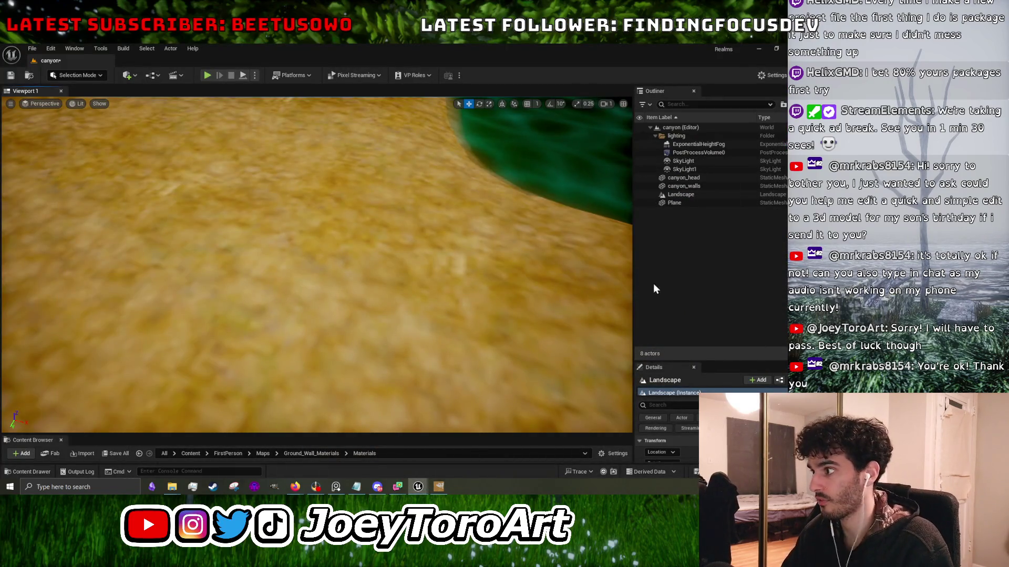
# Select SkyLight and toggle its visibility off and back on to compare the lighting.
pyautogui.moveTo(318, 268)
pyautogui.mouseDown()
pyautogui.moveTo(293, 207)
pyautogui.moveTo(342, 201)
pyautogui.moveTo(312, 263)
pyautogui.mouseUp()
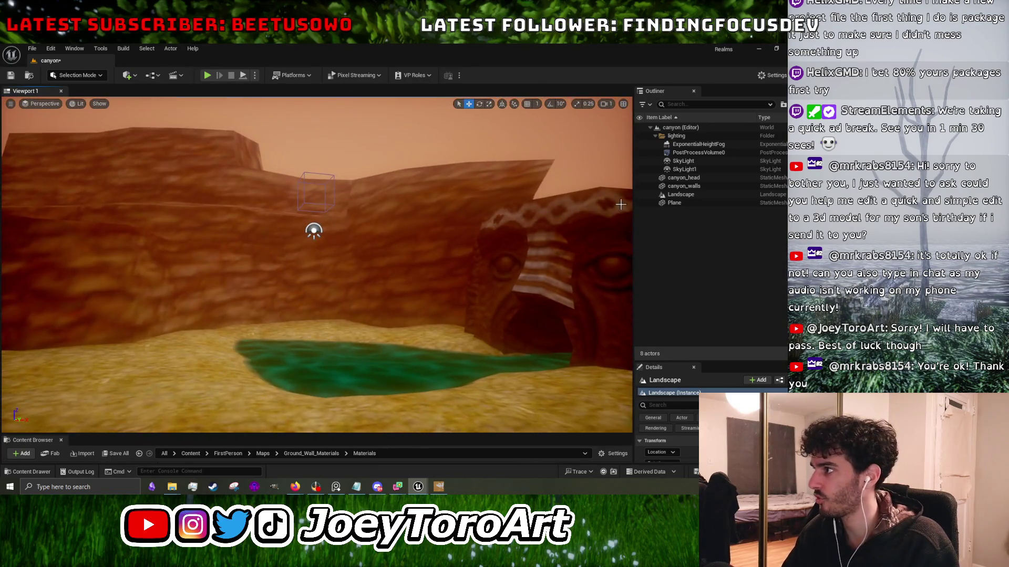
pyautogui.click(683, 160)
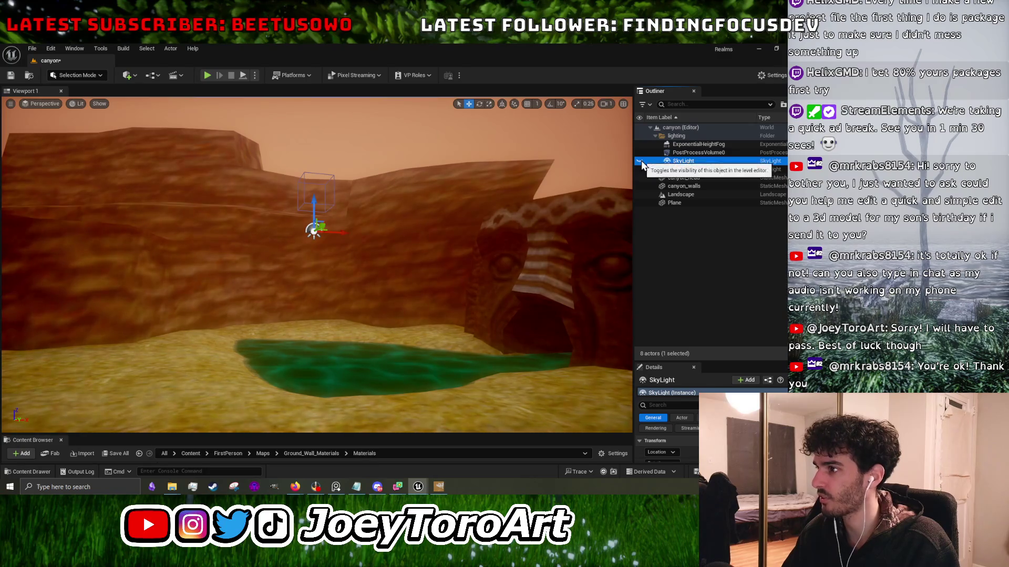
pyautogui.click(639, 161)
pyautogui.click(638, 160)
pyautogui.click(639, 161)
pyautogui.click(639, 161)
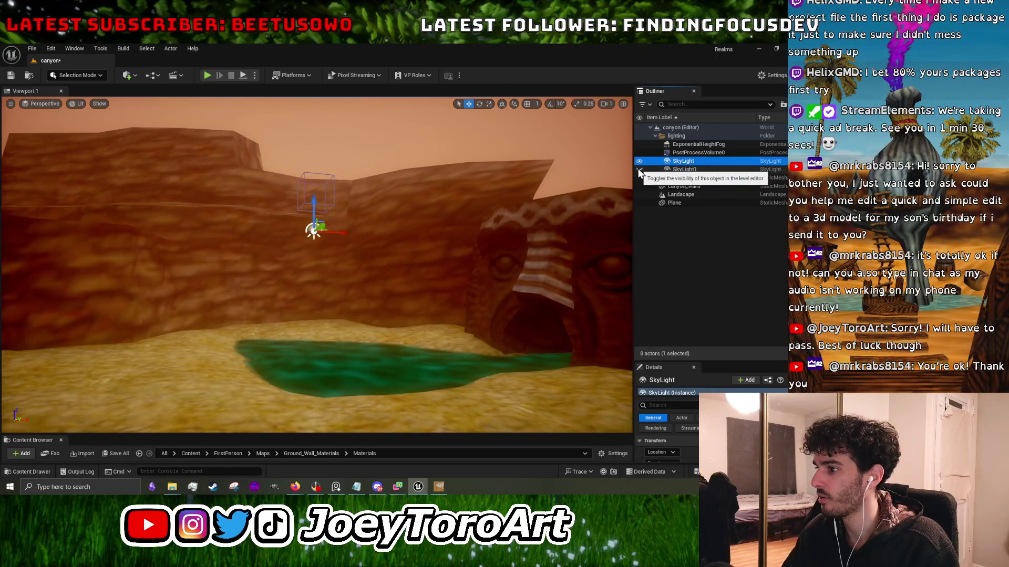
# Hide SkyLight1 and look toward the now darker pool.
pyautogui.click(639, 170)
pyautogui.moveTo(315, 263)
pyautogui.mouseDown()
pyautogui.moveTo(341, 225)
pyautogui.moveTo(379, 242)
pyautogui.mouseUp()
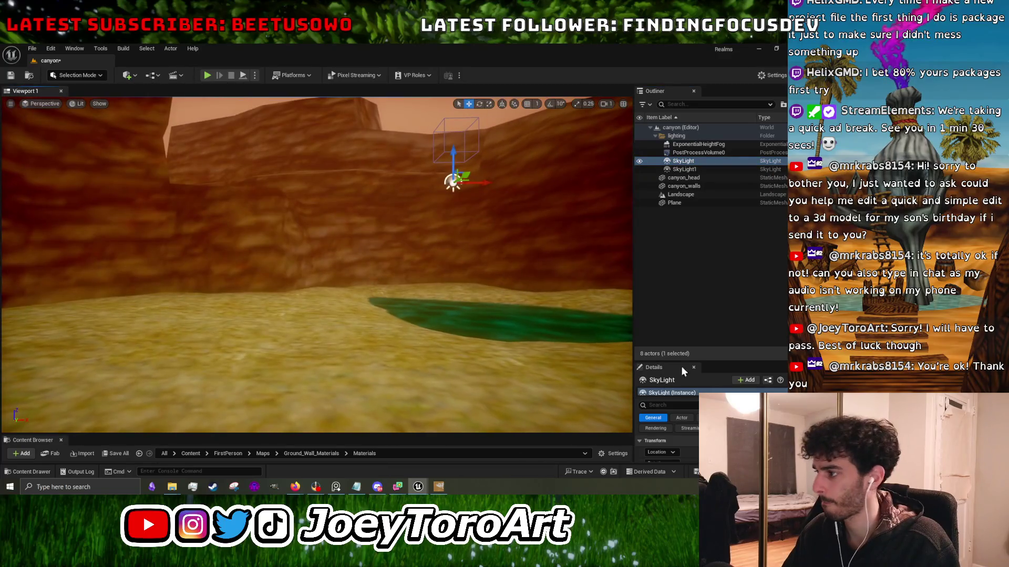
pyautogui.moveTo(275, 228); pyautogui.dragTo(315, 213)
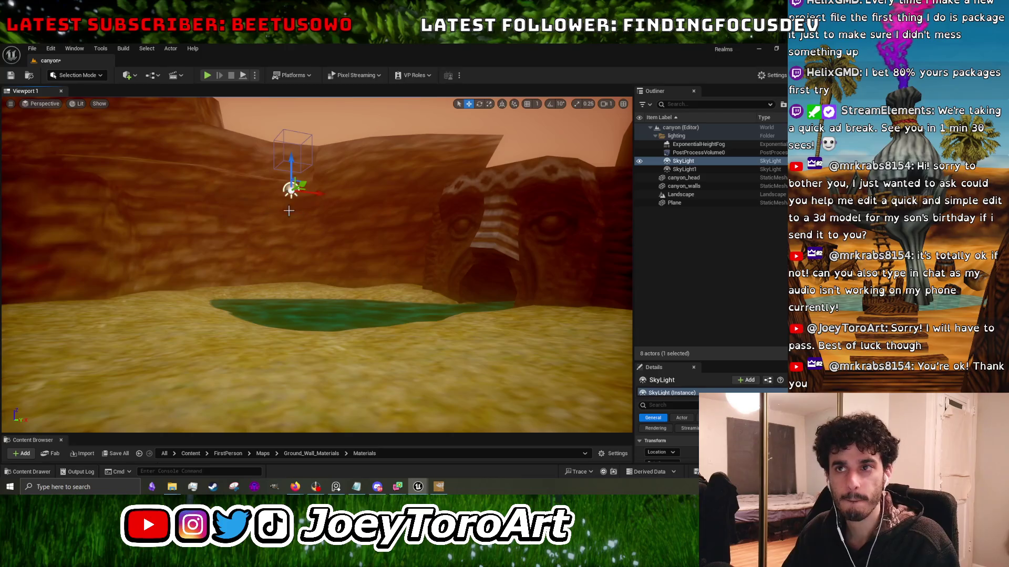
# Select the canyon_walls mesh and toggle the post-process volume's visibility to compare grading.
pyautogui.click(74, 75)
pyautogui.click(83, 91)
pyautogui.click(683, 186)
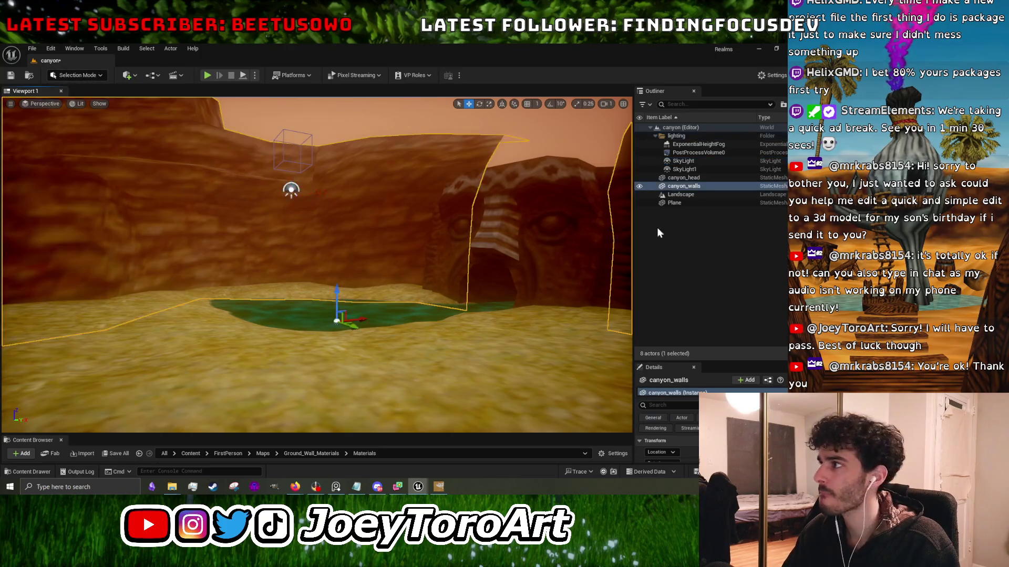
pyautogui.click(640, 152)
pyautogui.click(640, 152)
# Turn PostProcessVolume0's visibility back on and select it in the Outliner.
pyautogui.click(640, 152)
pyautogui.click(640, 153)
pyautogui.click(640, 152)
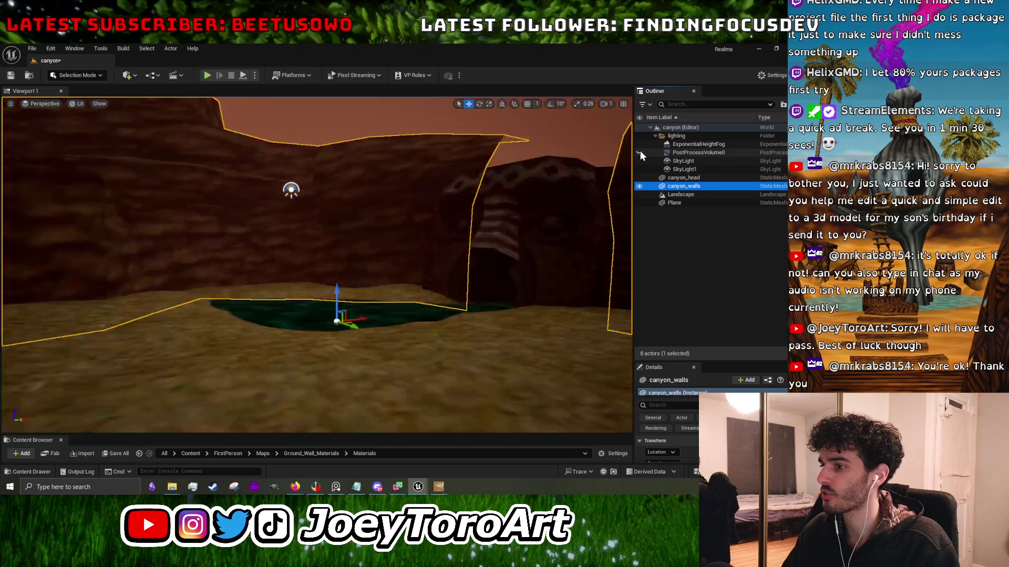
pyautogui.click(640, 152)
pyautogui.click(717, 153)
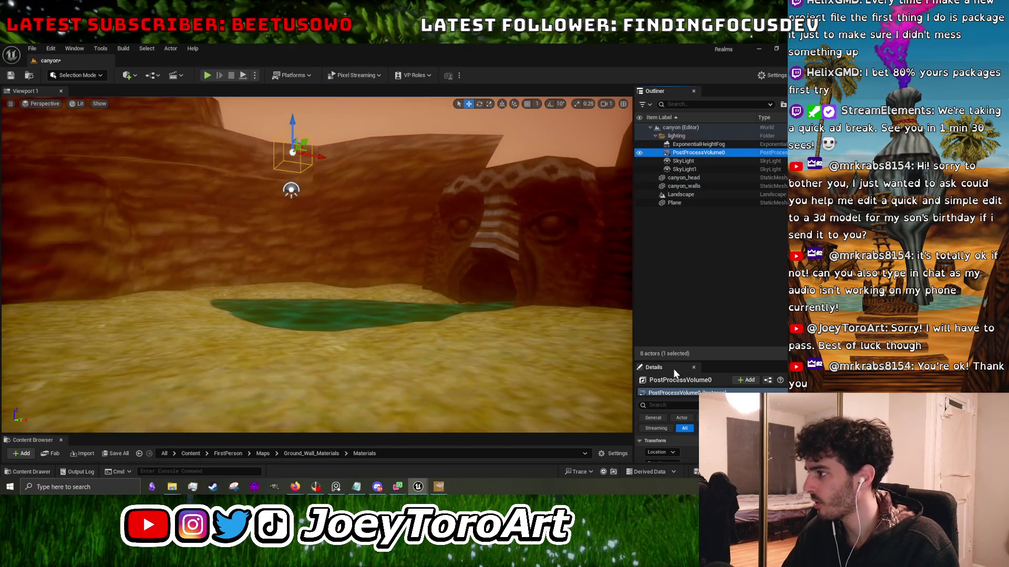
# Enlarge the Details panel and browse the volume's settings, expanding Post Process Materials.
pyautogui.moveTo(673, 362); pyautogui.dragTo(664, 182)
pyautogui.scroll(-10, 673, 360)
pyautogui.scroll(-5, 671, 361)
pyautogui.scroll(3, 516, 366)
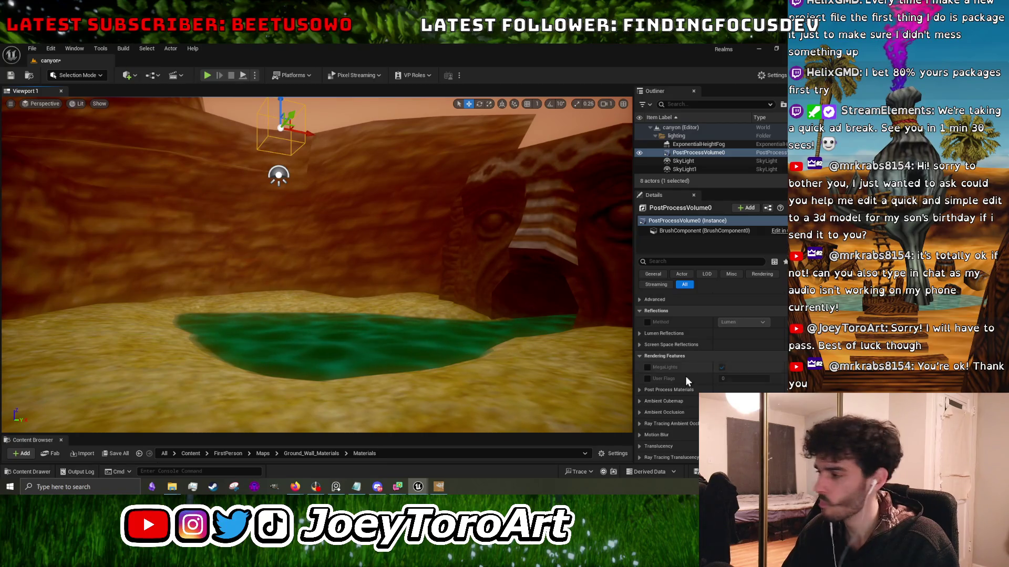
pyautogui.scroll(-5, 673, 396)
pyautogui.scroll(-10, 671, 401)
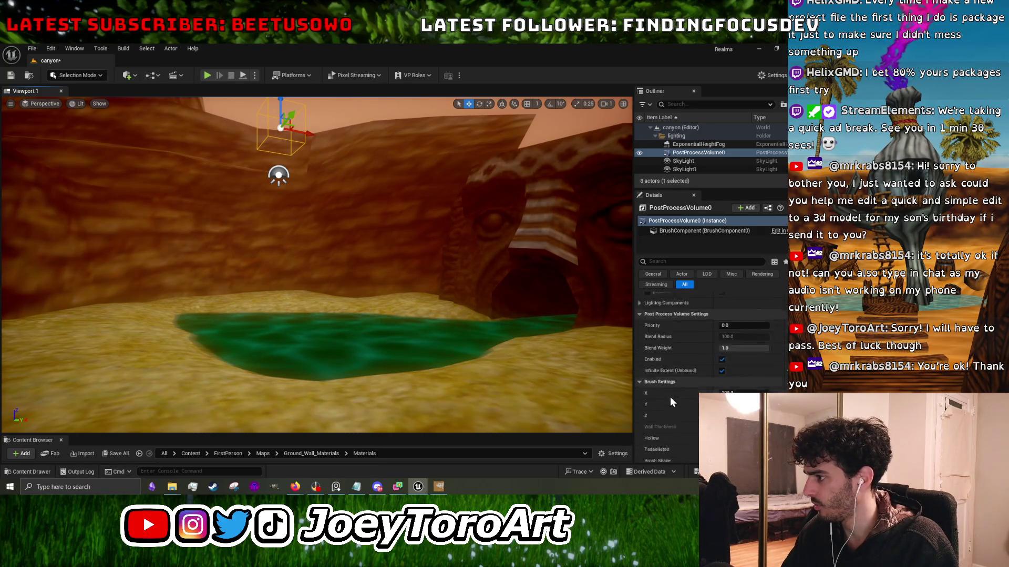
pyautogui.scroll(-2, 669, 399)
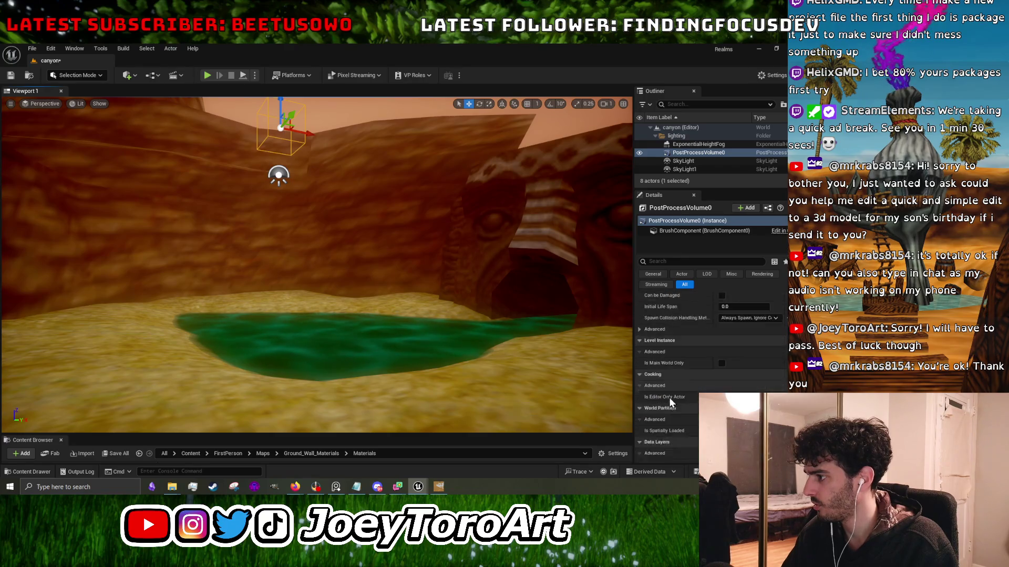
pyautogui.scroll(3, 669, 403)
pyautogui.scroll(5, 667, 402)
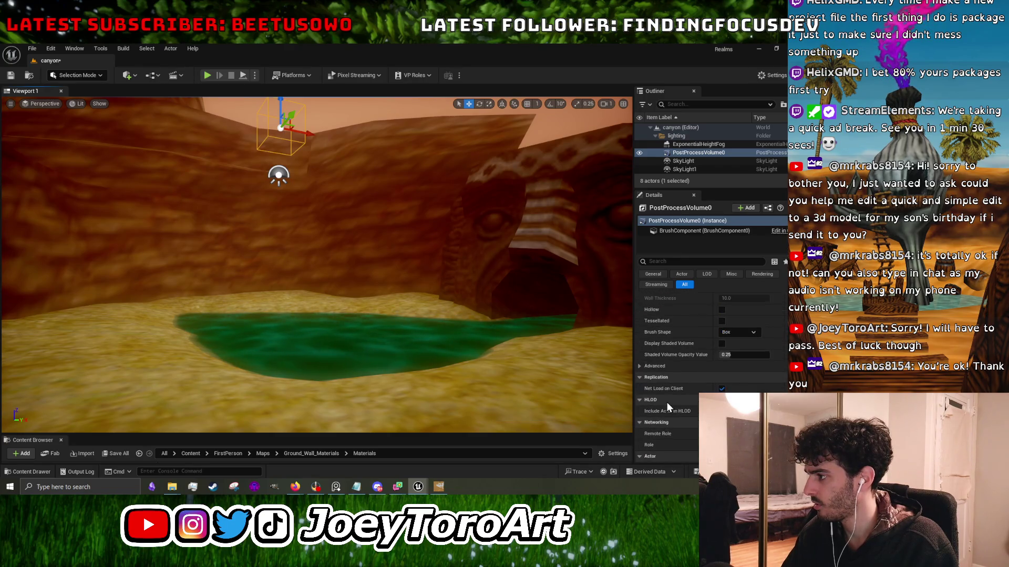
pyautogui.scroll(3, 672, 406)
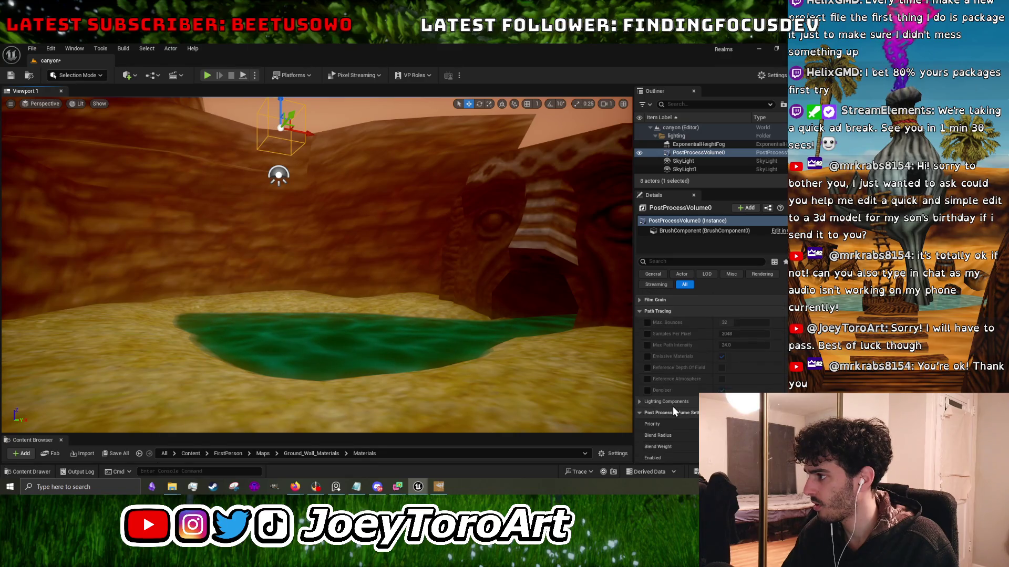
pyautogui.scroll(8, 685, 433)
pyautogui.scroll(5, 683, 433)
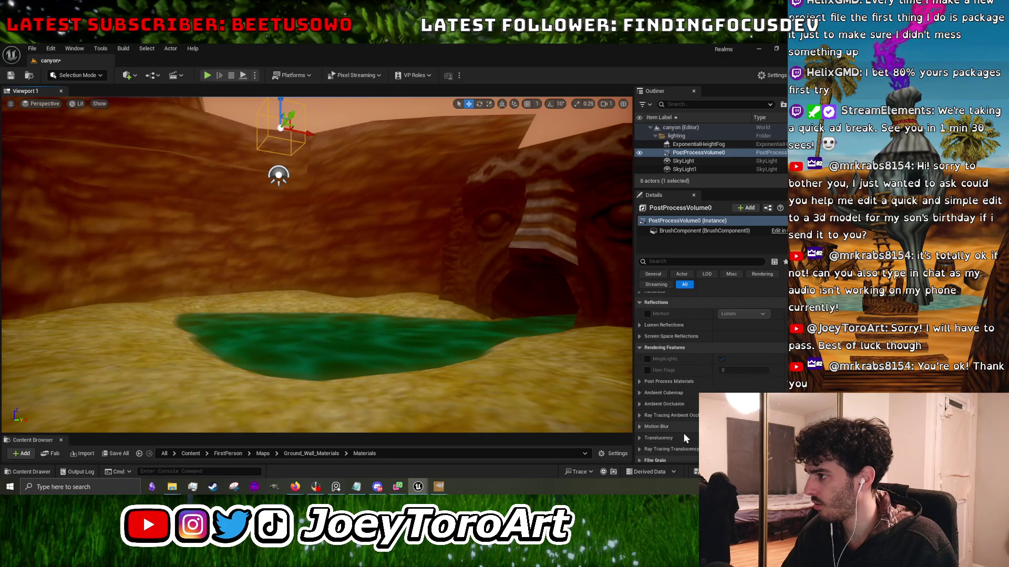
pyautogui.click(642, 383)
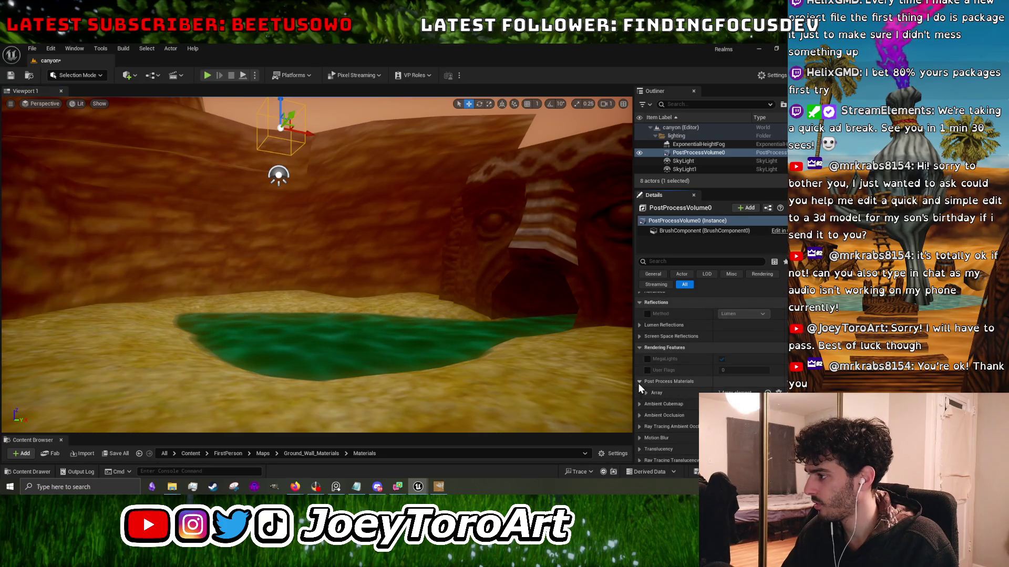
pyautogui.scroll(5, 650, 392)
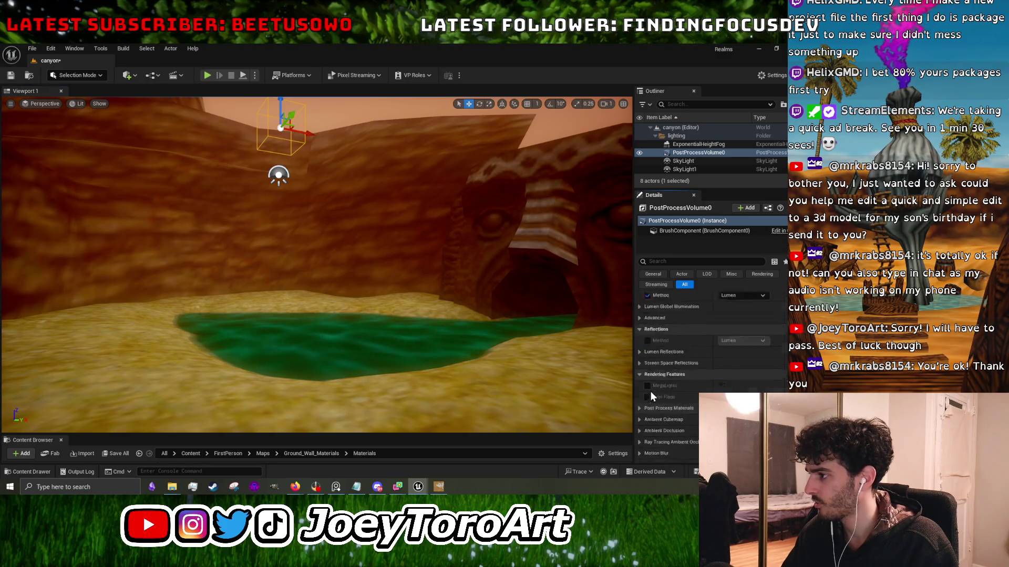
# Filter the volume's Details to 'bloom' and shift the first bloom tint toward pink.
pyautogui.click(663, 262)
pyautogui.write('bloom')
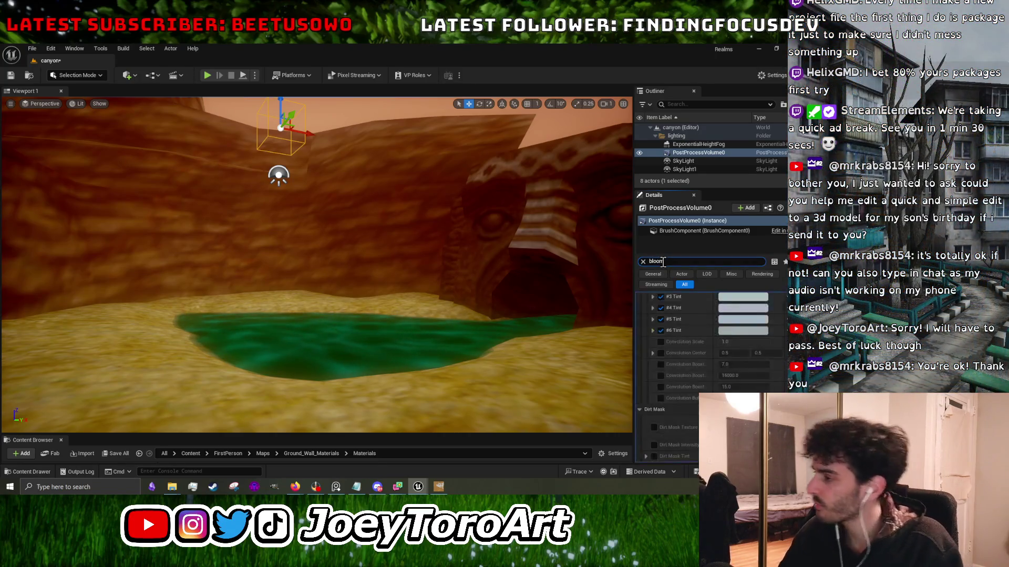
pyautogui.scroll(5, 683, 368)
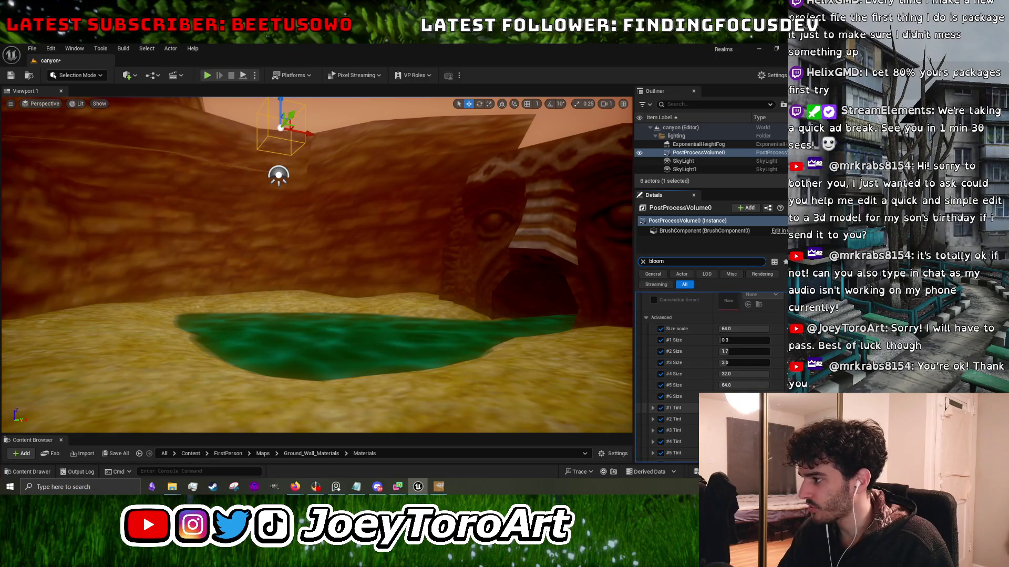
pyautogui.click(744, 408)
pyautogui.moveTo(596, 329); pyautogui.dragTo(605, 326)
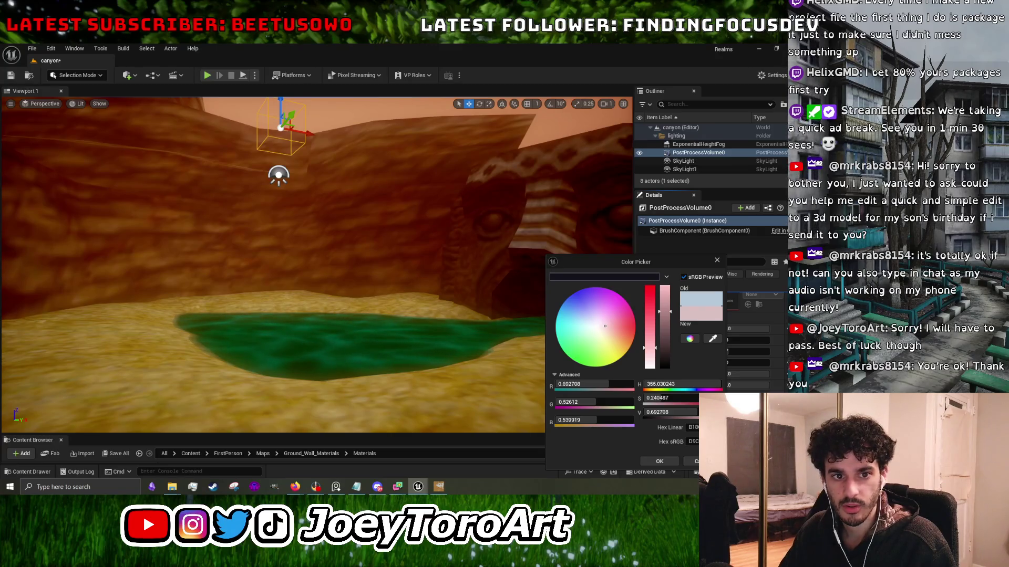
pyautogui.click(607, 327)
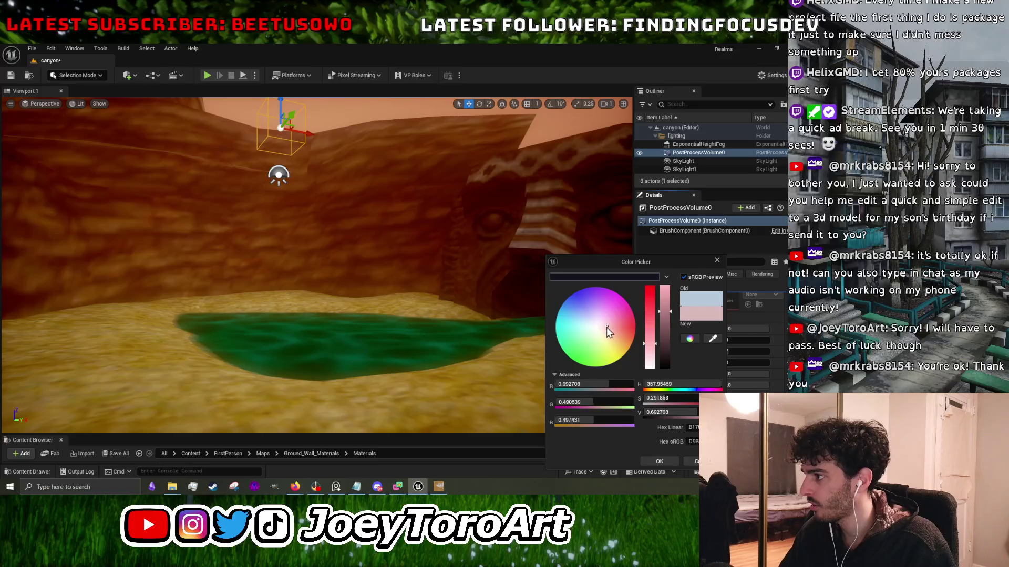
pyautogui.click(656, 459)
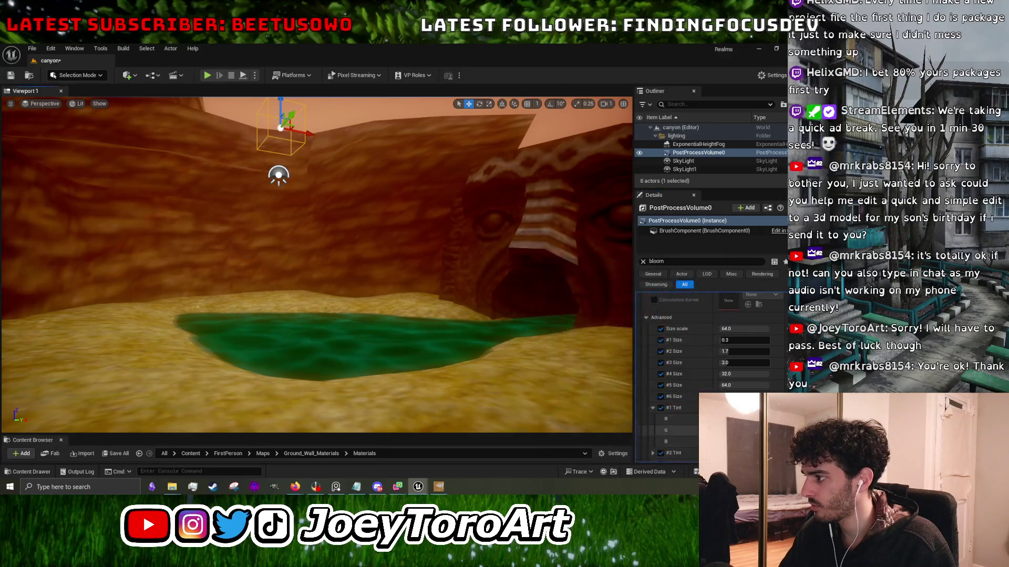
# Give the next two bloom tints a warm pink and a reddish colour.
pyautogui.click(743, 368)
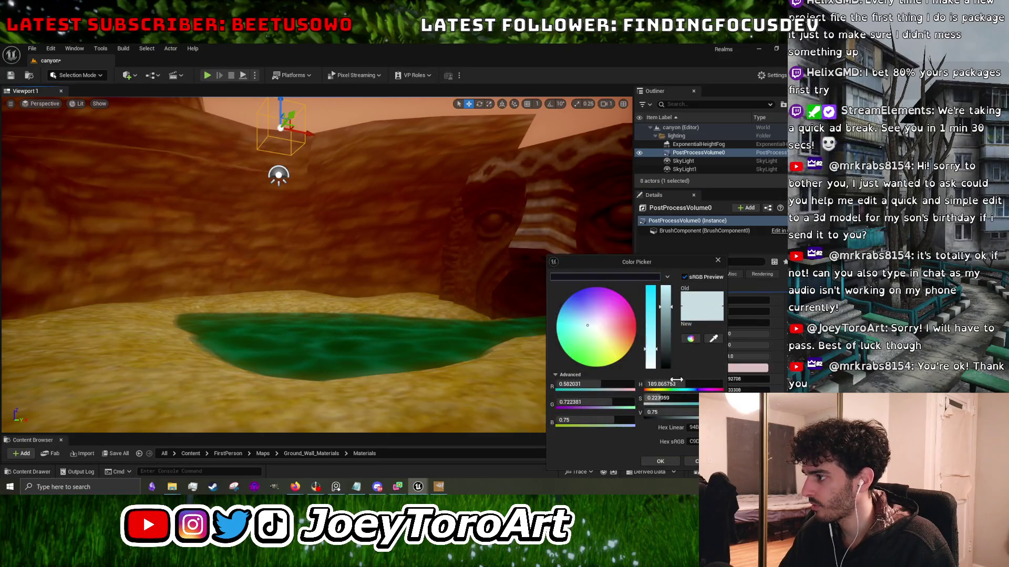
pyautogui.click(601, 322)
pyautogui.moveTo(602, 324); pyautogui.dragTo(608, 331)
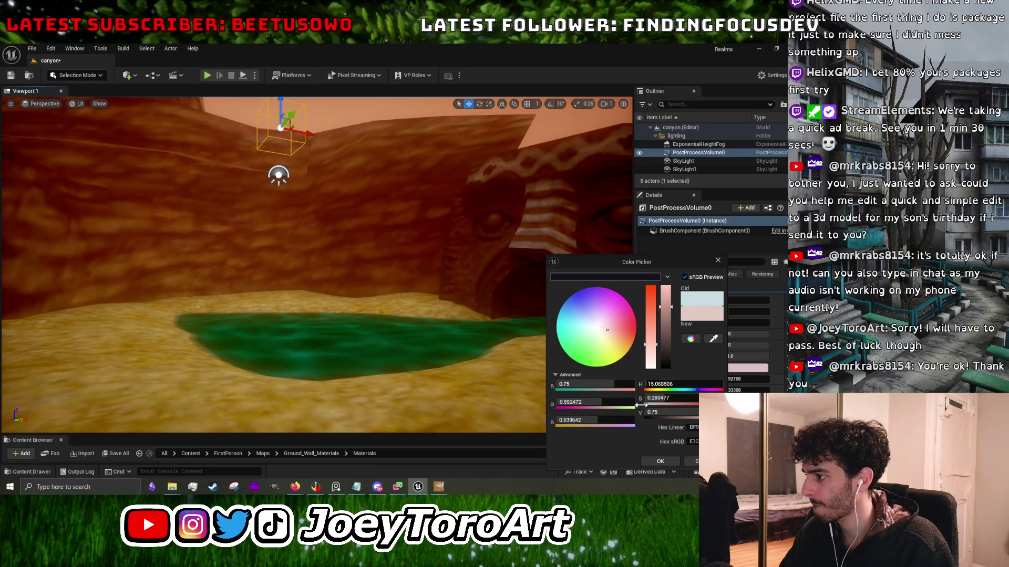
pyautogui.click(661, 463)
pyautogui.scroll(-2, 682, 408)
pyautogui.click(746, 417)
pyautogui.moveTo(605, 331); pyautogui.dragTo(603, 331)
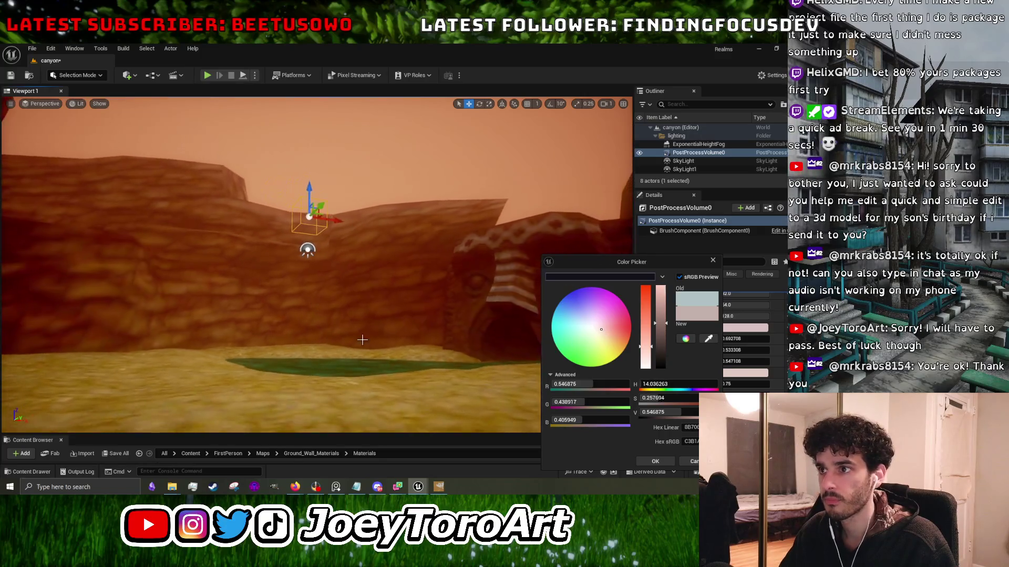
pyautogui.click(655, 461)
# Set another bloom tint to a pale red.
pyautogui.scroll(-2, 686, 389)
pyautogui.click(743, 397)
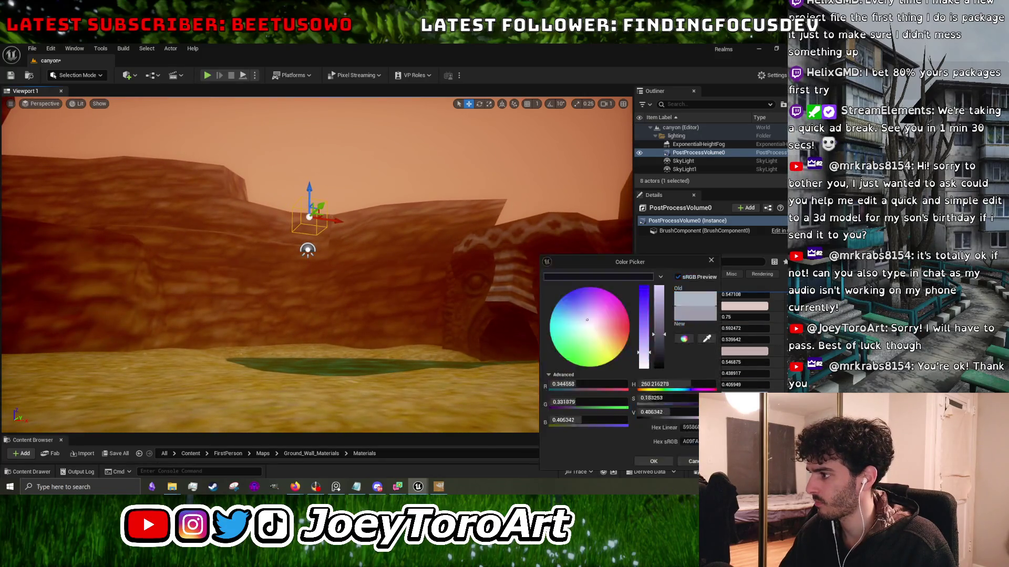
pyautogui.click(608, 332)
pyautogui.moveTo(610, 333); pyautogui.dragTo(601, 330)
pyautogui.click(658, 460)
# Make the remaining bloom tints pinkish red and grey-brown.
pyautogui.scroll(-2, 677, 397)
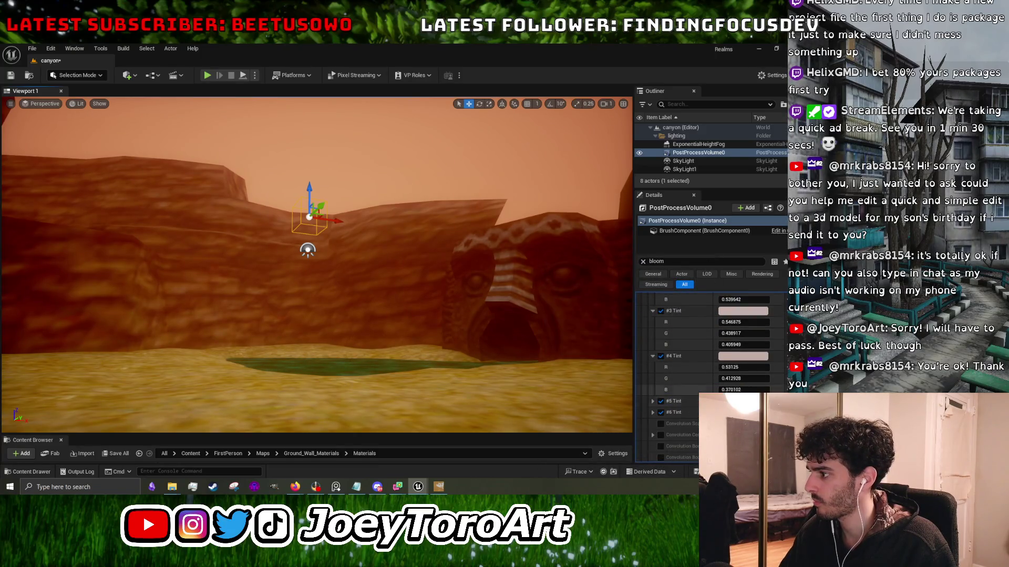
pyautogui.click(743, 401)
pyautogui.moveTo(597, 325); pyautogui.dragTo(599, 333)
pyautogui.click(654, 460)
pyautogui.click(743, 447)
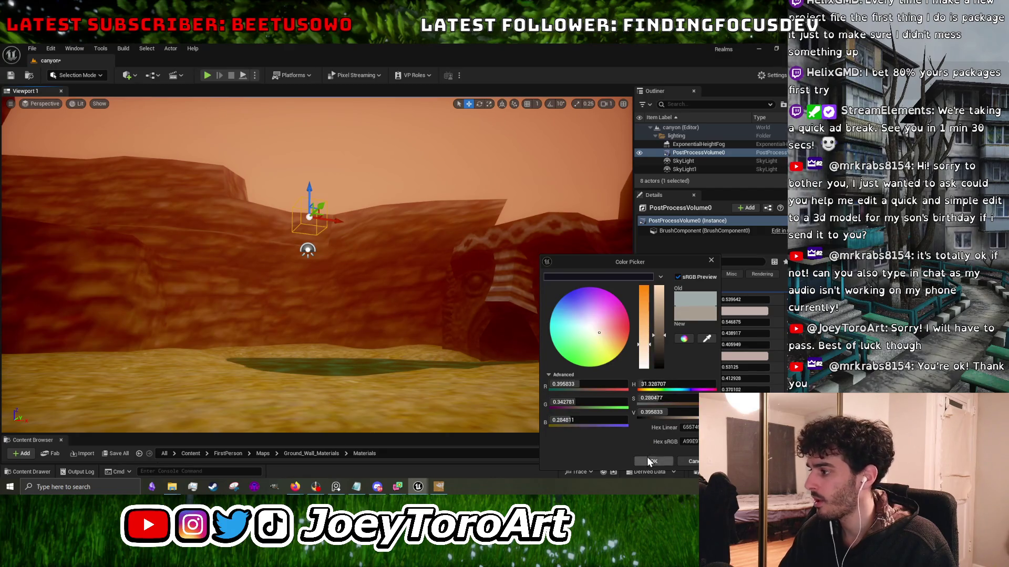
pyautogui.click(649, 461)
pyautogui.scroll(3, 690, 425)
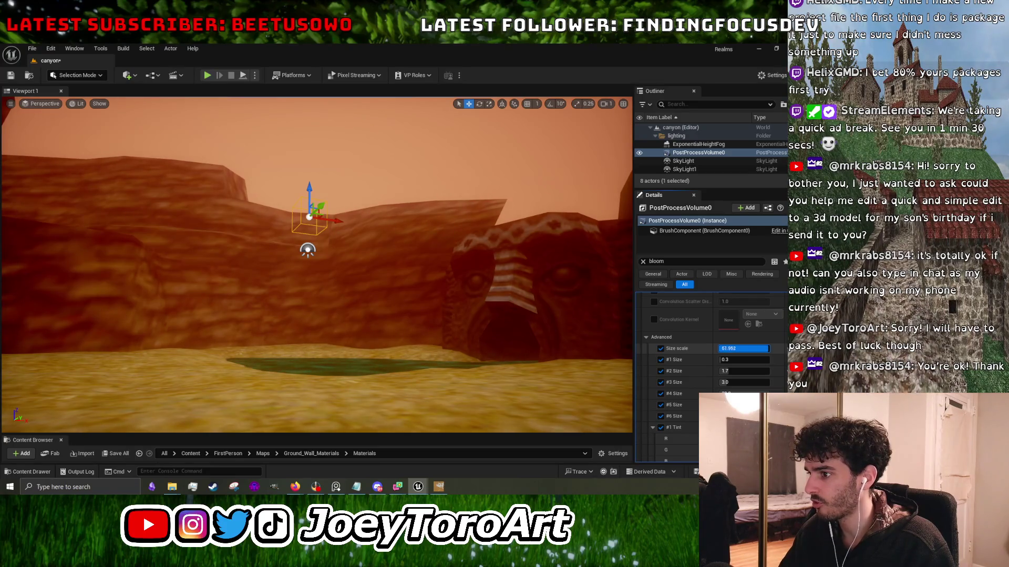
# Drag the bloom Size scale down from 64 to about 29.18.
pyautogui.moveTo(767, 349); pyautogui.dragTo(741, 349)
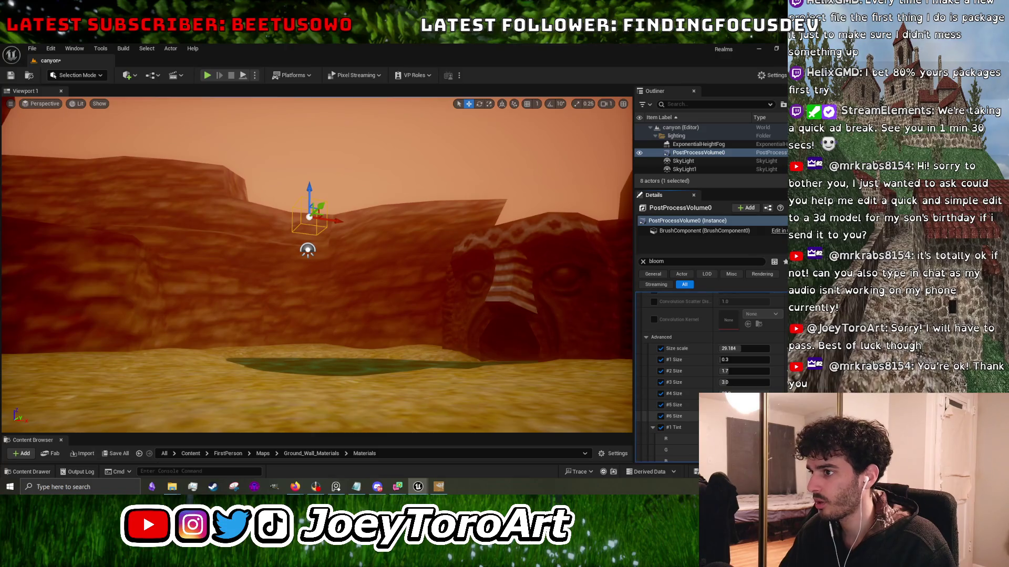
pyautogui.scroll(-2, 690, 405)
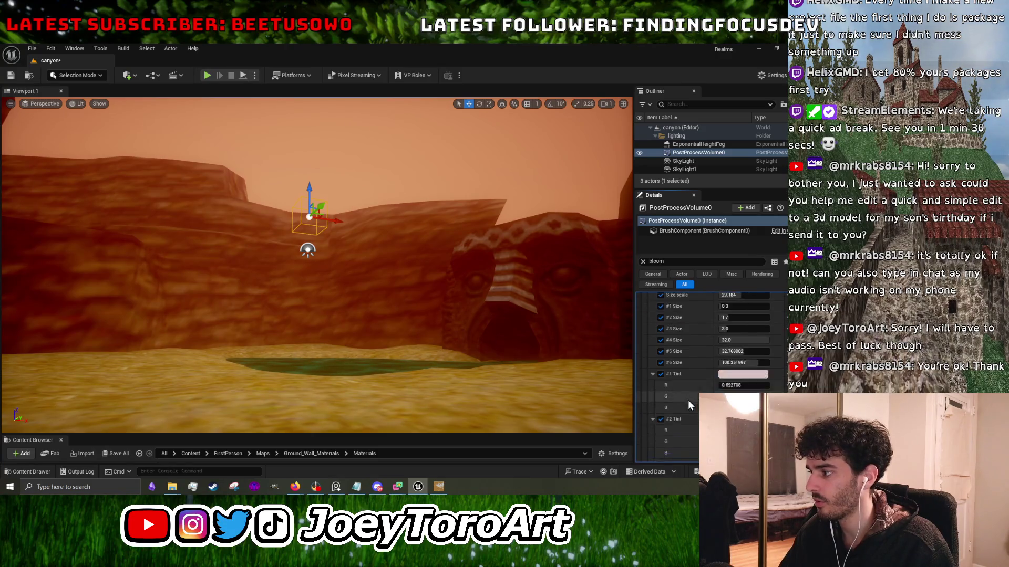
pyautogui.moveTo(315, 263); pyautogui.dragTo(236, 204)
pyautogui.moveTo(412, 225); pyautogui.dragTo(412, 226)
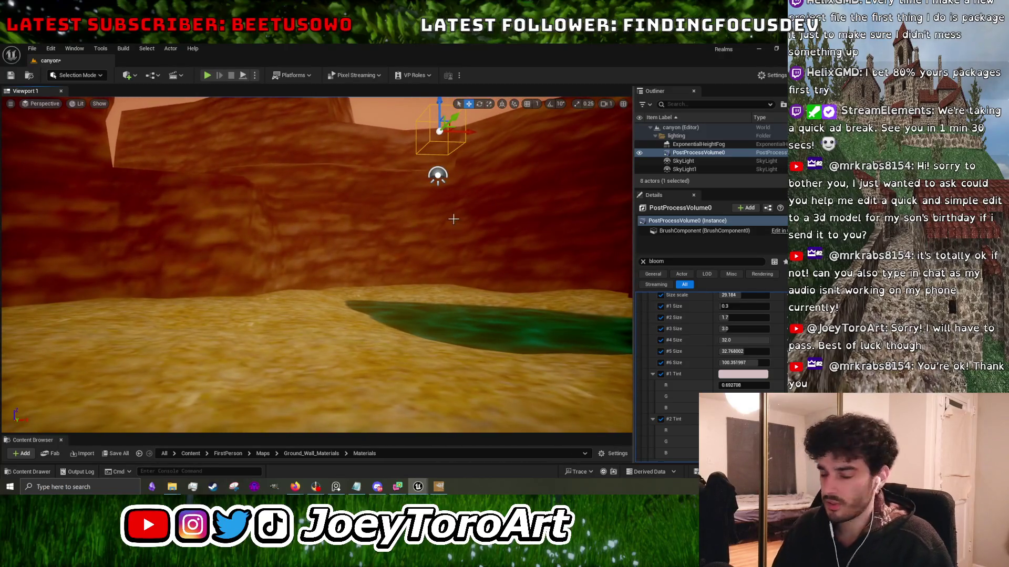
pyautogui.scroll(4, 662, 341)
# Lower bloom Intensity to about 1.37 and clear the 'bloom' Details filter.
pyautogui.click(742, 331)
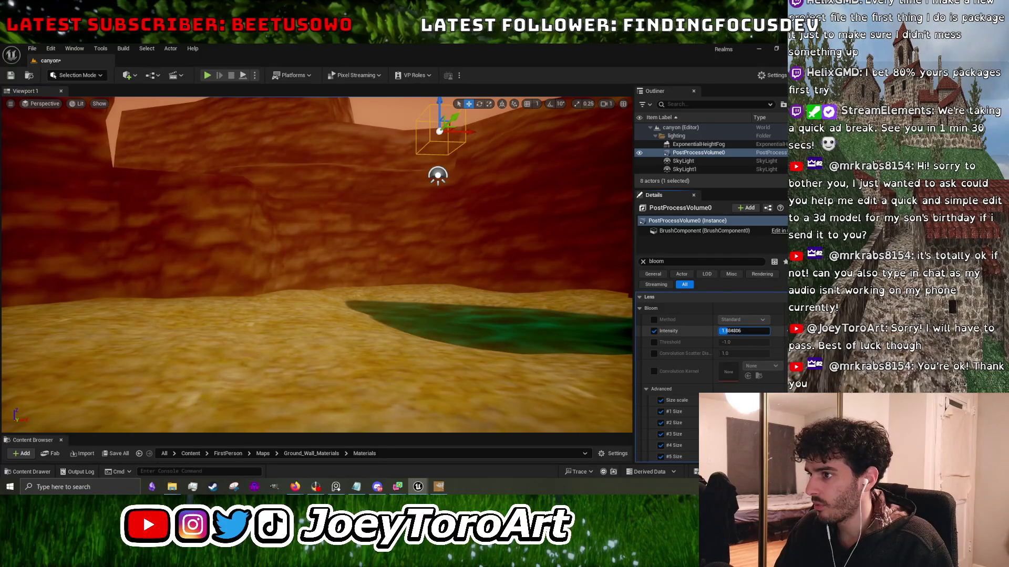
pyautogui.moveTo(500, 298); pyautogui.dragTo(500, 298)
pyautogui.moveTo(741, 331); pyautogui.dragTo(747, 333)
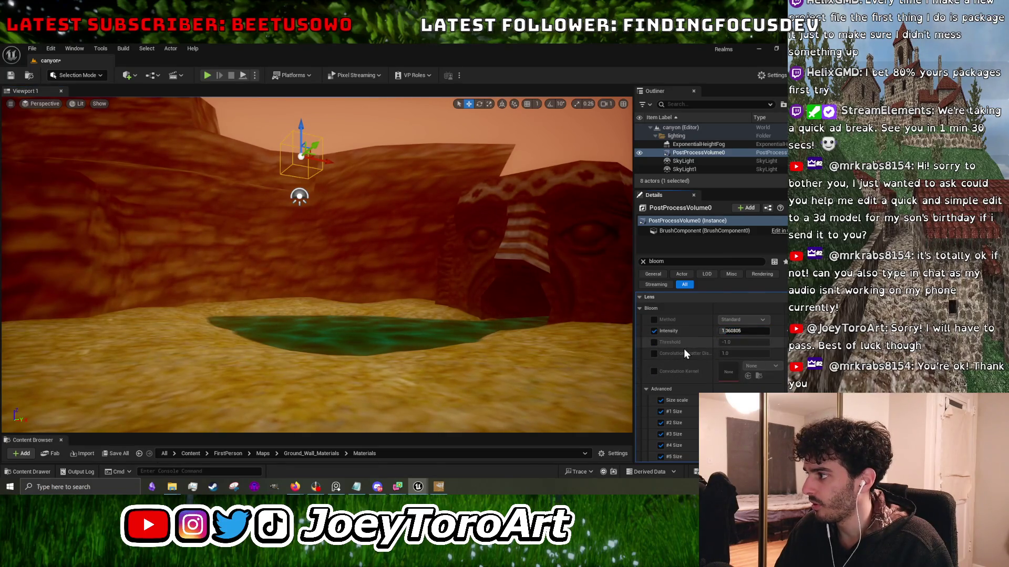
pyautogui.scroll(-10, 694, 363)
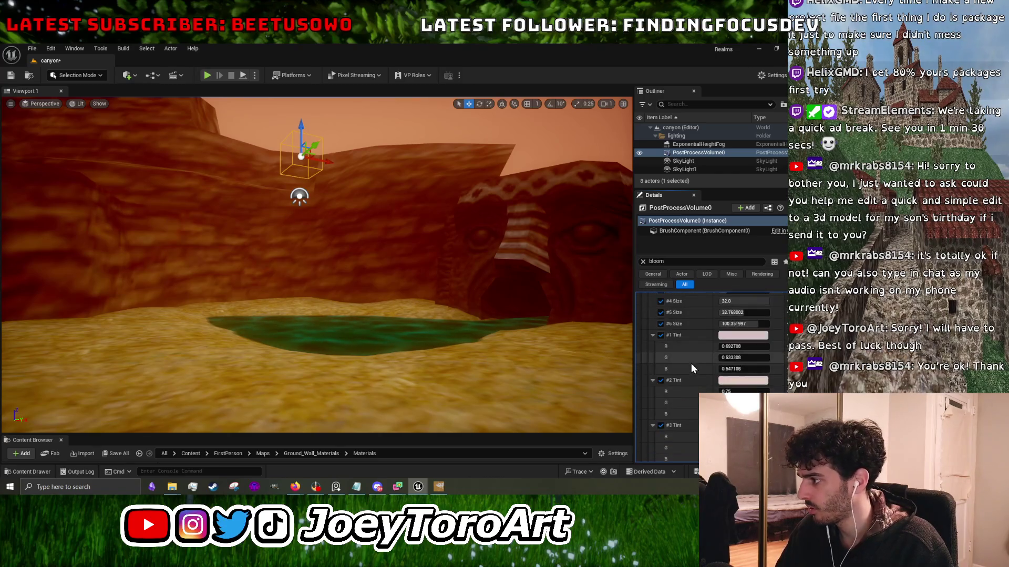
pyautogui.scroll(-5, 691, 369)
pyautogui.scroll(5, 689, 370)
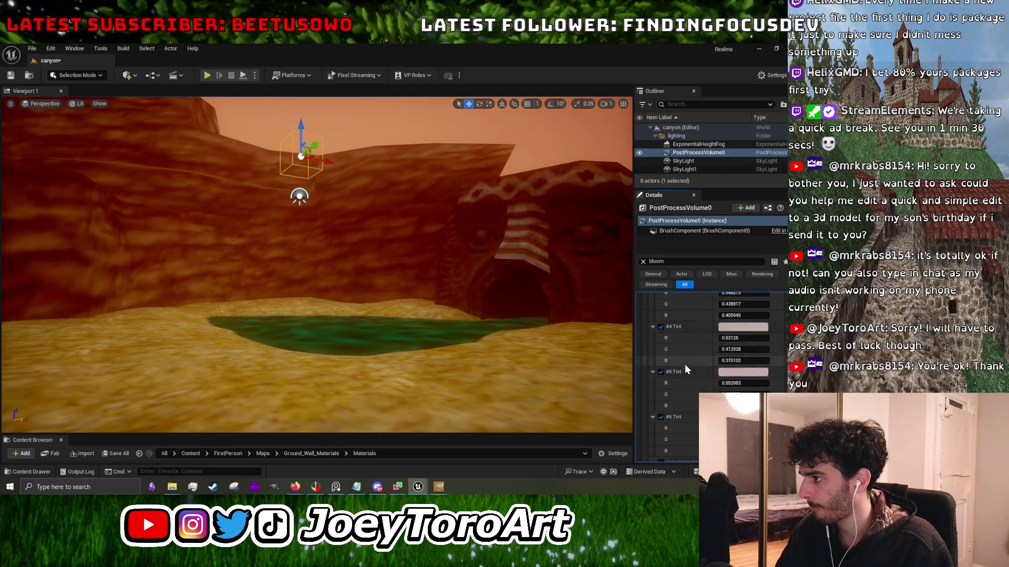
pyautogui.click(643, 261)
pyautogui.write('color')
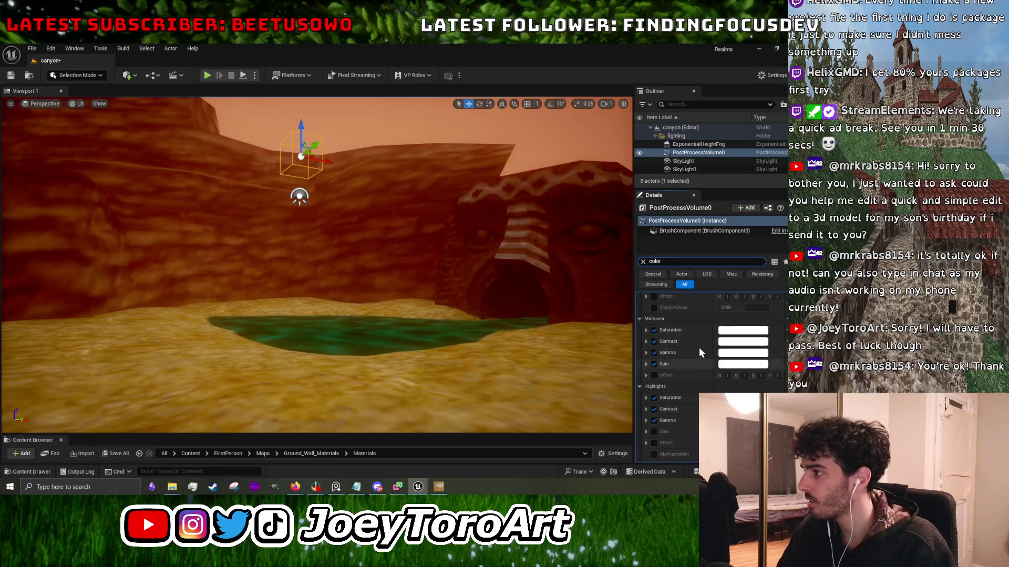
# Expand PostProcessVolume0's Global Saturation, Contrast and Gamma colour-grading settings.
pyautogui.scroll(5, 729, 379)
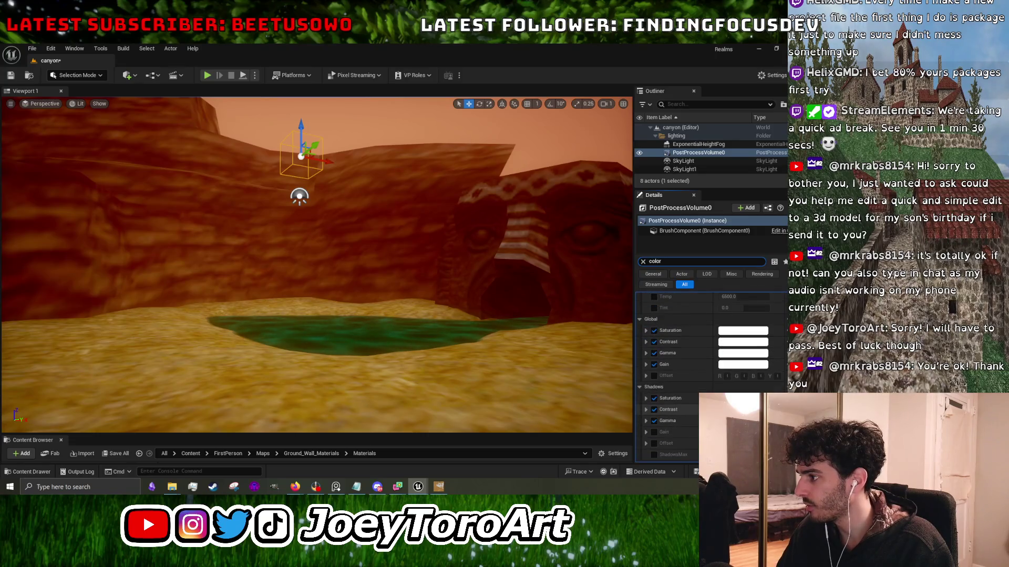
pyautogui.click(730, 365)
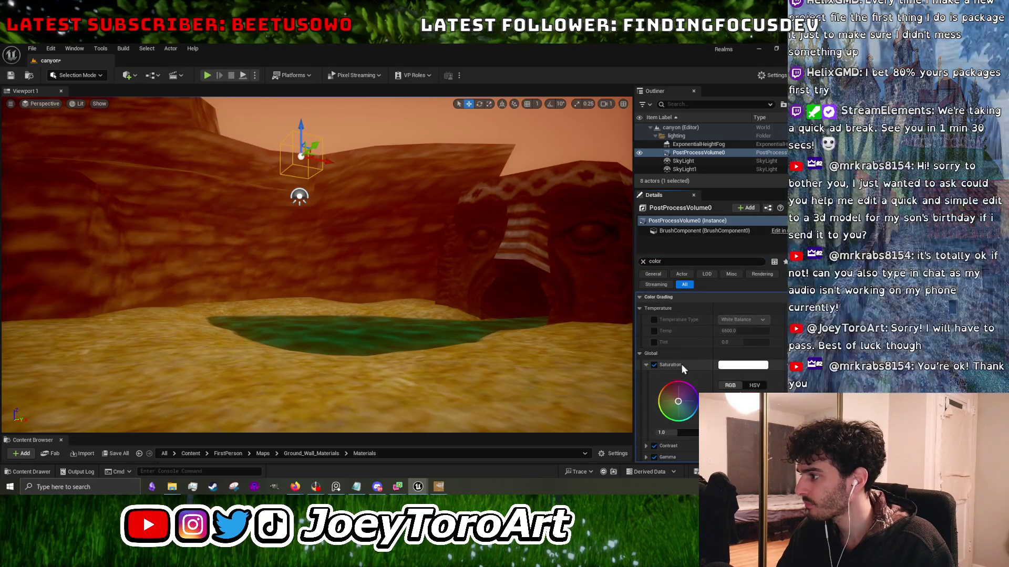
pyautogui.scroll(-2, 696, 354)
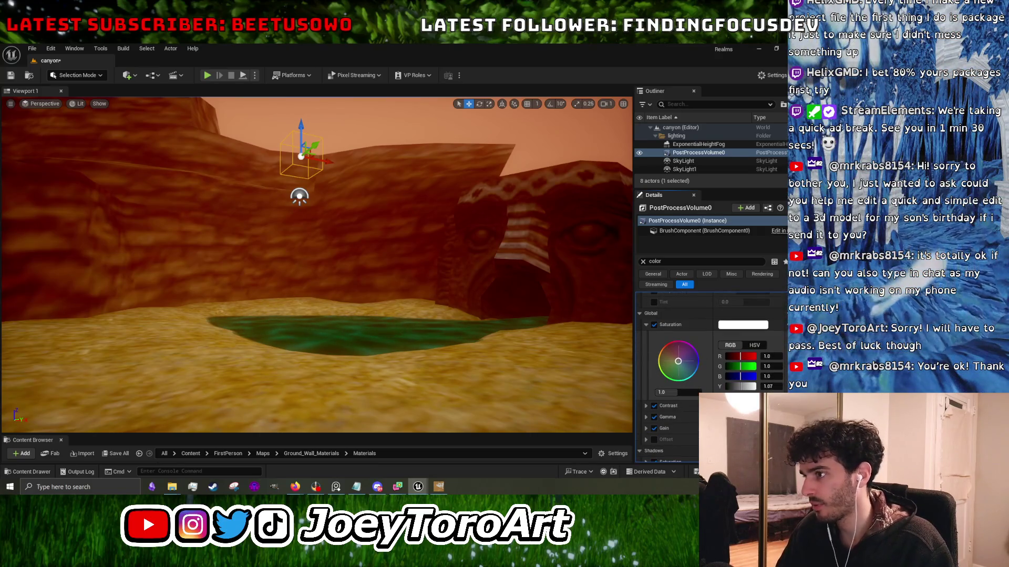
pyautogui.scroll(-3, 695, 410)
pyautogui.scroll(4, 695, 410)
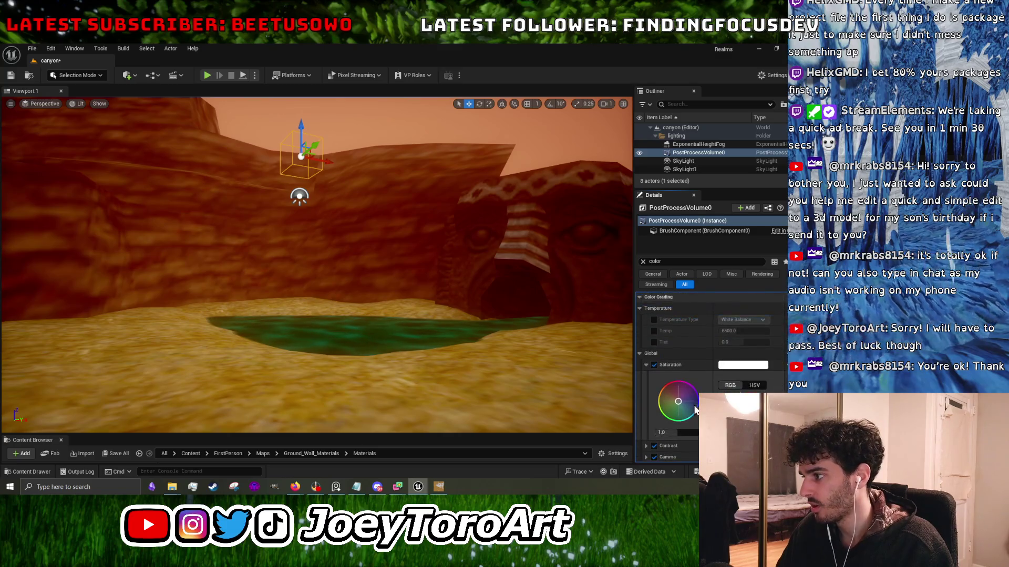
pyautogui.scroll(-3, 695, 409)
pyautogui.click(646, 392)
pyautogui.scroll(-1, 648, 400)
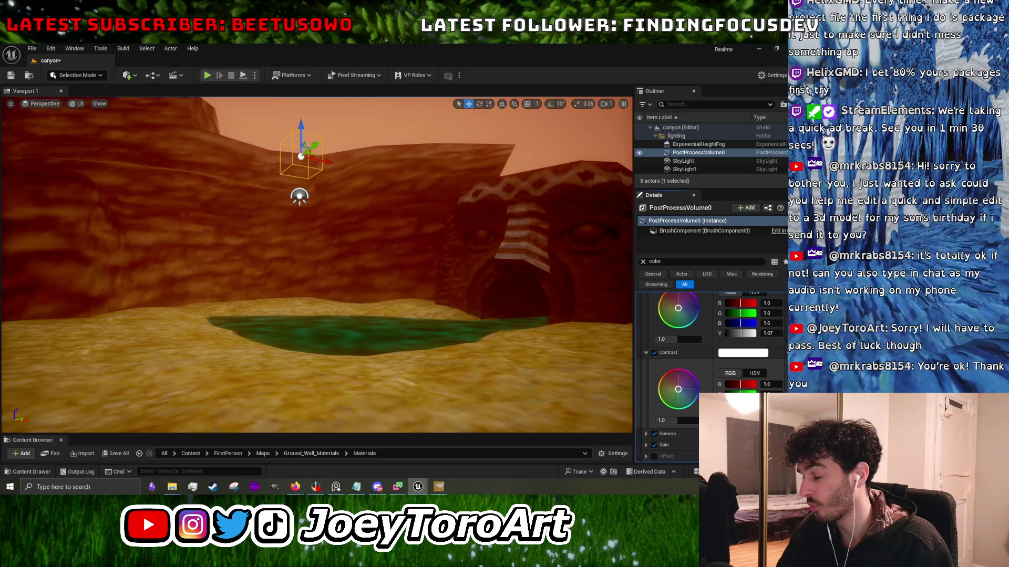
pyautogui.scroll(-2, 647, 400)
pyautogui.click(646, 354)
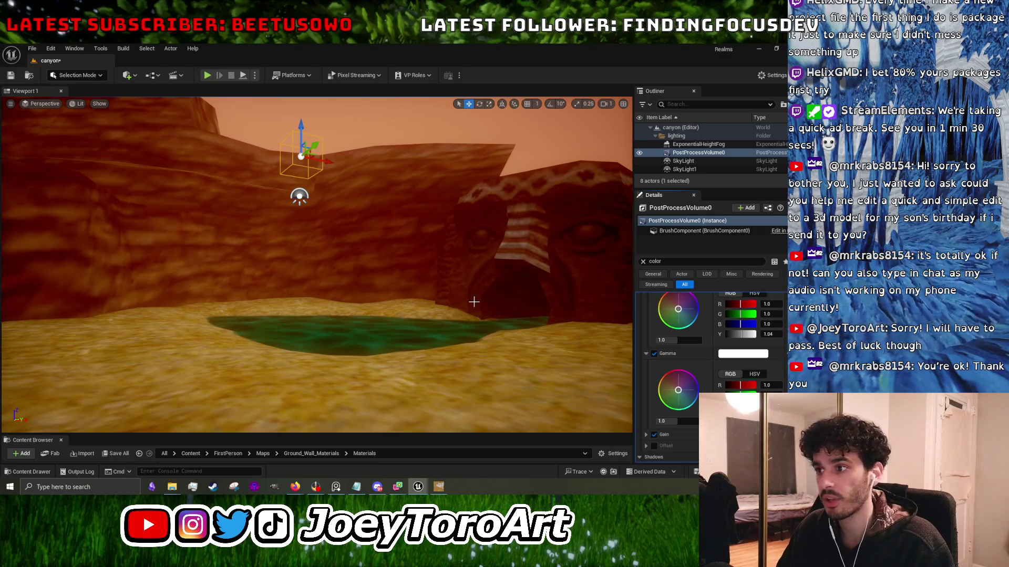
pyautogui.moveTo(489, 342)
pyautogui.mouseDown()
pyautogui.moveTo(462, 342)
pyautogui.moveTo(497, 339)
pyautogui.moveTo(473, 328)
pyautogui.moveTo(507, 334)
pyautogui.moveTo(431, 330)
pyautogui.moveTo(449, 331)
pyautogui.mouseUp()
# Save the canyon level.
pyautogui.moveTo(360, 228); pyautogui.dragTo(363, 228)
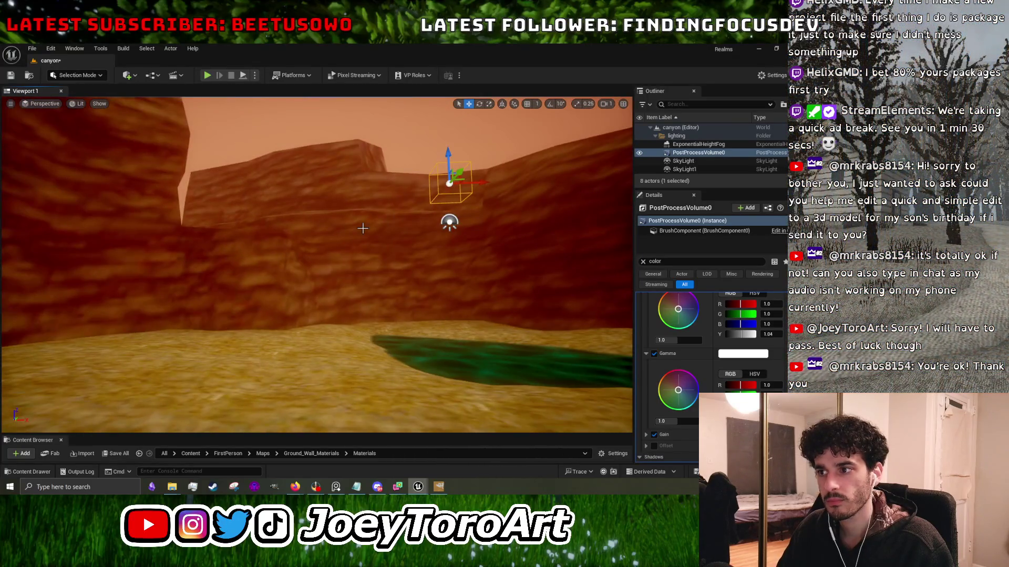
pyautogui.click(13, 77)
pyautogui.moveTo(241, 271); pyautogui.dragTo(248, 273)
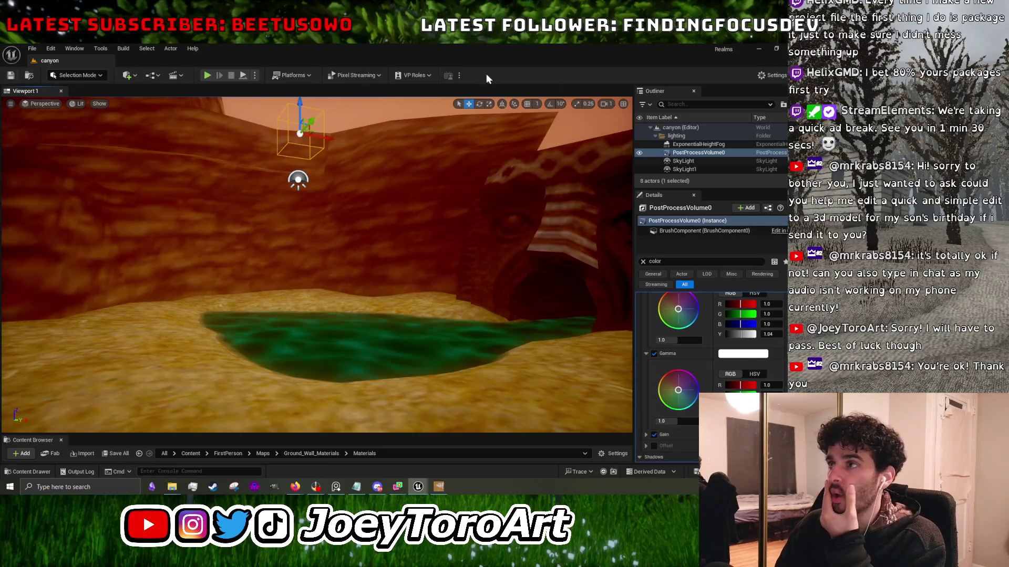
# Open canyon.blend from the ika desktop folder in Blender.
pyautogui.click(757, 49)
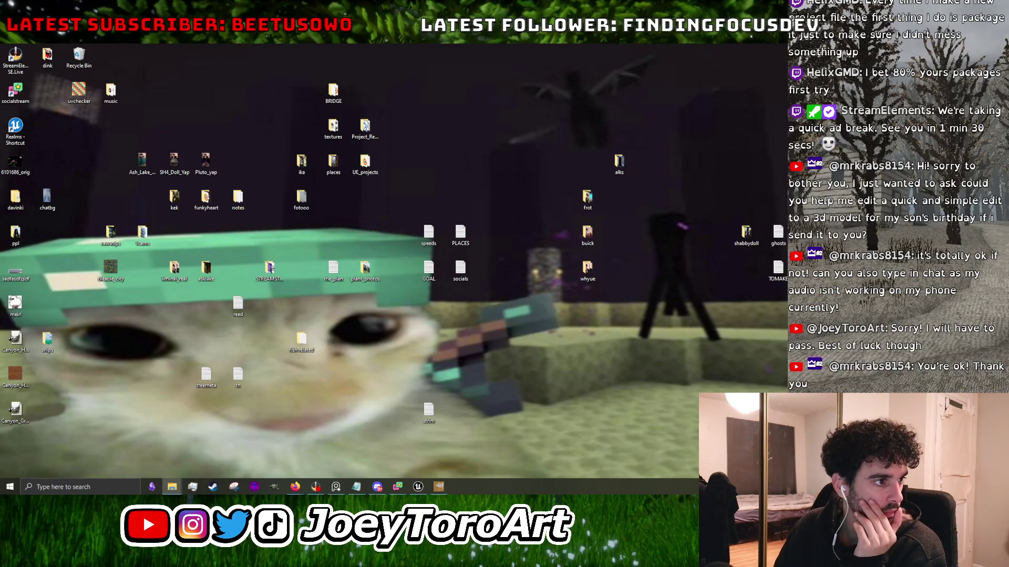
pyautogui.doubleClick(301, 160)
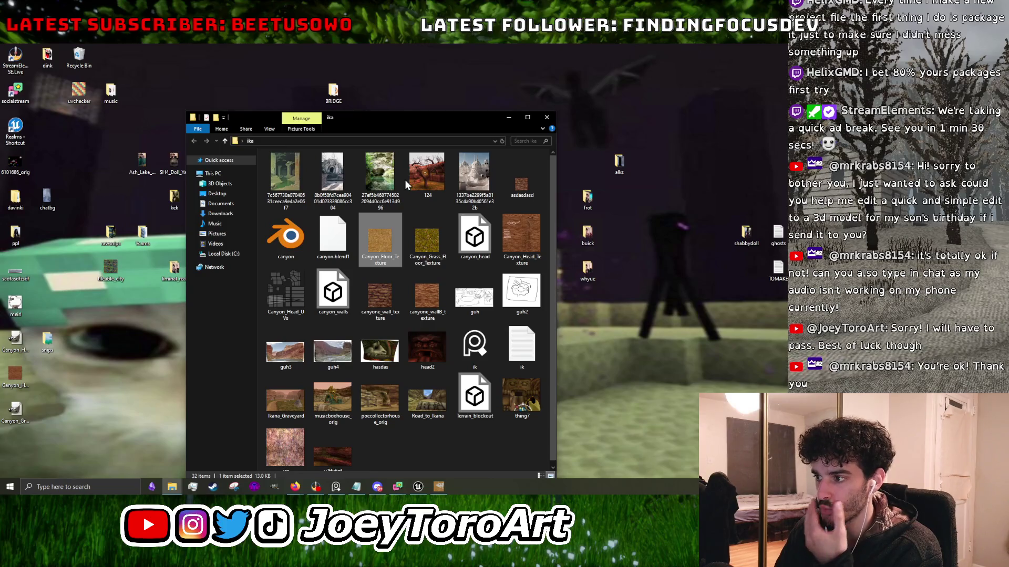
pyautogui.doubleClick(286, 238)
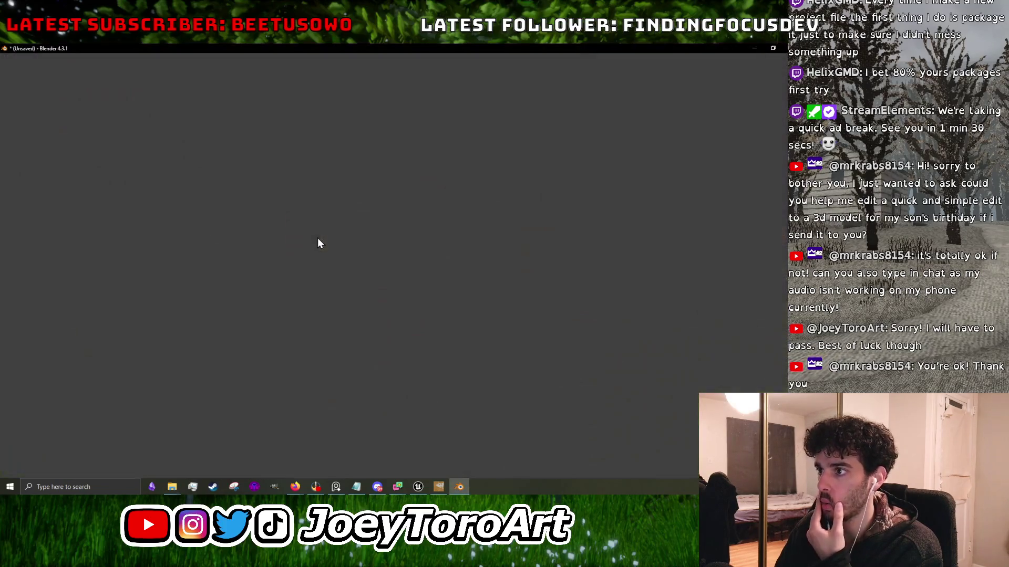
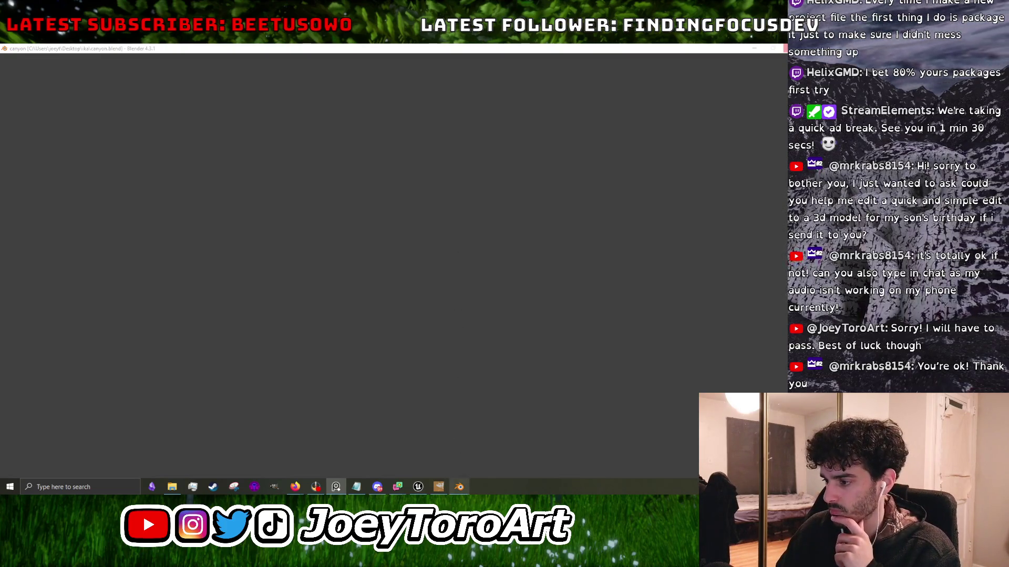
# Minimize and restore the frozen Blender window so canyon.blend finishes loading.
pyautogui.click(459, 486)
pyautogui.click(459, 487)
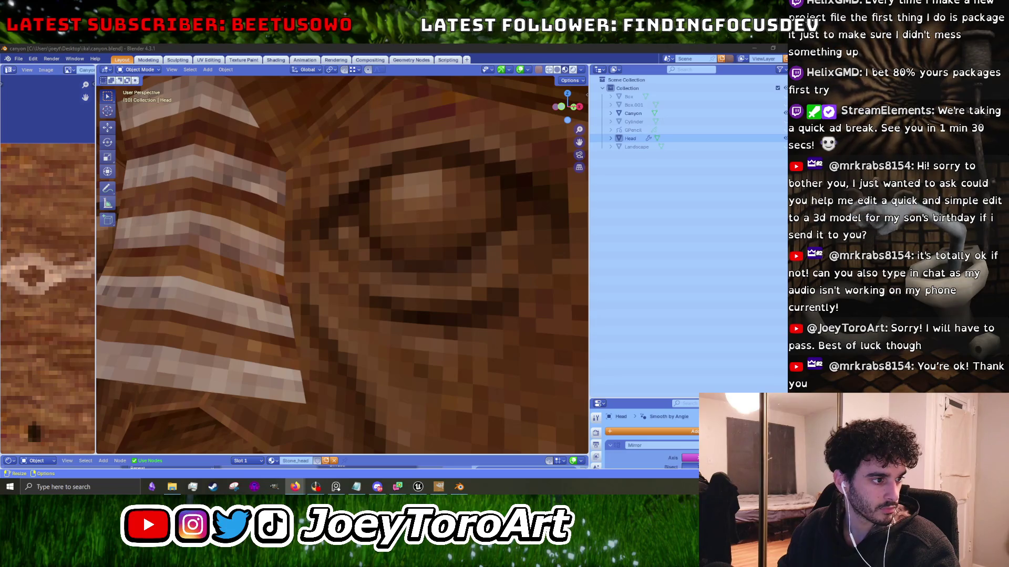
# Select the Canyon object and set its Image Texture interpolation to Closest in an enlarged Shader Editor.
pyautogui.hotkey('alt', 'Tab')
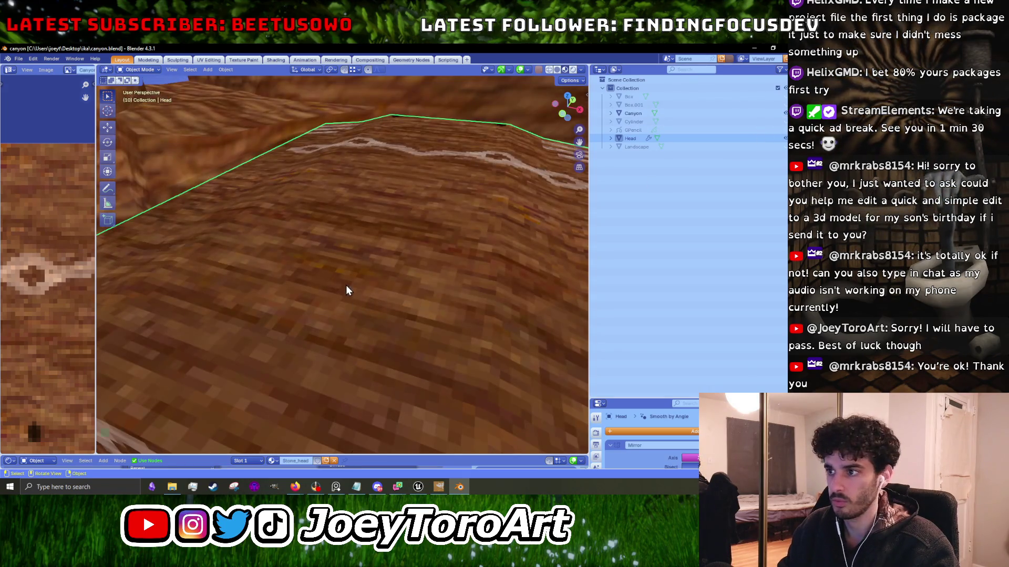
pyautogui.scroll(-5, 345, 285)
pyautogui.scroll(3, 345, 288)
pyautogui.moveTo(330, 258)
pyautogui.mouseDown()
pyautogui.moveTo(269, 263)
pyautogui.moveTo(353, 280)
pyautogui.mouseUp()
pyautogui.scroll(5, 341, 272)
pyautogui.click(331, 269)
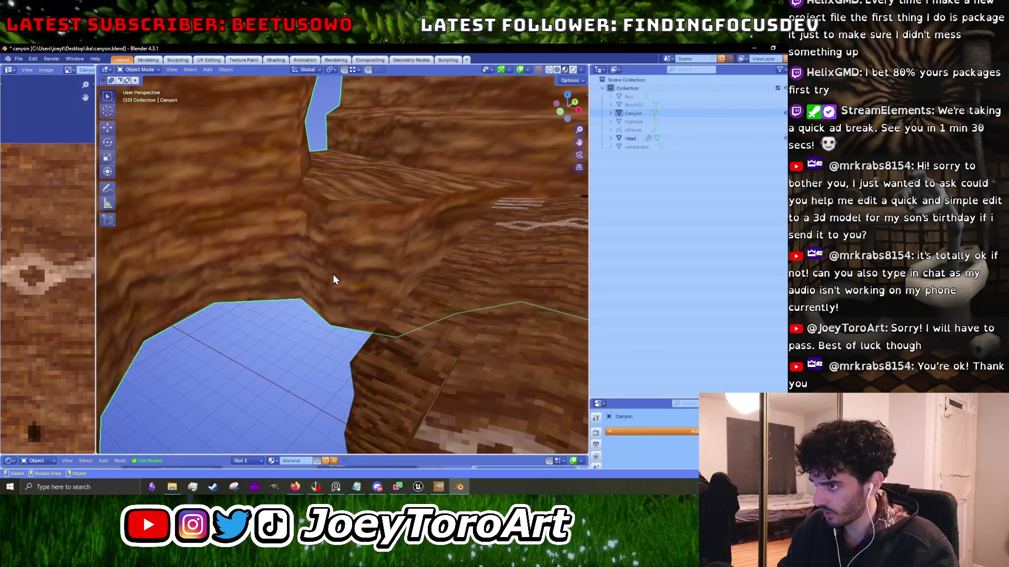
pyautogui.moveTo(377, 453); pyautogui.dragTo(378, 320)
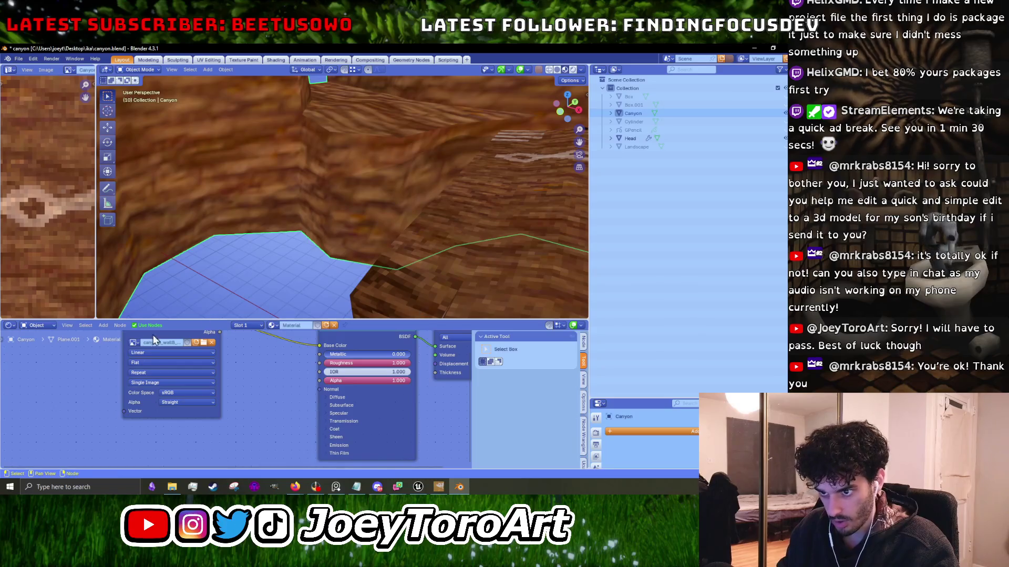
pyautogui.click(149, 363)
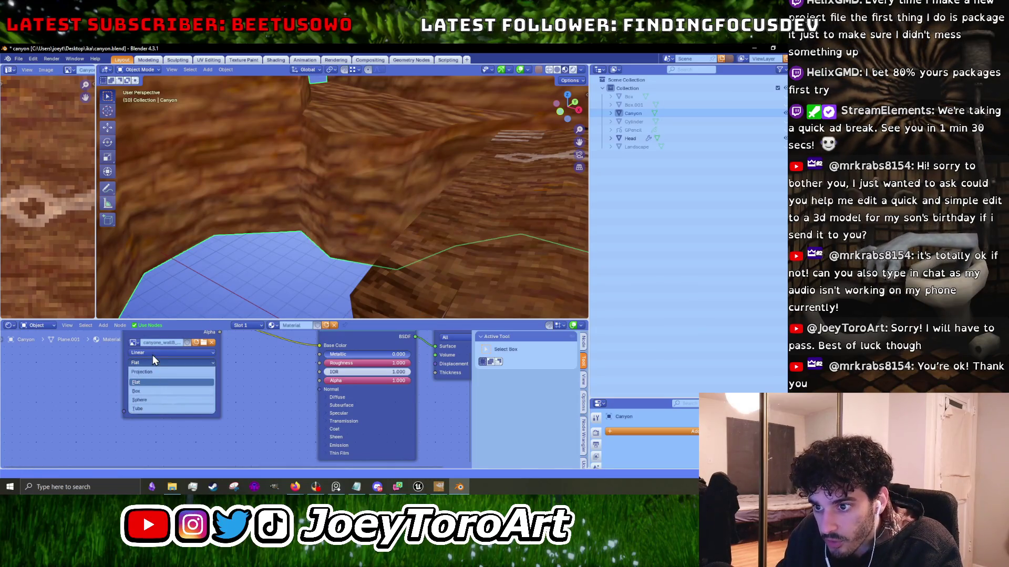
pyautogui.click(152, 356)
pyautogui.click(149, 381)
# Orbit up to inspect the carved head block, toggling the Canyon into Edit Mode and back.
pyautogui.scroll(3, 330, 252)
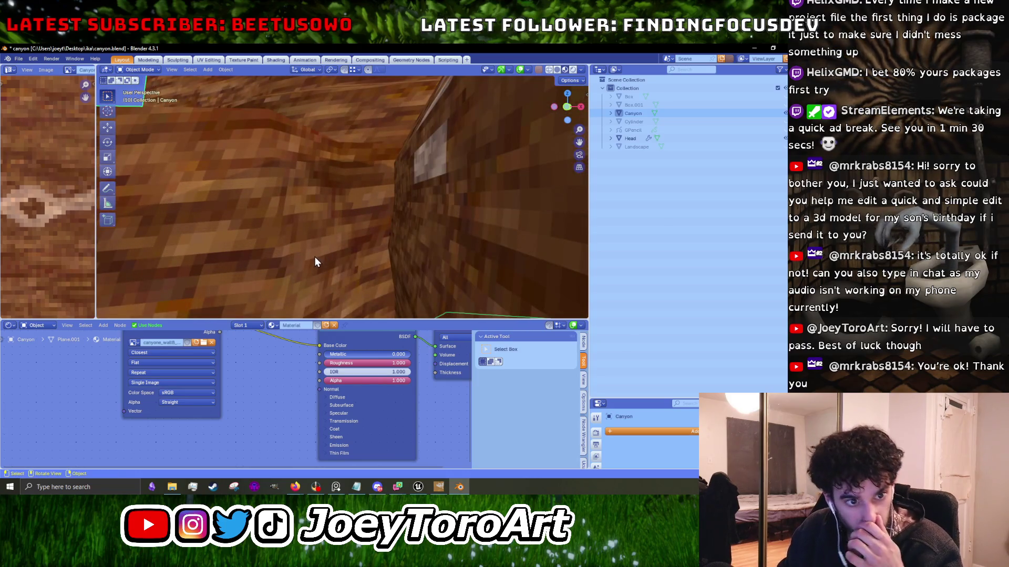
pyautogui.scroll(-4, 312, 256)
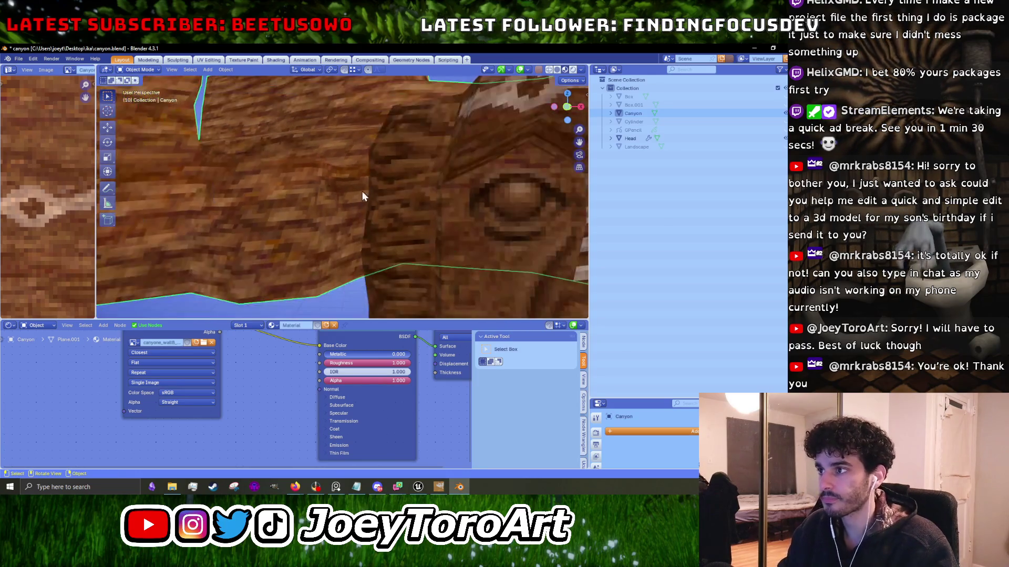
pyautogui.moveTo(367, 216)
pyautogui.mouseDown()
pyautogui.moveTo(414, 188)
pyautogui.moveTo(353, 200)
pyautogui.mouseUp()
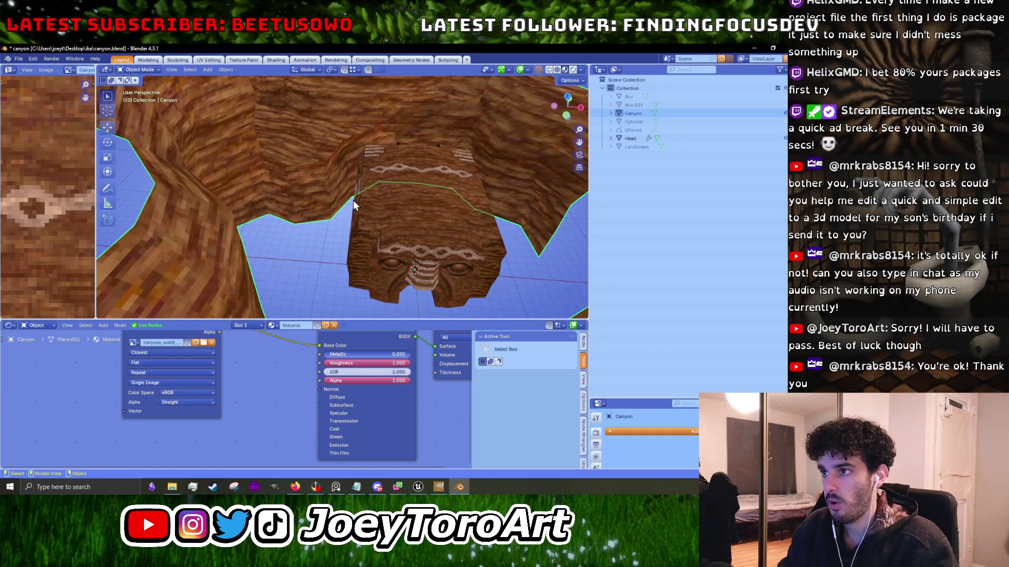
pyautogui.scroll(3, 353, 200)
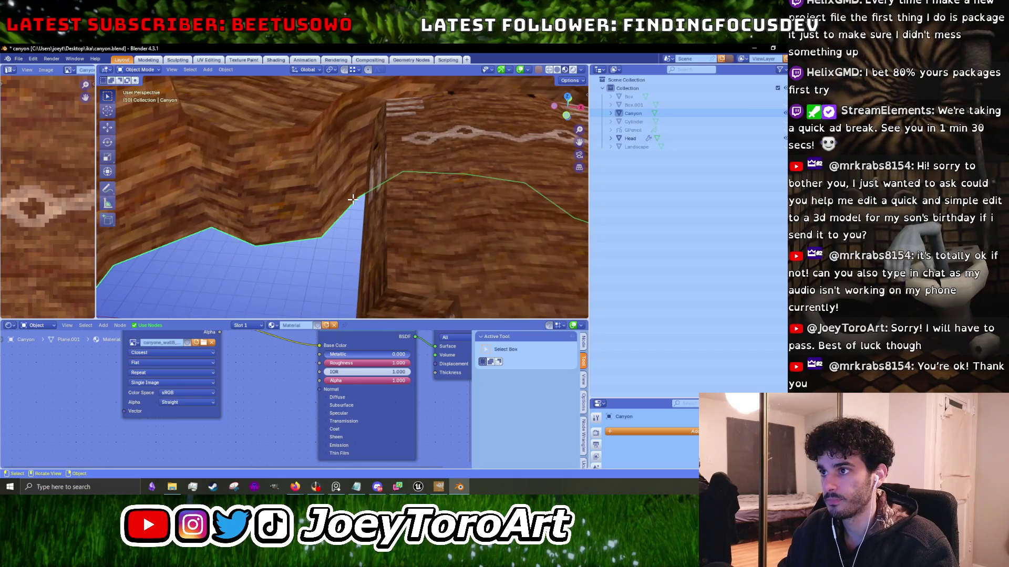
pyautogui.press('Tab')
pyautogui.scroll(-4, 353, 201)
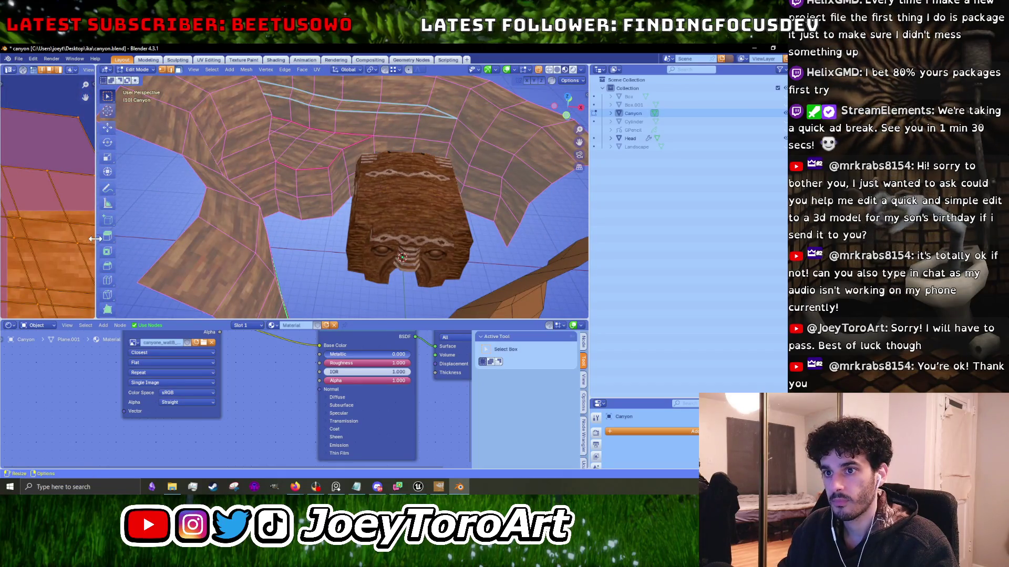
pyautogui.press('Tab')
# Select the stone Head, view its face, then switch from Blender to Unreal Engine.
pyautogui.scroll(3, 312, 202)
pyautogui.scroll(2, 415, 231)
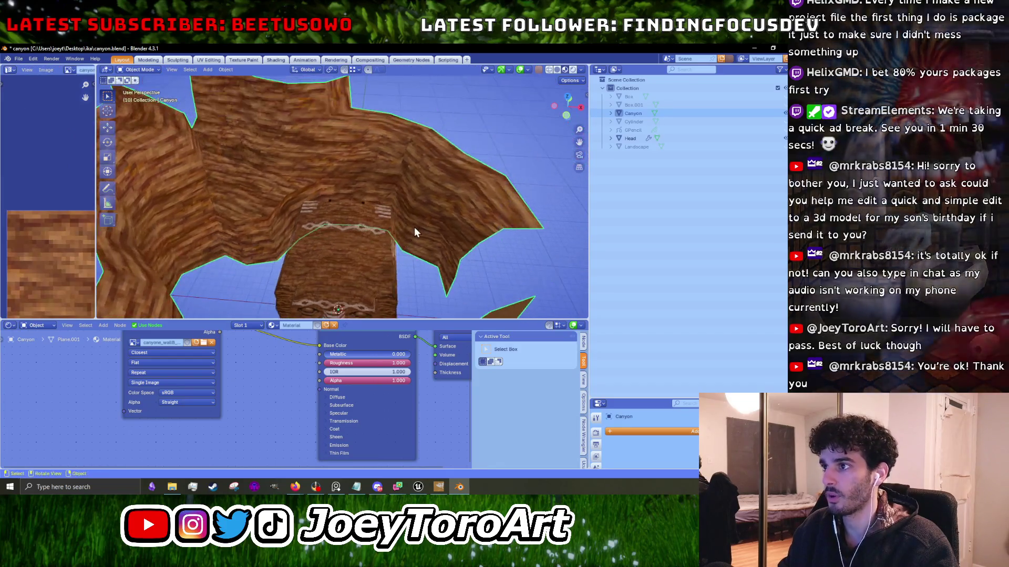
pyautogui.click(365, 237)
pyautogui.scroll(5, 401, 219)
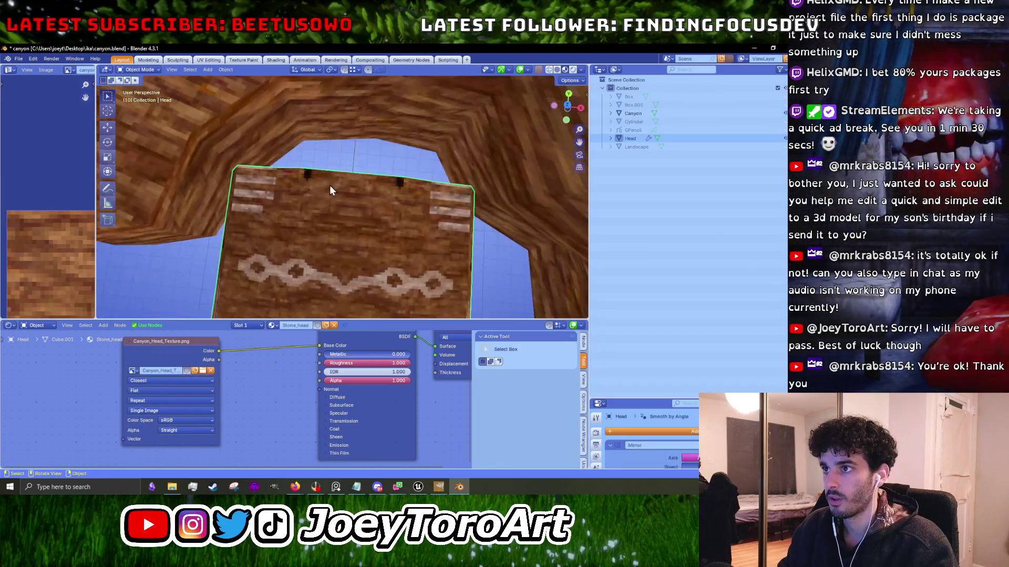
pyautogui.scroll(-2, 336, 190)
pyautogui.scroll(-1, 301, 184)
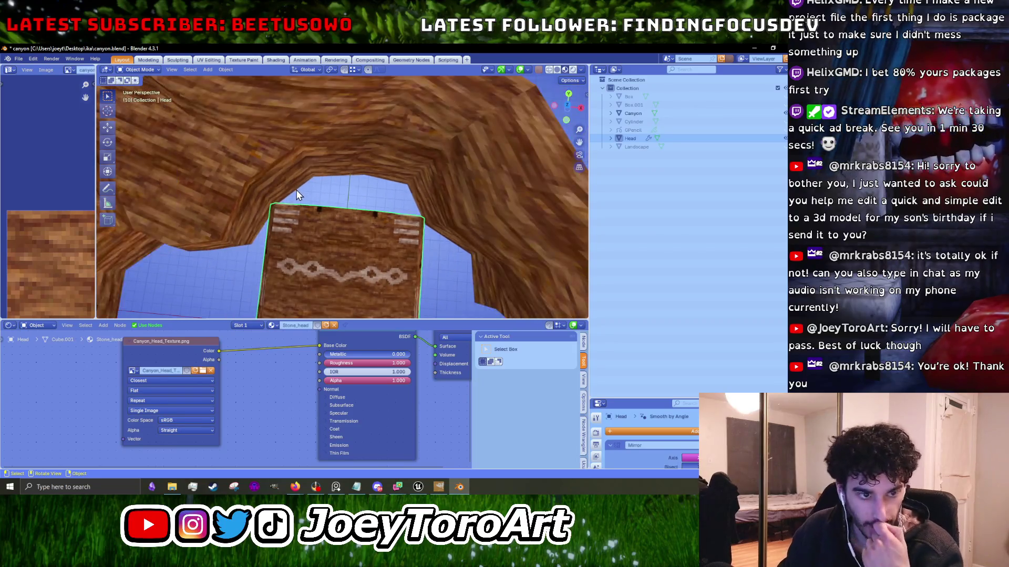
pyautogui.moveTo(295, 190)
pyautogui.mouseDown()
pyautogui.moveTo(295, 200)
pyautogui.moveTo(307, 148)
pyautogui.mouseUp()
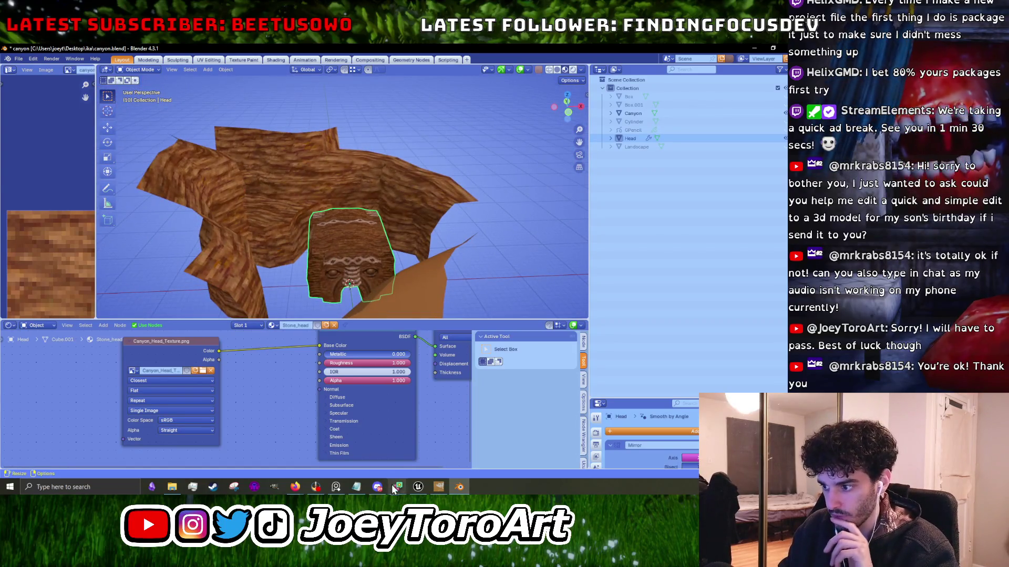
pyautogui.click(756, 47)
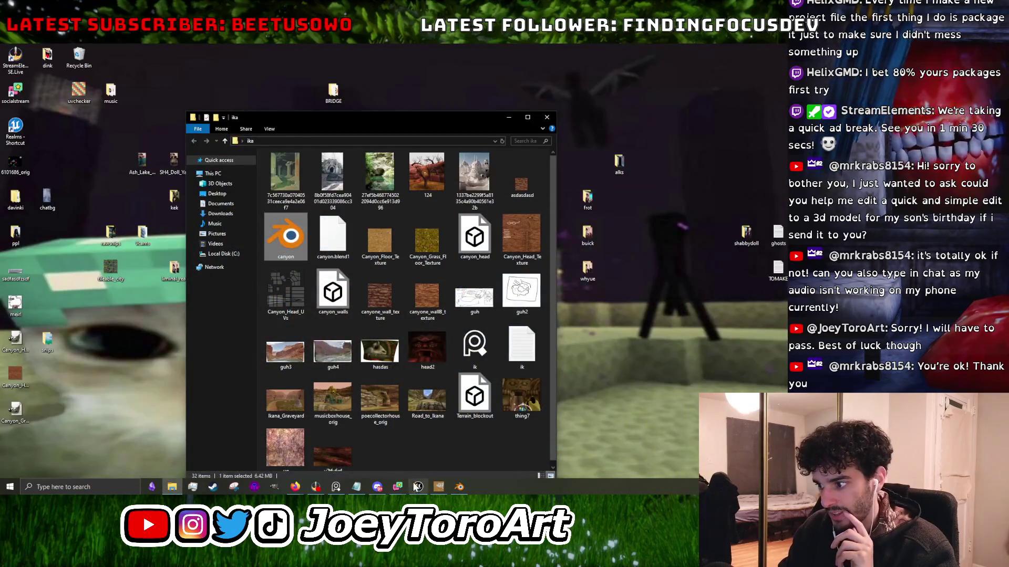
pyautogui.click(416, 487)
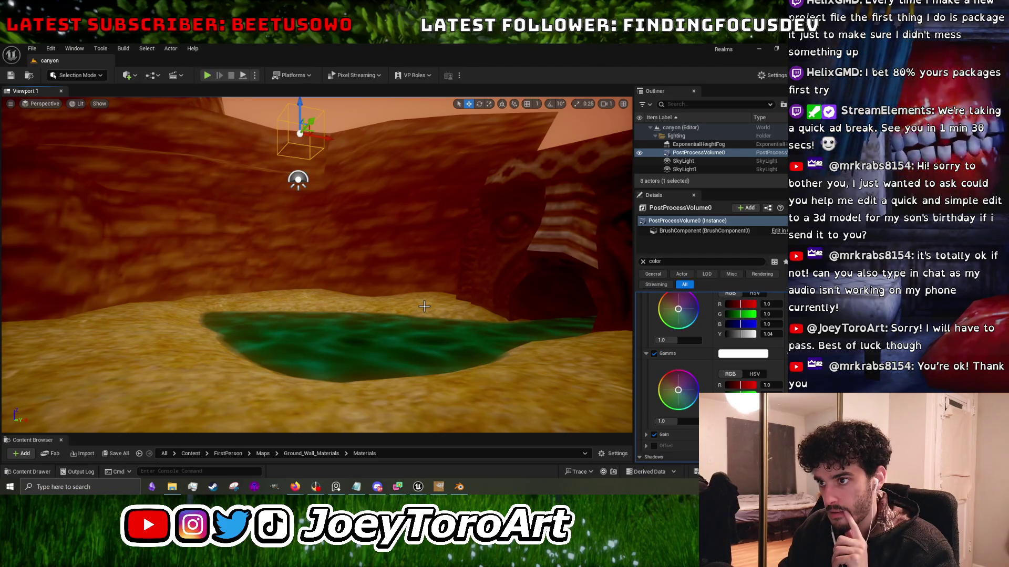
# Fly the Unreal camera over the sandy floor down toward the green pool, then return to Blender.
pyautogui.moveTo(428, 248)
pyautogui.mouseDown()
pyautogui.moveTo(358, 194)
pyautogui.moveTo(223, 243)
pyautogui.mouseUp()
pyautogui.moveTo(197, 307)
pyautogui.mouseDown()
pyautogui.moveTo(218, 258)
pyautogui.moveTo(412, 222)
pyautogui.moveTo(368, 230)
pyautogui.mouseUp()
pyautogui.moveTo(293, 233)
pyautogui.mouseDown()
pyautogui.moveTo(293, 205)
pyautogui.moveTo(276, 229)
pyautogui.moveTo(274, 257)
pyautogui.moveTo(388, 138)
pyautogui.mouseUp()
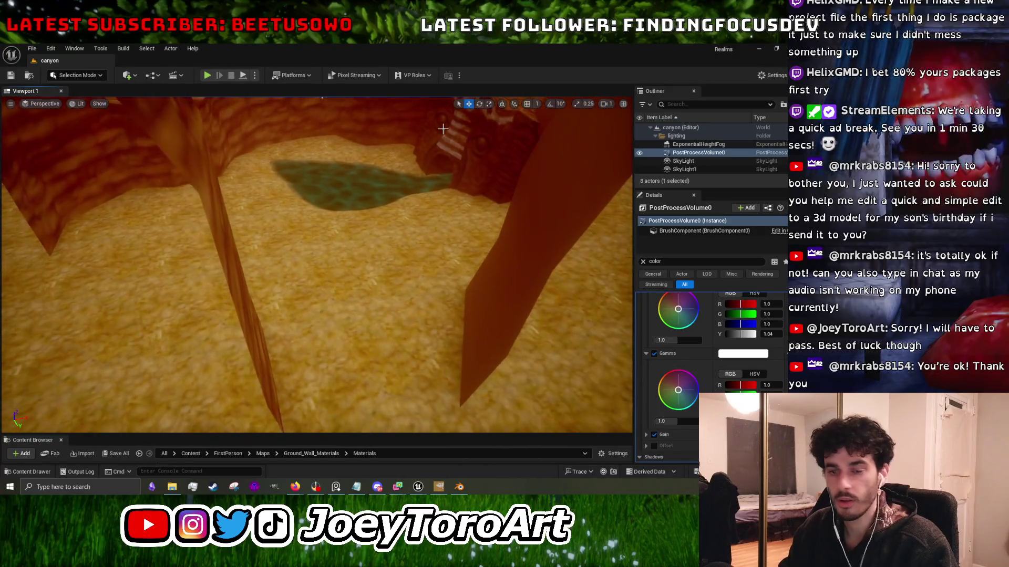
pyautogui.click(459, 487)
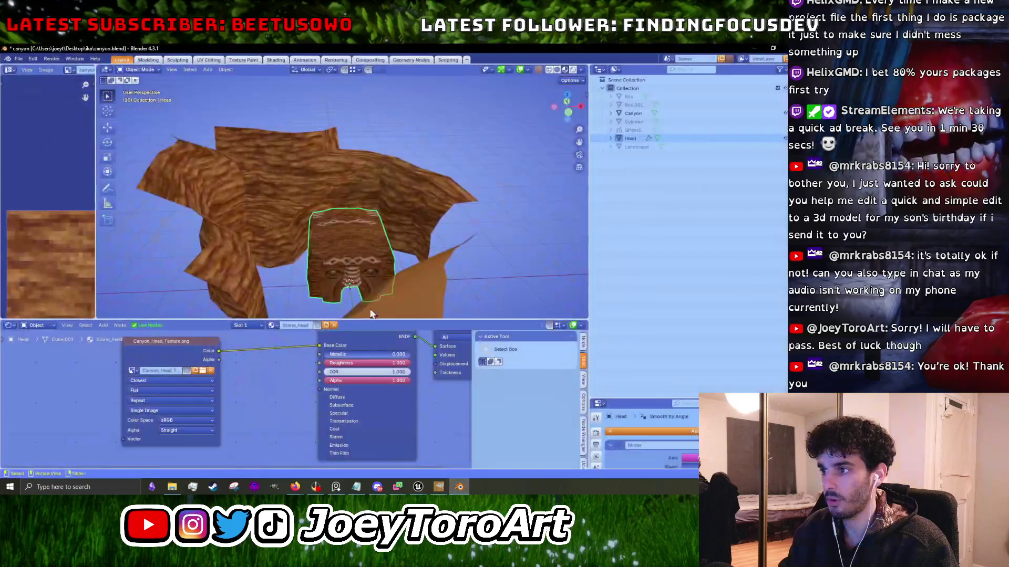
# Select Canyon, shrink the node area, and switch to Top Orthographic view.
pyautogui.click(414, 253)
pyautogui.moveTo(418, 487)
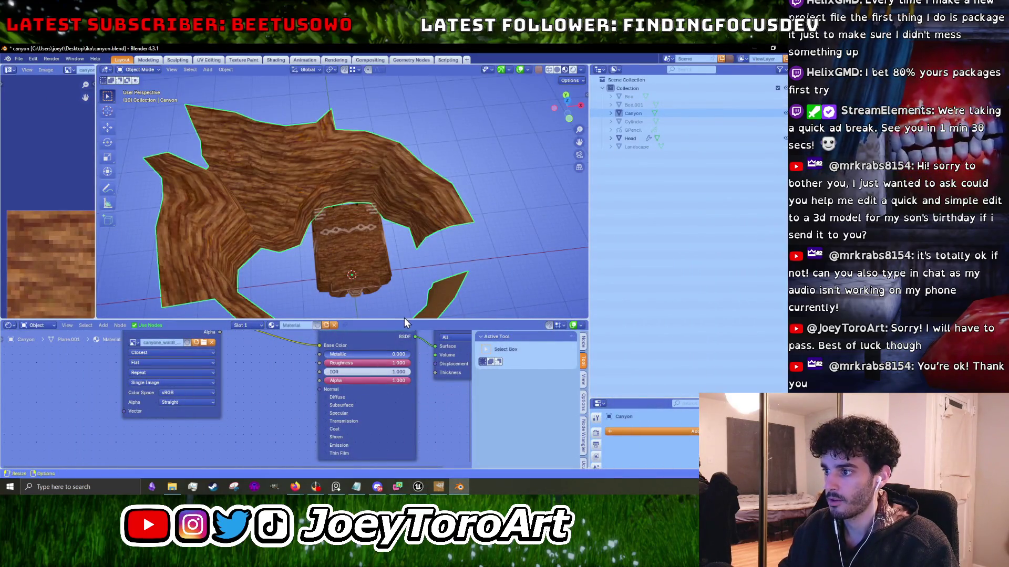
pyautogui.moveTo(405, 320); pyautogui.dragTo(412, 428)
pyautogui.moveTo(415, 282); pyautogui.dragTo(415, 223)
pyautogui.scroll(3, 415, 223)
pyautogui.press('KP_7')
pyautogui.scroll(-1, 372, 224)
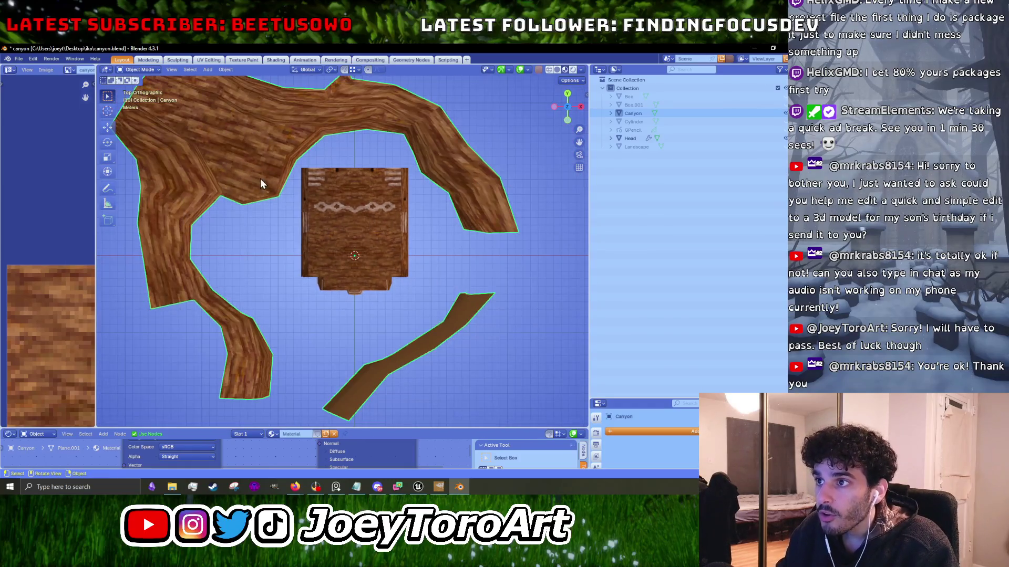
# In Edit Mode, paint-select the faces of the canyon's left section.
pyautogui.press('Tab')
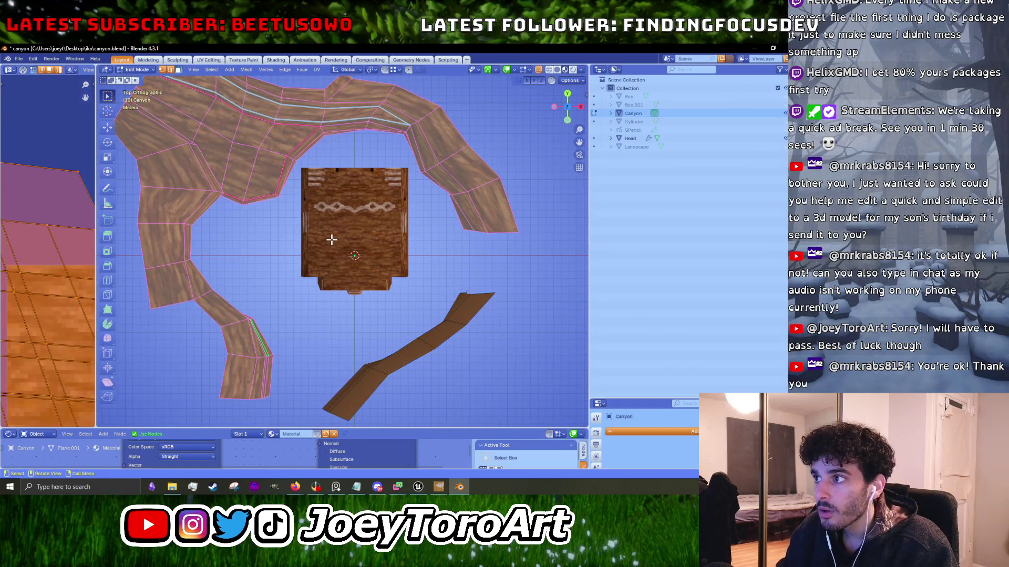
pyautogui.scroll(-1, 331, 239)
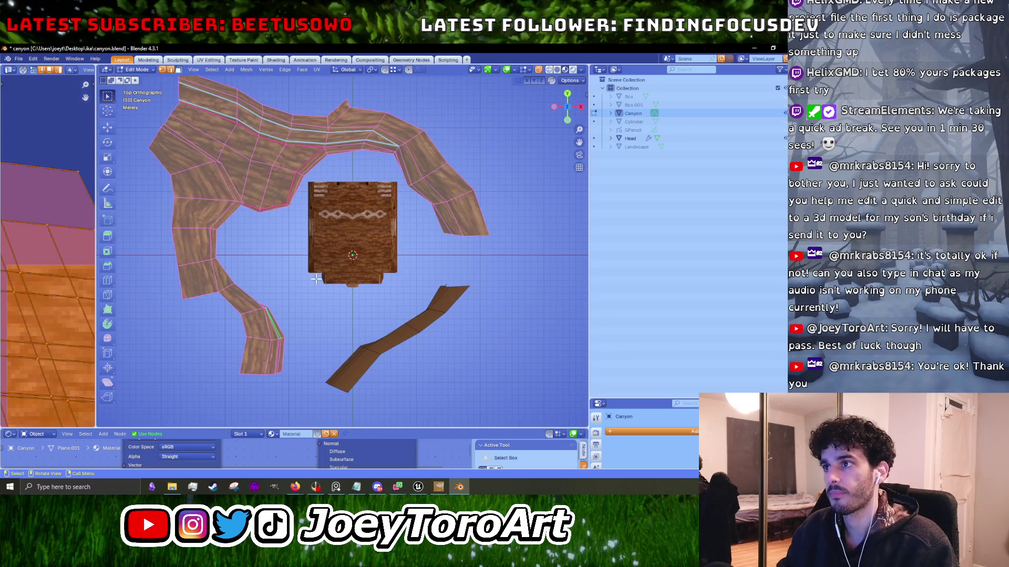
pyautogui.moveTo(322, 220); pyautogui.dragTo(340, 248)
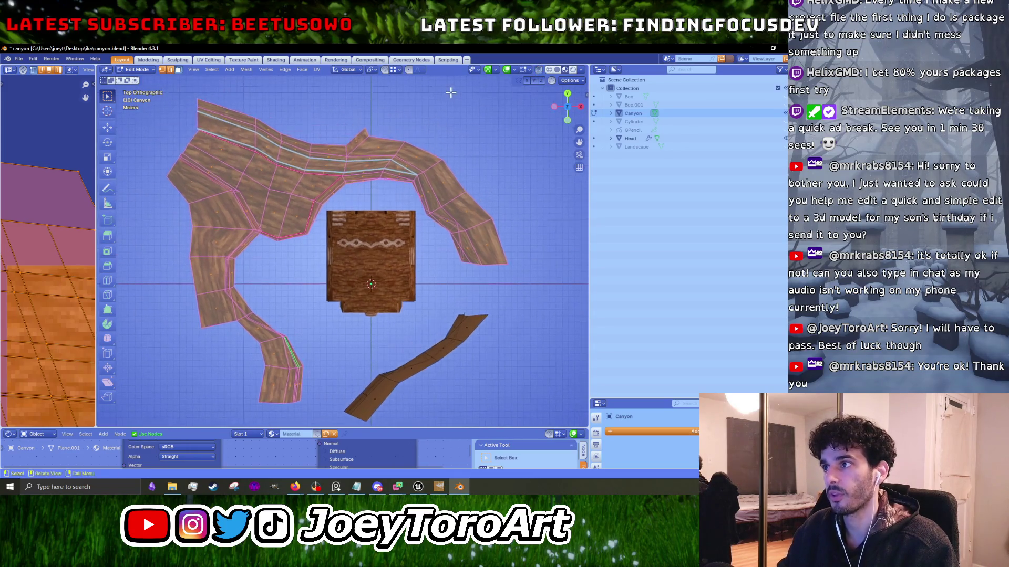
pyautogui.moveTo(435, 160); pyautogui.dragTo(435, 160)
pyautogui.press('c')
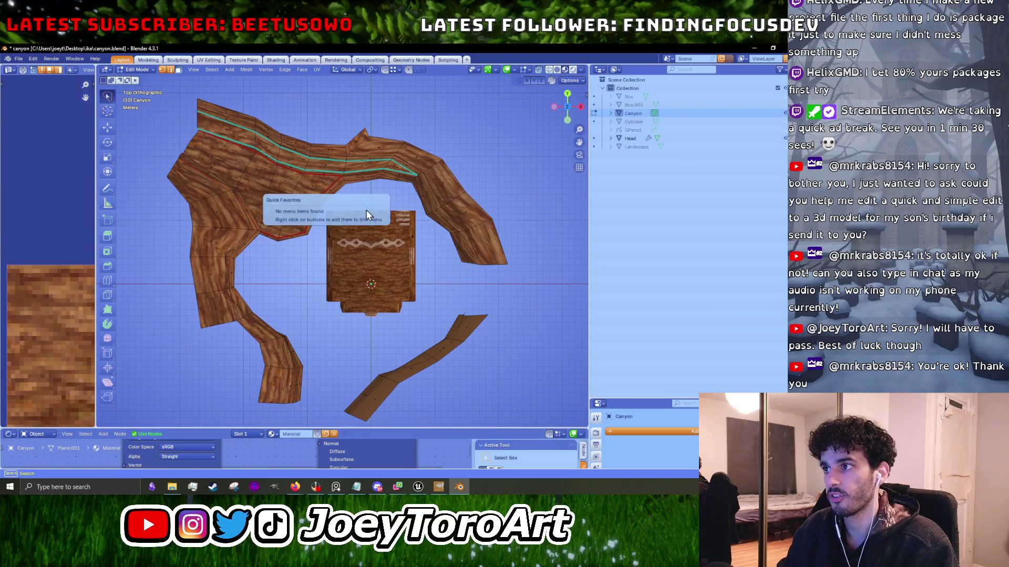
pyautogui.moveTo(407, 168)
pyautogui.mouseDown()
pyautogui.moveTo(339, 383)
pyautogui.moveTo(227, 395)
pyautogui.moveTo(131, 92)
pyautogui.moveTo(384, 194)
pyautogui.mouseUp()
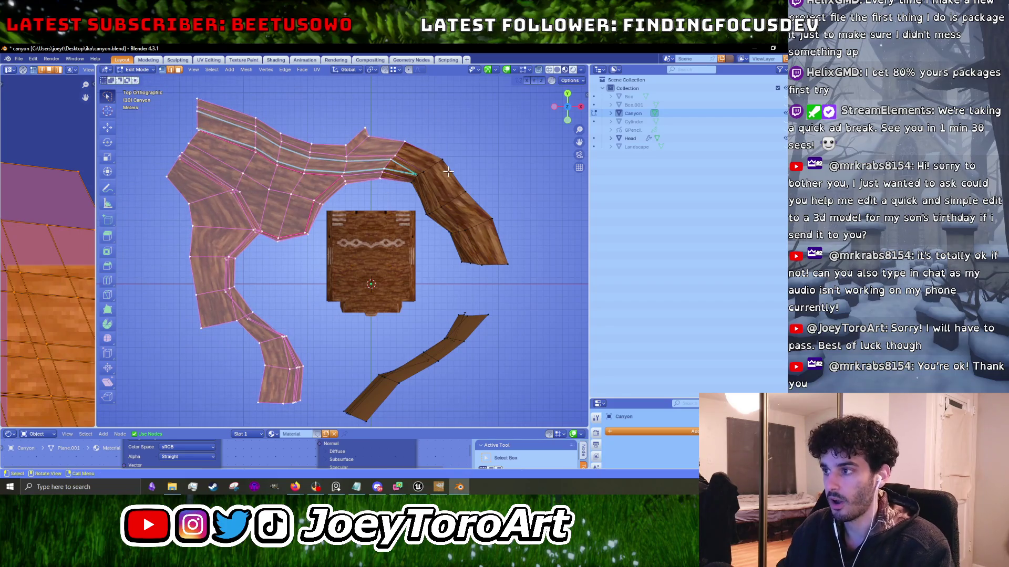
# Smoothly move, rotate and reposition the left section around the stone head block.
pyautogui.press('g')
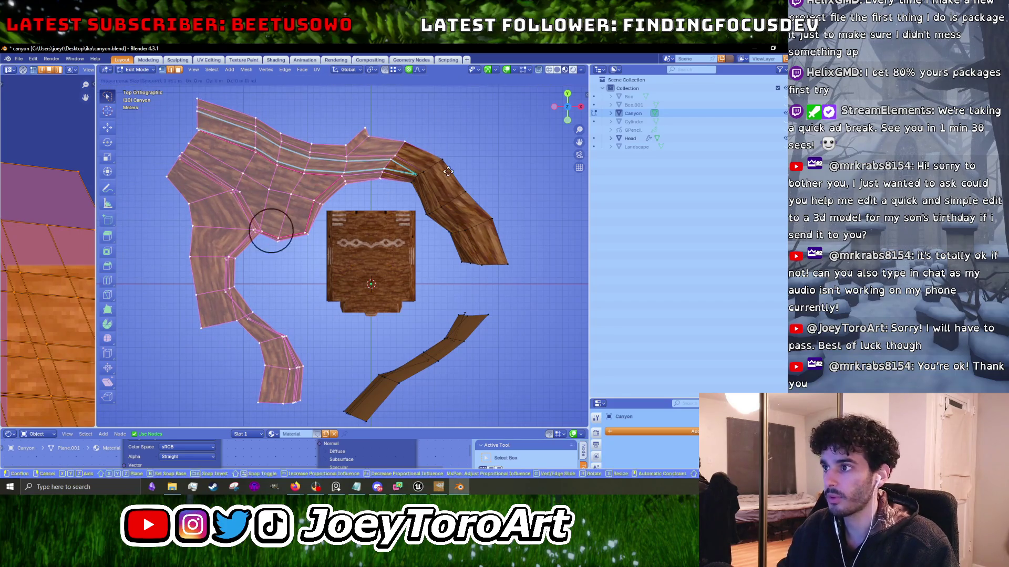
pyautogui.scroll(-6, 447, 170)
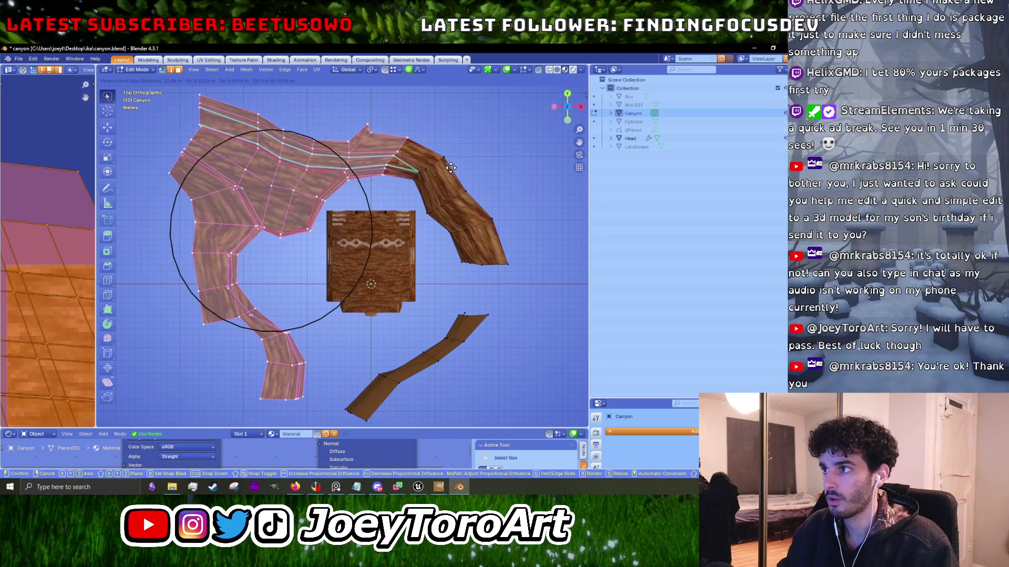
pyautogui.click(447, 167)
pyautogui.press('r')
pyautogui.click(451, 172)
pyautogui.press('g')
pyautogui.click(453, 174)
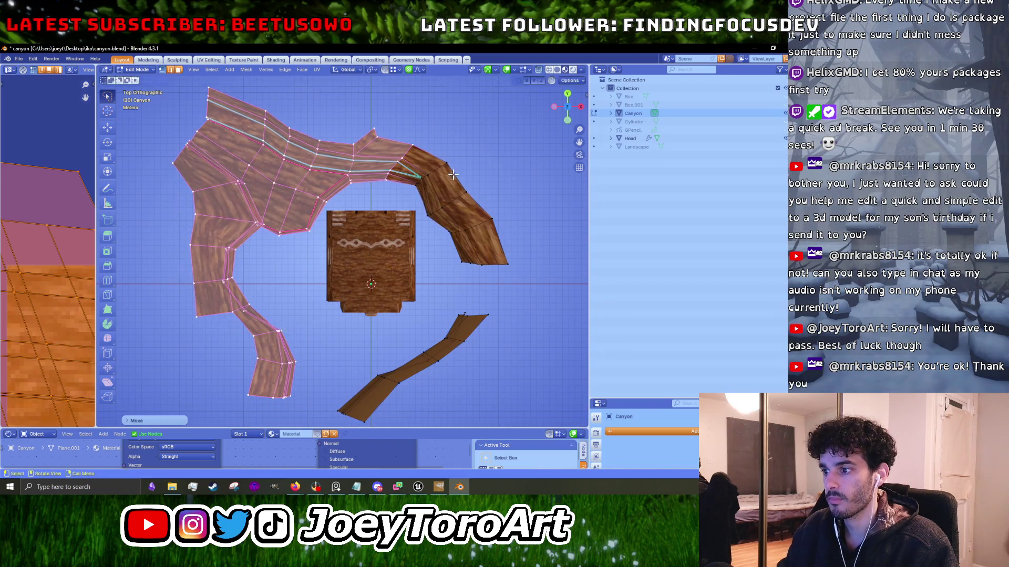
pyautogui.moveTo(514, 278)
pyautogui.mouseDown()
pyautogui.moveTo(318, 405)
pyautogui.moveTo(408, 259)
pyautogui.moveTo(486, 223)
pyautogui.moveTo(336, 363)
pyautogui.moveTo(507, 232)
pyautogui.mouseUp()
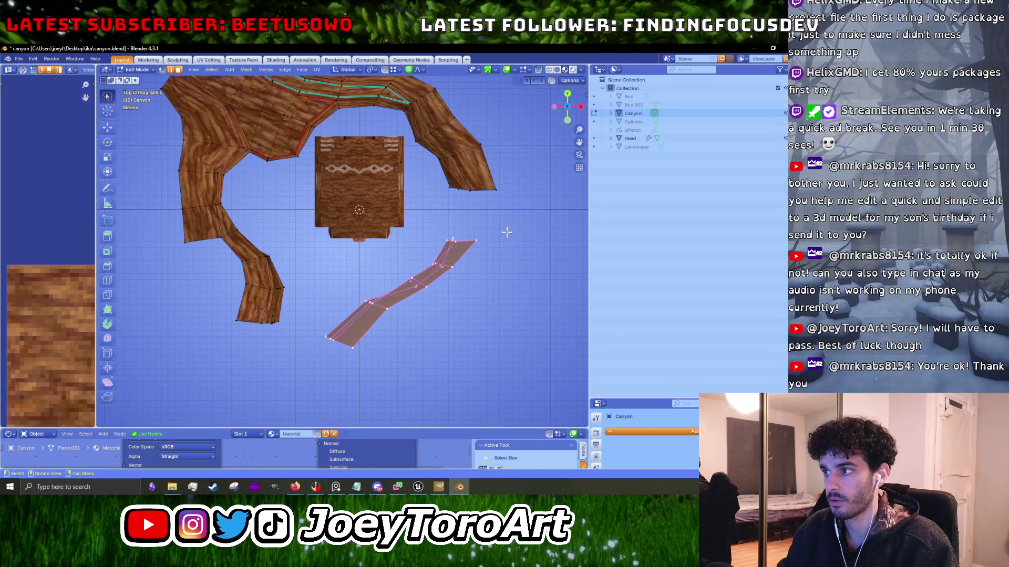
# Move the loose ramp strip down and to the right, away from the canyon.
pyautogui.press('g')
pyautogui.click(502, 280)
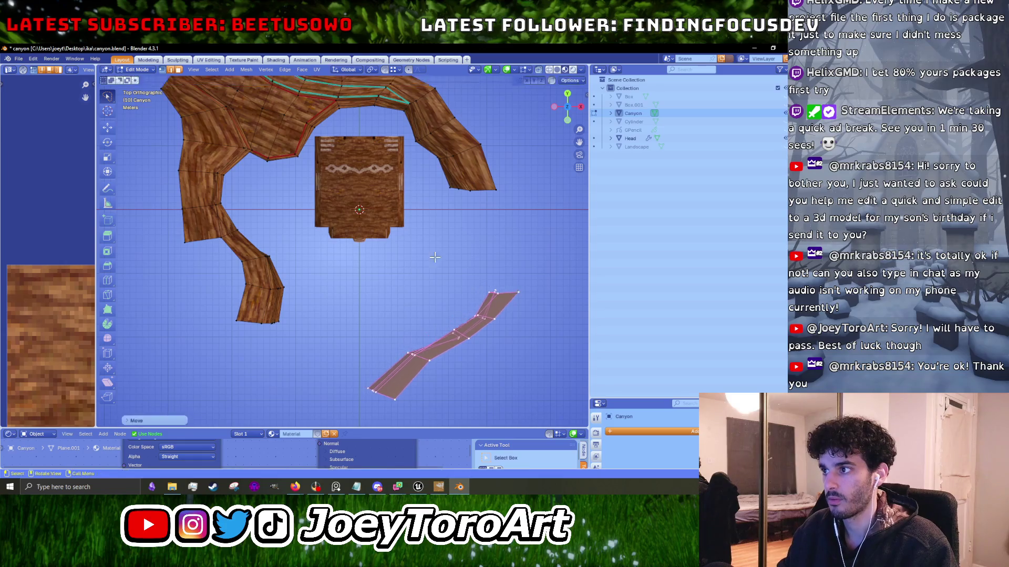
pyautogui.scroll(3, 412, 290)
# Select the canyon mesh faces and shift them slightly upward.
pyautogui.moveTo(410, 363)
pyautogui.mouseDown()
pyautogui.moveTo(137, 275)
pyautogui.moveTo(241, 70)
pyautogui.moveTo(589, 256)
pyautogui.moveTo(493, 271)
pyautogui.mouseUp()
pyautogui.scroll(1, 493, 271)
pyautogui.moveTo(486, 174); pyautogui.dragTo(457, 367)
pyautogui.moveTo(545, 272)
pyautogui.mouseDown()
pyautogui.moveTo(302, 410)
pyautogui.moveTo(202, 354)
pyautogui.moveTo(202, 148)
pyautogui.moveTo(554, 168)
pyautogui.moveTo(289, 135)
pyautogui.mouseUp()
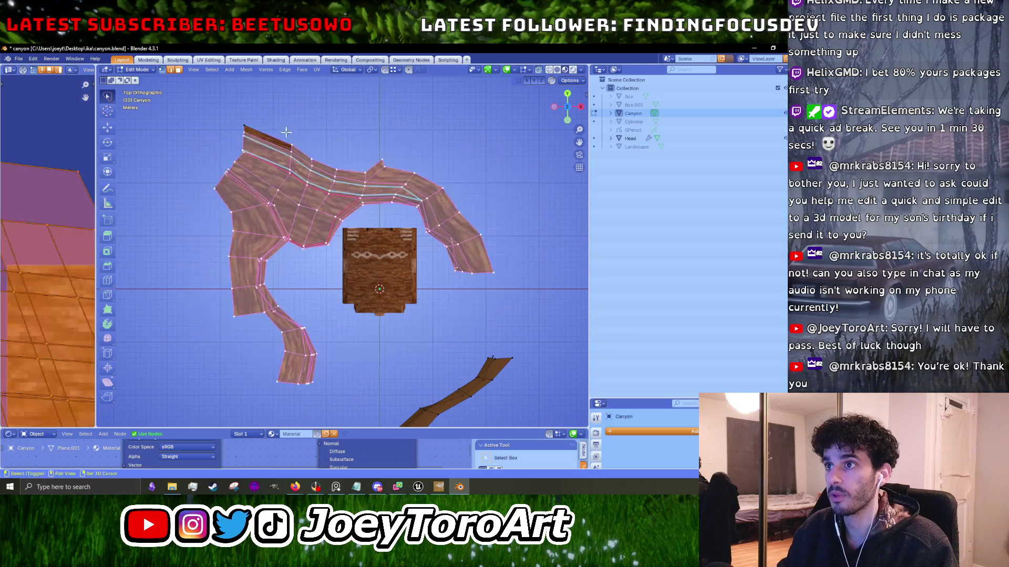
pyautogui.press('g')
pyautogui.click(408, 235)
pyautogui.scroll(3, 263, 203)
pyautogui.moveTo(263, 203); pyautogui.dragTo(259, 185)
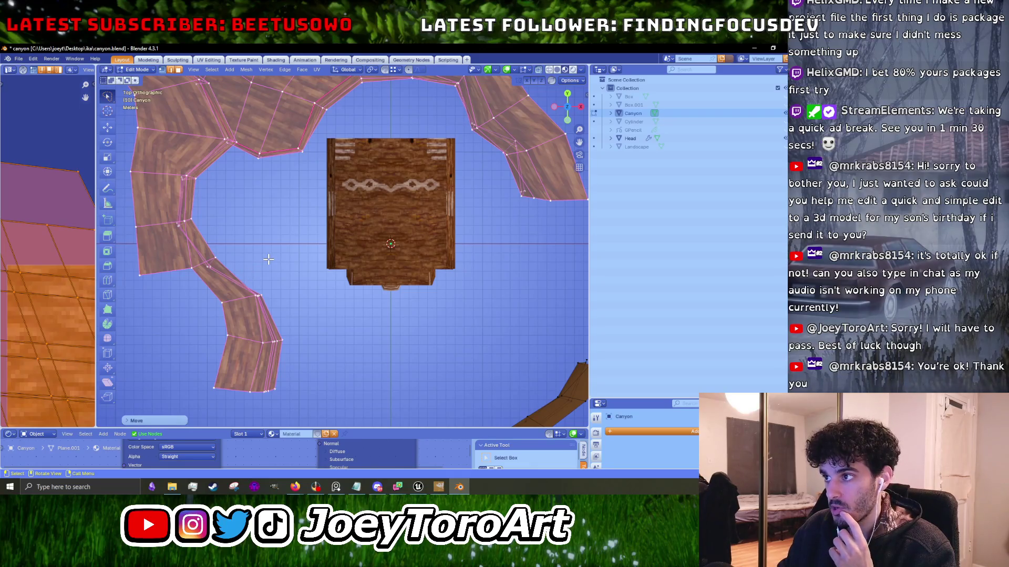
pyautogui.scroll(-3, 269, 257)
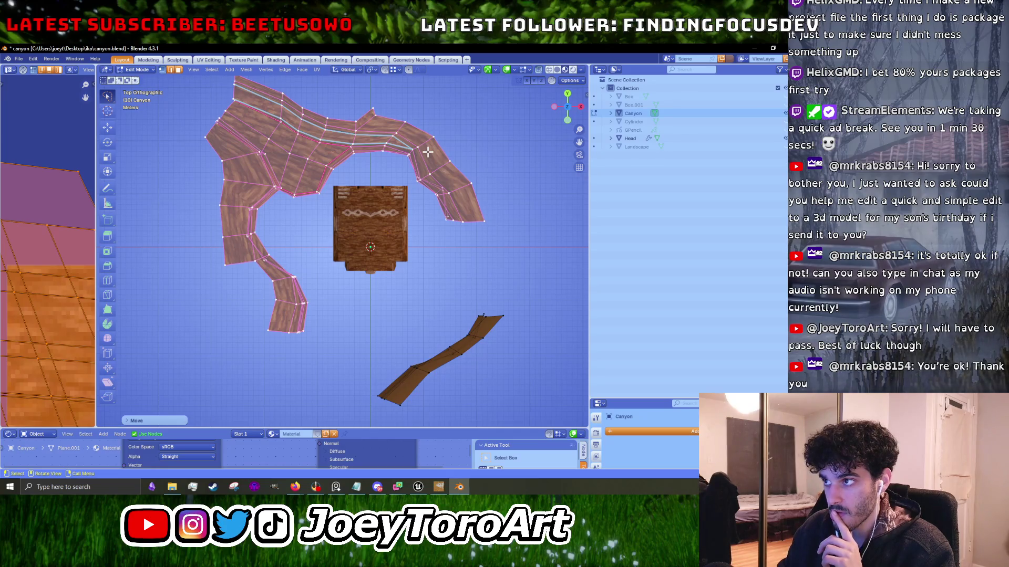
pyautogui.moveTo(419, 200)
pyautogui.mouseDown()
pyautogui.moveTo(343, 346)
pyautogui.moveTo(180, 137)
pyautogui.moveTo(447, 100)
pyautogui.moveTo(465, 132)
pyautogui.mouseUp()
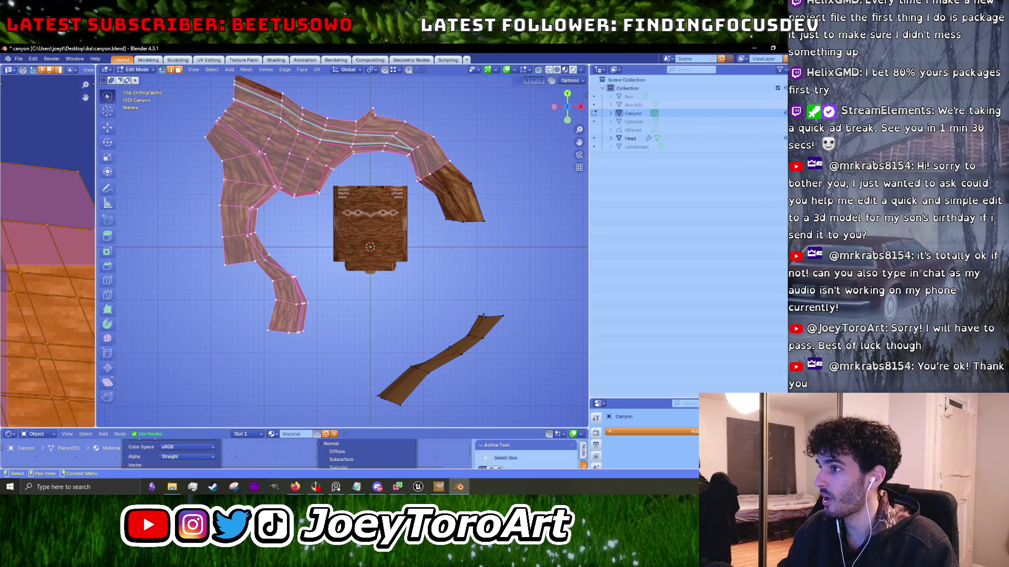
# Unhide the Box cube, then rotate the selected canyon faces twice and reposition them.
pyautogui.click(785, 96)
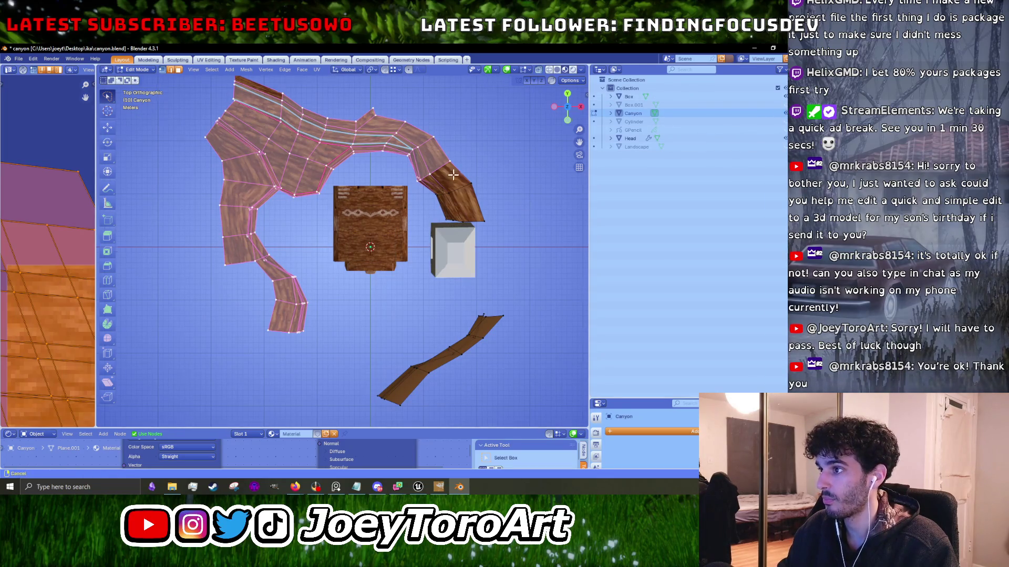
pyautogui.press('r')
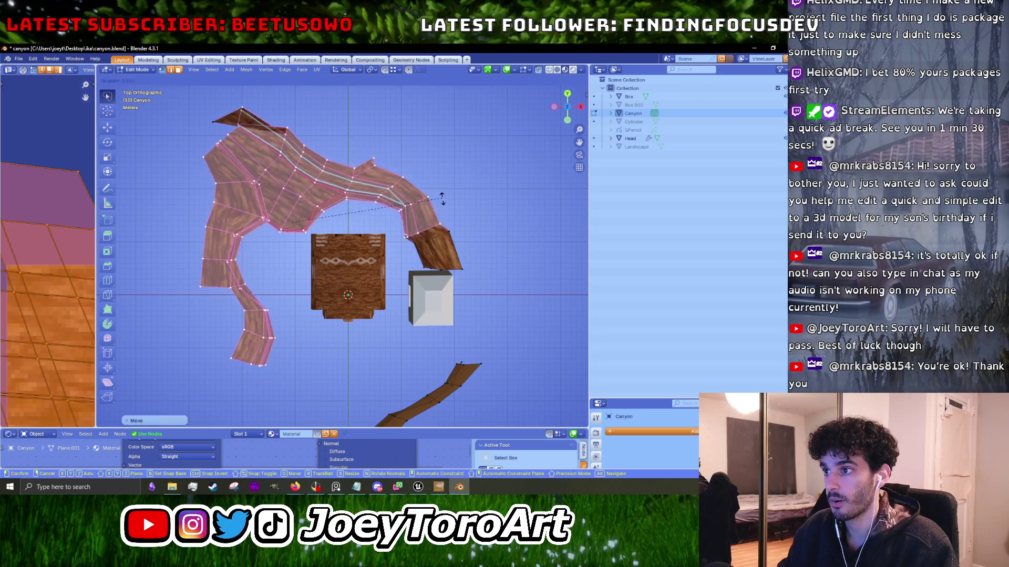
pyautogui.click(453, 181)
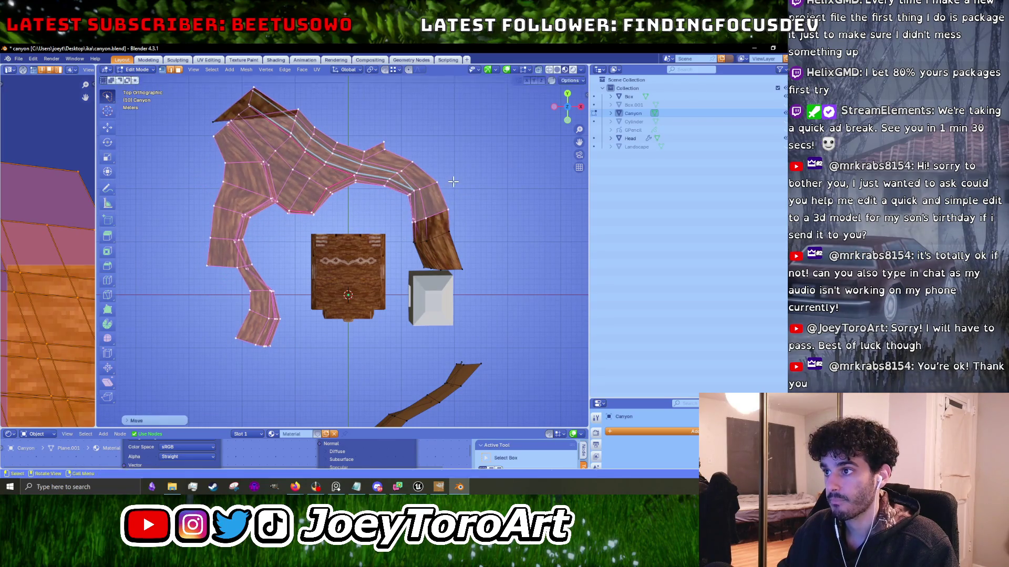
pyautogui.press('r')
pyautogui.click(457, 182)
pyautogui.press('g')
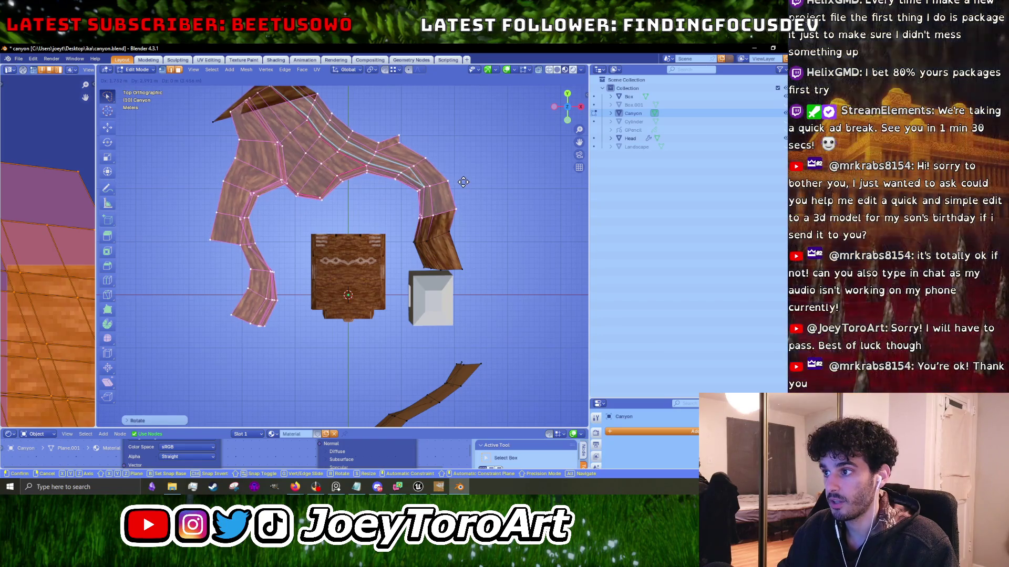
pyautogui.click(462, 181)
# Shift a face on the canyon's right arm further to the right.
pyautogui.scroll(2, 505, 212)
pyautogui.click(497, 229)
pyautogui.press('g')
pyautogui.click(517, 226)
pyautogui.press('g')
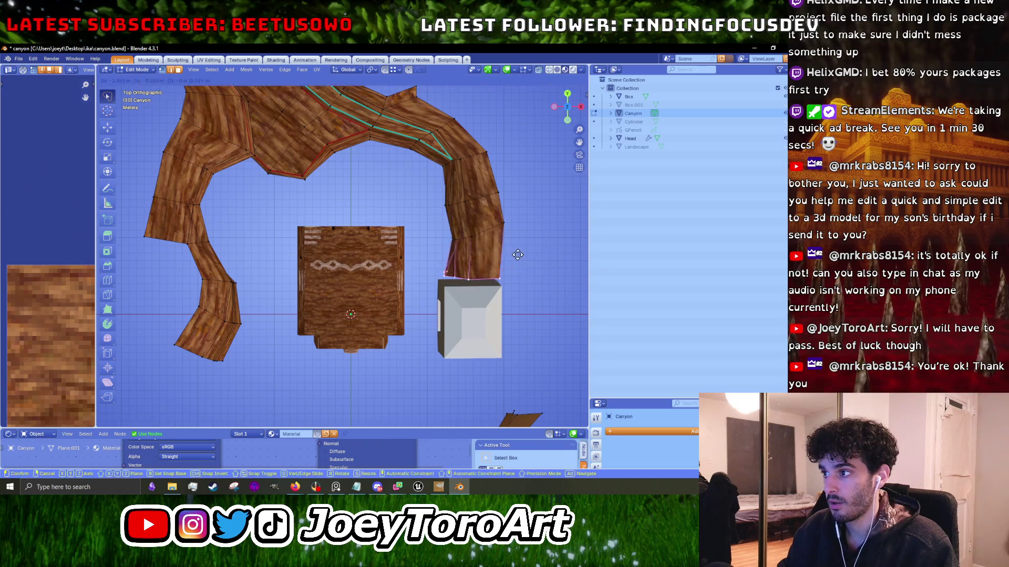
pyautogui.click(532, 255)
# Move the bottom and upper right-arm faces so the arm bends down beside the cube.
pyautogui.click(500, 245)
pyautogui.moveTo(513, 279); pyautogui.dragTo(520, 254)
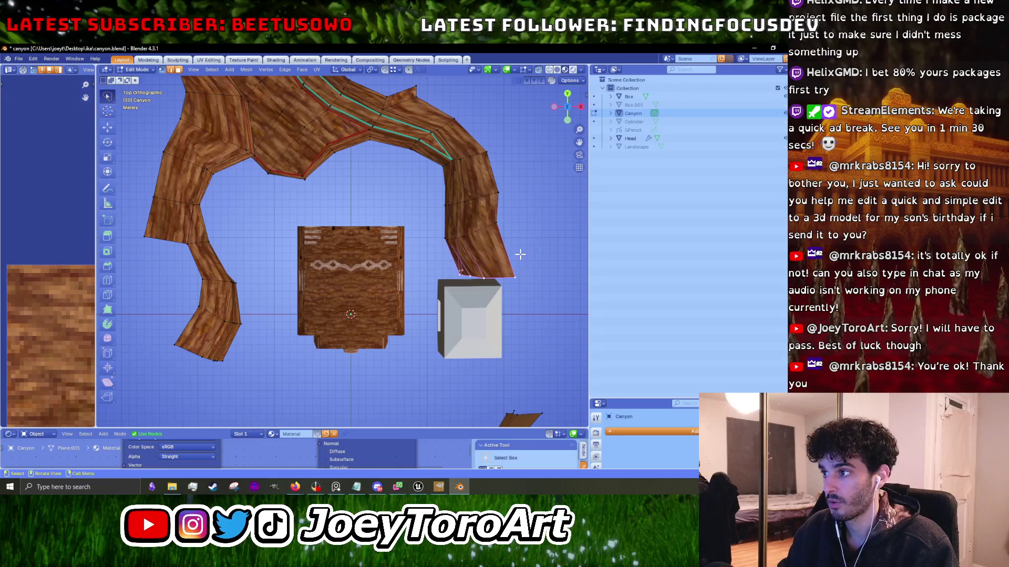
pyautogui.press('g')
pyautogui.click(544, 261)
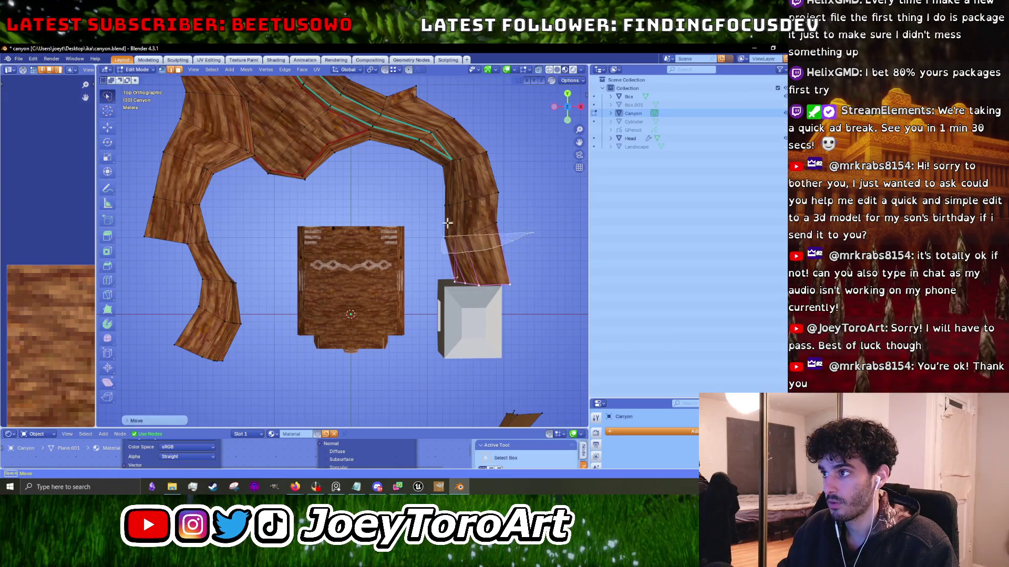
pyautogui.moveTo(445, 229); pyautogui.dragTo(444, 231)
pyautogui.press('g')
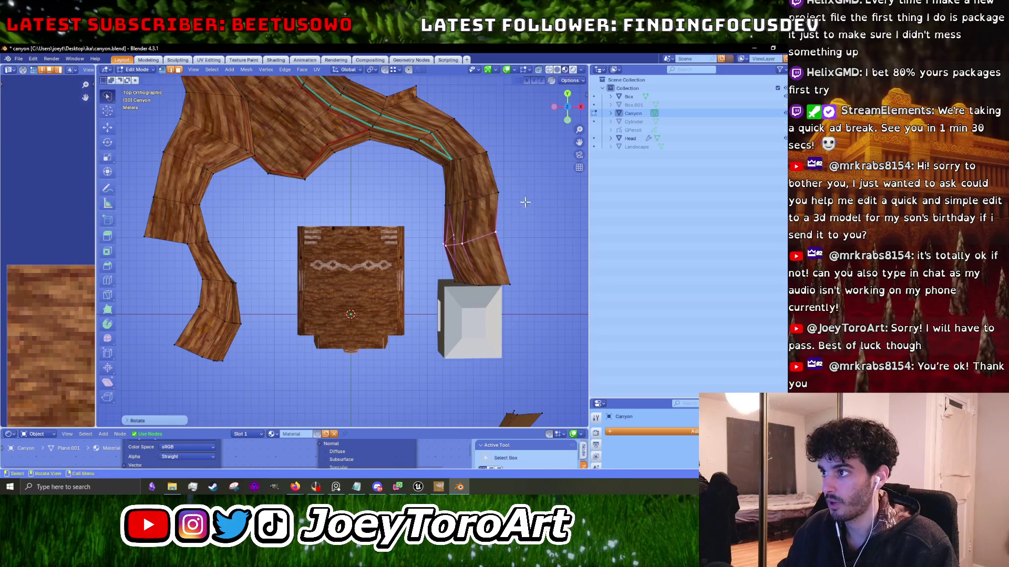
pyautogui.click(533, 187)
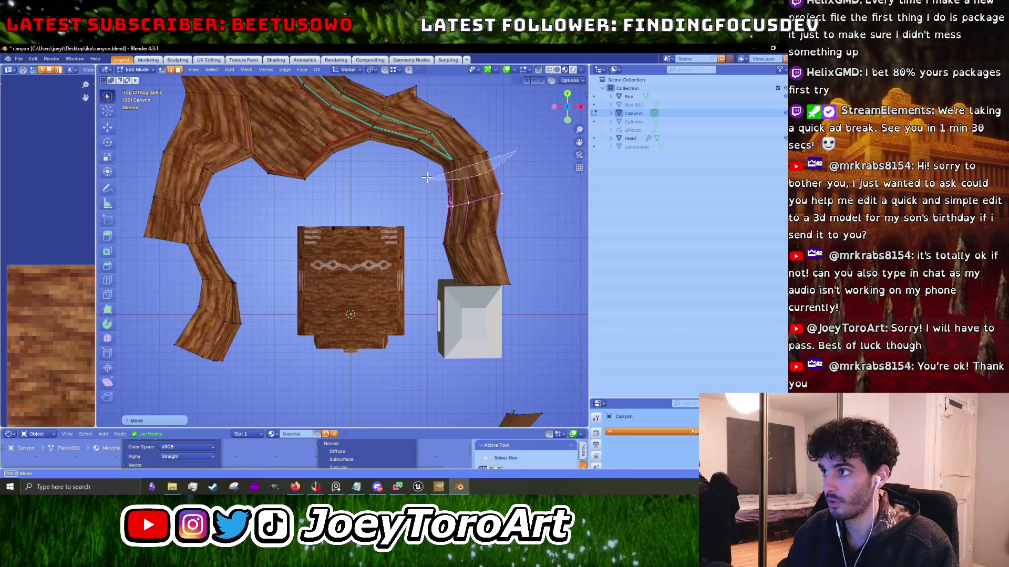
# Orbit around the reshaped canyon to inspect its horseshoe shape in perspective.
pyautogui.scroll(3, 409, 235)
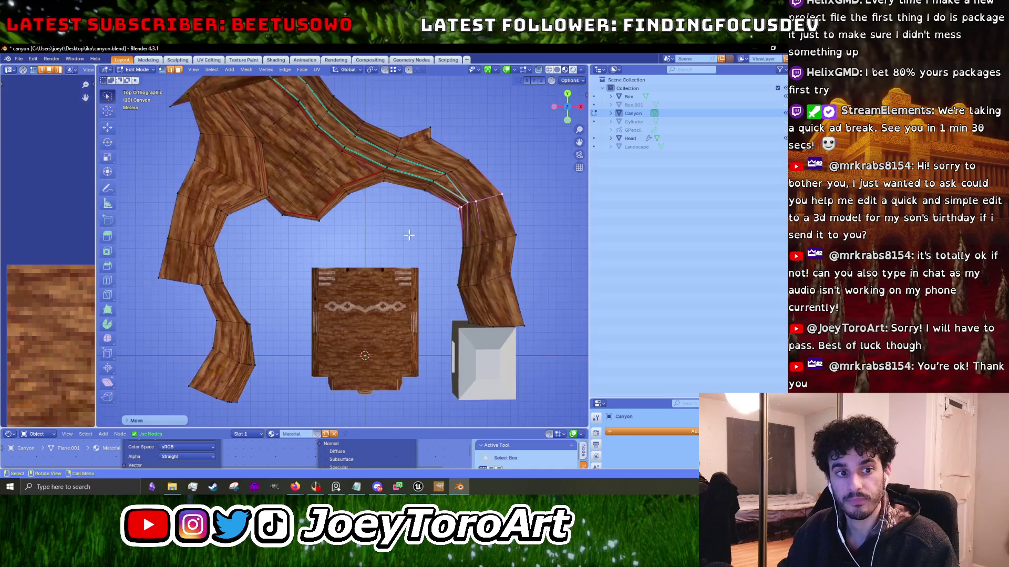
pyautogui.scroll(-3, 409, 235)
pyautogui.moveTo(313, 309)
pyautogui.mouseDown()
pyautogui.moveTo(299, 284)
pyautogui.moveTo(338, 259)
pyautogui.mouseUp()
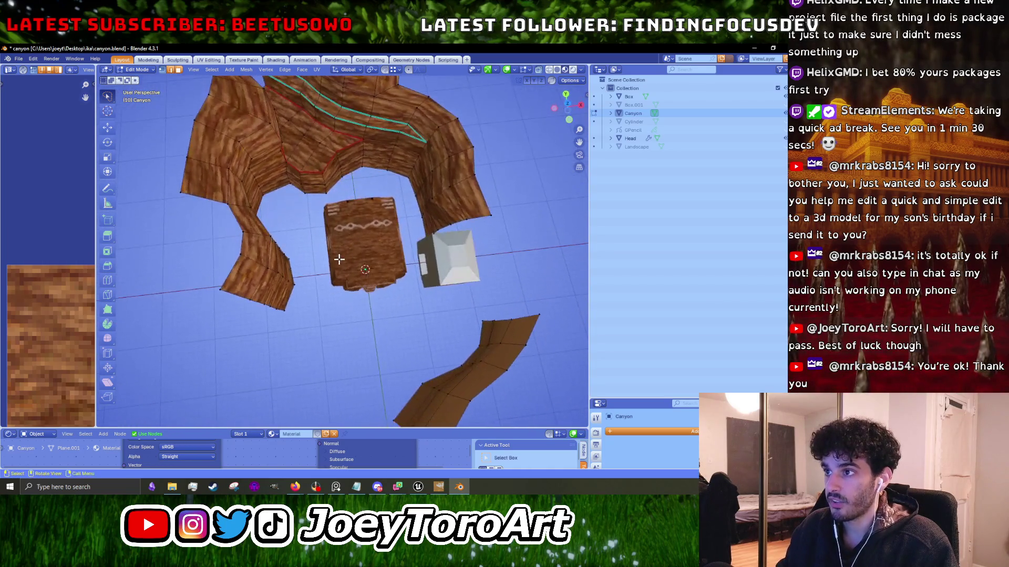
pyautogui.moveTo(232, 214); pyautogui.dragTo(284, 271)
pyautogui.press('KP_7')
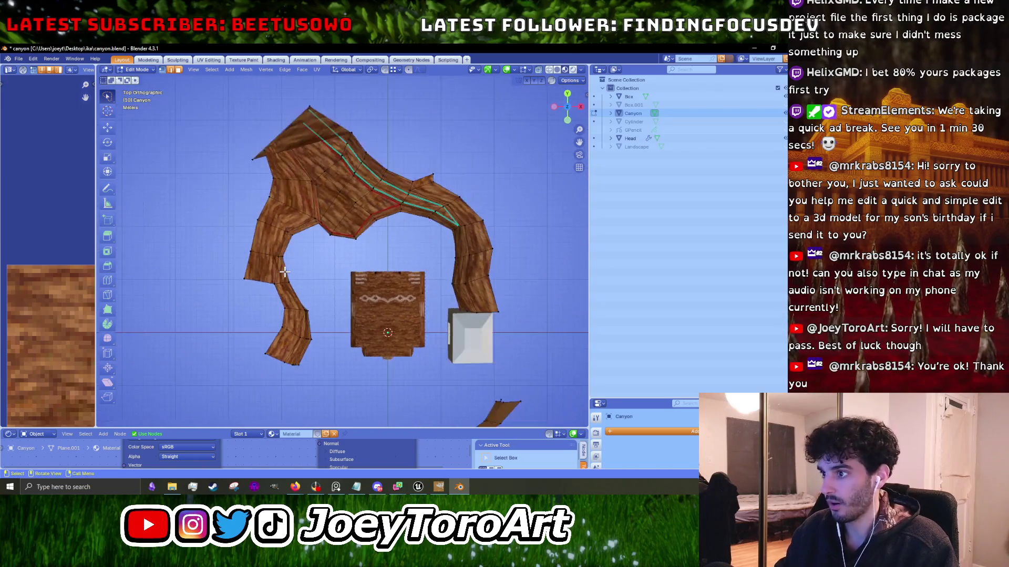
pyautogui.moveTo(328, 283)
pyautogui.mouseDown()
pyautogui.moveTo(318, 242)
pyautogui.moveTo(328, 239)
pyautogui.moveTo(263, 225)
pyautogui.moveTo(289, 224)
pyautogui.mouseUp()
pyautogui.scroll(3, 288, 224)
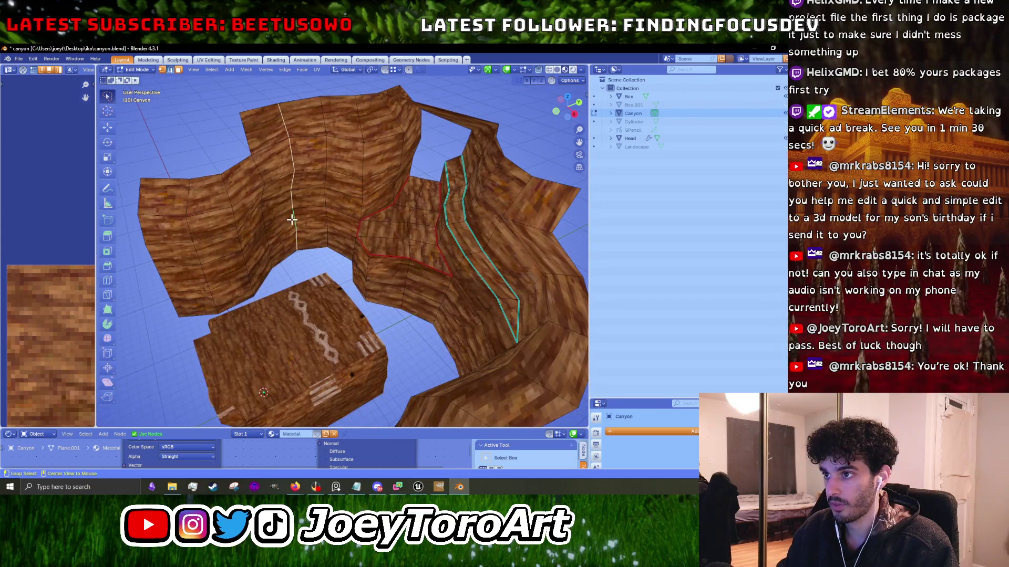
# Dissolve two sets of surplus canyon edges with Dissolve Edges.
pyautogui.press('x')
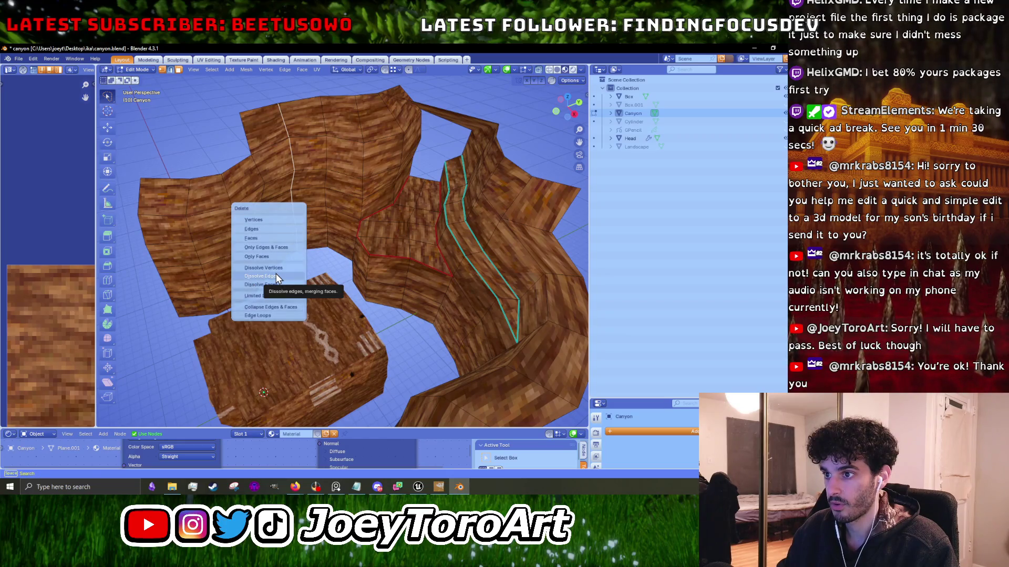
pyautogui.click(277, 277)
pyautogui.moveTo(307, 250)
pyautogui.mouseDown()
pyautogui.moveTo(301, 225)
pyautogui.moveTo(407, 293)
pyautogui.mouseUp()
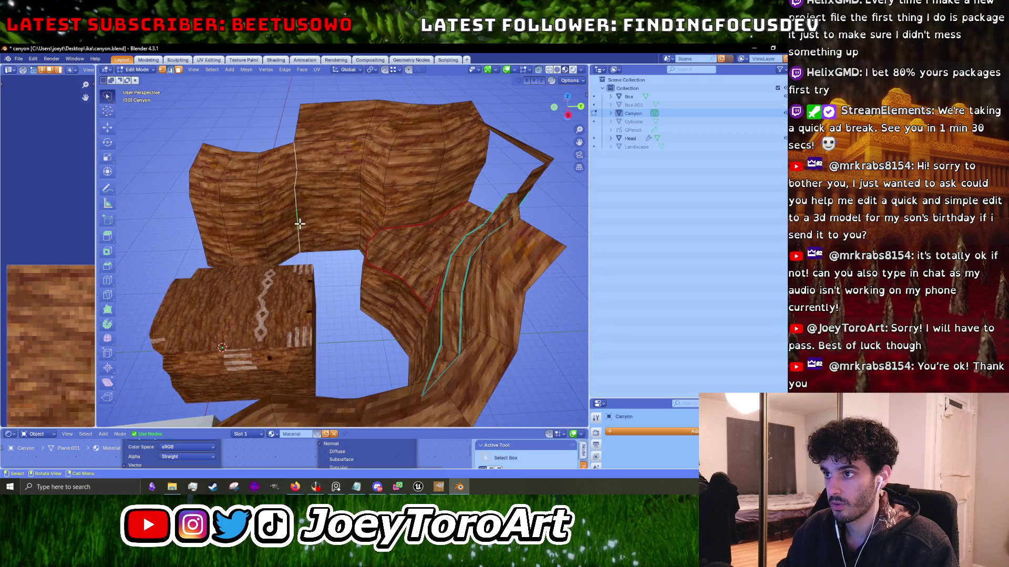
pyautogui.press('x')
pyautogui.click(300, 224)
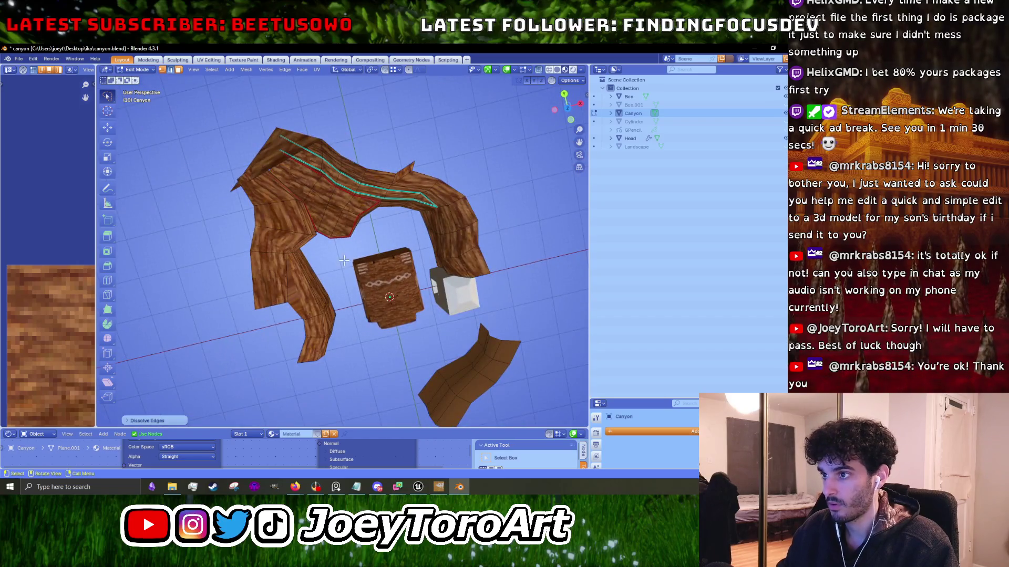
pyautogui.moveTo(344, 261)
pyautogui.mouseDown()
pyautogui.moveTo(266, 207)
pyautogui.moveTo(394, 203)
pyautogui.mouseUp()
pyautogui.scroll(5, 312, 241)
# Dissolve another set of edges, check the result, then undo the recent left wall change.
pyautogui.press('x')
pyautogui.click(302, 232)
pyautogui.scroll(-4, 301, 233)
pyautogui.moveTo(302, 232)
pyautogui.mouseDown()
pyautogui.moveTo(324, 235)
pyautogui.moveTo(387, 299)
pyautogui.mouseUp()
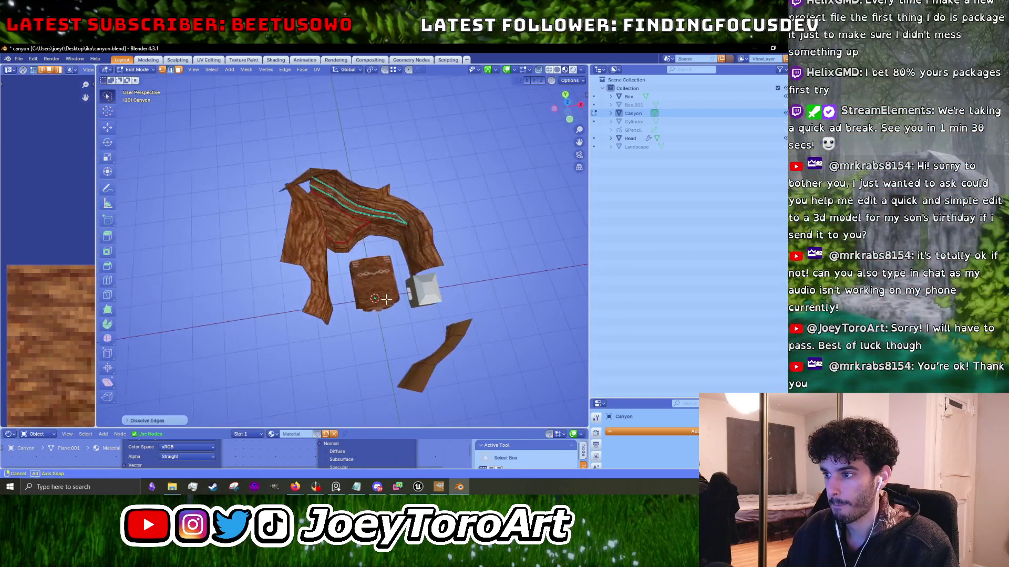
pyautogui.scroll(3, 389, 304)
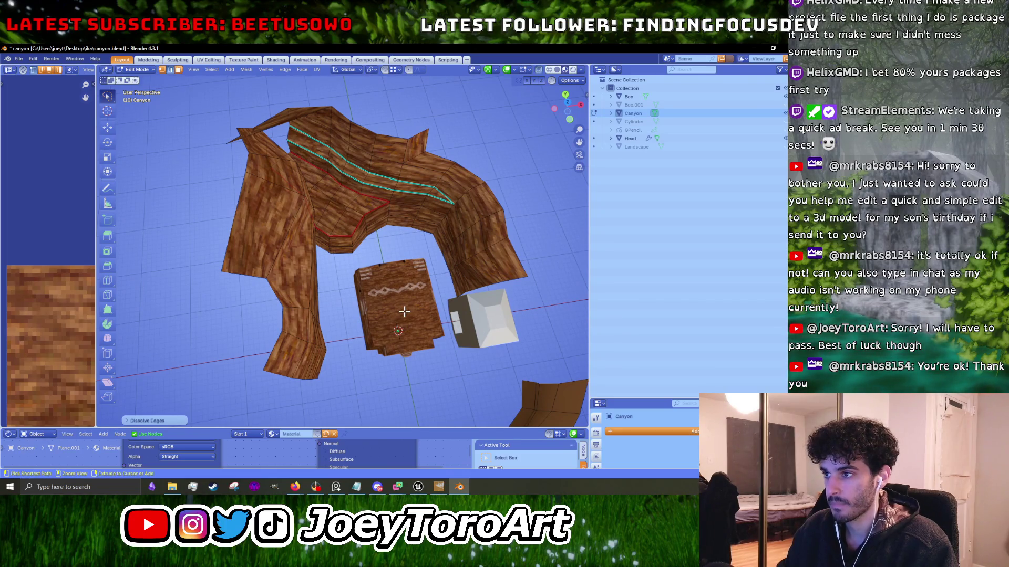
pyautogui.hotkey('ctrl', 'z')
pyautogui.hotkey('ctrl', 'z')
pyautogui.hotkey('ctrl', 'z')
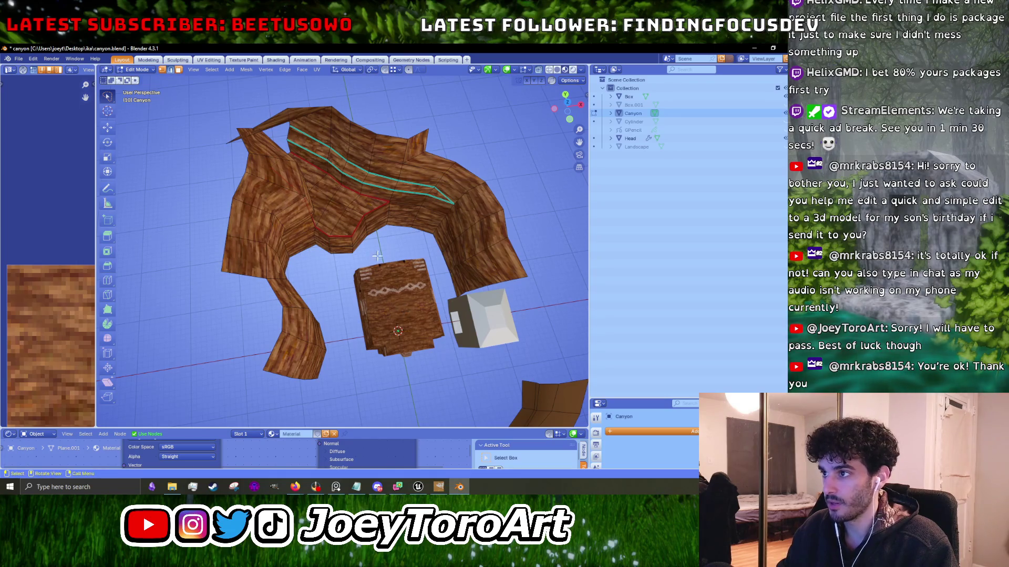
# In top view, select a single top edge of the canyon and move it.
pyautogui.press('KP_7')
pyautogui.scroll(2, 377, 274)
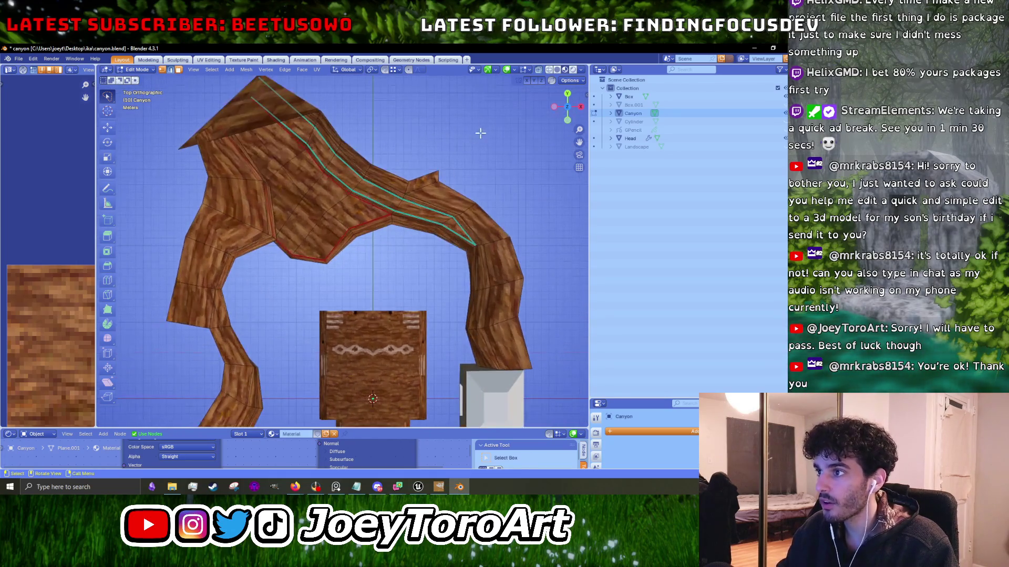
pyautogui.moveTo(443, 194); pyautogui.dragTo(373, 271)
pyautogui.moveTo(474, 165)
pyautogui.mouseDown()
pyautogui.moveTo(312, 279)
pyautogui.moveTo(194, 216)
pyautogui.moveTo(299, 67)
pyautogui.mouseUp()
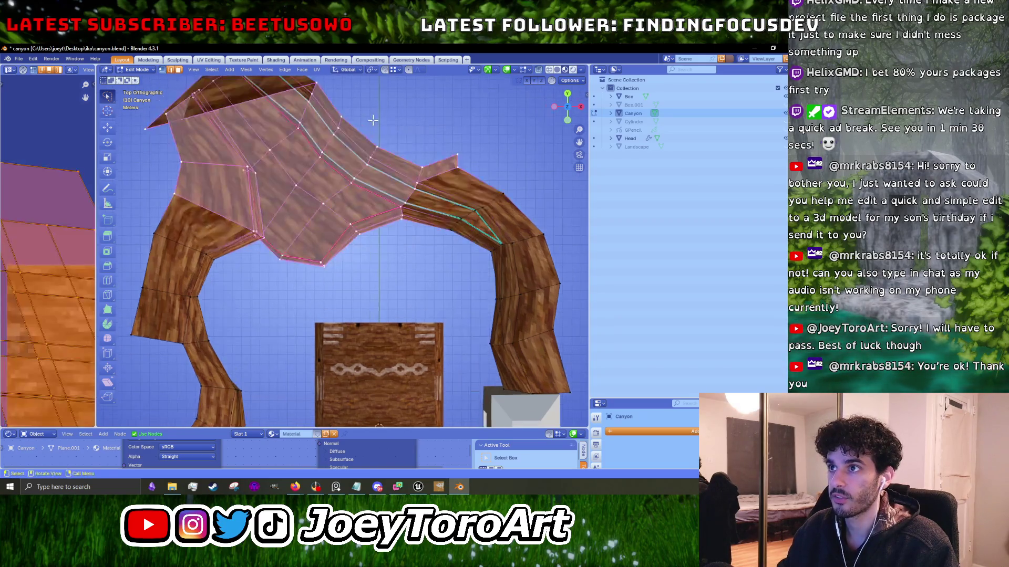
pyautogui.click(259, 134)
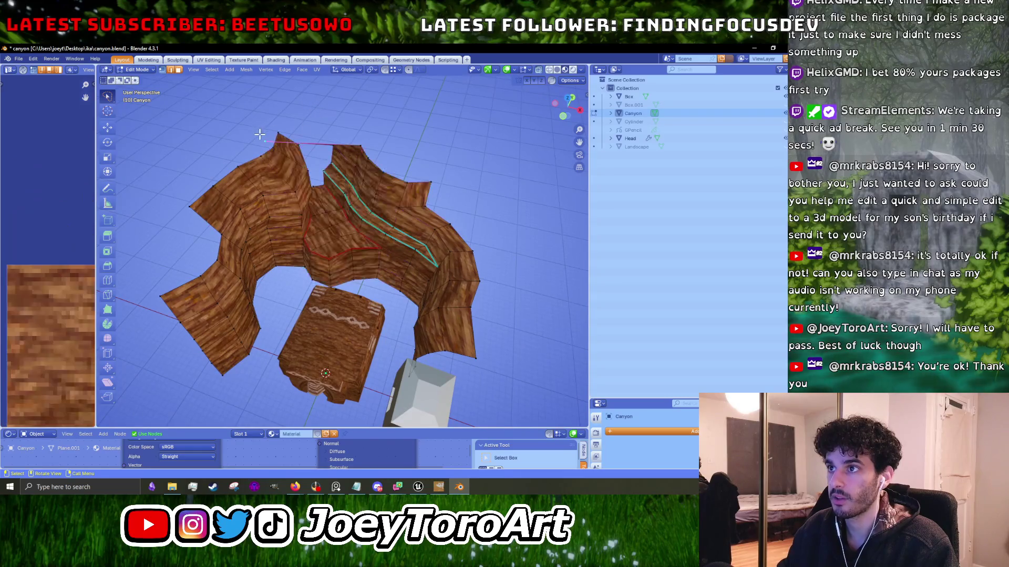
pyautogui.moveTo(265, 135)
pyautogui.mouseDown()
pyautogui.moveTo(397, 115)
pyautogui.moveTo(419, 148)
pyautogui.mouseUp()
pyautogui.press('g')
pyautogui.click(368, 114)
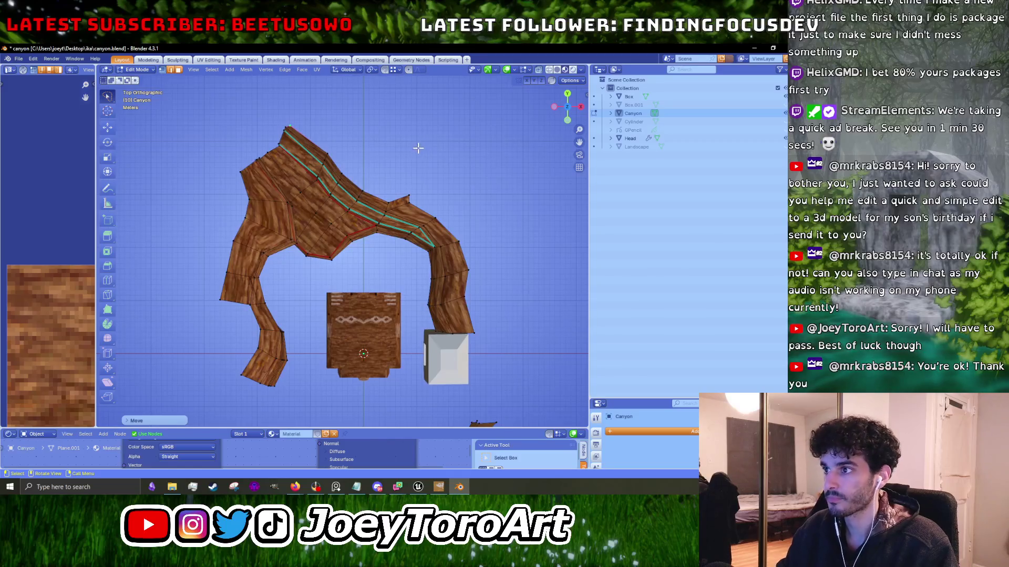
# Rotate the upper-left canyon faces and shift them up and to the right.
pyautogui.moveTo(316, 293)
pyautogui.mouseDown()
pyautogui.moveTo(245, 259)
pyautogui.moveTo(321, 117)
pyautogui.moveTo(368, 118)
pyautogui.mouseUp()
pyautogui.press('g')
pyautogui.press('r')
pyautogui.click(404, 126)
pyautogui.press('g')
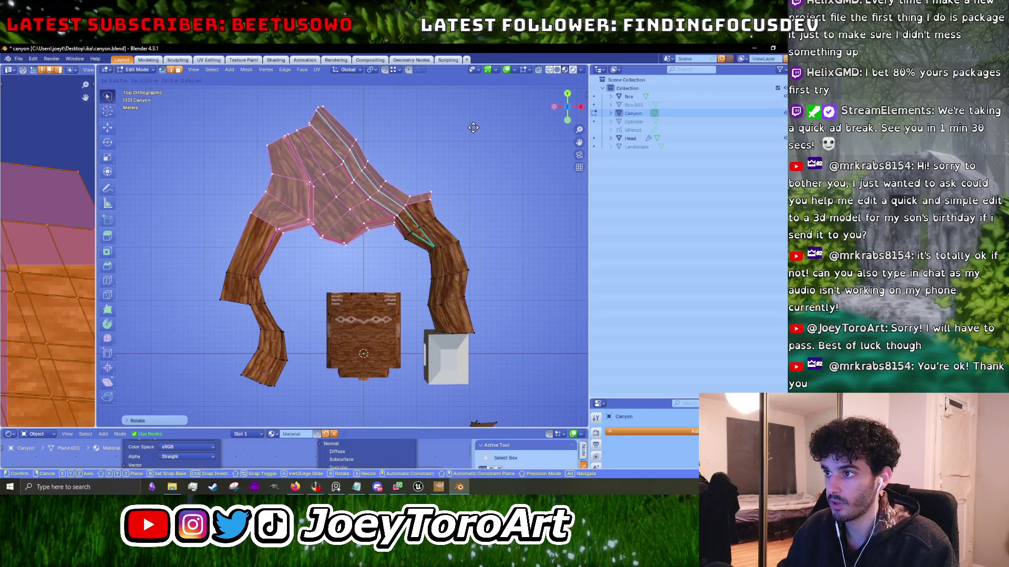
pyautogui.click(472, 128)
# Add an edge loop across the left leg, slide it lower, and select the lower leg faces.
pyautogui.click(281, 280)
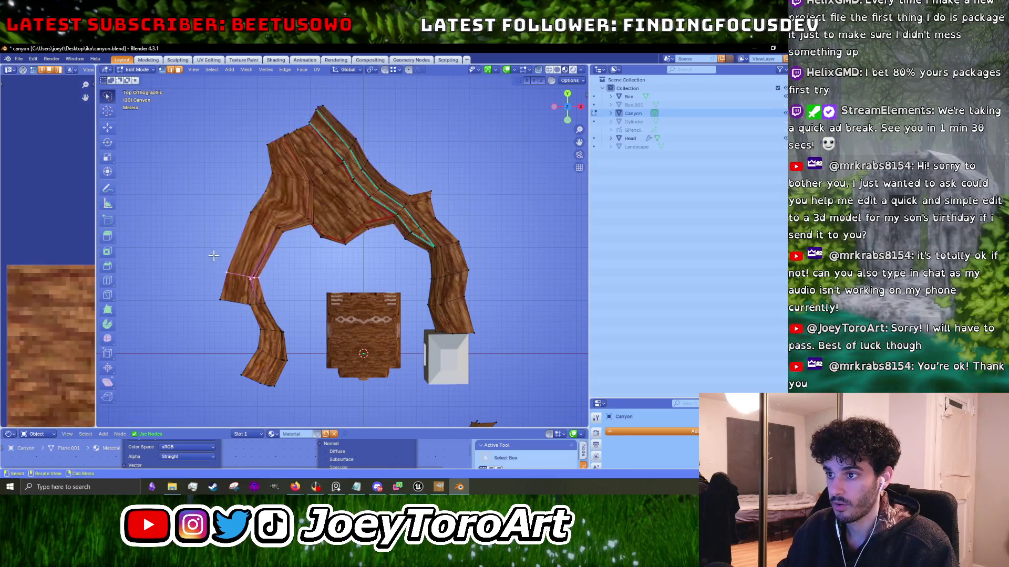
pyautogui.click(227, 232)
pyautogui.press('g')
pyautogui.click(286, 313)
pyautogui.moveTo(286, 313)
pyautogui.mouseDown()
pyautogui.moveTo(263, 399)
pyautogui.moveTo(226, 328)
pyautogui.moveTo(309, 318)
pyautogui.mouseUp()
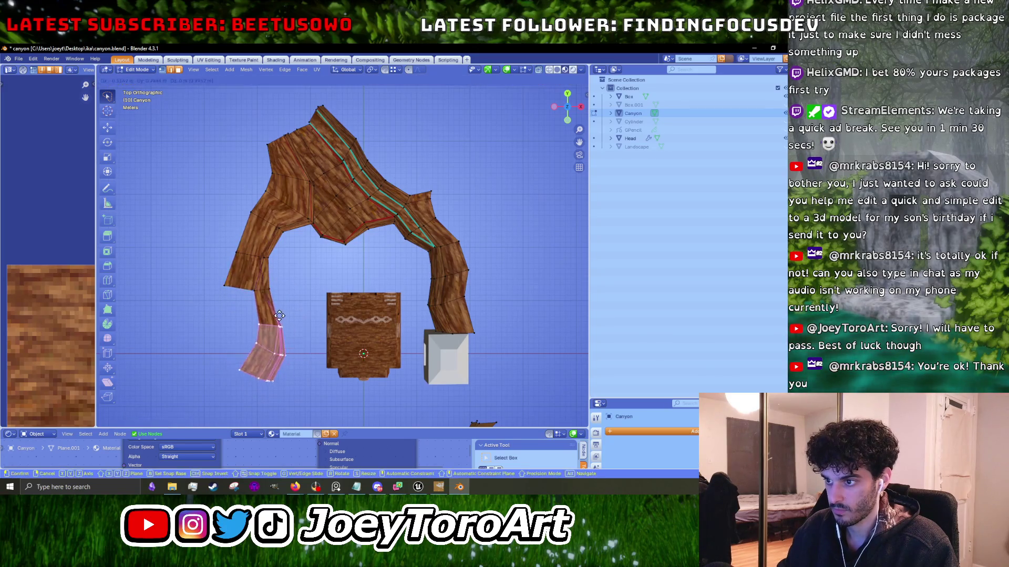
# Duplicate the lower left-leg faces into a path strip and angle it against the white block.
pyautogui.scroll(-3, 310, 320)
pyautogui.hotkey('shift', 'd')
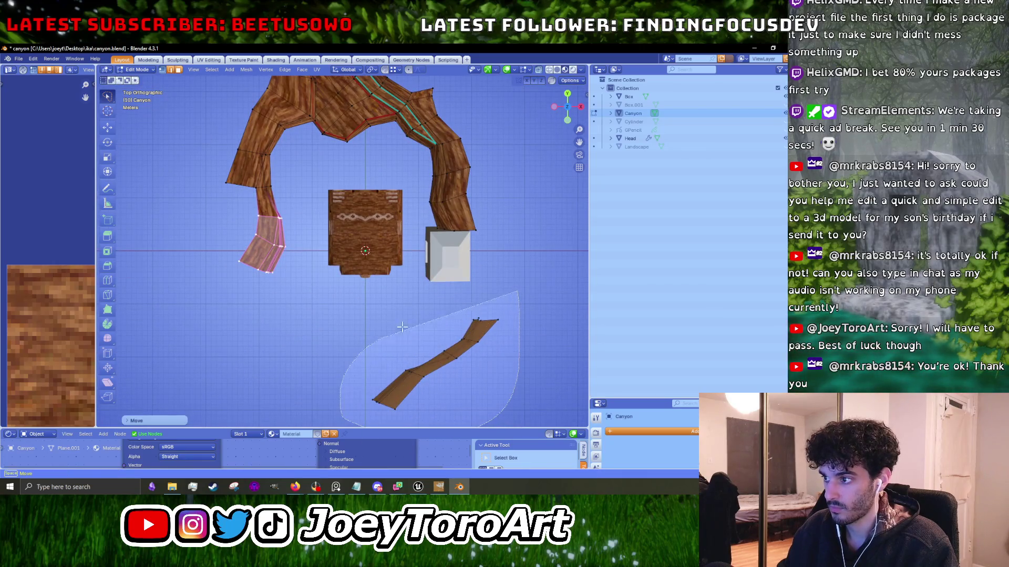
pyautogui.press('g')
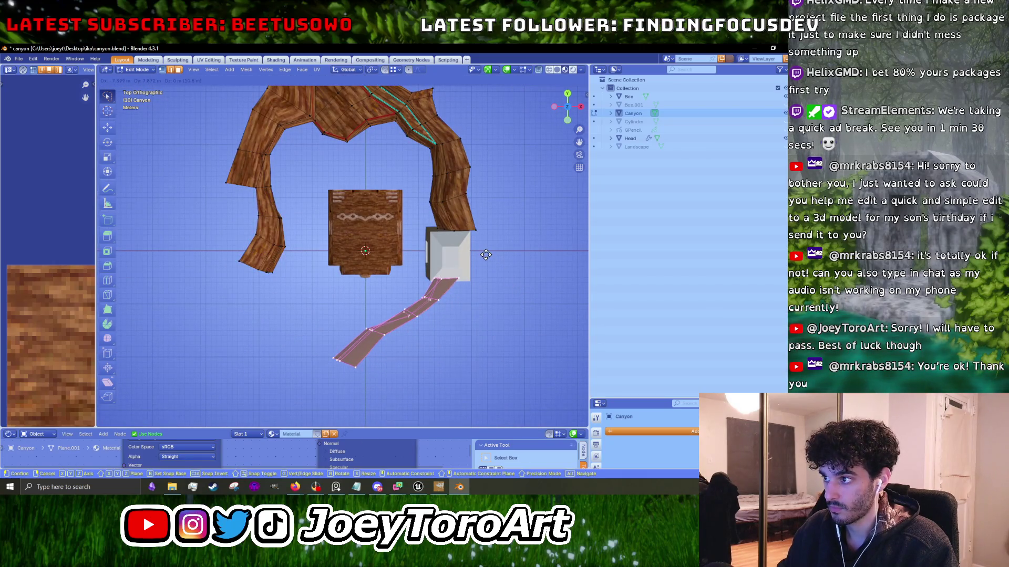
pyautogui.click(486, 256)
pyautogui.press('r')
pyautogui.click(504, 292)
pyautogui.press('g')
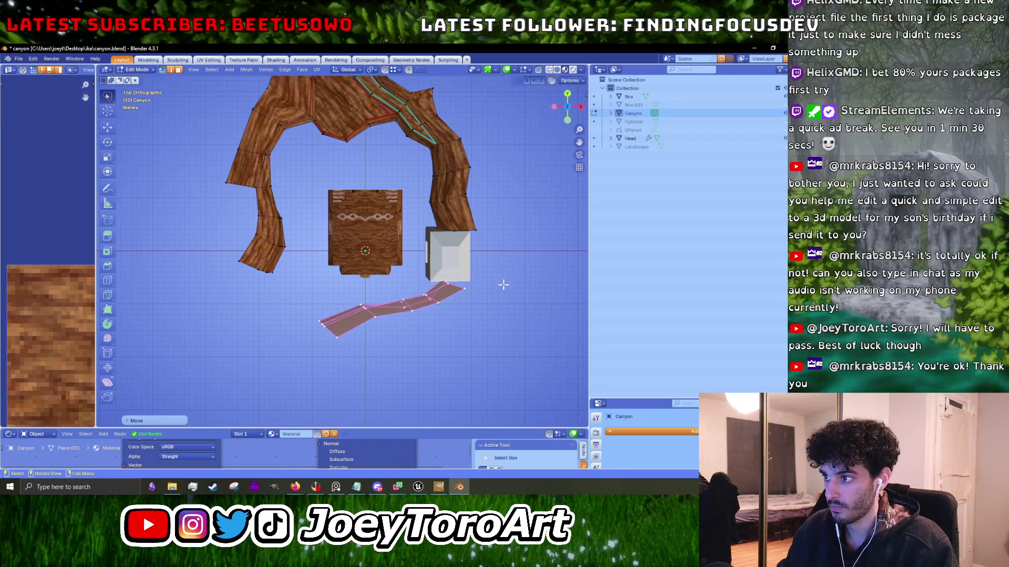
pyautogui.click(511, 259)
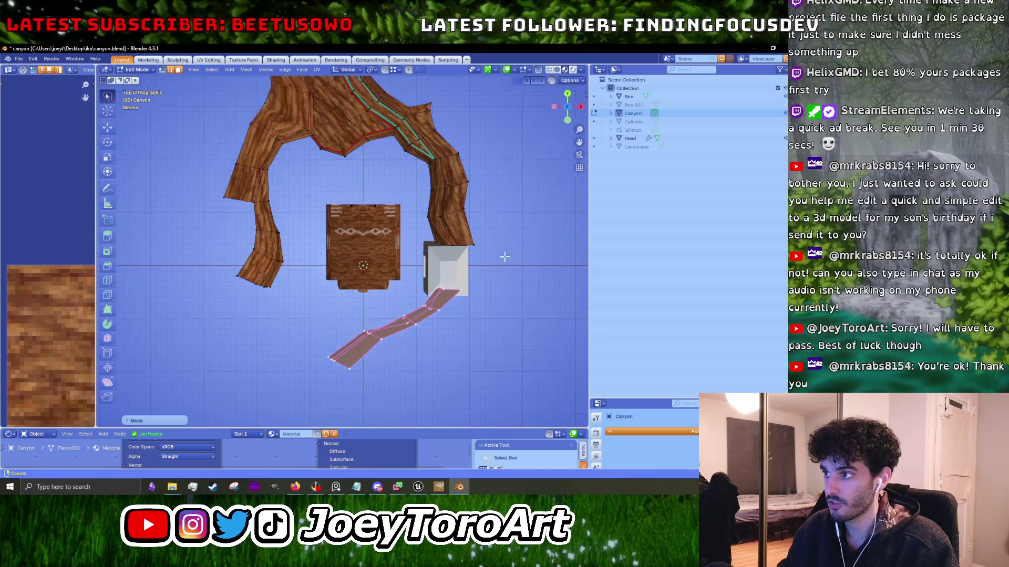
# Select the lower-left canyon wall end and move it outward into place.
pyautogui.click(293, 361)
pyautogui.moveTo(288, 348)
pyautogui.mouseDown()
pyautogui.moveTo(273, 255)
pyautogui.moveTo(289, 295)
pyautogui.mouseUp()
pyautogui.press('g')
pyautogui.click(303, 268)
pyautogui.click(282, 260)
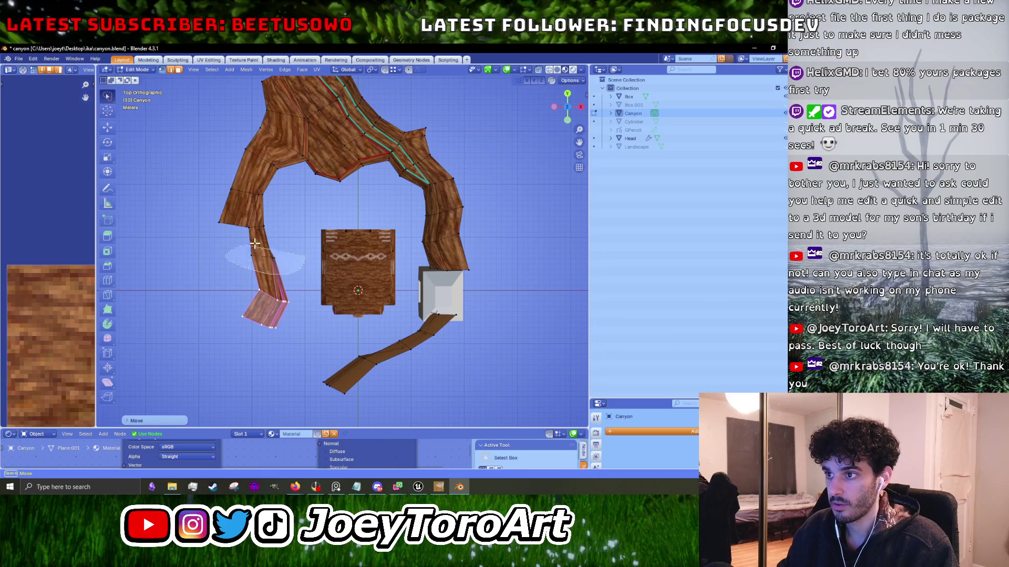
pyautogui.moveTo(304, 239); pyautogui.dragTo(225, 240)
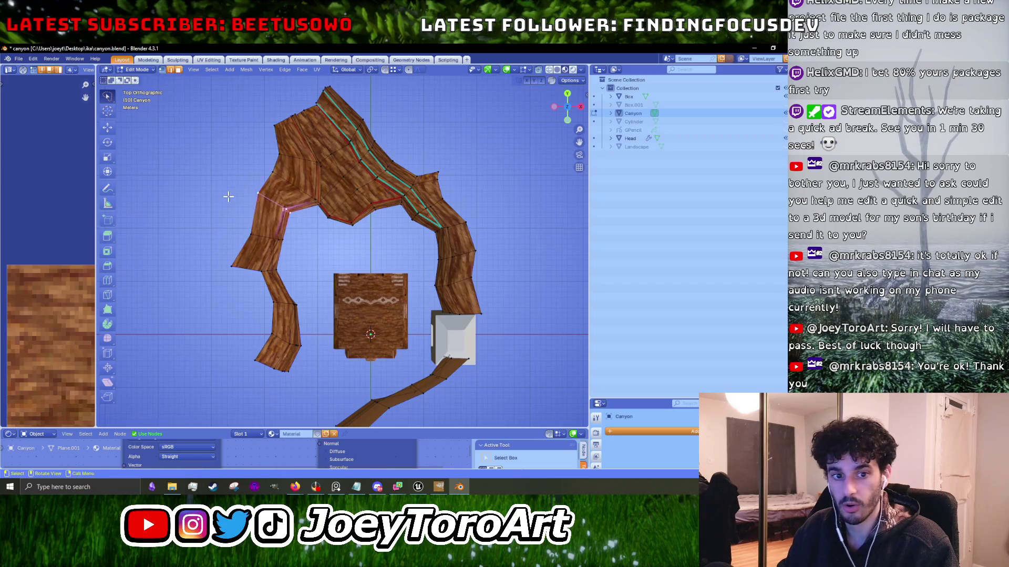
pyautogui.moveTo(232, 198)
pyautogui.mouseDown()
pyautogui.moveTo(342, 265)
pyautogui.moveTo(353, 219)
pyautogui.moveTo(371, 223)
pyautogui.moveTo(361, 225)
pyautogui.mouseUp()
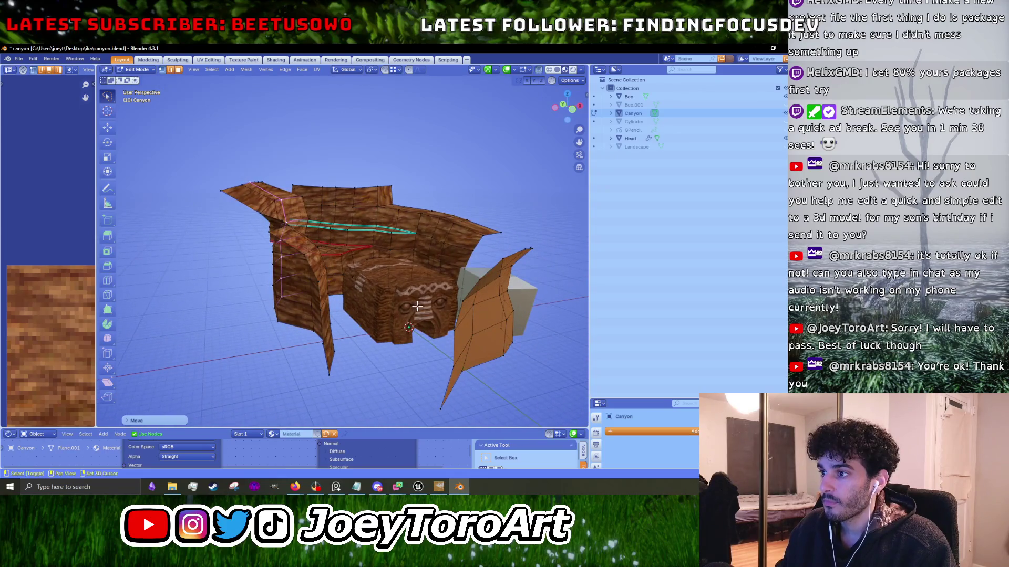
# From the top view, lasso the upper canyon faces, then move and rotate them into place.
pyautogui.scroll(5, 413, 302)
pyautogui.moveTo(396, 272)
pyautogui.mouseDown()
pyautogui.moveTo(330, 284)
pyautogui.moveTo(332, 296)
pyautogui.moveTo(316, 249)
pyautogui.moveTo(378, 236)
pyautogui.moveTo(312, 235)
pyautogui.moveTo(411, 210)
pyautogui.mouseUp()
pyautogui.press('KP_7')
pyautogui.scroll(2, 310, 235)
pyautogui.moveTo(342, 252)
pyautogui.mouseDown()
pyautogui.moveTo(233, 263)
pyautogui.moveTo(152, 197)
pyautogui.moveTo(247, 103)
pyautogui.moveTo(315, 108)
pyautogui.mouseUp()
pyautogui.press('g')
pyautogui.click(321, 109)
pyautogui.press('r')
pyautogui.click(409, 158)
pyautogui.press('g')
pyautogui.click(409, 157)
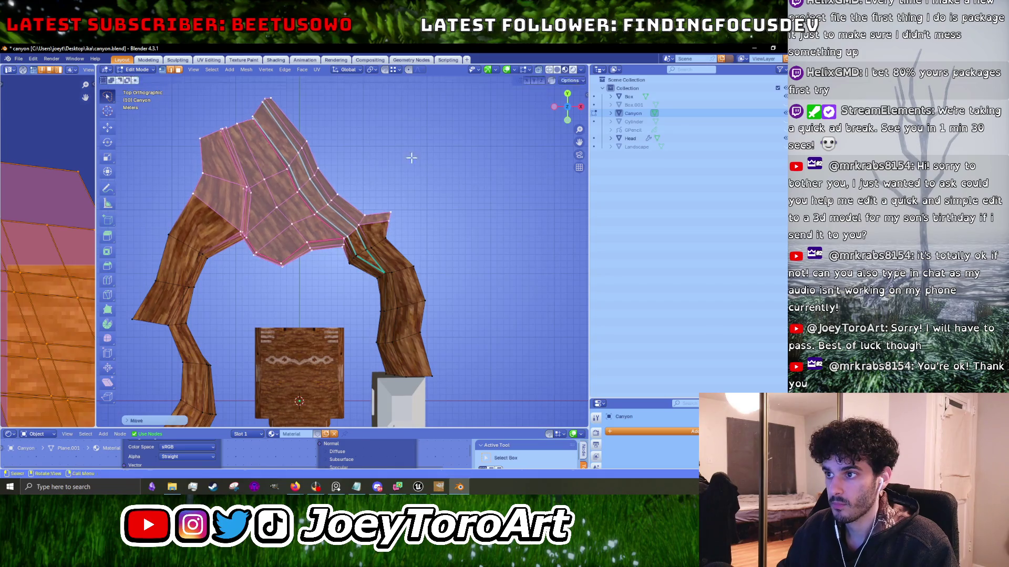
# Move the lower left-arch vertex, then check the shape in perspective.
pyautogui.click(202, 254)
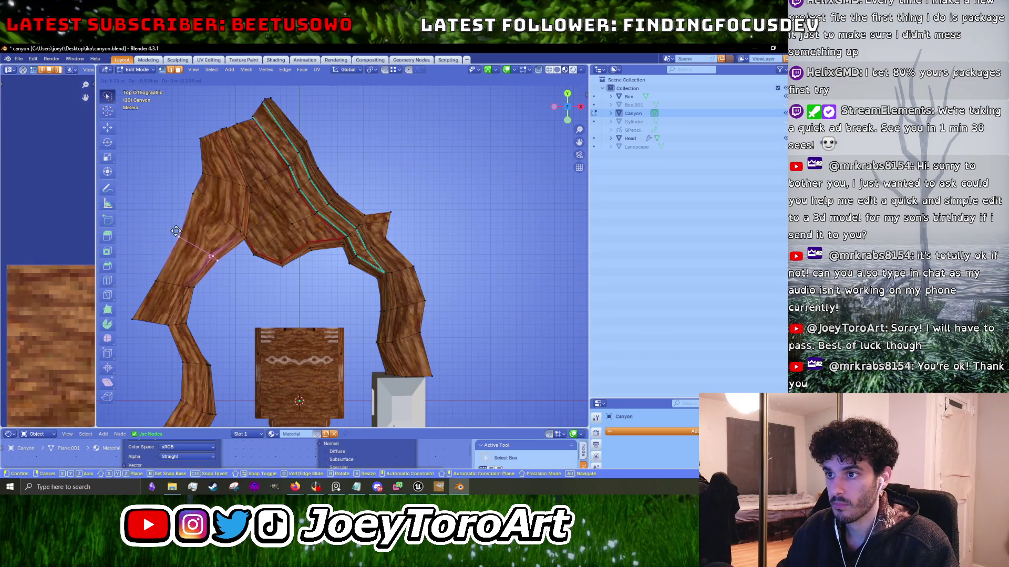
pyautogui.press('g')
pyautogui.press('Escape')
pyautogui.click(245, 288)
pyautogui.press('g')
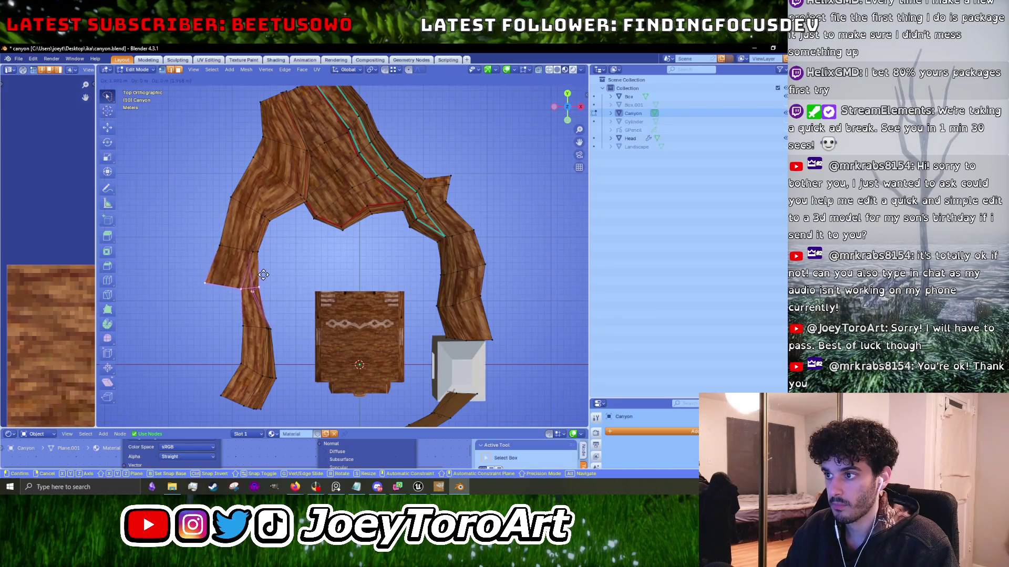
pyautogui.click(255, 274)
pyautogui.press('Tab')
pyautogui.moveTo(279, 258)
pyautogui.mouseDown()
pyautogui.moveTo(310, 210)
pyautogui.moveTo(305, 198)
pyautogui.moveTo(283, 257)
pyautogui.moveTo(317, 243)
pyautogui.moveTo(311, 226)
pyautogui.moveTo(298, 238)
pyautogui.mouseUp()
# Extrude a new edge into the arch gap, rotating and repositioning it.
pyautogui.press('Tab')
pyautogui.press('KP_7')
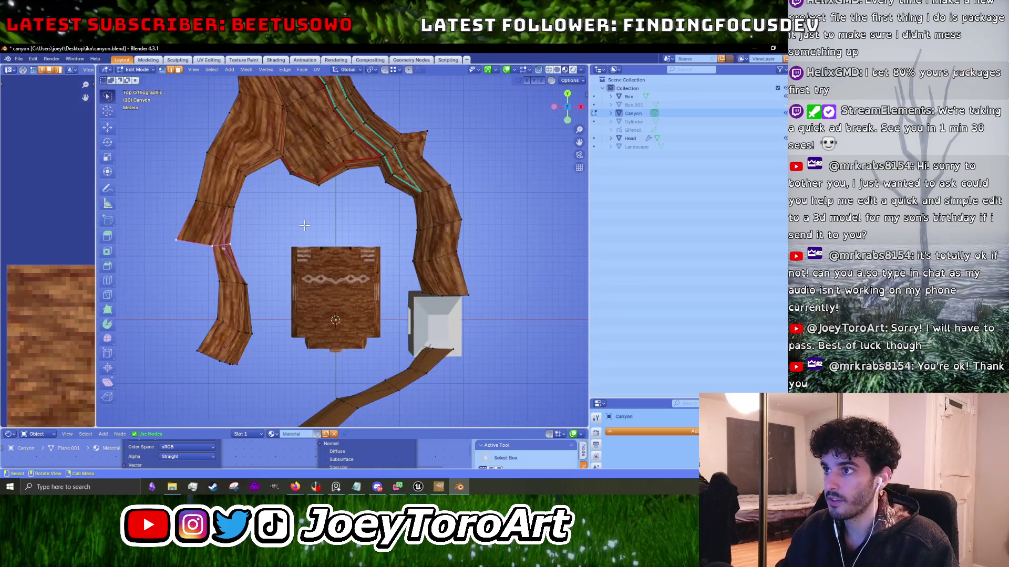
pyautogui.scroll(3, 305, 225)
pyautogui.press('e')
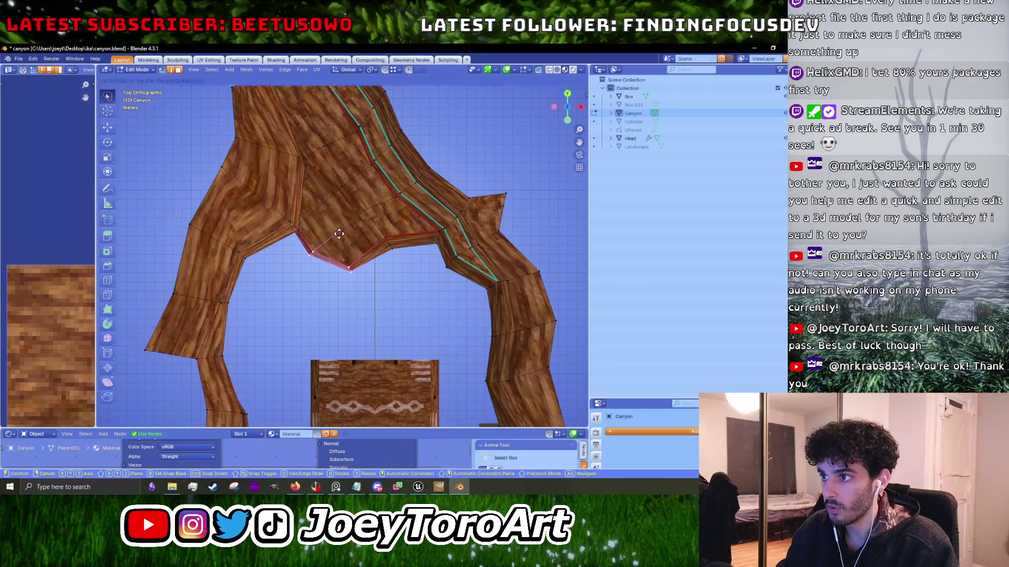
pyautogui.press('r')
pyautogui.click(439, 298)
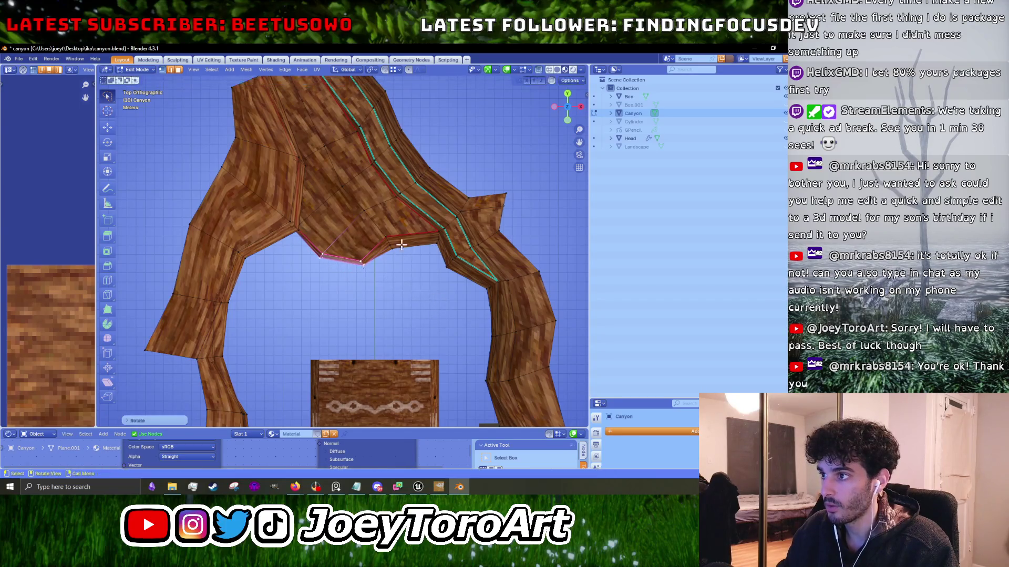
pyautogui.press('g')
pyautogui.click(393, 226)
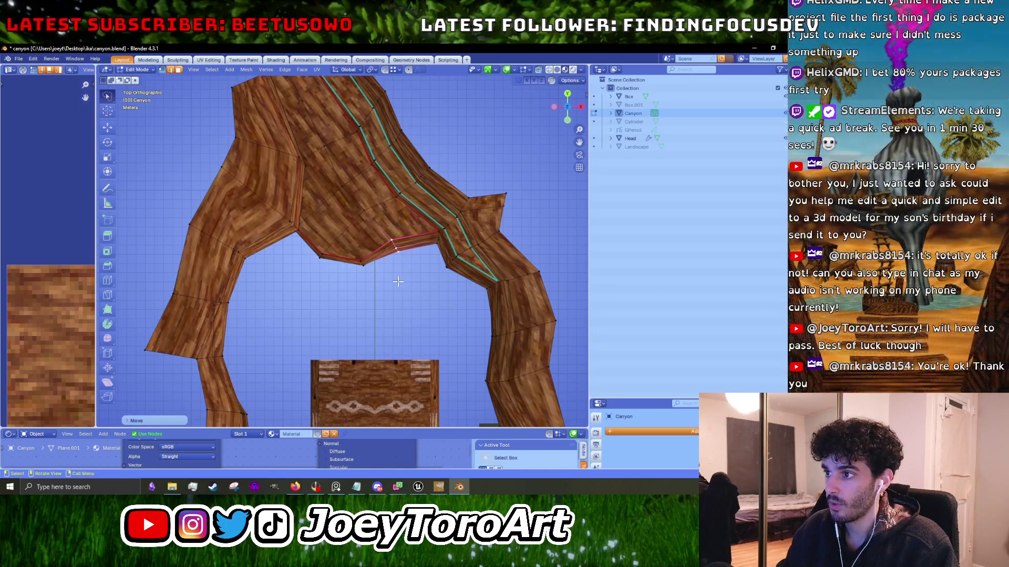
pyautogui.press('r')
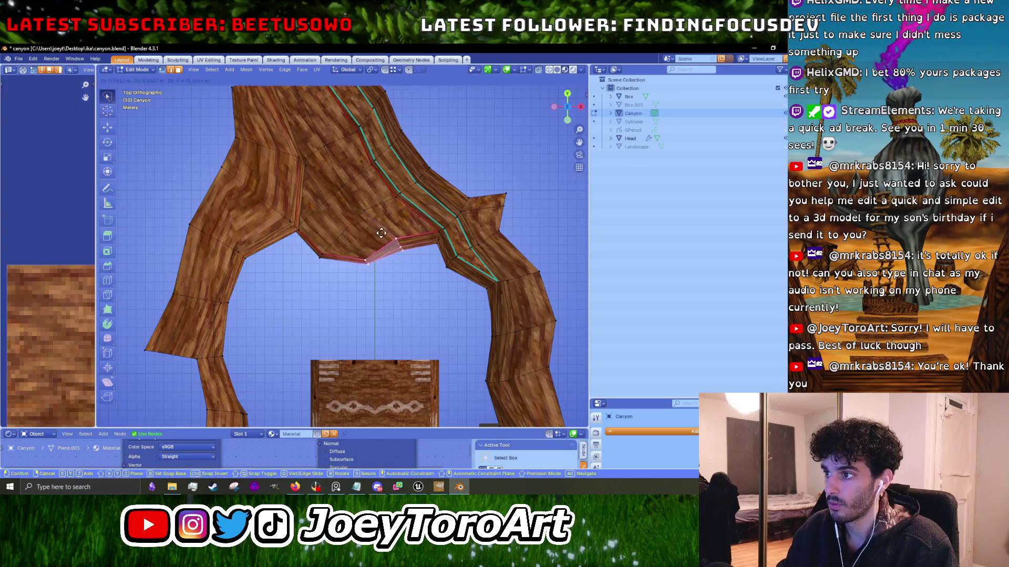
pyautogui.rightClick(406, 270)
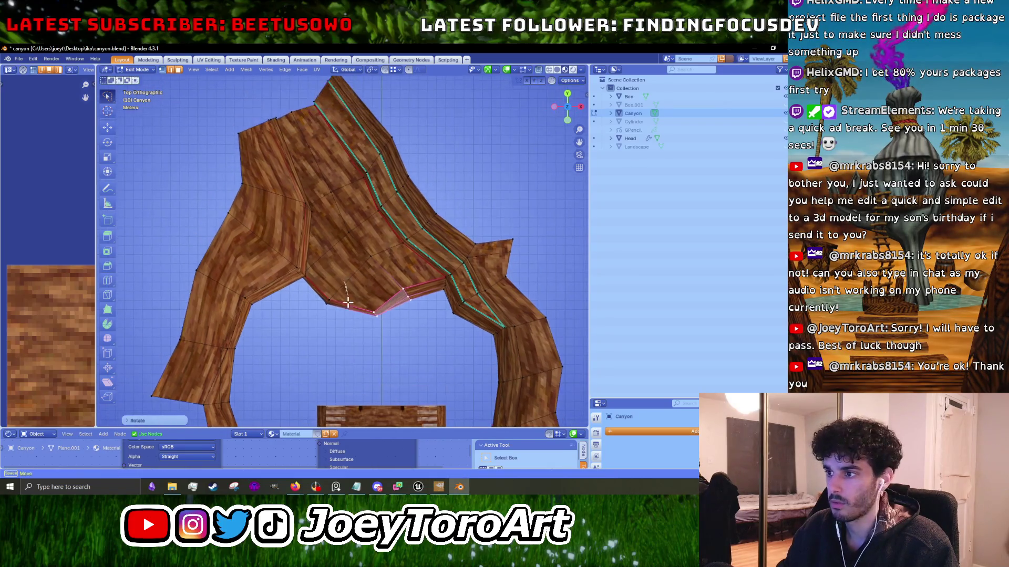
# Shift another inner-edge vertex and inspect the canyon in perspective.
pyautogui.click(303, 271)
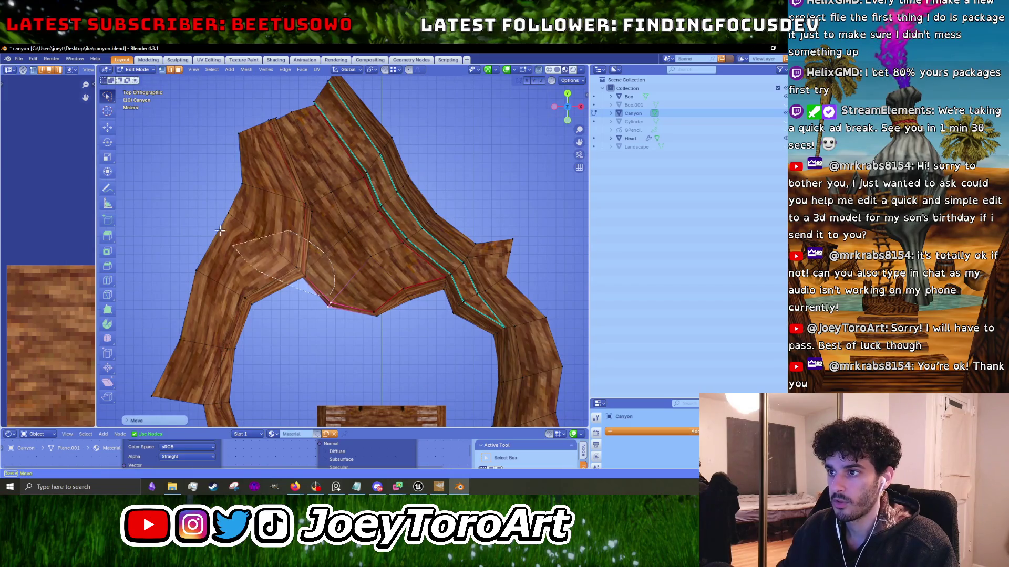
pyautogui.press('g')
pyautogui.click(320, 262)
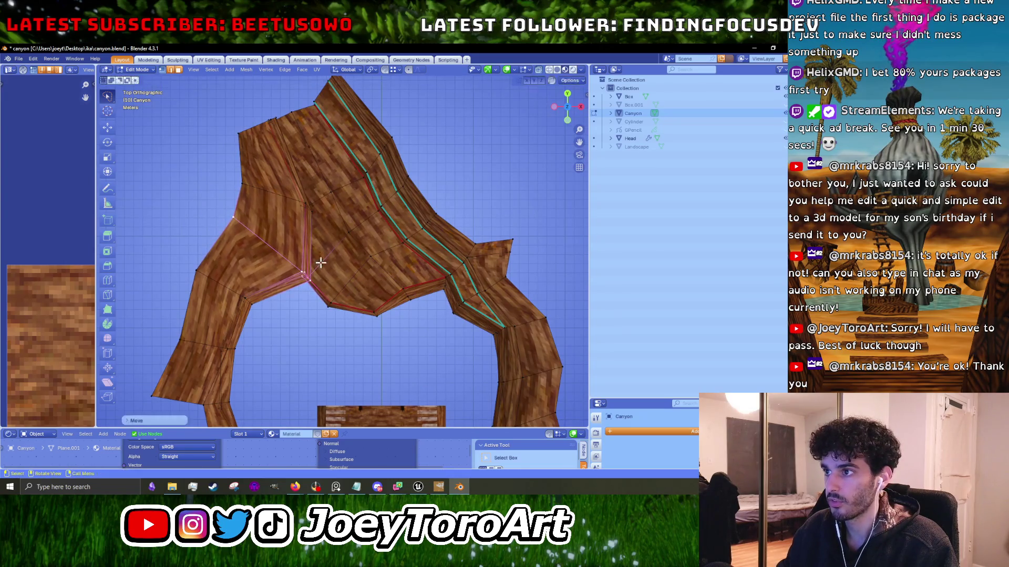
pyautogui.press('Tab')
pyautogui.moveTo(315, 195)
pyautogui.mouseDown()
pyautogui.moveTo(367, 232)
pyautogui.moveTo(350, 219)
pyautogui.moveTo(387, 218)
pyautogui.moveTo(388, 299)
pyautogui.moveTo(344, 278)
pyautogui.mouseUp()
pyautogui.press('KP_7')
pyautogui.press('Tab')
# Rotate the left inner-edge vertices to bend the arch opening.
pyautogui.press('r')
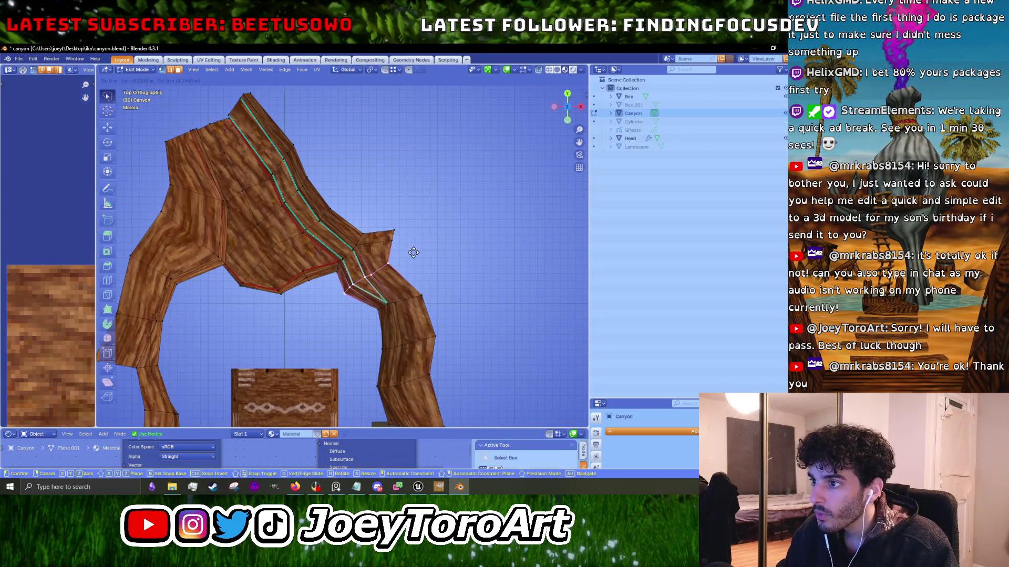
pyautogui.click(462, 250)
pyautogui.moveTo(247, 265)
pyautogui.mouseDown()
pyautogui.moveTo(309, 253)
pyautogui.moveTo(286, 244)
pyautogui.mouseUp()
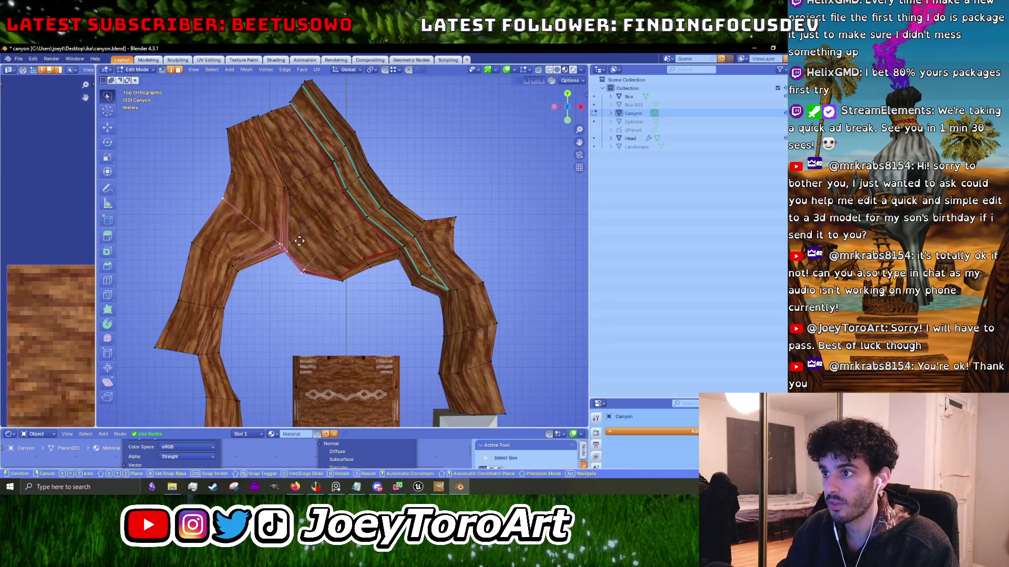
pyautogui.press('r')
pyautogui.click(364, 239)
pyautogui.moveTo(364, 239)
pyautogui.mouseDown()
pyautogui.moveTo(378, 232)
pyautogui.moveTo(375, 242)
pyautogui.mouseUp()
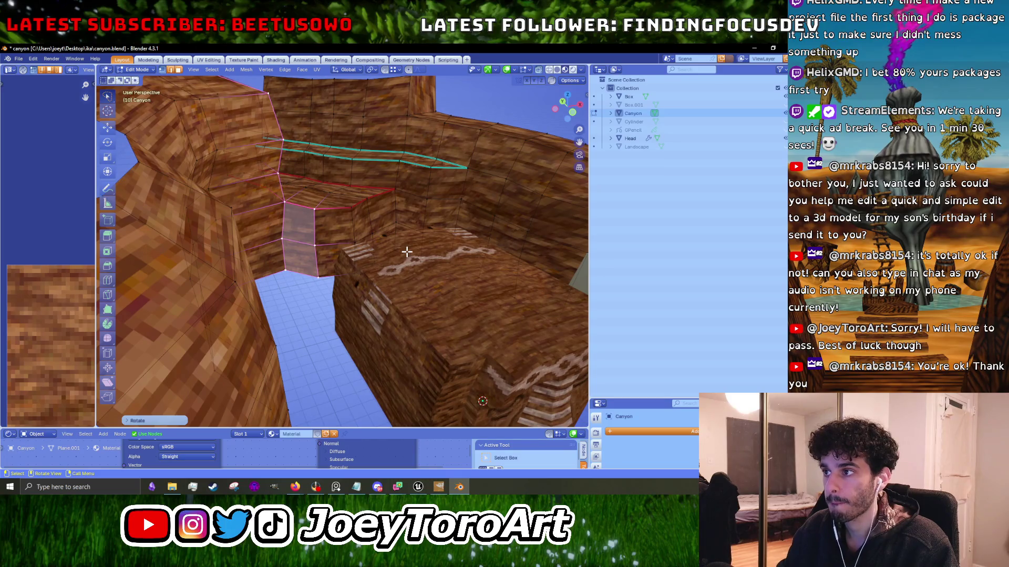
# Move the selected right-wall vertices beside the white block.
pyautogui.scroll(-5, 415, 260)
pyautogui.moveTo(415, 260); pyautogui.dragTo(315, 300)
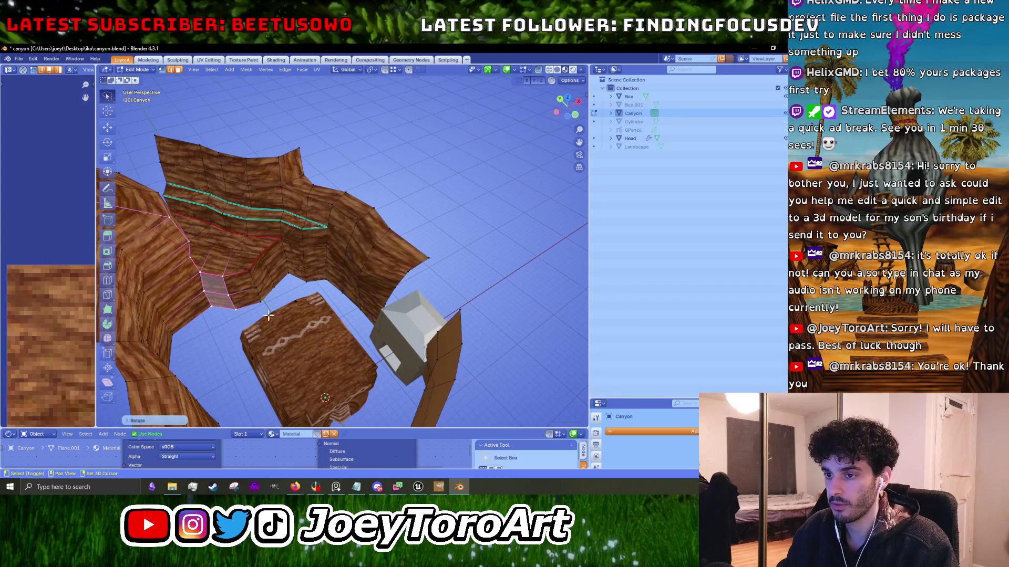
pyautogui.moveTo(274, 314); pyautogui.dragTo(306, 296)
pyautogui.moveTo(390, 296); pyautogui.dragTo(363, 330)
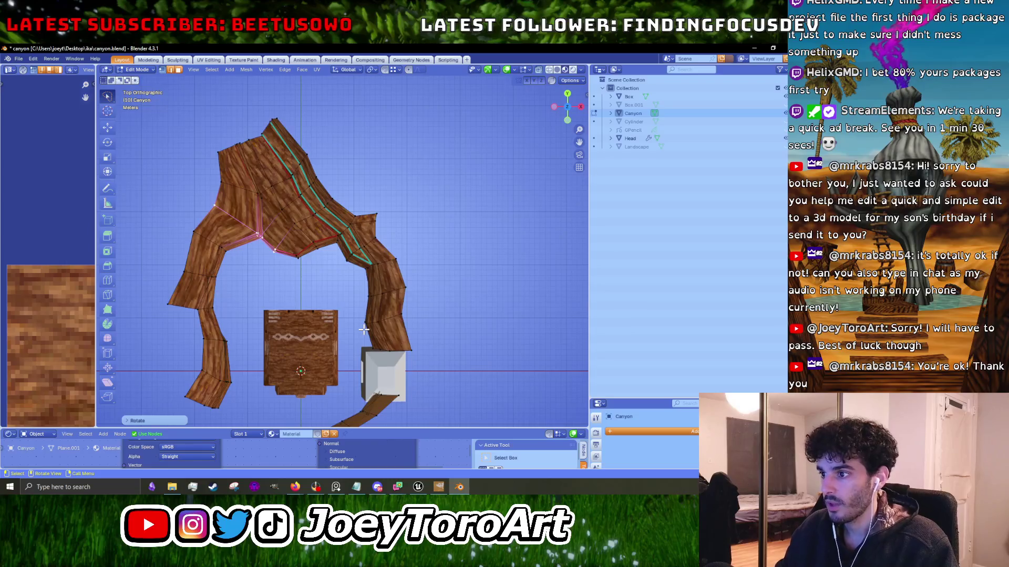
pyautogui.scroll(4, 364, 329)
pyautogui.press('g')
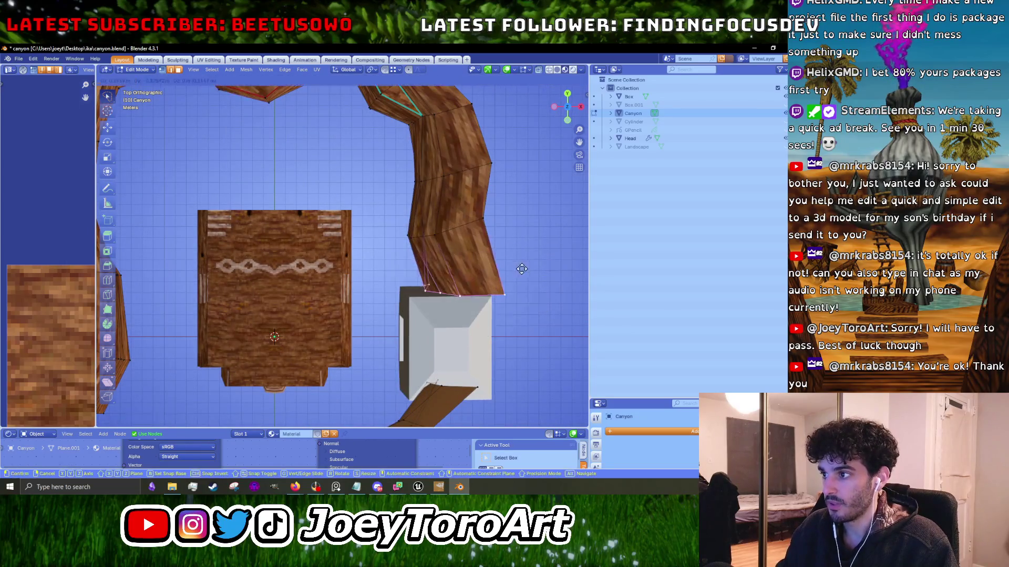
pyautogui.click(509, 207)
# Select a band of right-wall faces and try a rotation, cancelling it.
pyautogui.scroll(5, 527, 247)
pyautogui.moveTo(552, 230)
pyautogui.mouseDown()
pyautogui.moveTo(406, 232)
pyautogui.moveTo(415, 232)
pyautogui.mouseUp()
pyautogui.scroll(3, 368, 242)
pyautogui.moveTo(536, 227); pyautogui.dragTo(358, 252)
pyautogui.press('r')
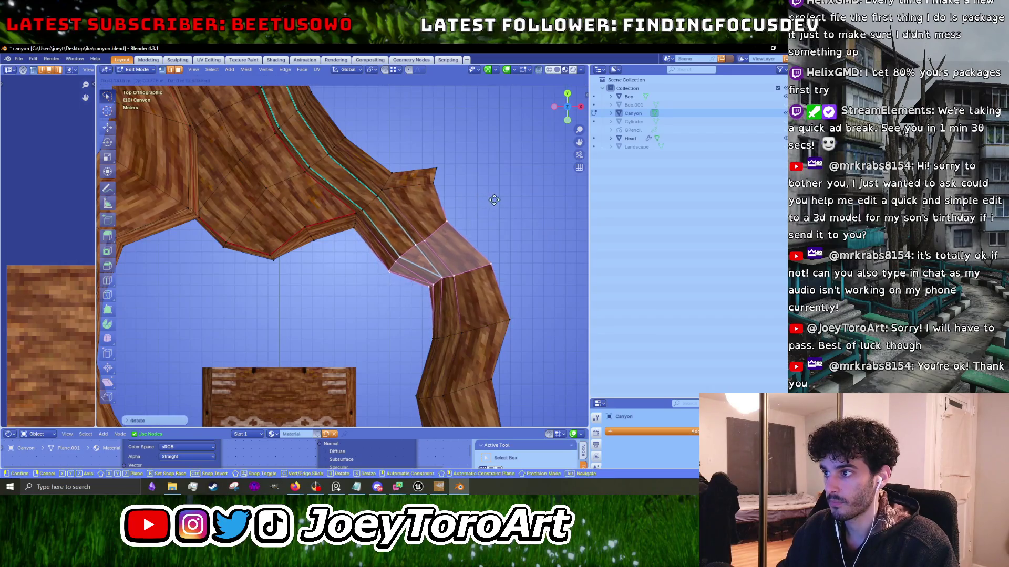
pyautogui.rightClick(494, 200)
# Reposition the faces on the right wall bend, then select the arch's upper-left faces.
pyautogui.scroll(3, 473, 221)
pyautogui.moveTo(486, 209)
pyautogui.mouseDown()
pyautogui.moveTo(308, 294)
pyautogui.moveTo(399, 164)
pyautogui.mouseUp()
pyautogui.moveTo(292, 284)
pyautogui.mouseDown()
pyautogui.moveTo(263, 284)
pyautogui.moveTo(256, 271)
pyautogui.moveTo(288, 320)
pyautogui.mouseUp()
pyautogui.scroll(2, 263, 295)
pyautogui.click(289, 290)
pyautogui.scroll(-3, 338, 275)
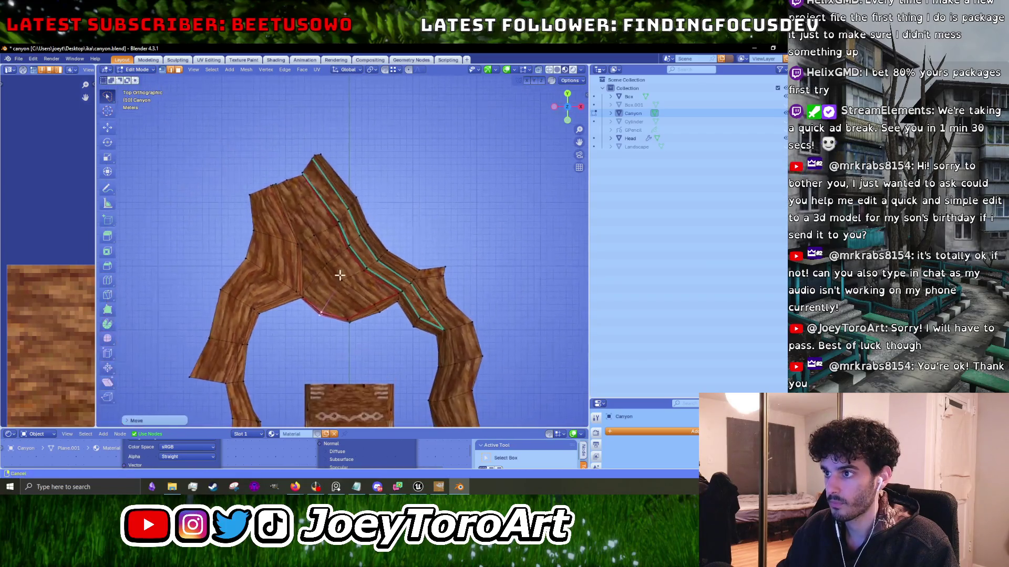
pyautogui.moveTo(288, 310)
pyautogui.mouseDown()
pyautogui.moveTo(367, 124)
pyautogui.moveTo(415, 157)
pyautogui.mouseUp()
# Move the arch's upper-left and upper-right faces into new positions.
pyautogui.press('g')
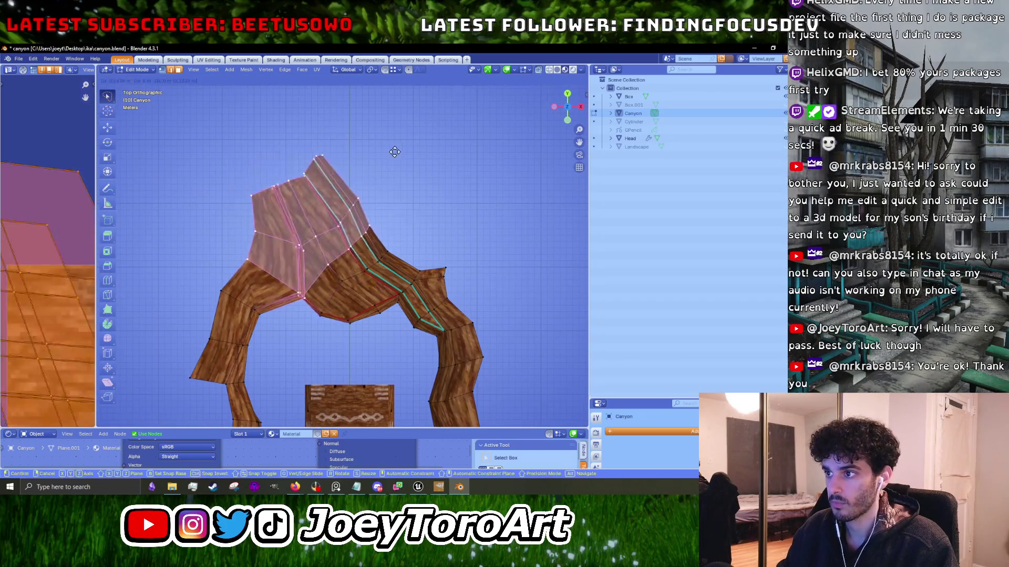
pyautogui.click(402, 169)
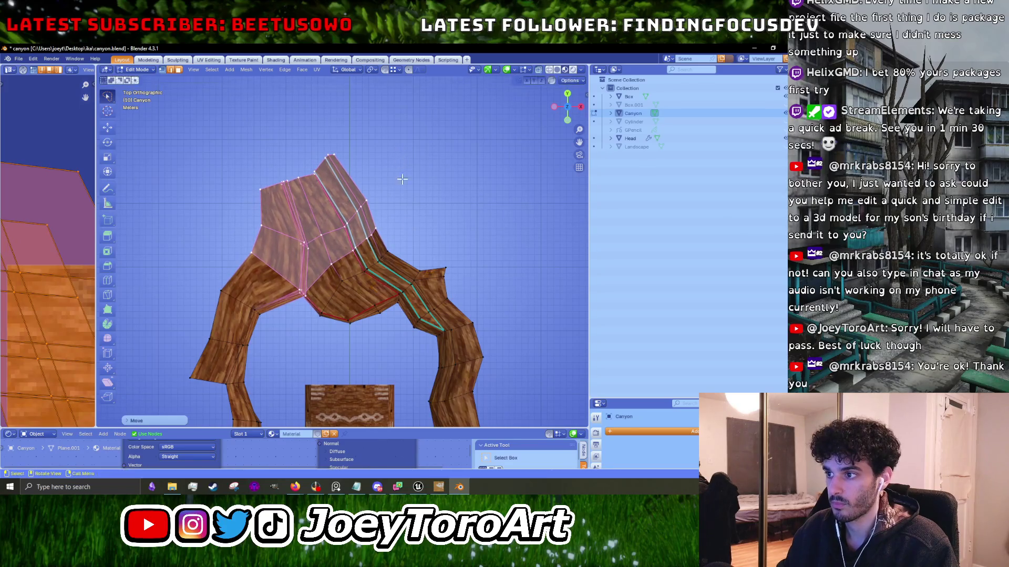
pyautogui.moveTo(370, 282)
pyautogui.mouseDown()
pyautogui.moveTo(283, 312)
pyautogui.moveTo(368, 113)
pyautogui.mouseUp()
pyautogui.press('g')
pyautogui.click(400, 122)
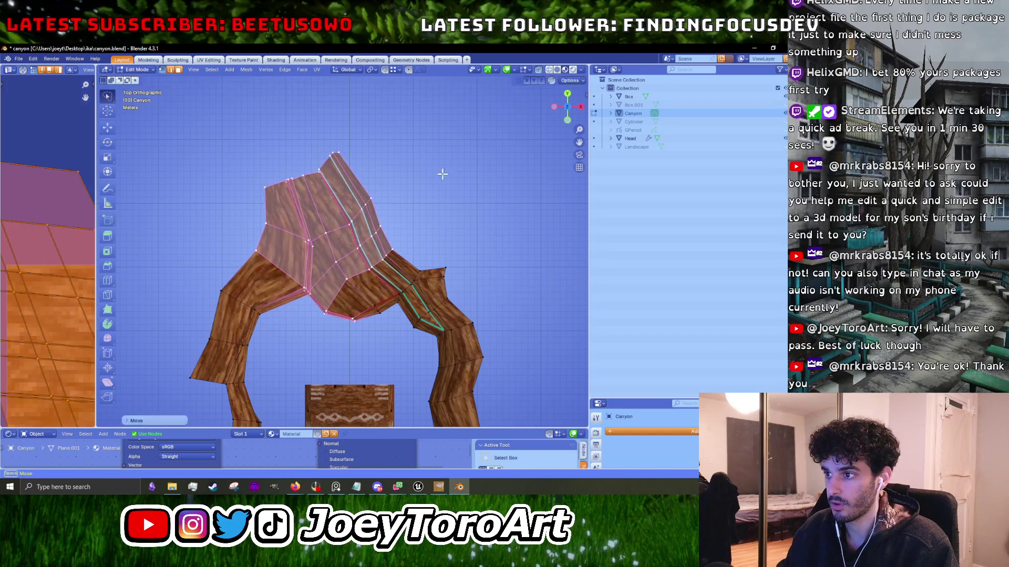
pyautogui.hotkey('alt', 'a')
pyautogui.moveTo(307, 325)
pyautogui.mouseDown()
pyautogui.moveTo(256, 186)
pyautogui.moveTo(368, 140)
pyautogui.mouseUp()
pyautogui.press('g')
pyautogui.click(374, 135)
# Rotate the upper arch faces and shift them to a new position.
pyautogui.moveTo(424, 167); pyautogui.dragTo(391, 207)
pyautogui.moveTo(305, 255)
pyautogui.mouseDown()
pyautogui.moveTo(294, 137)
pyautogui.moveTo(373, 134)
pyautogui.mouseUp()
pyautogui.press('r')
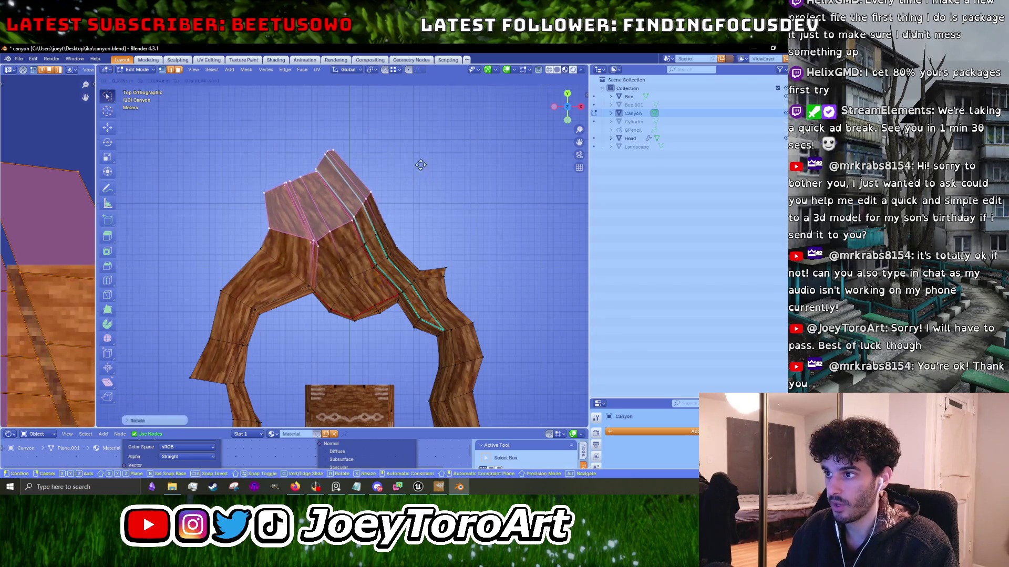
pyautogui.click(421, 157)
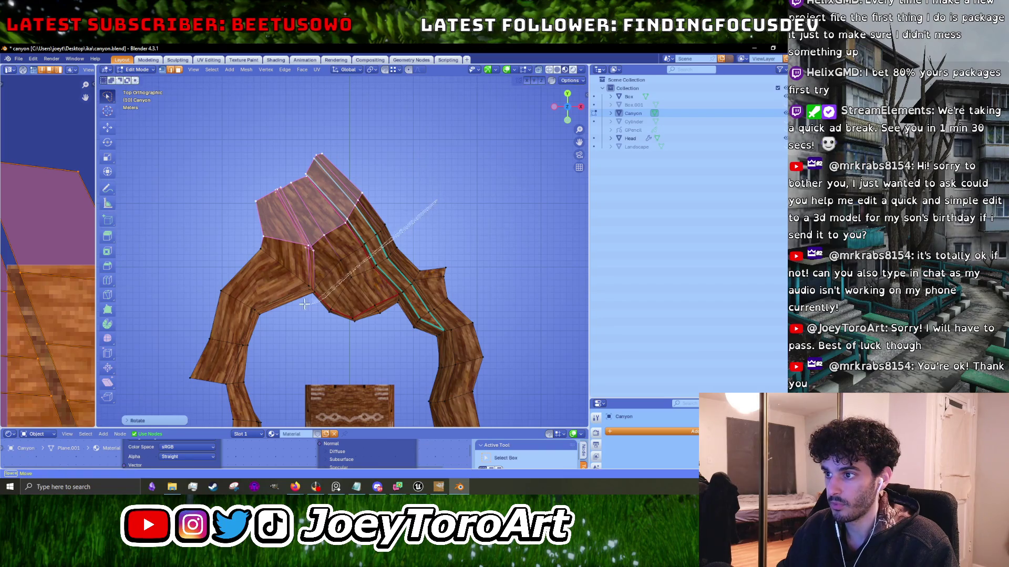
pyautogui.moveTo(308, 303); pyautogui.dragTo(381, 125)
pyautogui.press('g')
pyautogui.press('Escape')
pyautogui.moveTo(222, 220); pyautogui.dragTo(223, 220)
pyautogui.press('g')
pyautogui.click(412, 110)
pyautogui.press('r')
pyautogui.press('Escape')
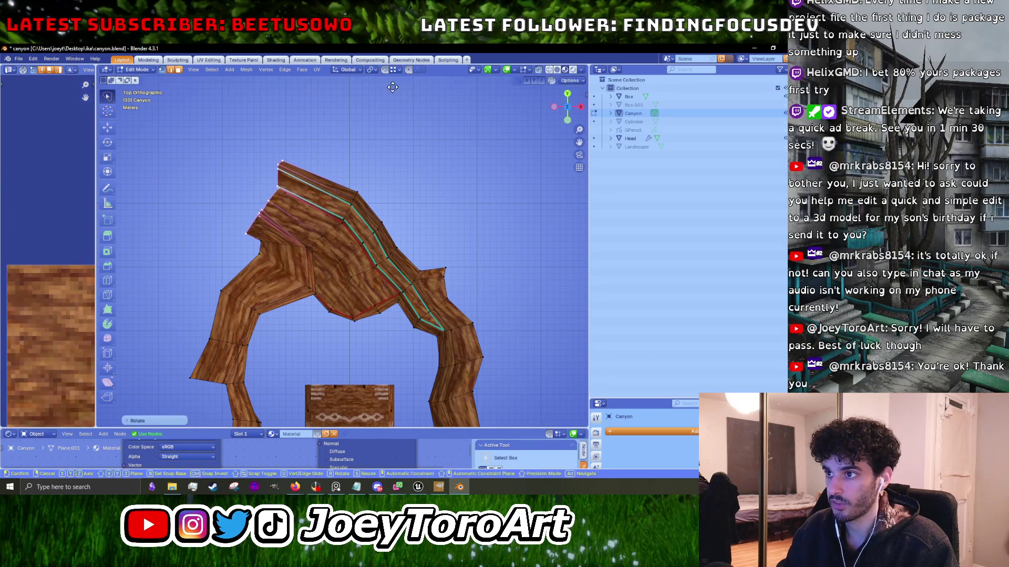
# Move the upper-left arch faces and arch-edge vertices, then inspect the whole canyon.
pyautogui.moveTo(274, 247)
pyautogui.mouseDown()
pyautogui.moveTo(379, 189)
pyautogui.moveTo(378, 169)
pyautogui.mouseUp()
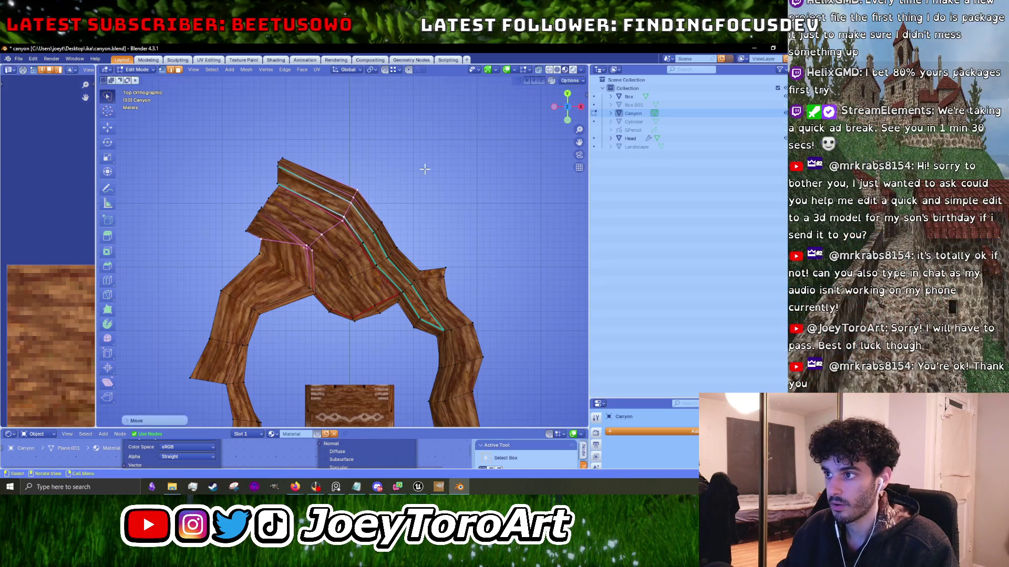
pyautogui.press('g')
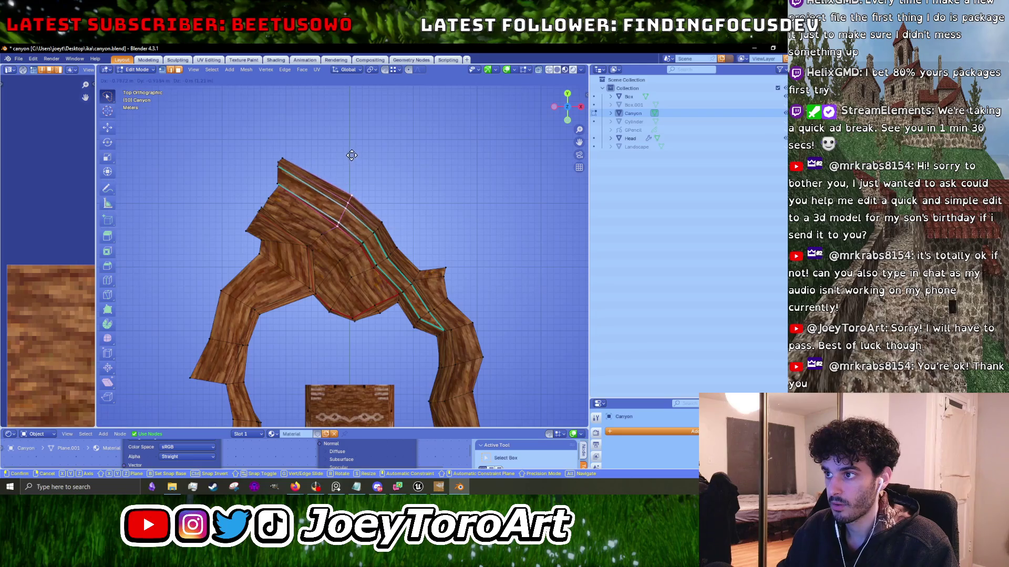
pyautogui.click(351, 155)
pyautogui.moveTo(361, 222); pyautogui.dragTo(365, 220)
pyautogui.press('g')
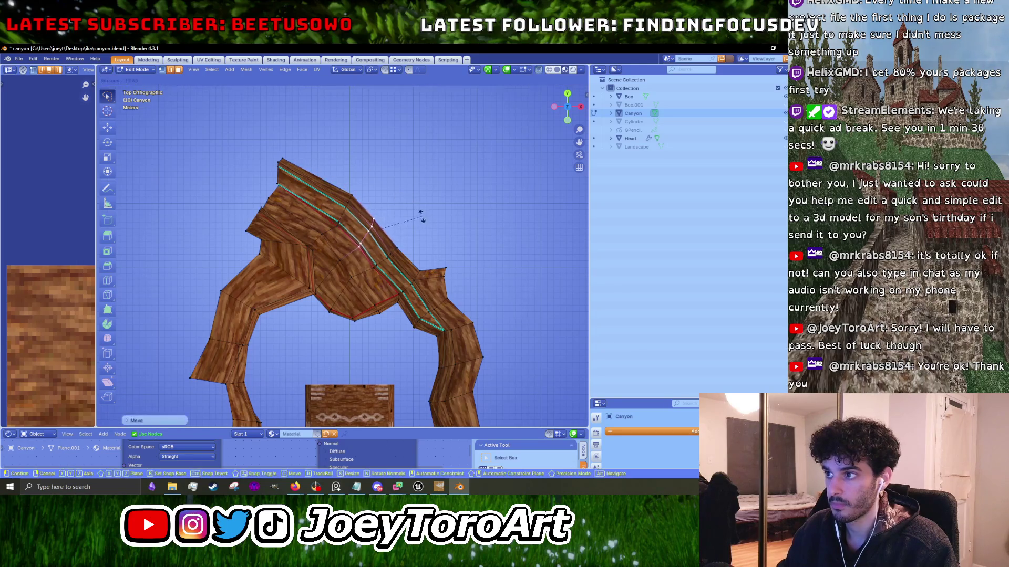
pyautogui.click(383, 269)
pyautogui.press('Tab')
pyautogui.moveTo(383, 269)
pyautogui.mouseDown()
pyautogui.moveTo(390, 215)
pyautogui.moveTo(376, 207)
pyautogui.moveTo(397, 186)
pyautogui.moveTo(411, 223)
pyautogui.moveTo(459, 229)
pyautogui.moveTo(425, 270)
pyautogui.mouseUp()
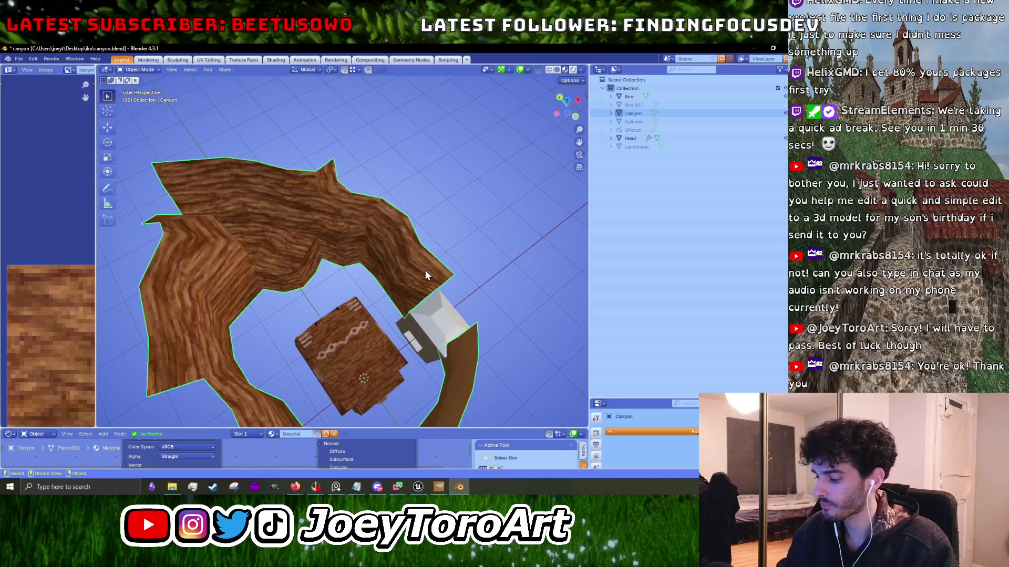
# Shift the wall's edge loops and bend vertices up and to the right.
pyautogui.press('KP_7')
pyautogui.press('Tab')
pyautogui.scroll(4, 424, 270)
pyautogui.keyDown('alt'); pyautogui.click(344, 258); pyautogui.keyUp('alt')
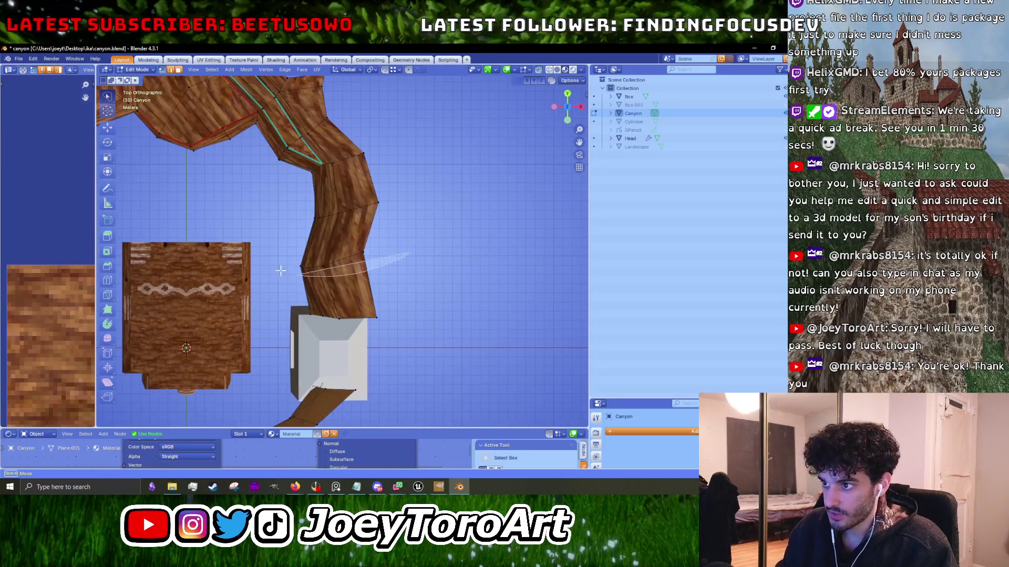
pyautogui.press('g')
pyautogui.click(448, 235)
pyautogui.keyDown('alt'); pyautogui.click(357, 209); pyautogui.keyUp('alt')
pyautogui.press('g')
pyautogui.click(368, 209)
pyautogui.moveTo(473, 169); pyautogui.dragTo(282, 169)
pyautogui.press('g')
pyautogui.click(408, 210)
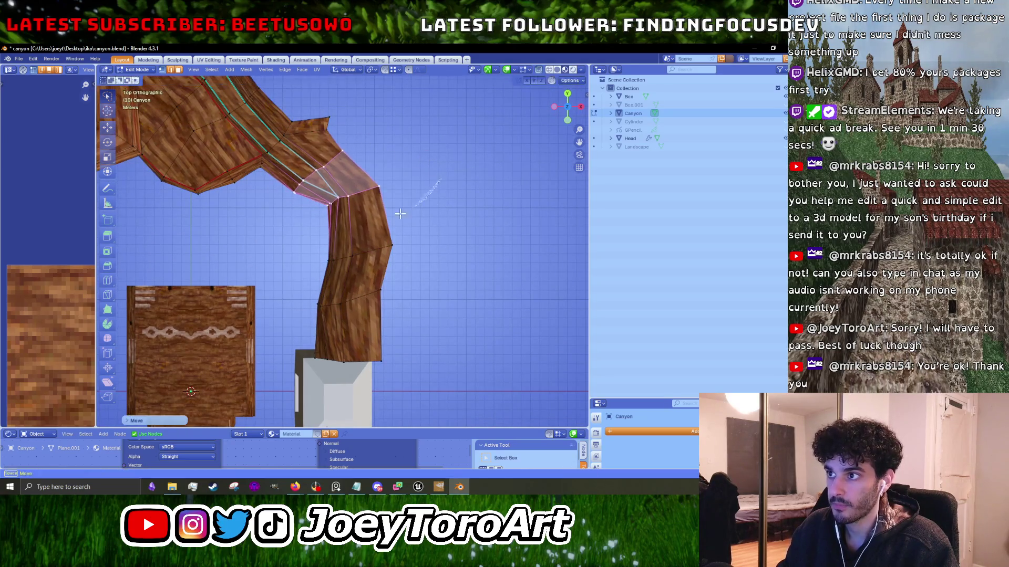
# Move and rotate the left arm's vertices up and to the right.
pyautogui.moveTo(191, 220); pyautogui.dragTo(414, 190)
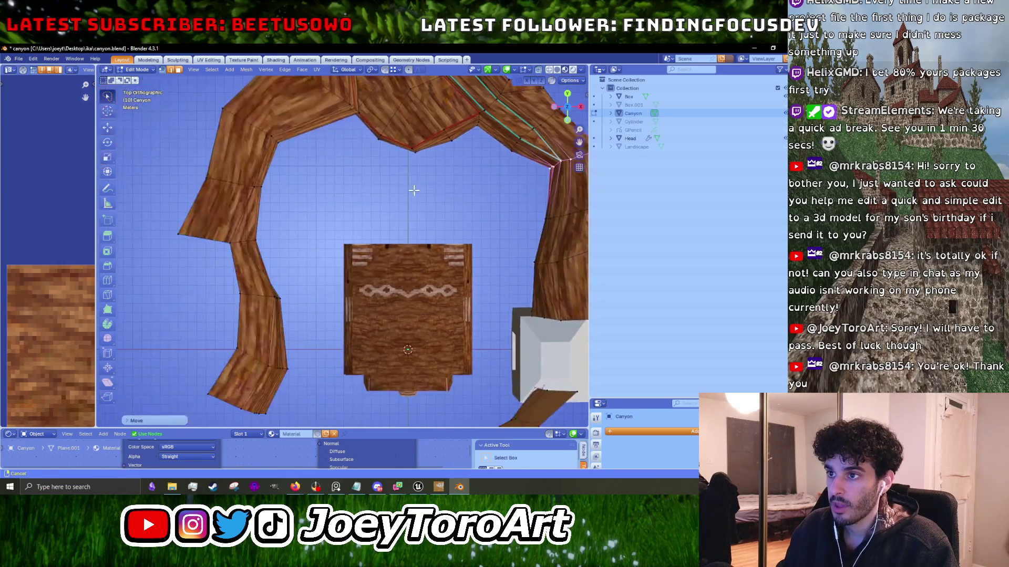
pyautogui.scroll(-2, 414, 190)
pyautogui.moveTo(351, 218); pyautogui.dragTo(209, 248)
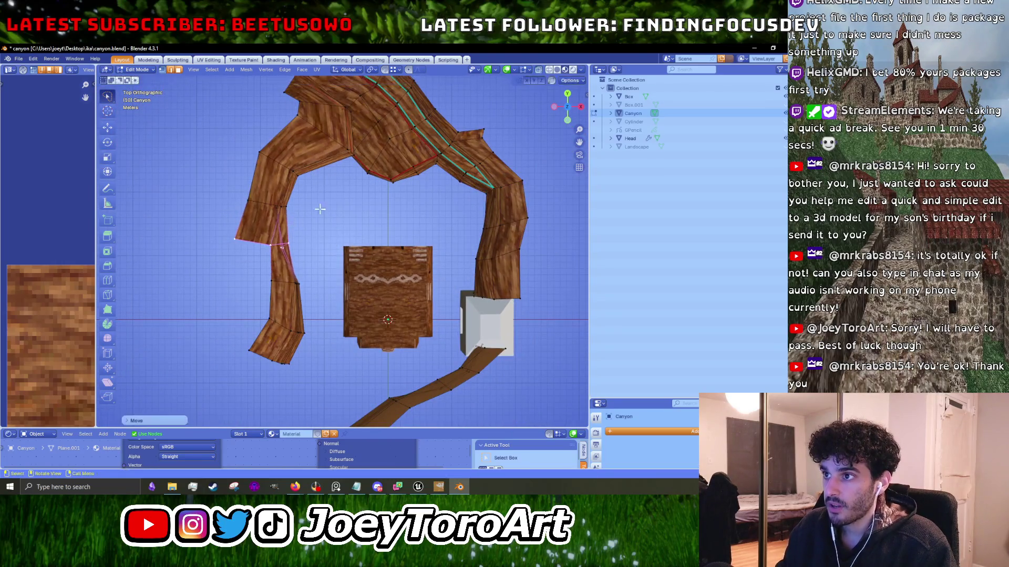
pyautogui.moveTo(223, 170); pyautogui.dragTo(224, 168)
pyautogui.press('g')
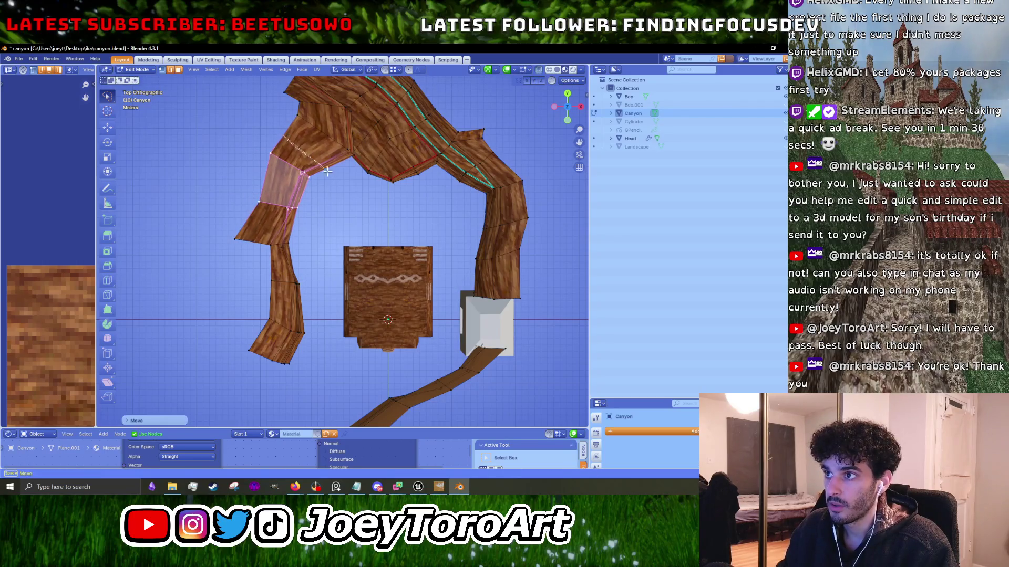
pyautogui.press('r')
pyautogui.click(257, 155)
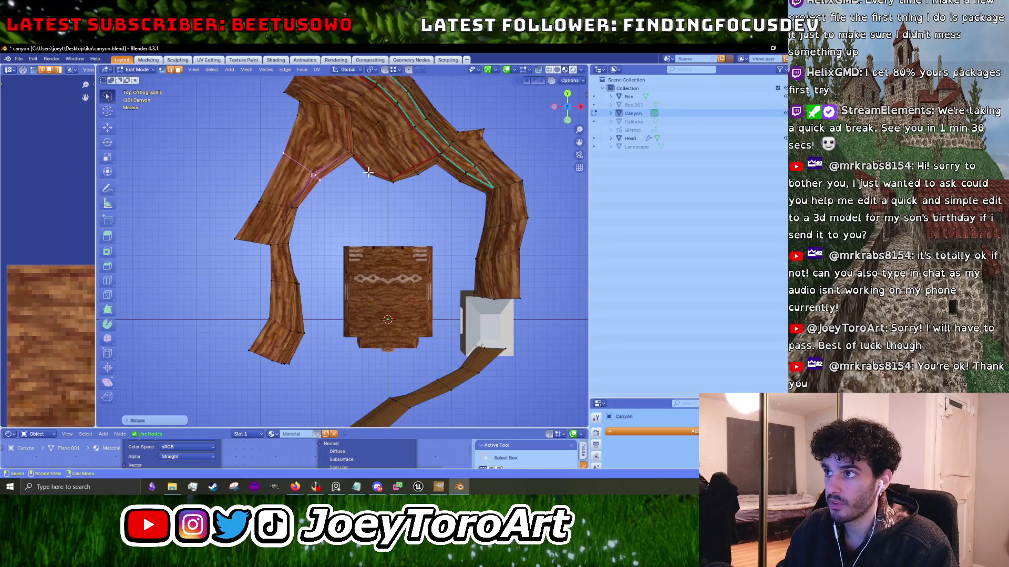
pyautogui.press('g')
pyautogui.moveTo(307, 115); pyautogui.dragTo(285, 126)
pyautogui.click(353, 141)
# Tilt the lower arm by rotating its vertices.
pyautogui.moveTo(283, 267)
pyautogui.mouseDown()
pyautogui.moveTo(236, 226)
pyautogui.moveTo(304, 231)
pyautogui.mouseUp()
pyautogui.moveTo(292, 275); pyautogui.dragTo(274, 255)
pyautogui.scroll(-3, 292, 275)
pyautogui.press('r')
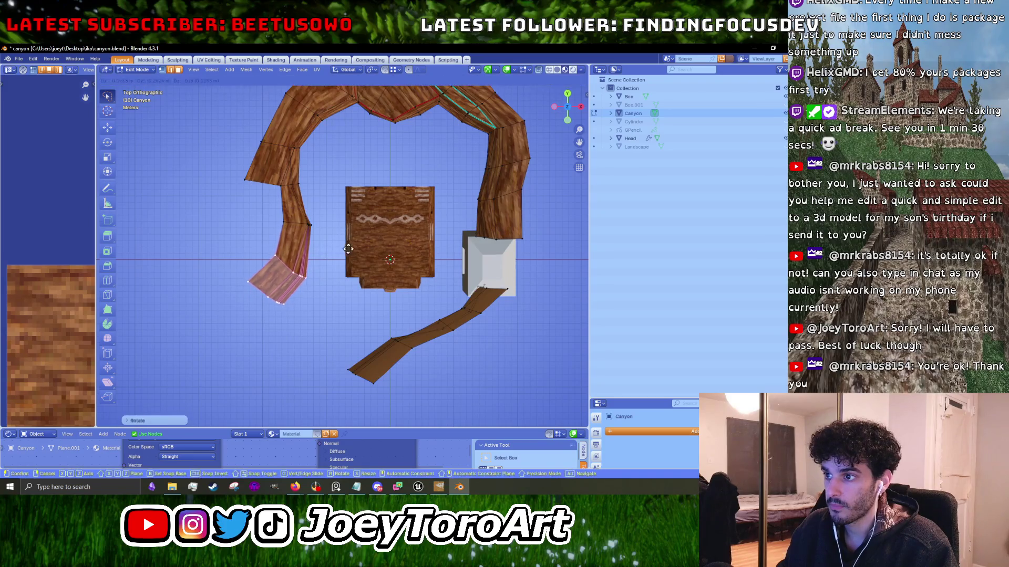
pyautogui.click(348, 248)
pyautogui.scroll(-3, 368, 262)
# Reposition the path's end segment and check the reshaped canyon in Object Mode.
pyautogui.moveTo(431, 273); pyautogui.dragTo(286, 312)
pyautogui.press('g')
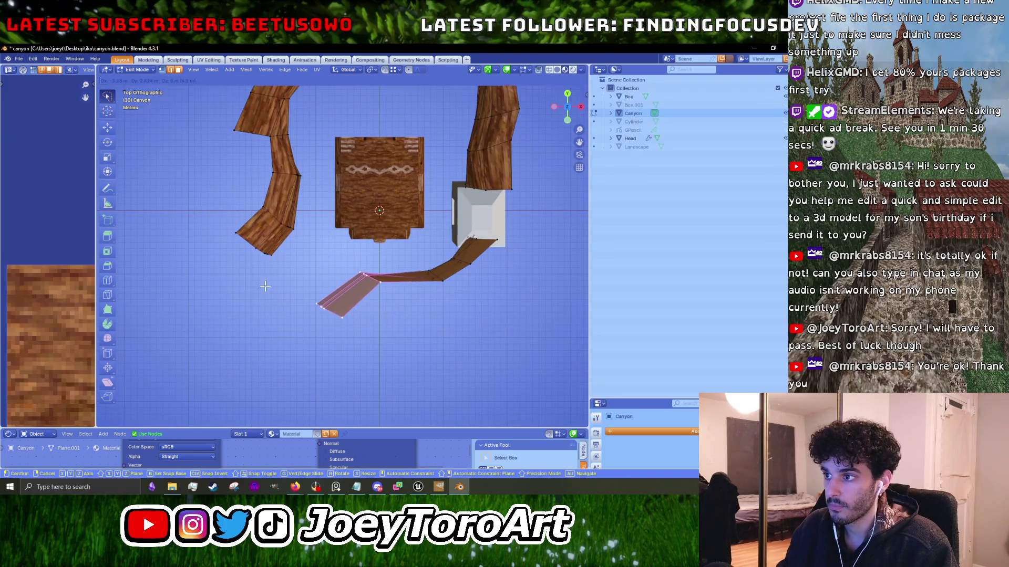
pyautogui.click(407, 252)
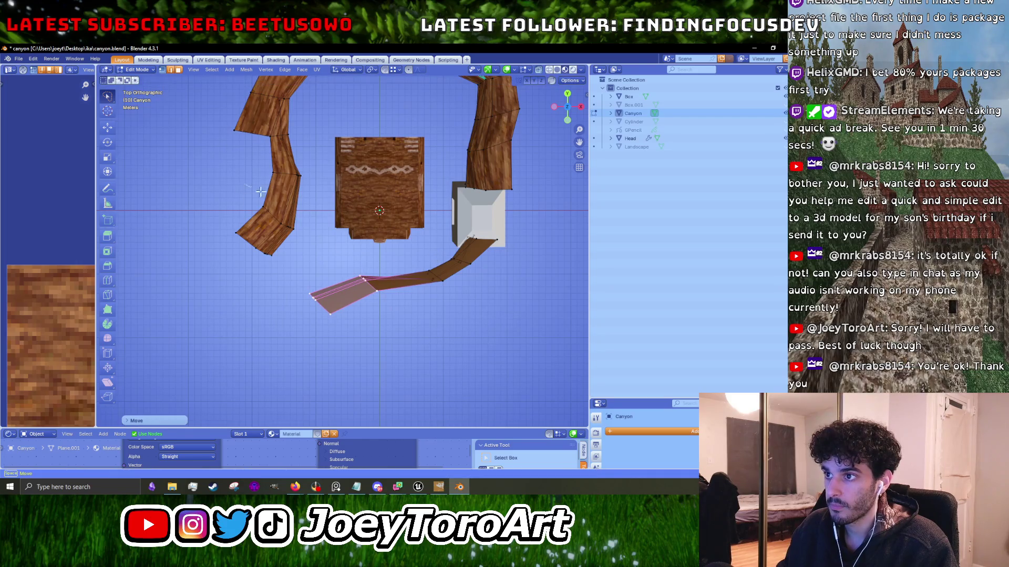
pyautogui.press('Tab')
pyautogui.moveTo(311, 273)
pyautogui.mouseDown()
pyautogui.moveTo(385, 209)
pyautogui.moveTo(376, 197)
pyautogui.moveTo(373, 216)
pyautogui.mouseUp()
pyautogui.scroll(3, 166, 154)
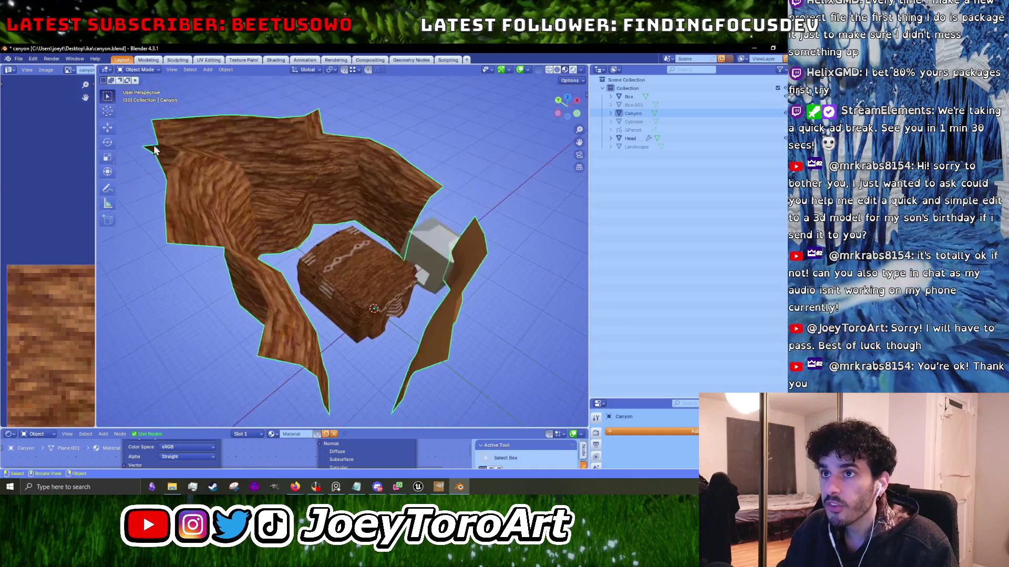
# Export the canyon as FBX with the UE preset to canyon_walls.fbx, then switch to Unreal.
pyautogui.click(21, 60)
pyautogui.moveTo(55, 187)
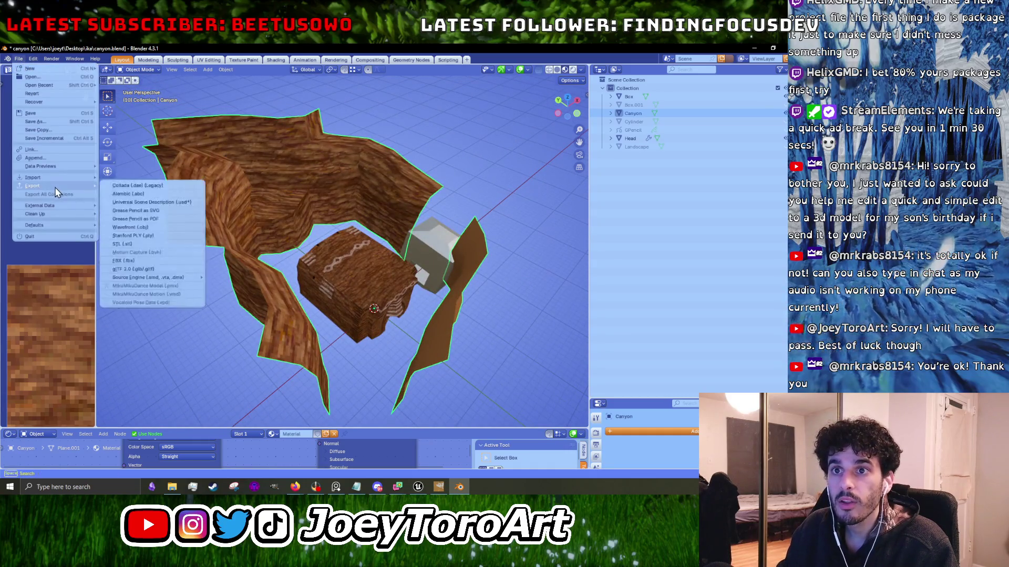
pyautogui.click(147, 260)
pyautogui.click(572, 146)
pyautogui.click(292, 146)
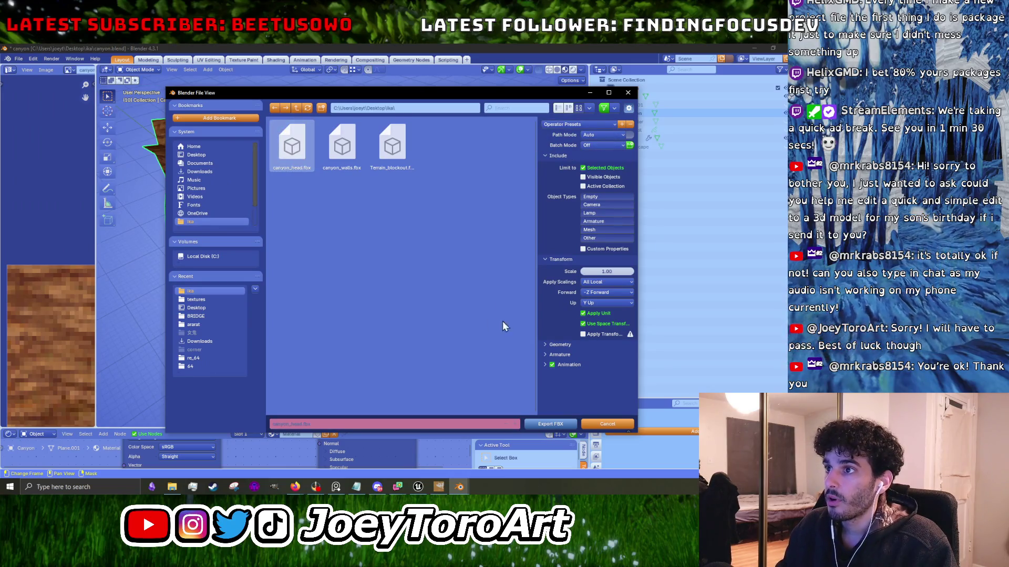
pyautogui.click(344, 150)
pyautogui.click(555, 424)
pyautogui.click(418, 487)
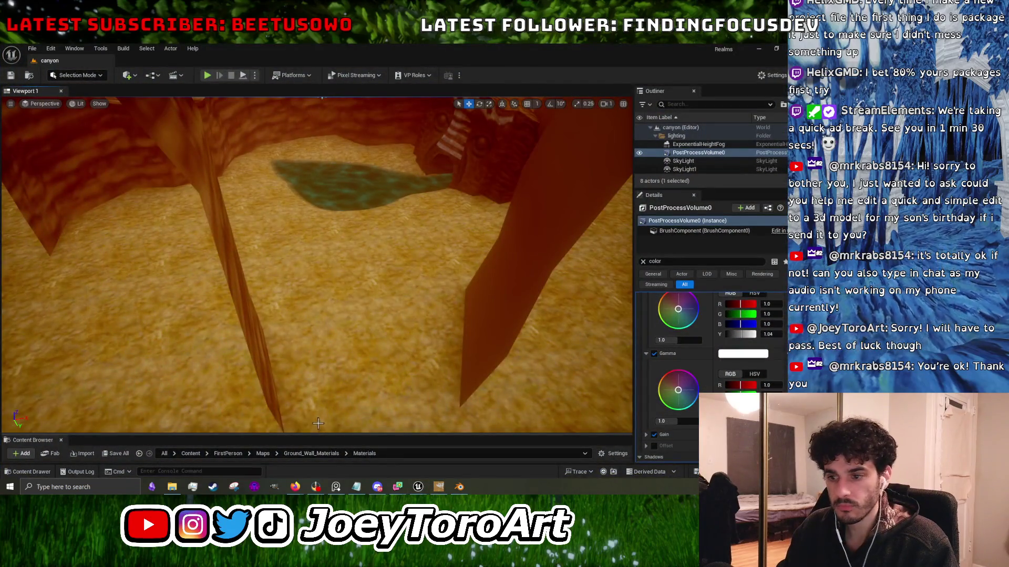
# Reimport canyon_walls from Buildings_Props/Models, then fly into the canyon and start Play-in-Editor.
pyautogui.moveTo(313, 435); pyautogui.dragTo(313, 272)
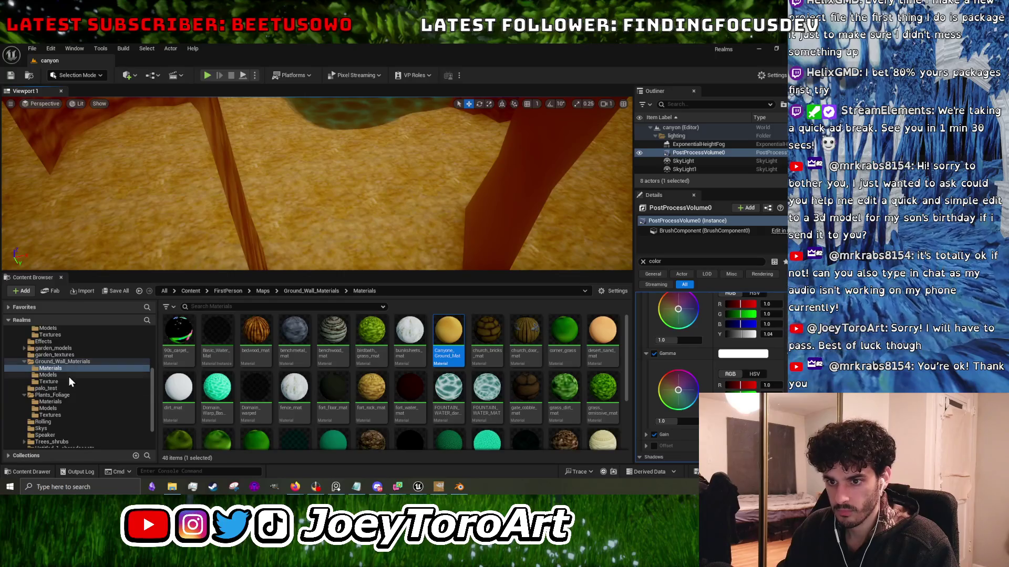
pyautogui.click(68, 376)
pyautogui.scroll(3, 79, 402)
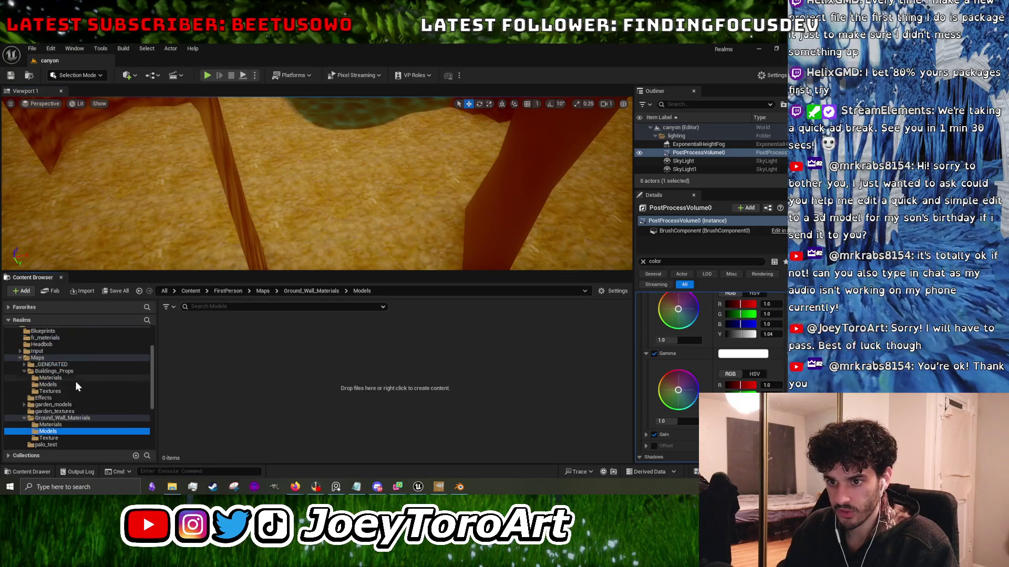
pyautogui.click(75, 383)
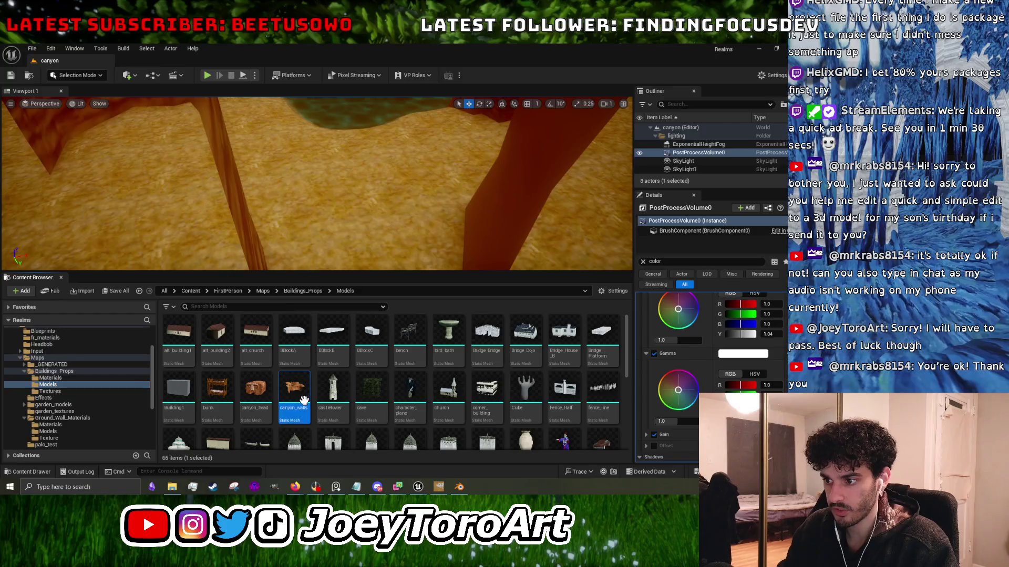
pyautogui.rightClick(304, 400)
pyautogui.click(353, 147)
pyautogui.moveTo(354, 146)
pyautogui.mouseDown()
pyautogui.moveTo(375, 277)
pyautogui.moveTo(372, 393)
pyautogui.mouseUp()
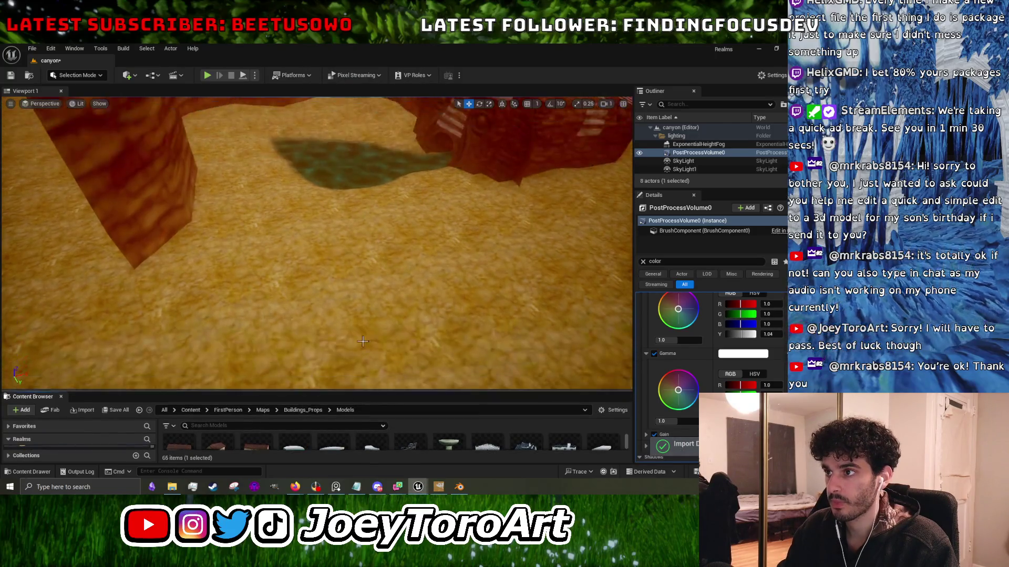
pyautogui.moveTo(205, 262); pyautogui.dragTo(205, 92)
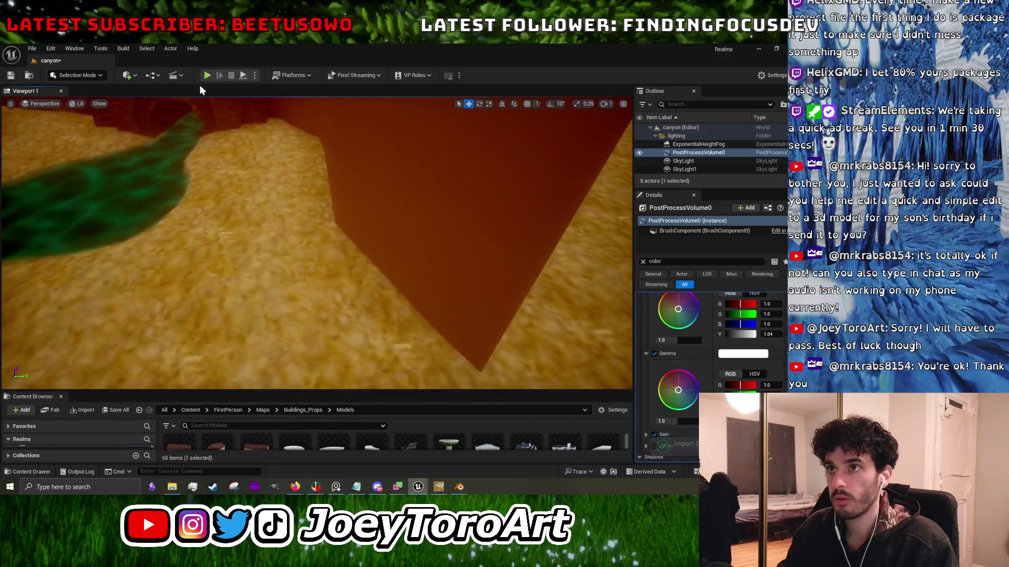
pyautogui.click(207, 76)
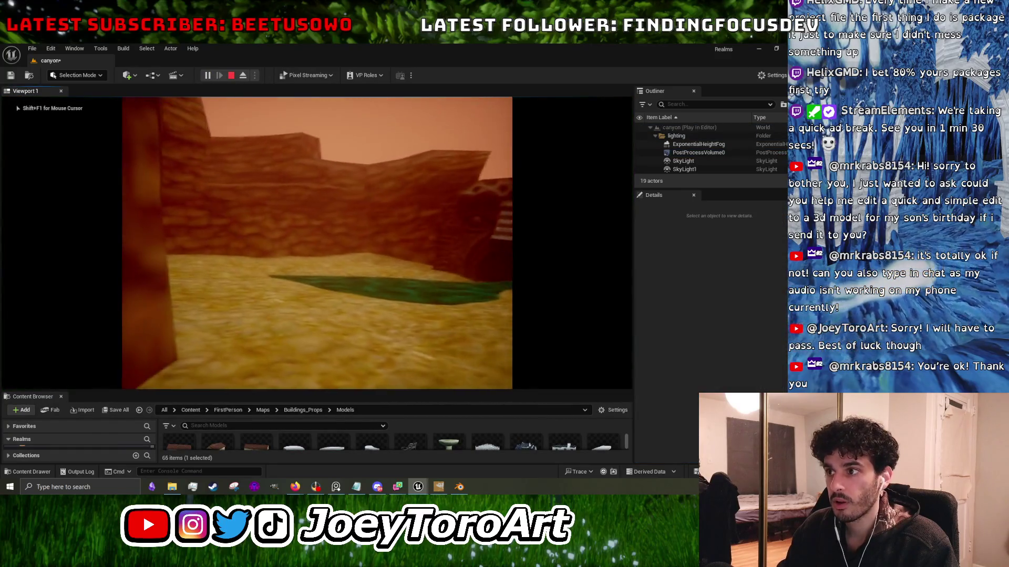
# Walk toward the canyon gate, stop the playtest, back the camera off the arch, and select canyon_walls.
pyautogui.press('w')
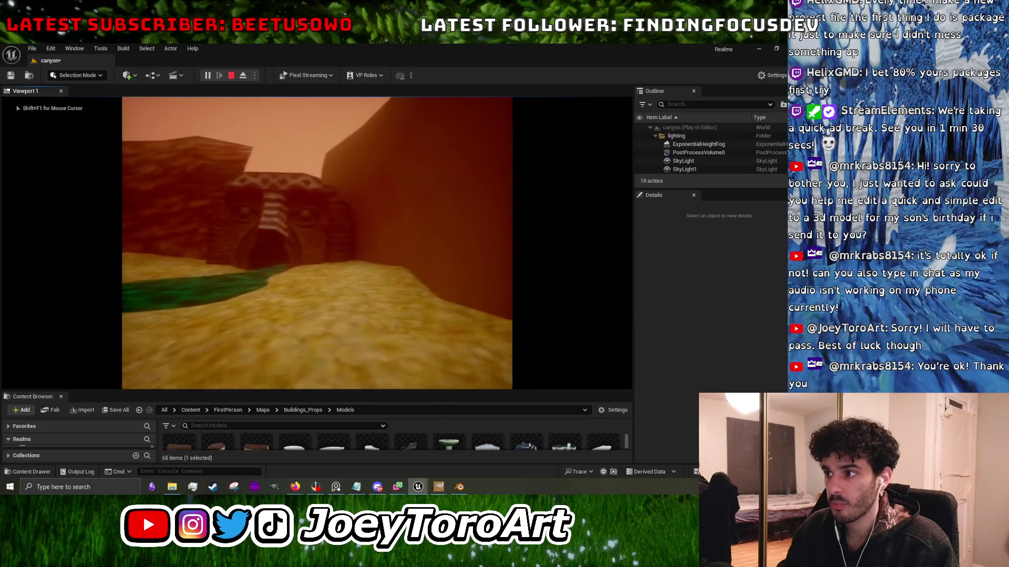
pyautogui.press('Escape')
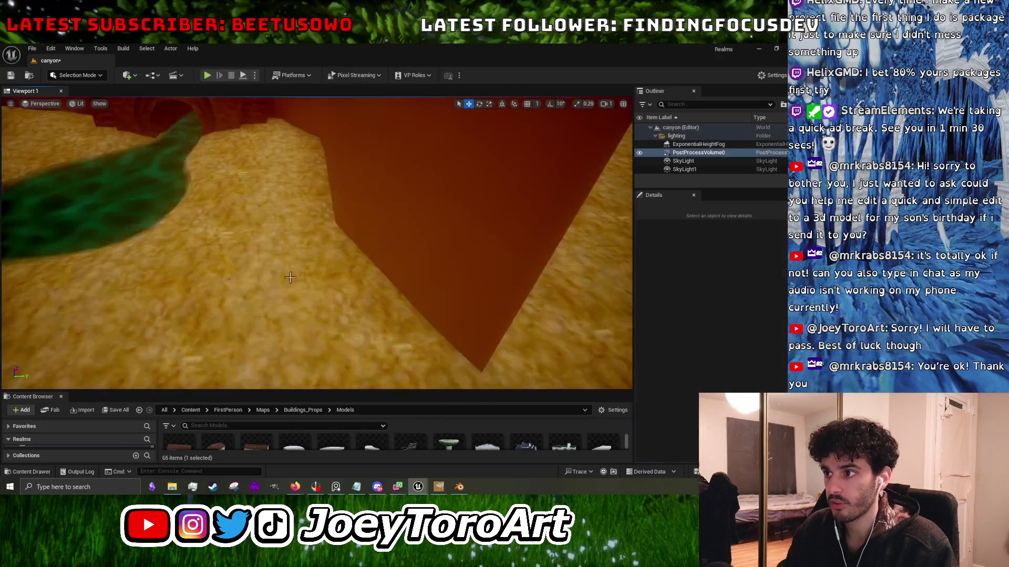
pyautogui.press('s')
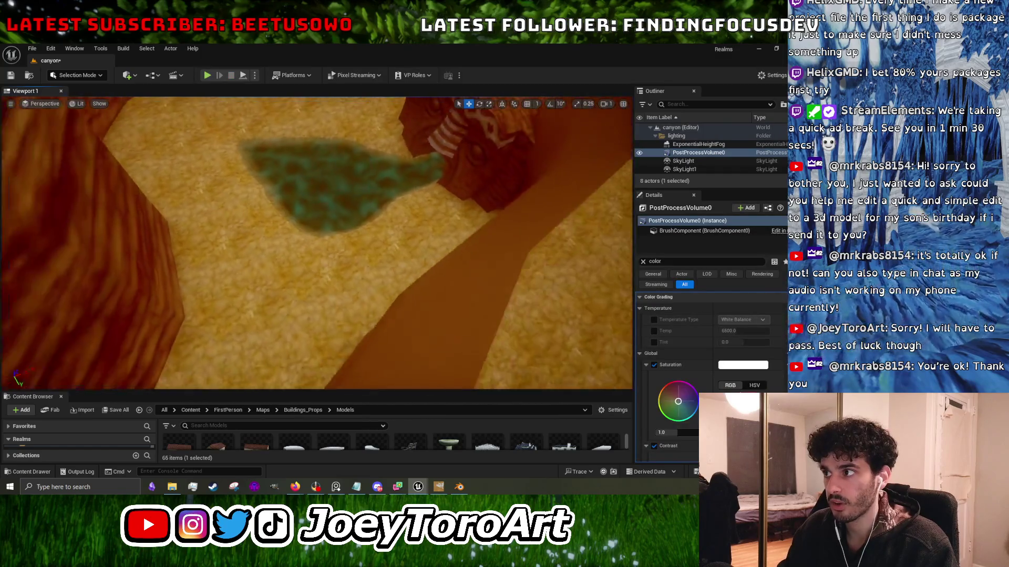
pyautogui.press('w')
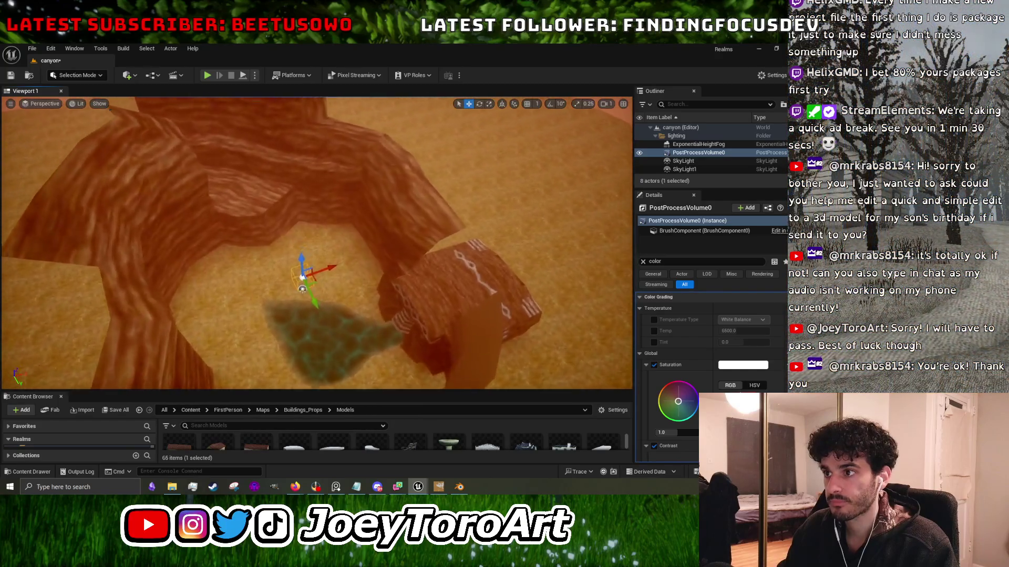
pyautogui.press('s')
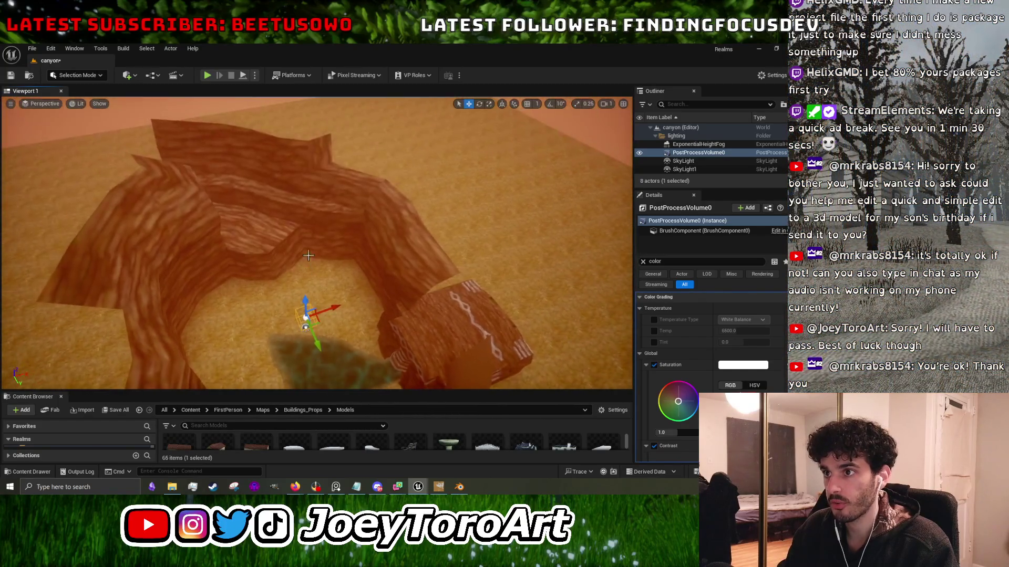
pyautogui.click(310, 263)
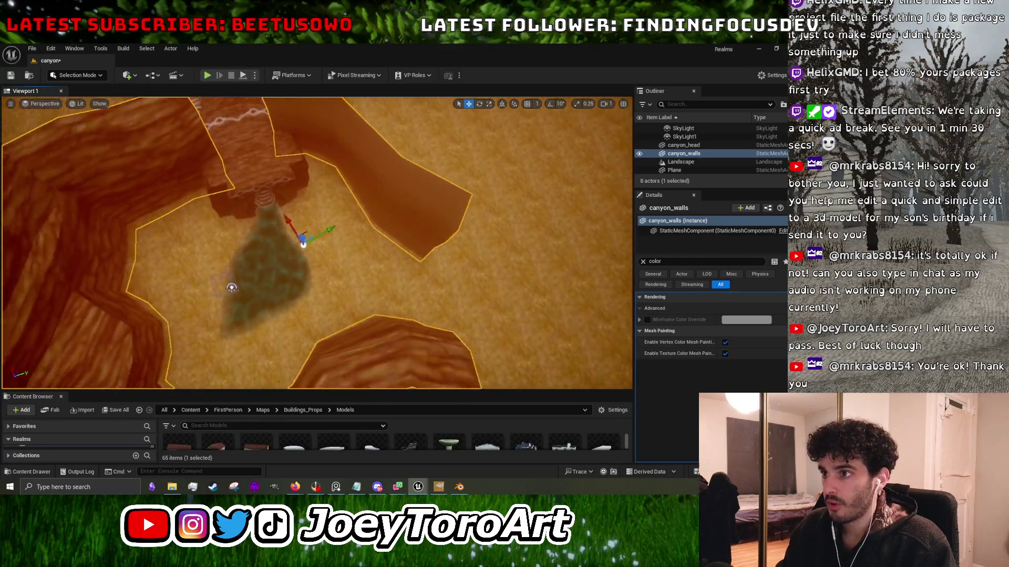
# Nudge and slightly rotate the canyon walls, reframe the camera near the ground, and reselect them.
pyautogui.moveTo(289, 219); pyautogui.dragTo(281, 214)
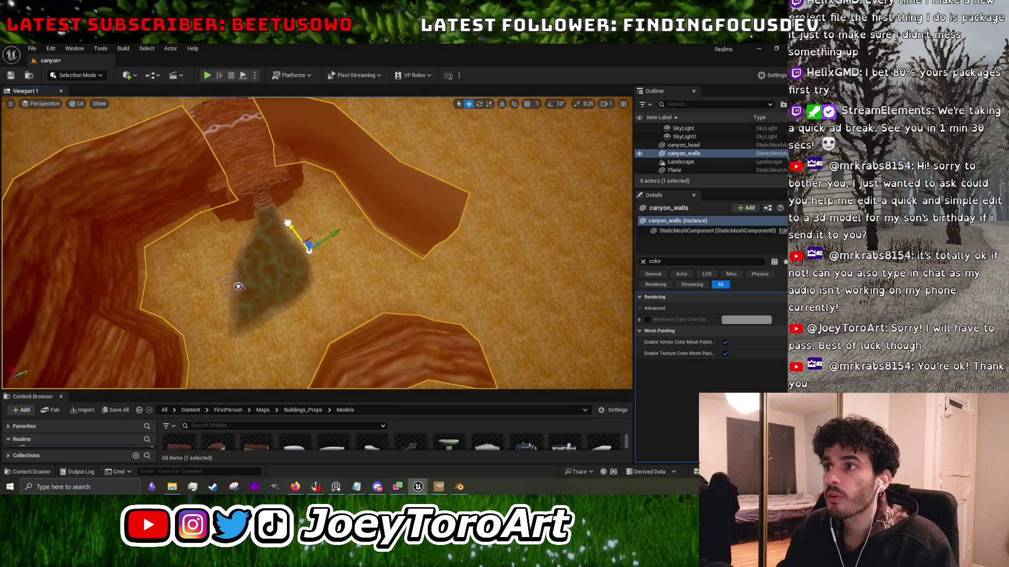
pyautogui.moveTo(308, 292); pyautogui.dragTo(271, 291)
pyautogui.moveTo(359, 248)
pyautogui.mouseDown()
pyautogui.moveTo(337, 246)
pyautogui.moveTo(359, 249)
pyautogui.mouseUp()
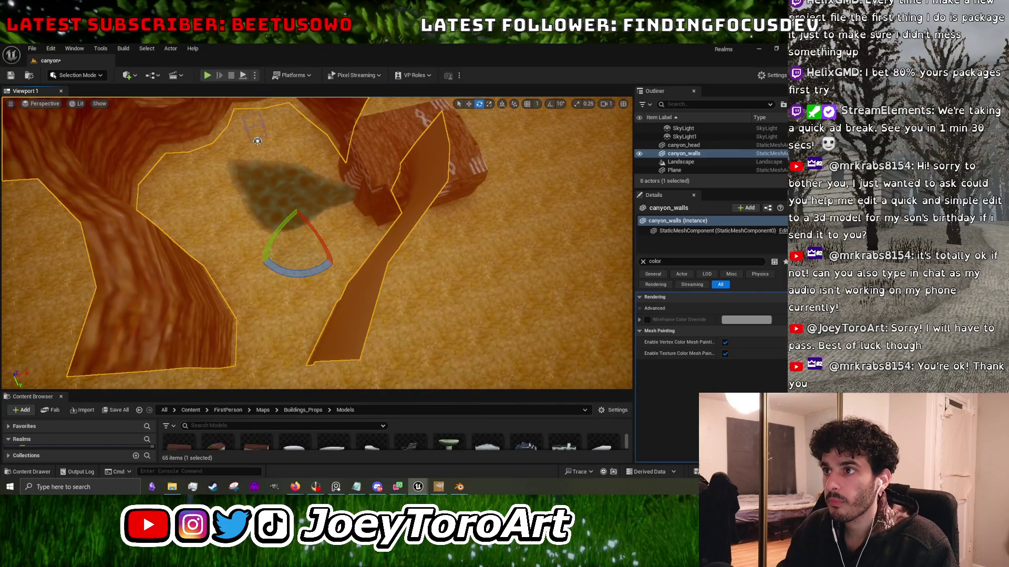
pyautogui.click(289, 180)
pyautogui.moveTo(289, 180)
pyautogui.mouseDown()
pyautogui.moveTo(344, 246)
pyautogui.moveTo(415, 232)
pyautogui.mouseUp()
pyautogui.click(415, 231)
# Rotate canyon_walls about 5.5 degrees with the rotate gizmo and launch Play-in-Editor.
pyautogui.press('w')
pyautogui.press('Right')
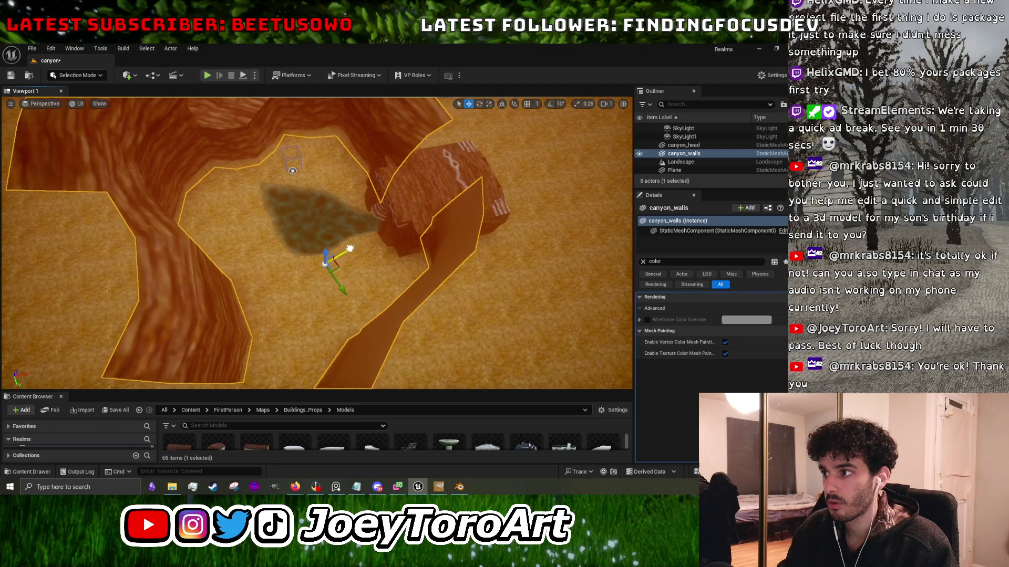
pyautogui.press('e')
pyautogui.moveTo(315, 252); pyautogui.dragTo(311, 180)
pyautogui.scroll(5, 315, 242)
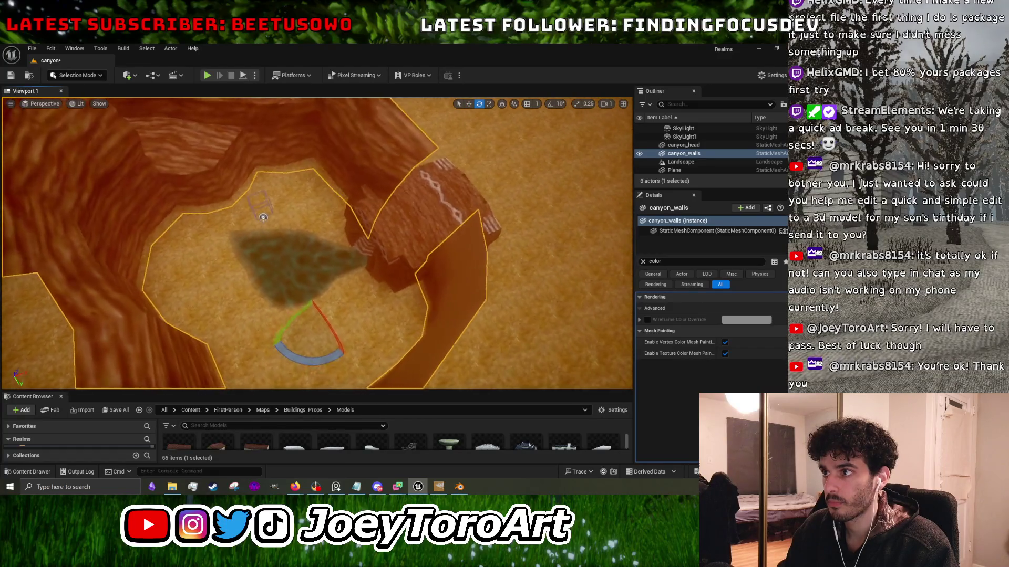
pyautogui.press('w')
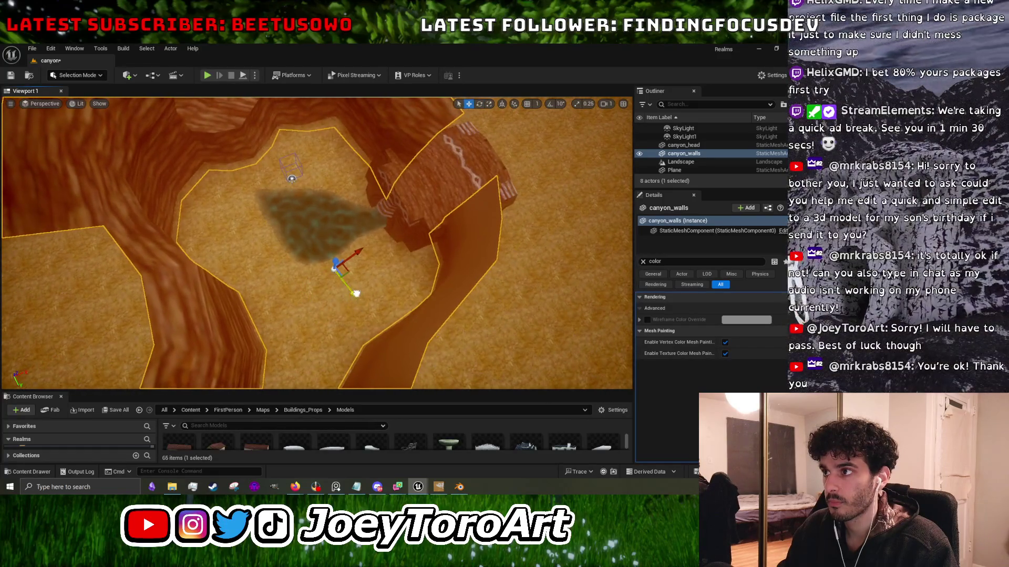
pyautogui.click(207, 75)
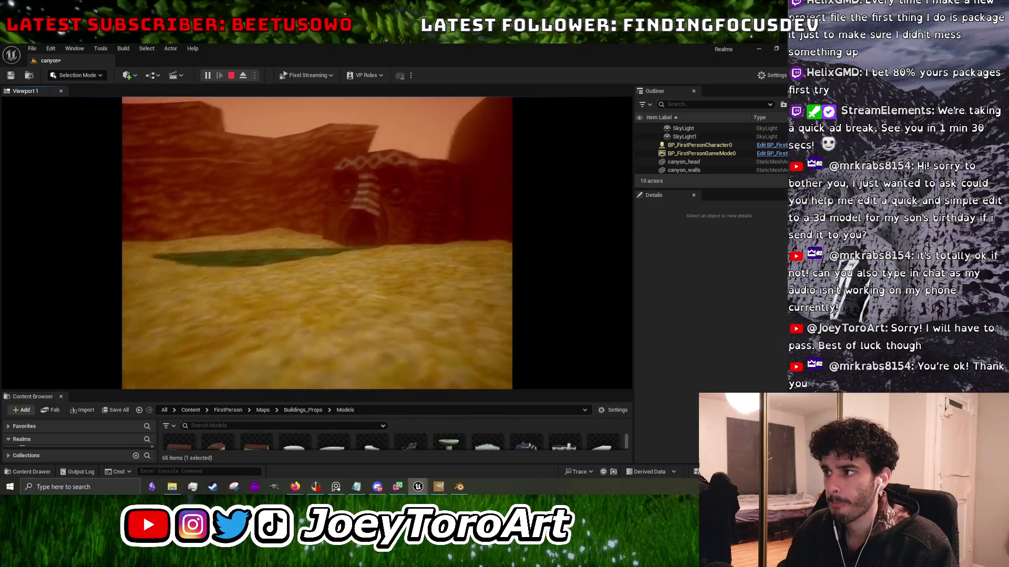
# Walk toward the carved face, stop the session, then minimize Unreal and orbit Blender's canyon view.
pyautogui.press('w')
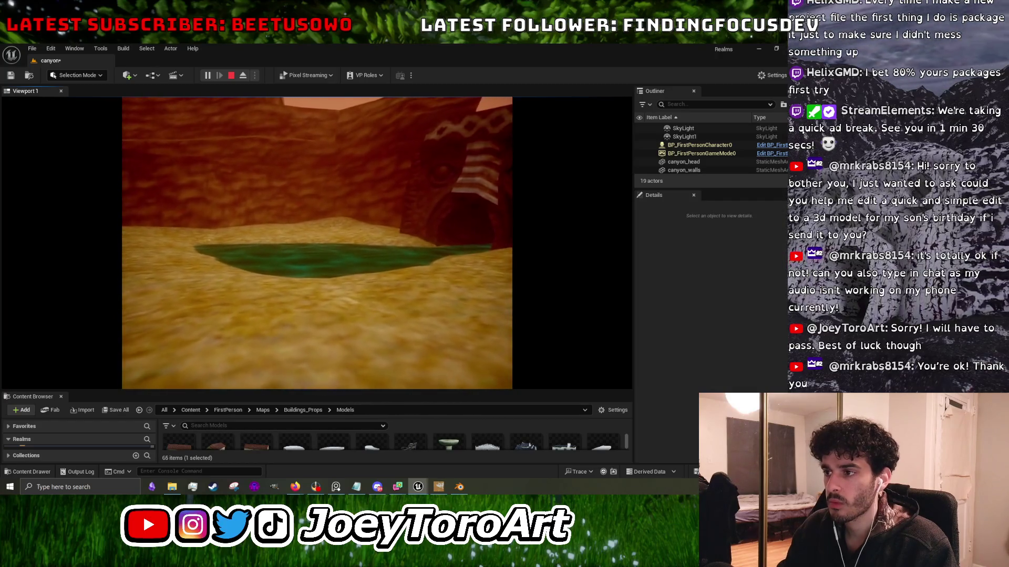
pyautogui.press('Escape')
pyautogui.moveTo(369, 206)
pyautogui.mouseDown()
pyautogui.moveTo(347, 226)
pyautogui.moveTo(325, 210)
pyautogui.moveTo(315, 216)
pyautogui.mouseUp()
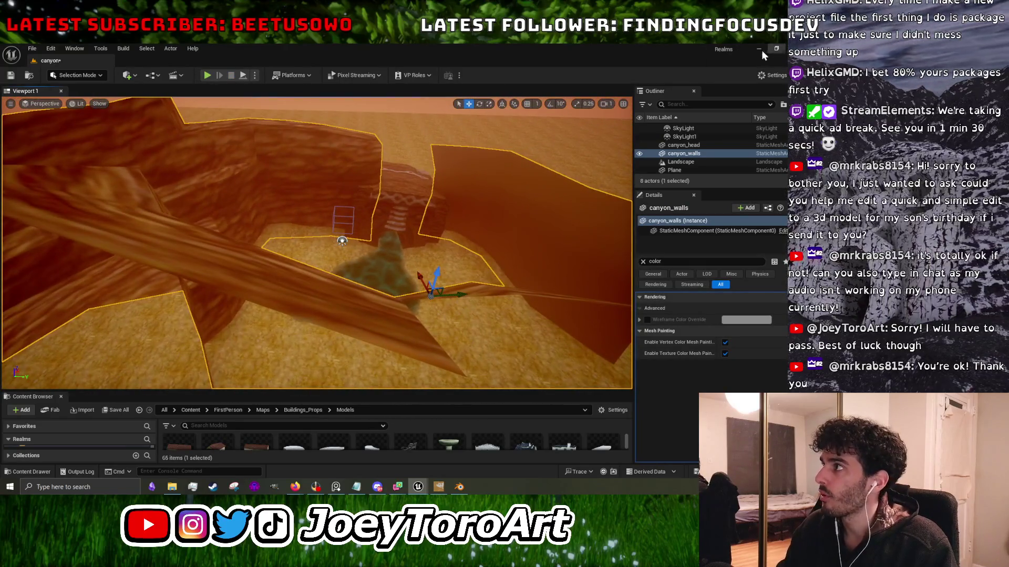
pyautogui.click(758, 48)
pyautogui.moveTo(405, 308)
pyautogui.mouseDown()
pyautogui.moveTo(412, 323)
pyautogui.moveTo(393, 309)
pyautogui.moveTo(420, 341)
pyautogui.mouseUp()
# View the Canyon mesh from top (Numpad 7) in Edit Mode, then open the Windows search box.
pyautogui.press('KP_7')
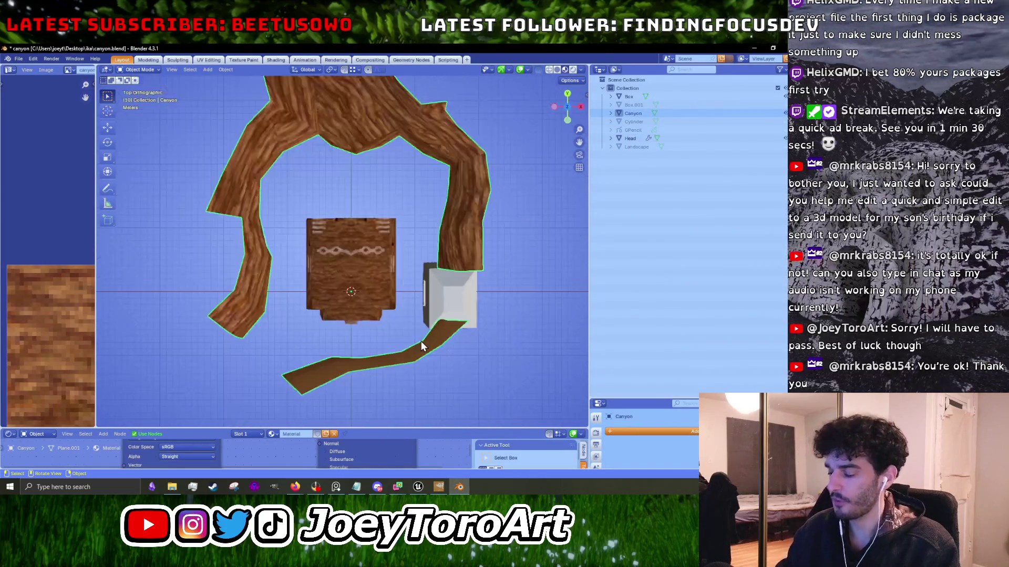
pyautogui.press('Tab')
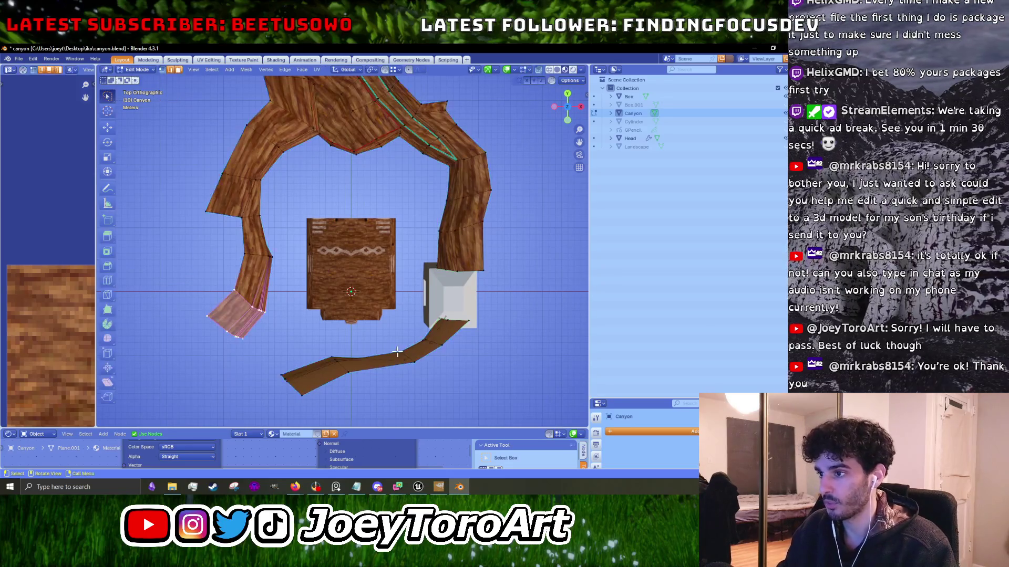
pyautogui.moveTo(408, 324); pyautogui.dragTo(368, 253)
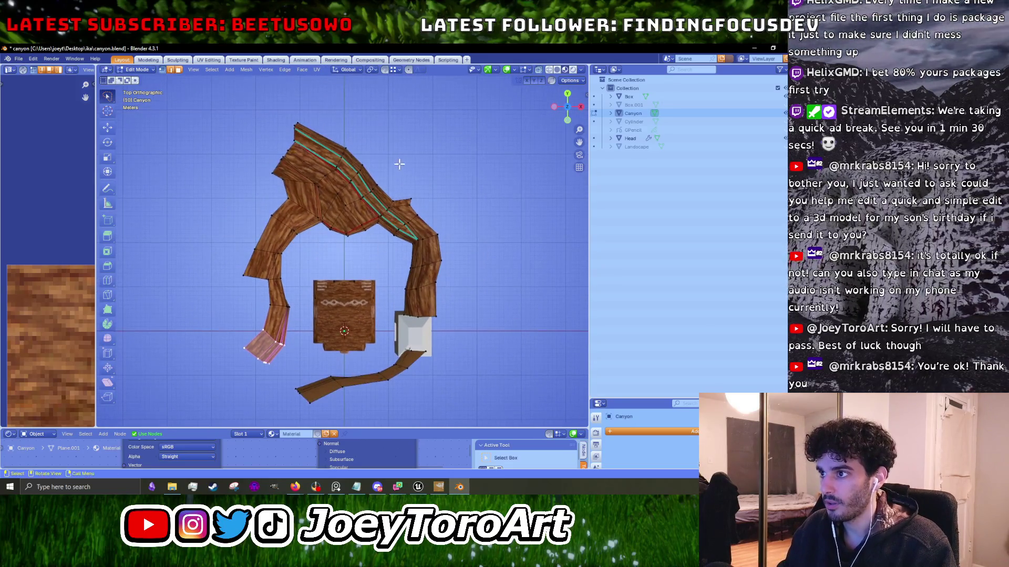
pyautogui.press('KP_7')
pyautogui.scroll(2, 359, 244)
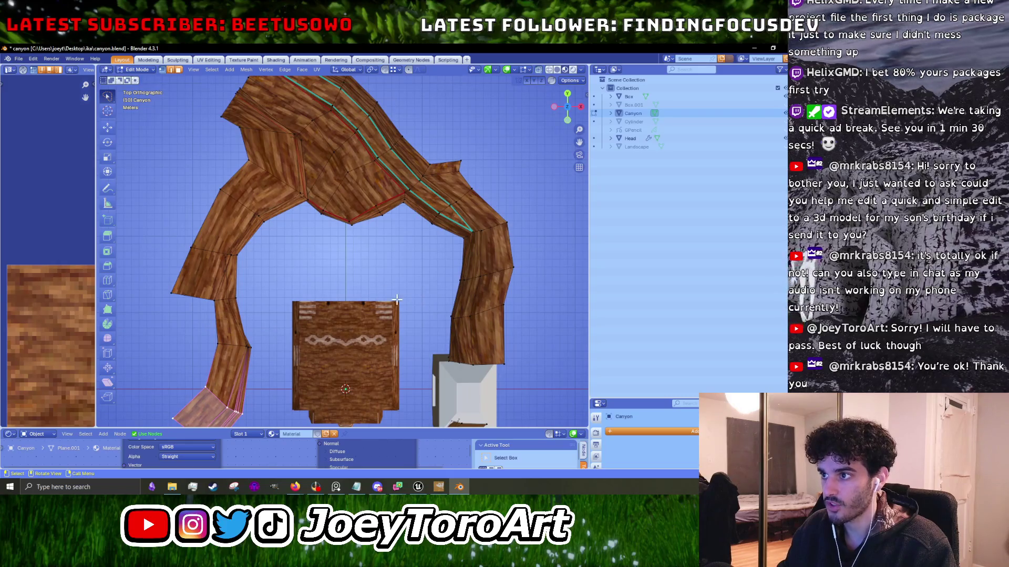
pyautogui.scroll(-2, 405, 277)
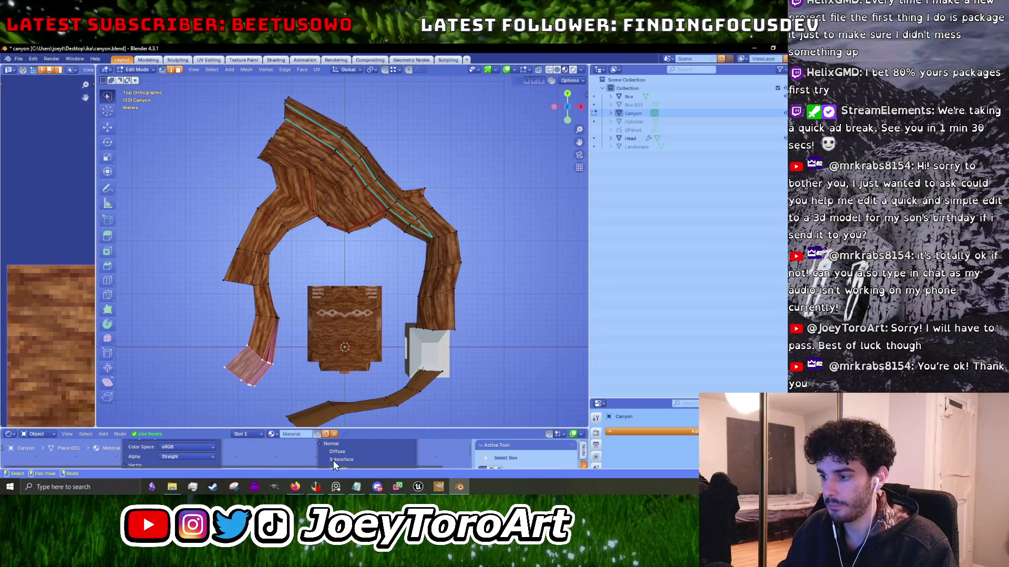
pyautogui.click(89, 488)
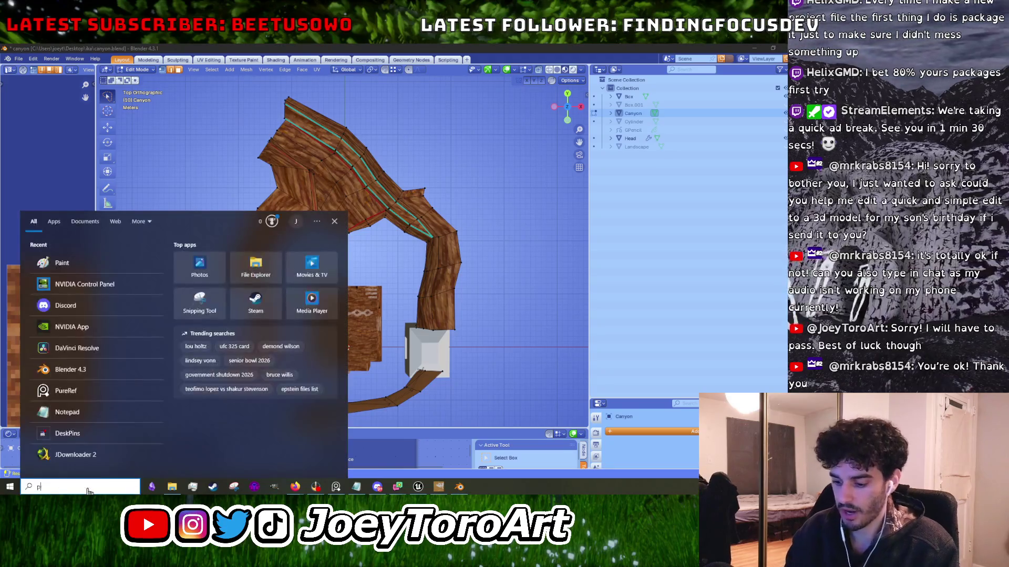
# Launch Paint by searching 'paint' and draw a freehand brush stroke on the canvas.
pyautogui.write('painjt')
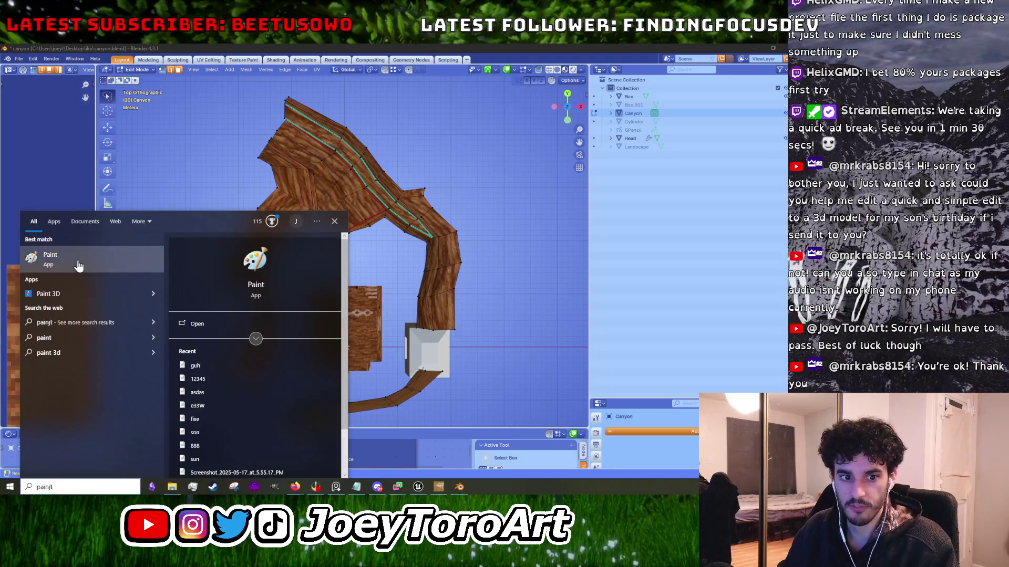
pyautogui.click(79, 261)
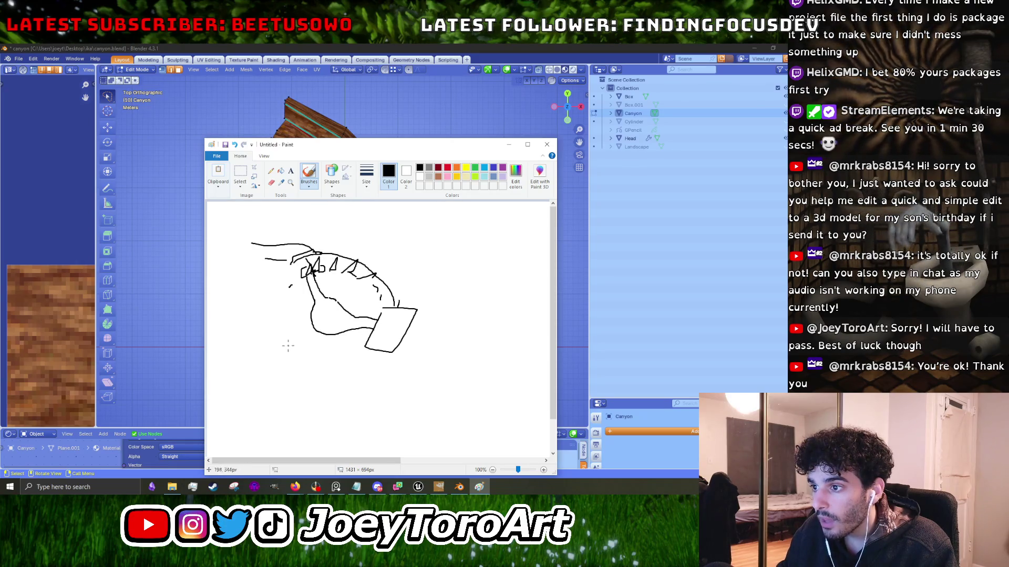
pyautogui.moveTo(279, 343); pyautogui.dragTo(287, 292)
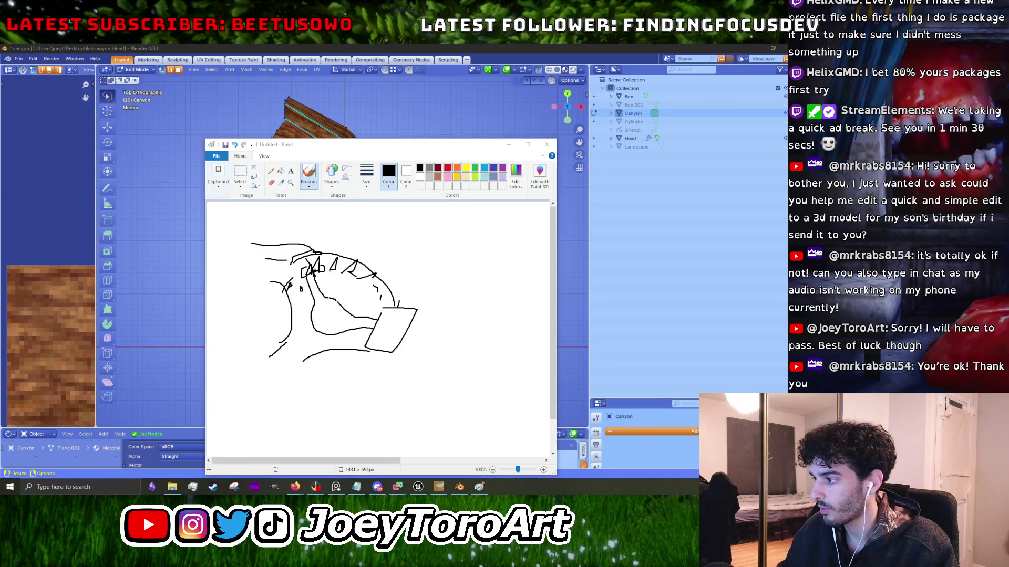
# Move the Paint window up, narrow it, and park it beside Blender's viewport.
pyautogui.click(431, 213)
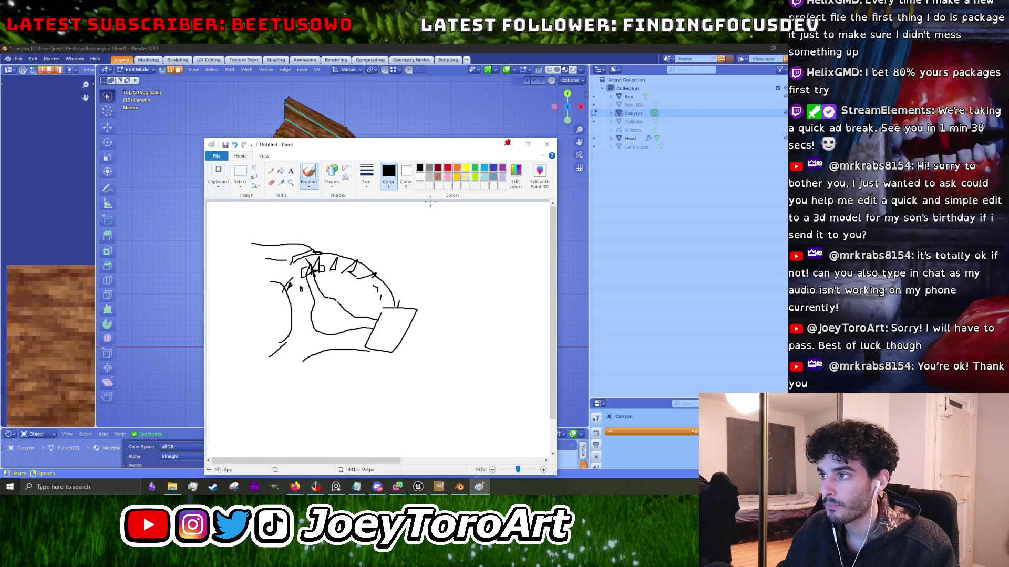
pyautogui.moveTo(376, 151); pyautogui.dragTo(537, 111)
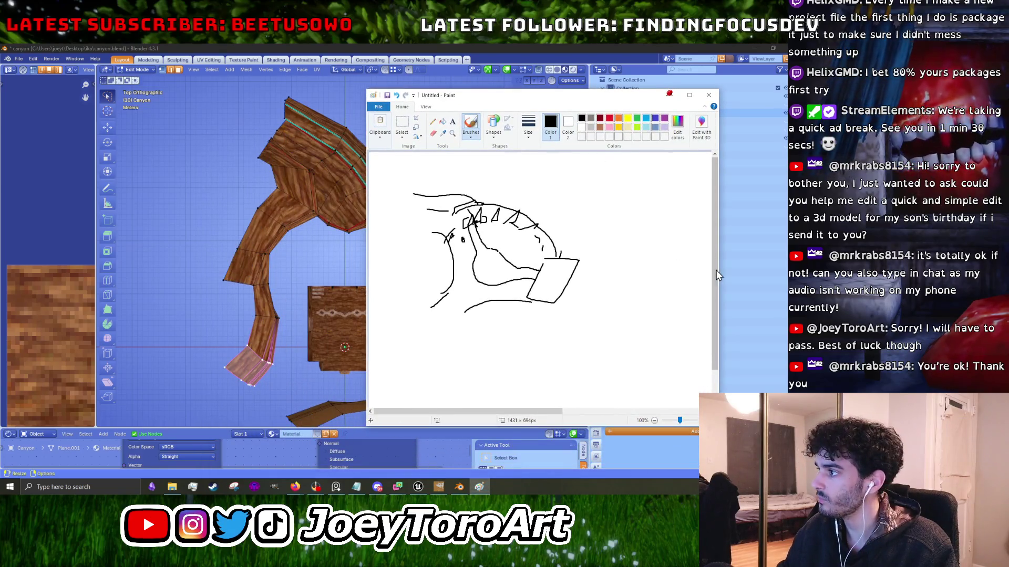
pyautogui.moveTo(718, 269); pyautogui.dragTo(618, 279)
pyautogui.moveTo(476, 97); pyautogui.dragTo(594, 80)
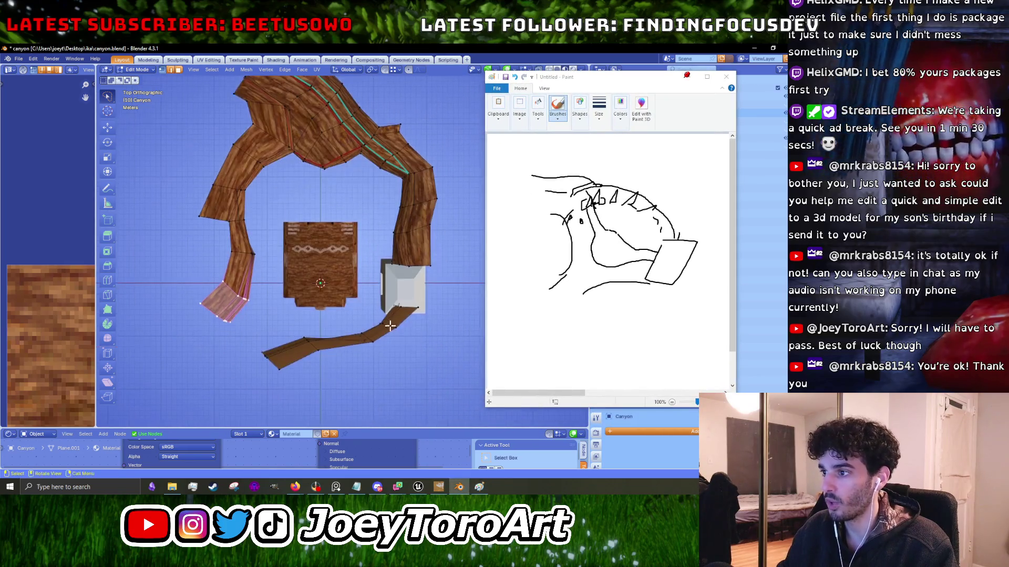
# Pull the path strip's vertices up-left and raise its middle vertices.
pyautogui.scroll(2, 390, 326)
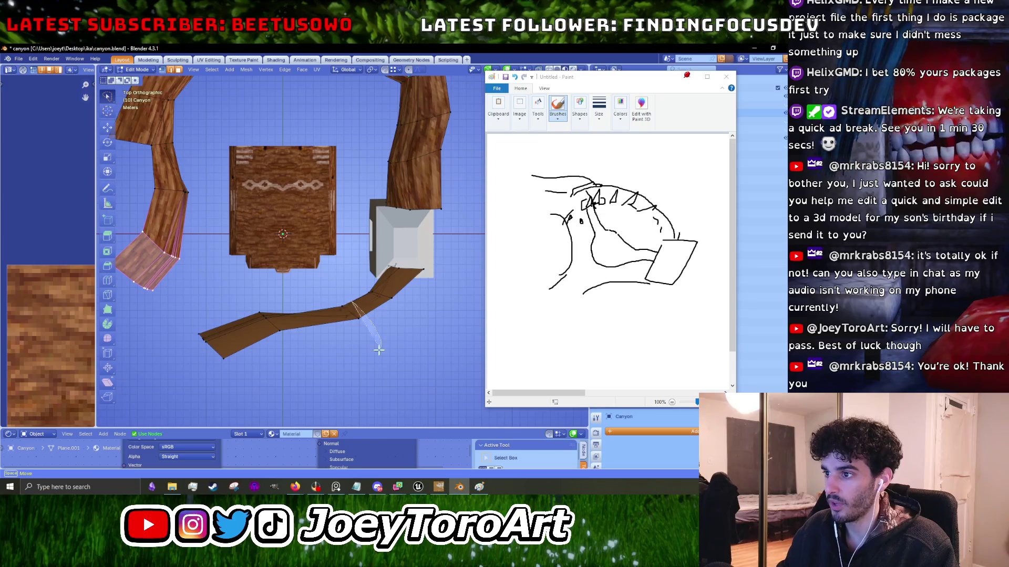
pyautogui.click(324, 298)
pyautogui.press('g')
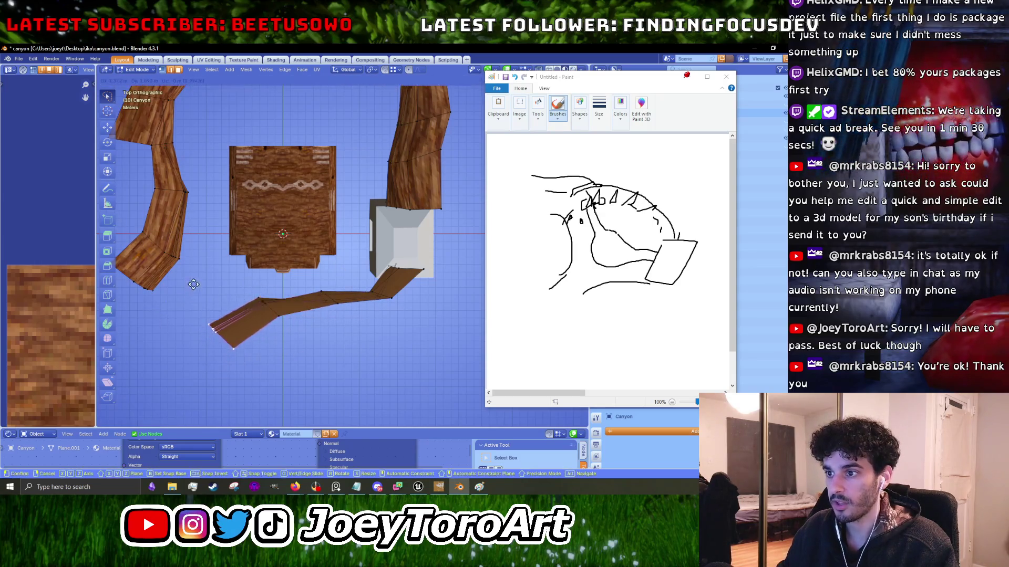
pyautogui.click(186, 271)
pyautogui.click(336, 303)
pyautogui.press('g')
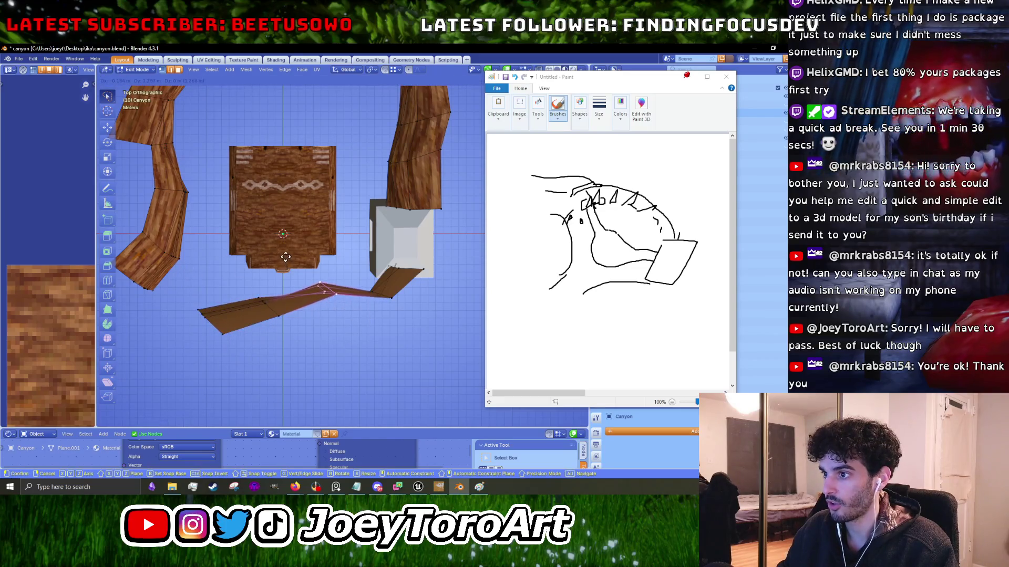
pyautogui.click(354, 223)
# In Object Mode, move and rotate the Box against the right canyon wall.
pyautogui.press('Tab')
pyautogui.click(394, 275)
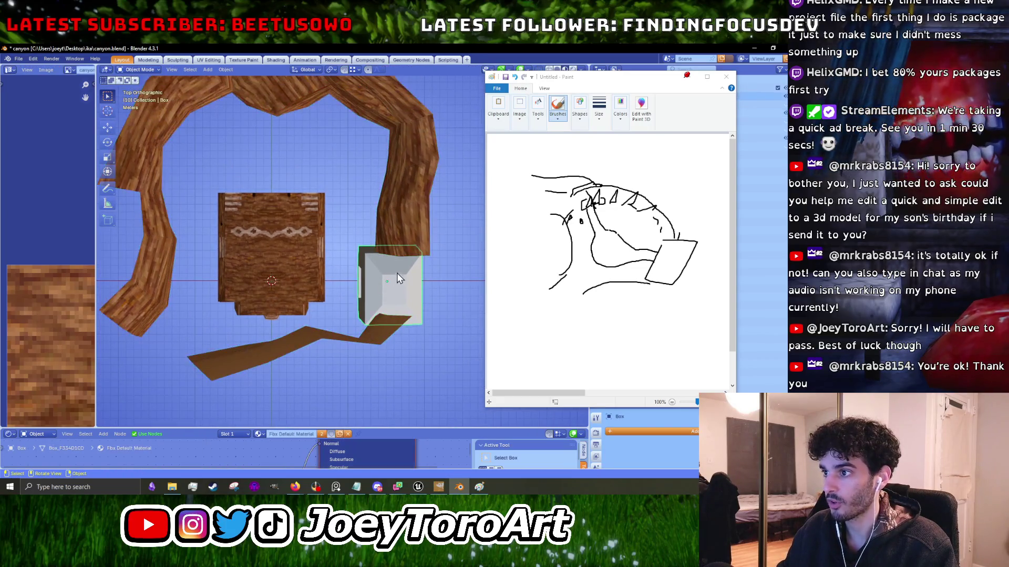
pyautogui.press('g')
pyautogui.click(403, 262)
pyautogui.press('r')
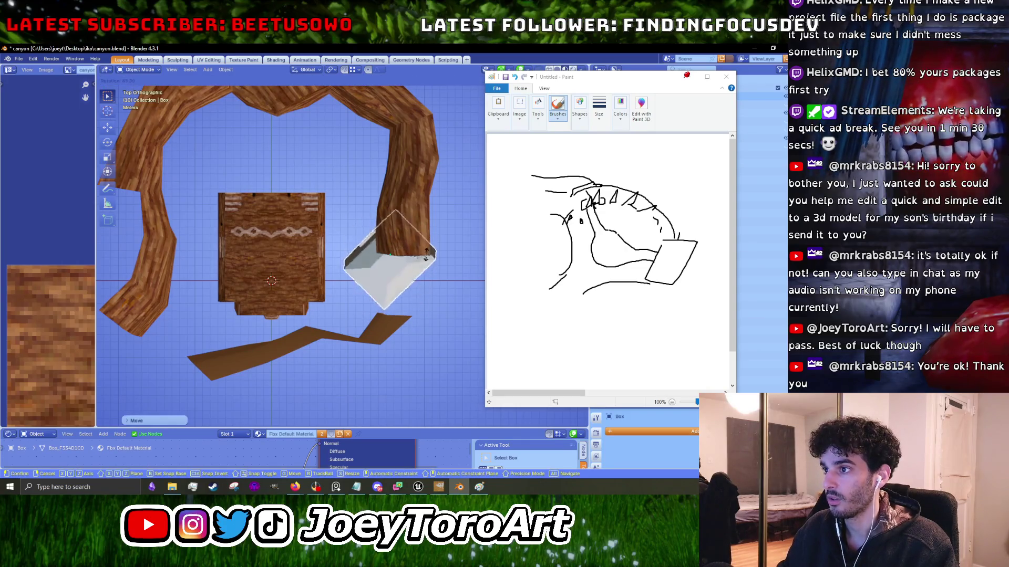
pyautogui.click(396, 297)
# In Canyon's Edit Mode, move the strip end and lassoed strip vertices toward the Box.
pyautogui.click(357, 340)
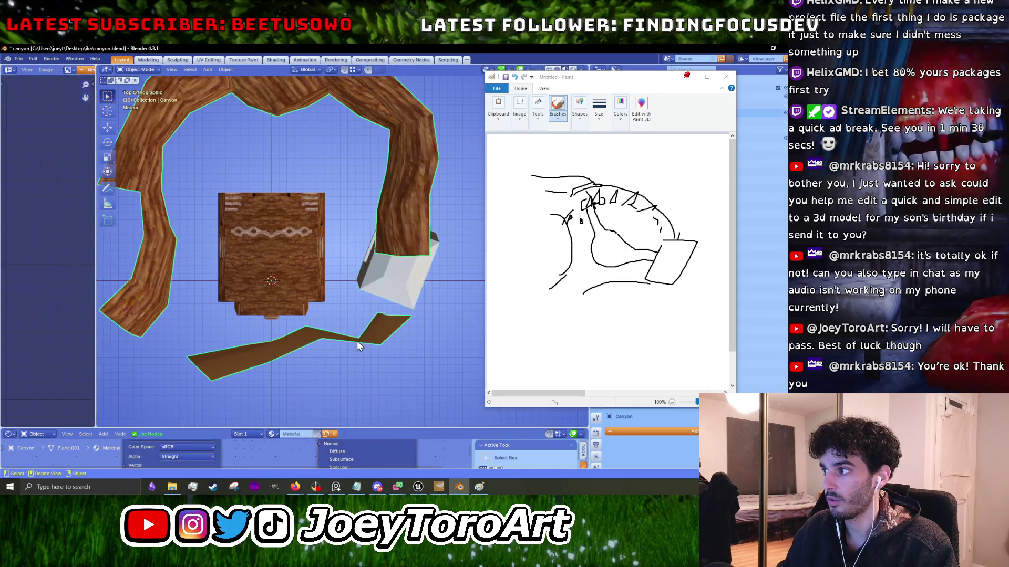
pyautogui.press('Tab')
pyautogui.press('g')
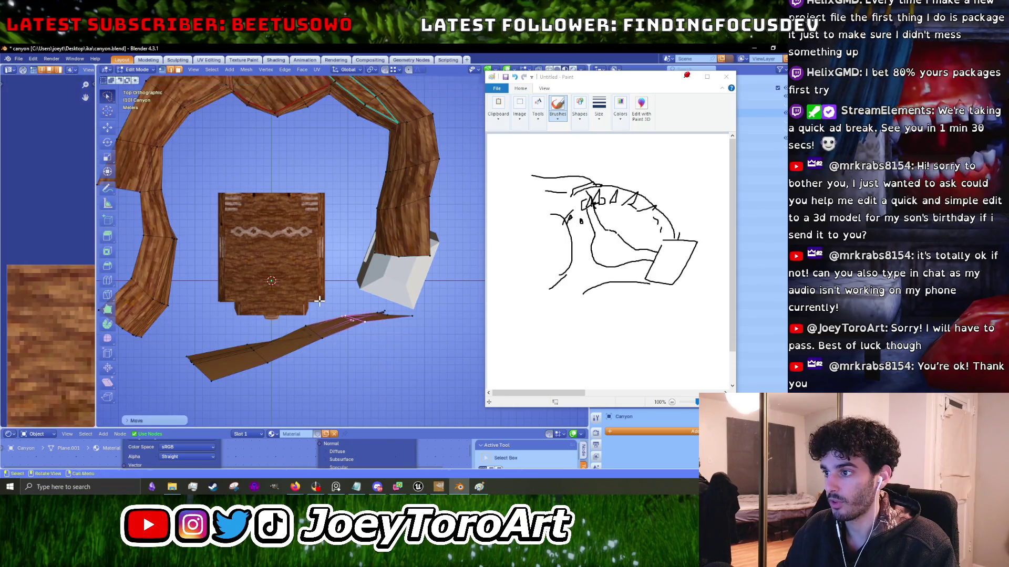
pyautogui.click(352, 273)
pyautogui.moveTo(345, 307)
pyautogui.mouseDown()
pyautogui.moveTo(303, 355)
pyautogui.moveTo(261, 269)
pyautogui.moveTo(260, 284)
pyautogui.mouseUp()
pyautogui.moveTo(383, 270)
pyautogui.mouseDown()
pyautogui.moveTo(349, 283)
pyautogui.moveTo(344, 344)
pyautogui.mouseUp()
pyautogui.press('KP_7')
pyautogui.press('g')
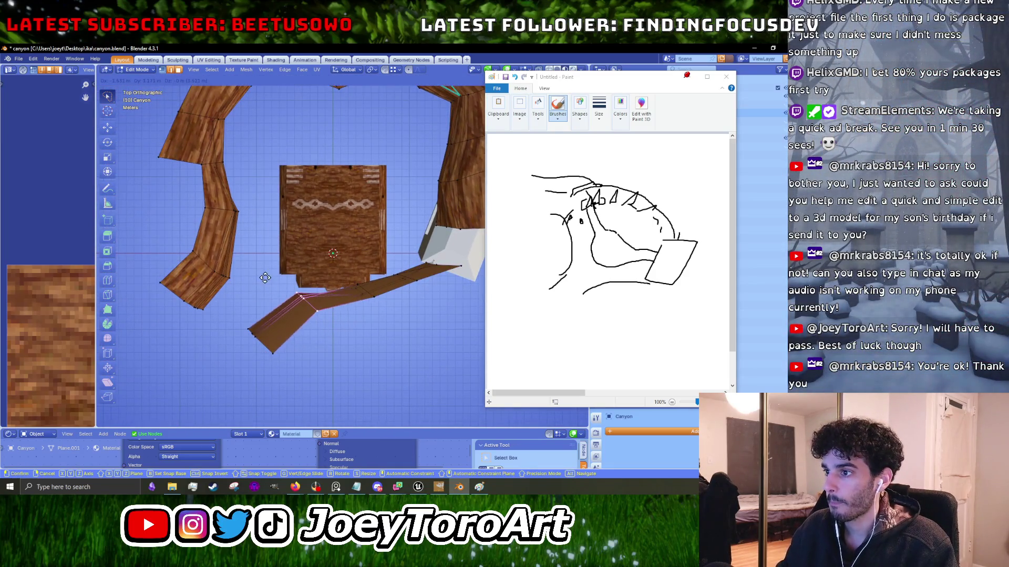
pyautogui.click(305, 299)
pyautogui.moveTo(349, 269)
pyautogui.mouseDown()
pyautogui.moveTo(382, 325)
pyautogui.moveTo(368, 239)
pyautogui.moveTo(423, 241)
pyautogui.mouseUp()
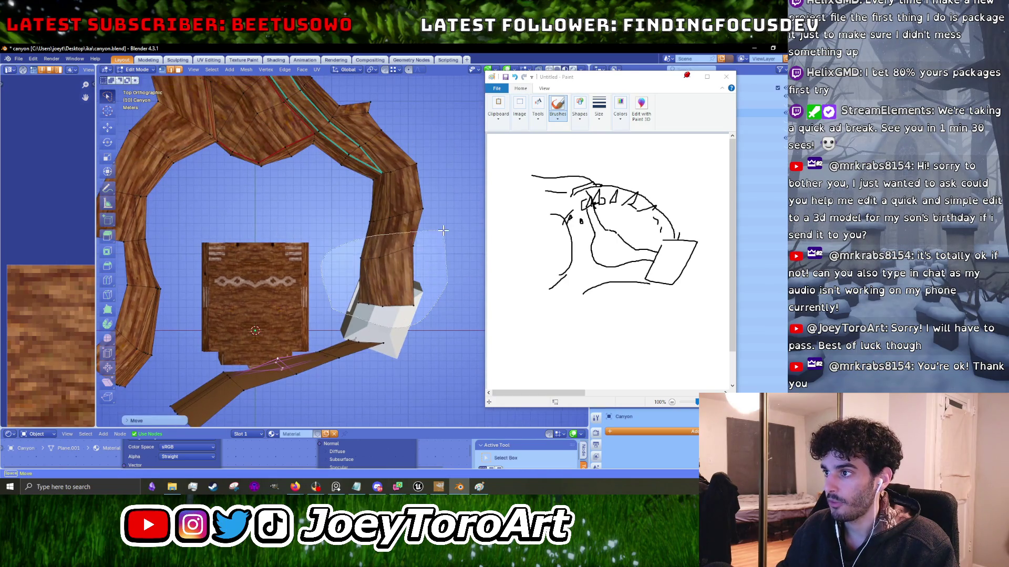
# Move the lower trunk faces, a mid-trunk edge ring, and the bottom trunk edges.
pyautogui.press('g')
pyautogui.click(451, 226)
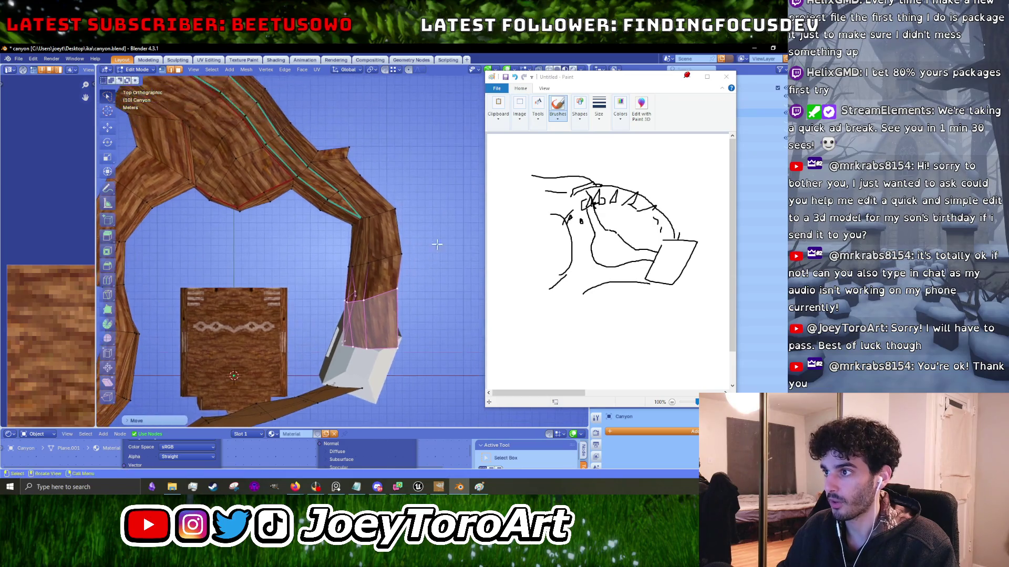
pyautogui.moveTo(367, 278); pyautogui.dragTo(448, 221)
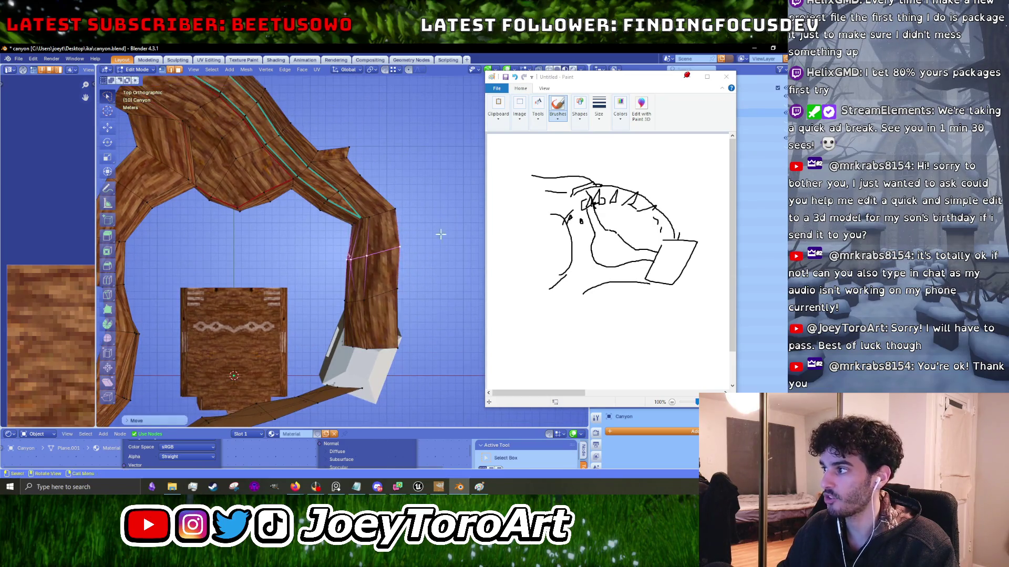
pyautogui.press('g')
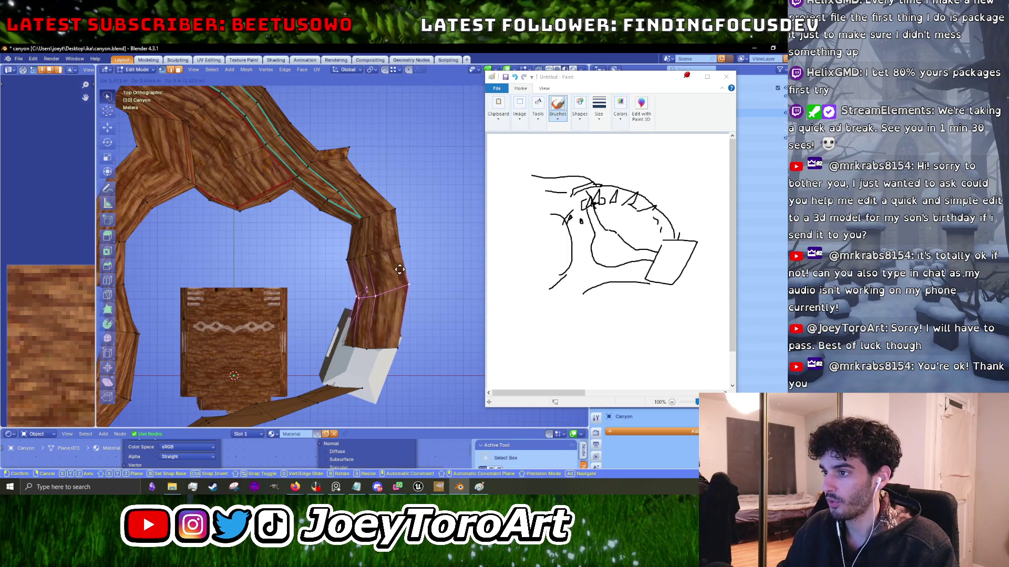
pyautogui.click(401, 342)
pyautogui.keyDown('alt'); pyautogui.click(399, 345); pyautogui.keyUp('alt')
pyautogui.press('g')
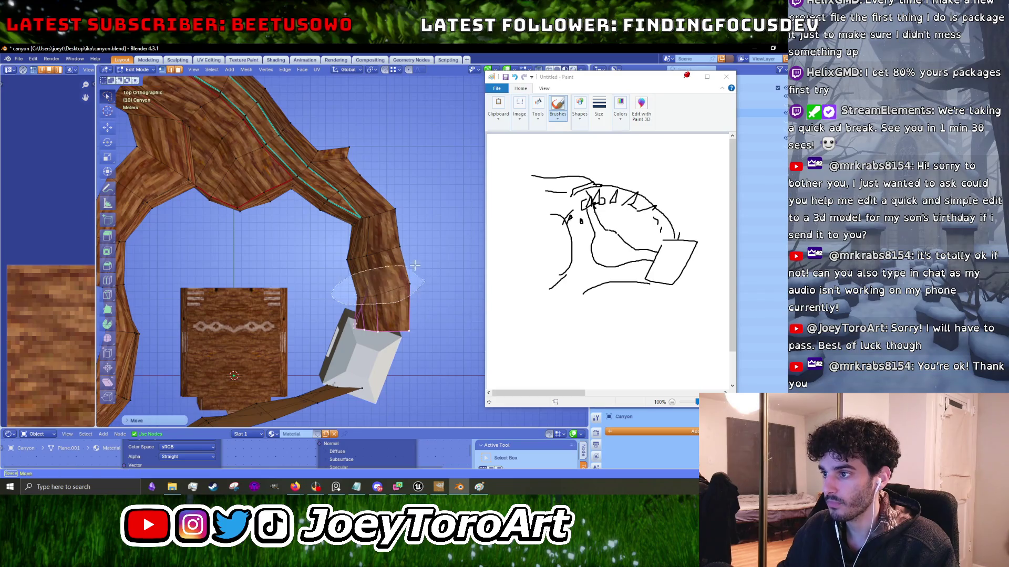
pyautogui.click(458, 260)
# Raise and rotate the selected trunk edges, cancelling the unwanted extra rotations.
pyautogui.scroll(2, 420, 279)
pyautogui.press('g')
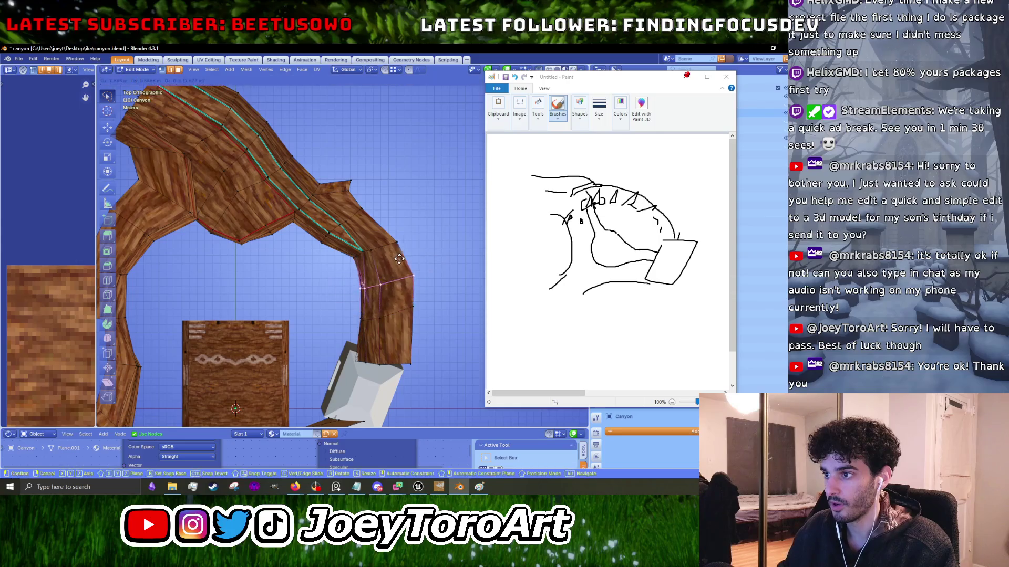
pyautogui.click(401, 258)
pyautogui.press('r')
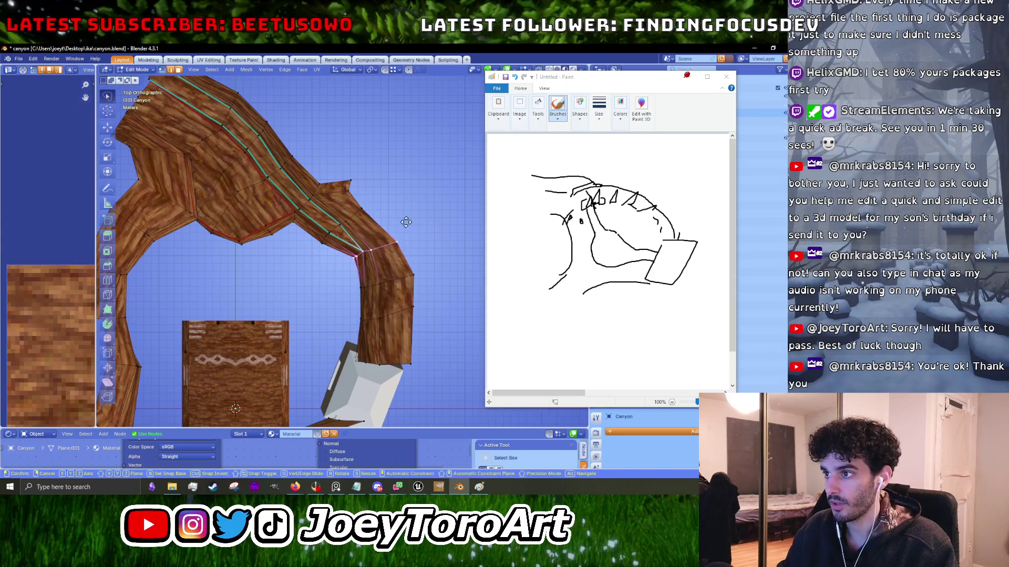
pyautogui.click(409, 239)
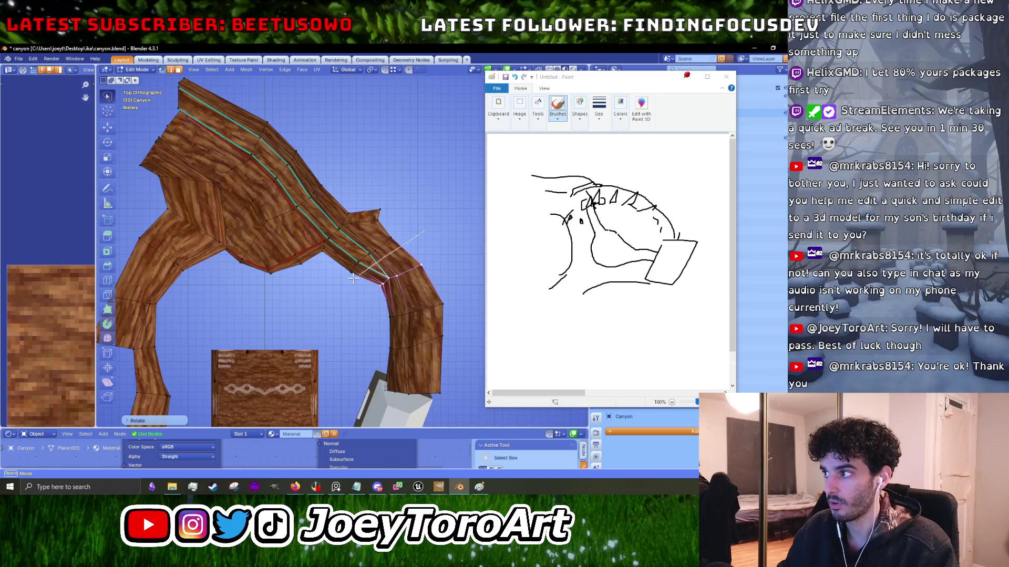
pyautogui.press('g')
pyautogui.click(401, 218)
pyautogui.press('r')
pyautogui.press('Escape')
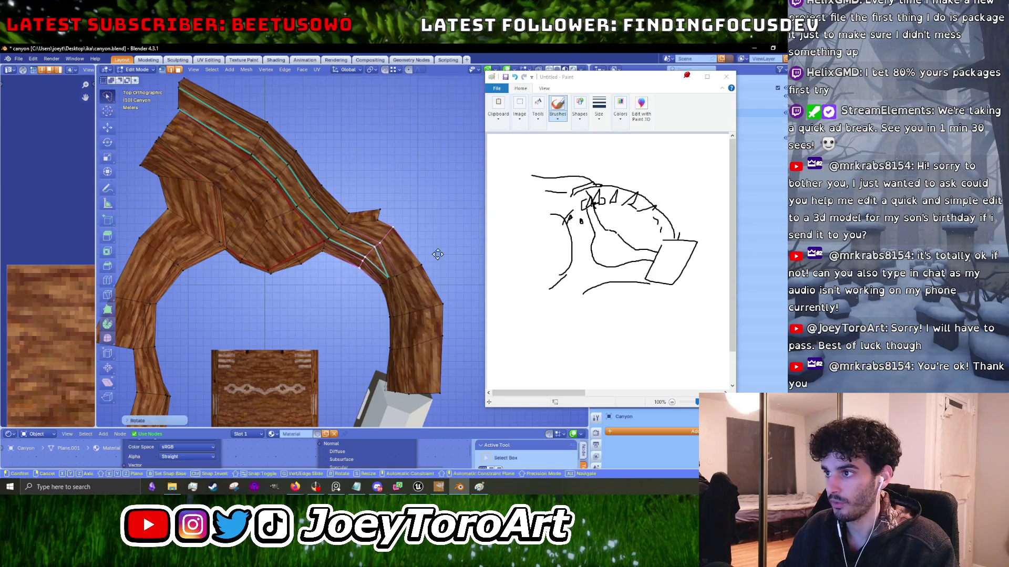
pyautogui.press('Escape')
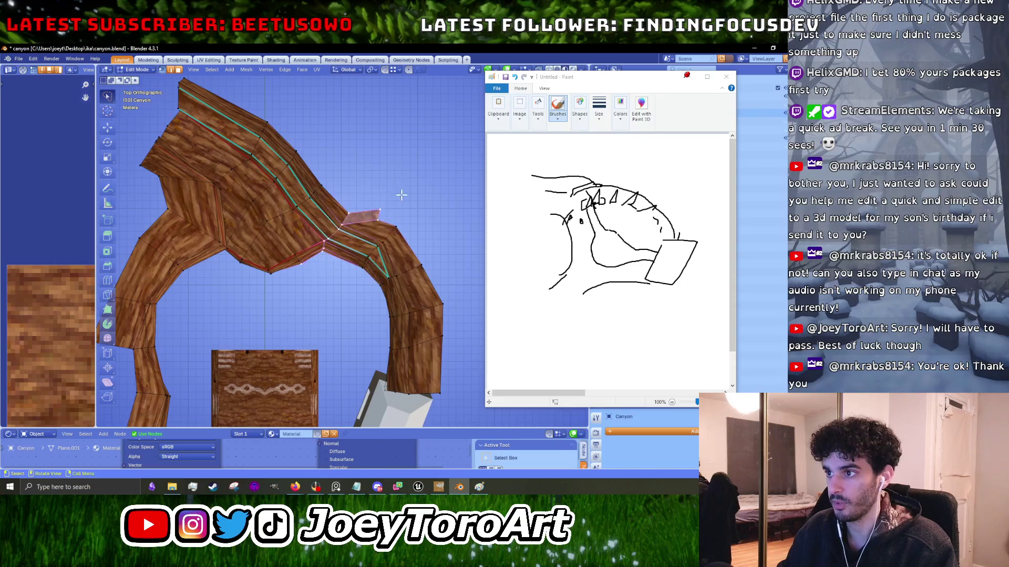
pyautogui.press('r')
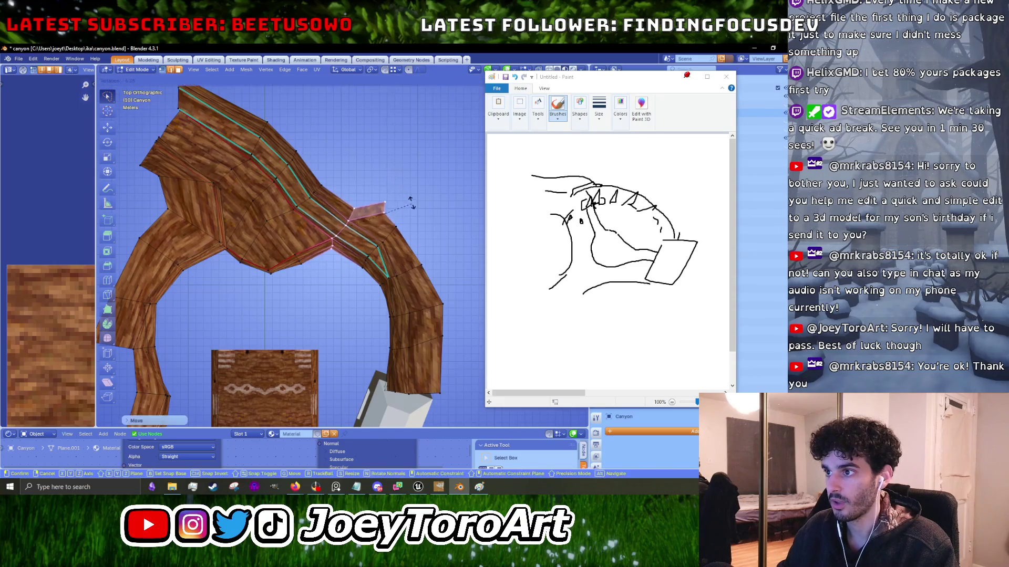
pyautogui.press('Escape')
# Nudge the lower-middle and middle arch vertices and the next vertex along the arch.
pyautogui.moveTo(354, 281); pyautogui.dragTo(327, 259)
pyautogui.press('g')
pyautogui.click(344, 263)
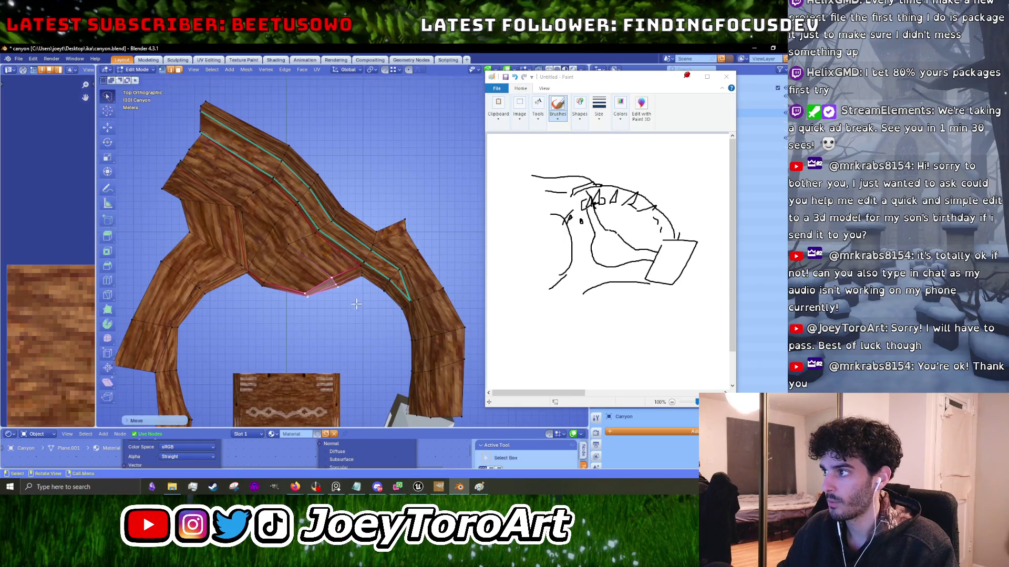
pyautogui.press('g')
pyautogui.click(342, 249)
pyautogui.moveTo(362, 285); pyautogui.dragTo(362, 261)
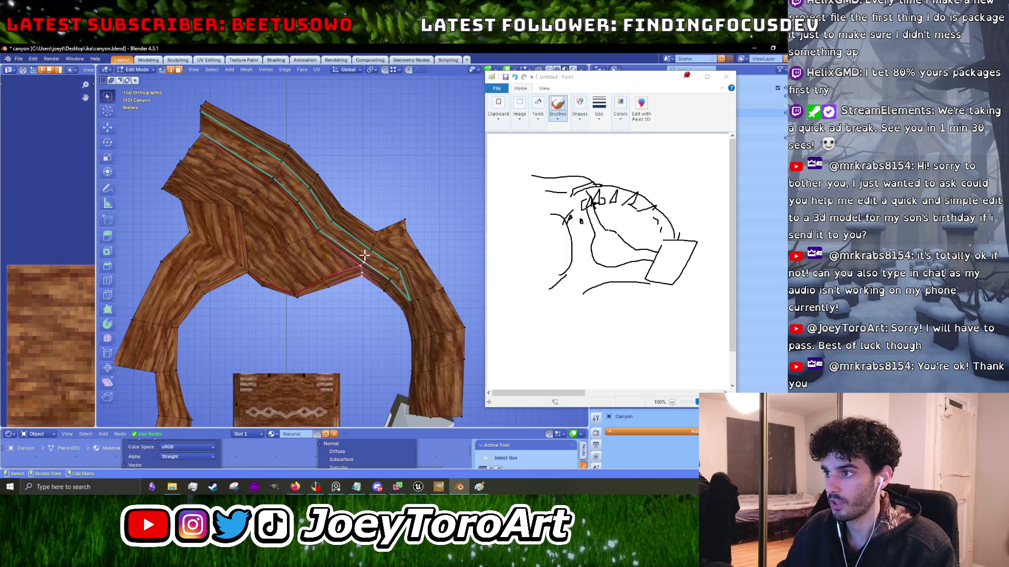
pyautogui.click(353, 235)
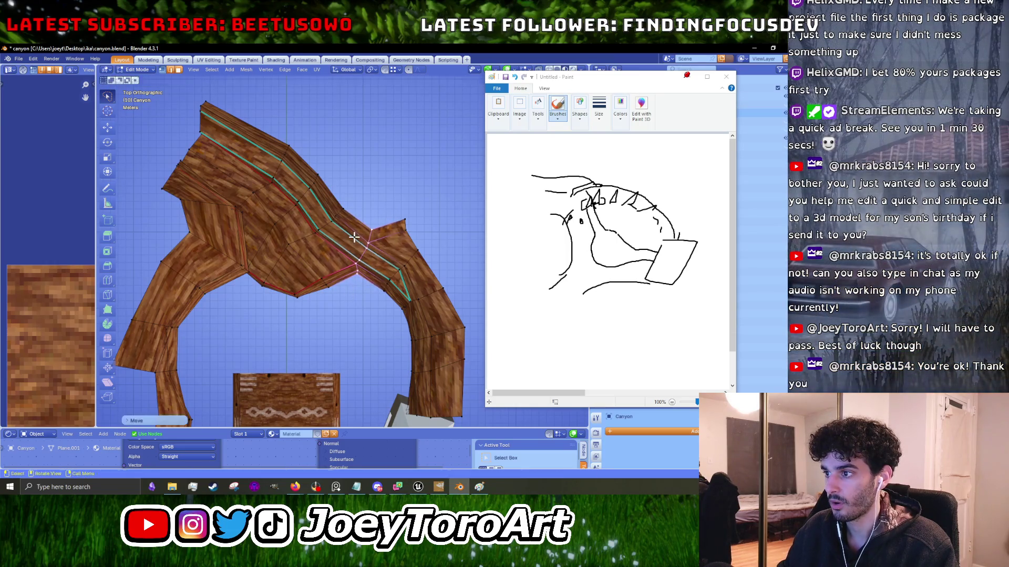
pyautogui.moveTo(426, 262); pyautogui.dragTo(416, 321)
pyautogui.press('g')
pyautogui.click(398, 294)
pyautogui.moveTo(235, 231); pyautogui.dragTo(317, 301)
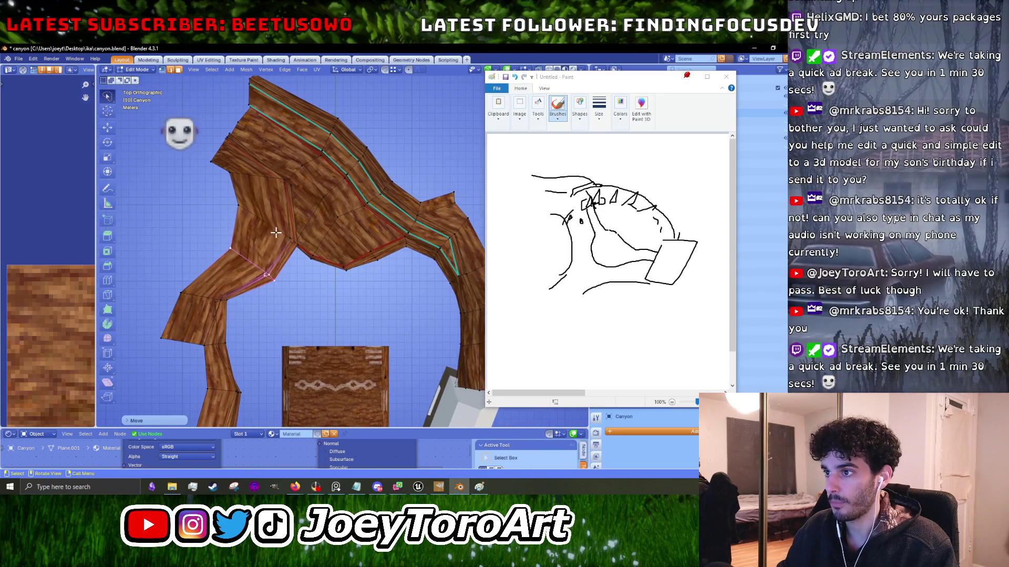
# Rotate the selected left edge, then shift the top corner vertex left and rotate it.
pyautogui.scroll(4, 295, 247)
pyautogui.moveTo(311, 252)
pyautogui.mouseDown()
pyautogui.moveTo(310, 279)
pyautogui.moveTo(320, 257)
pyautogui.moveTo(317, 270)
pyautogui.moveTo(270, 273)
pyautogui.moveTo(299, 262)
pyautogui.moveTo(292, 237)
pyautogui.mouseUp()
pyautogui.press('KP_7')
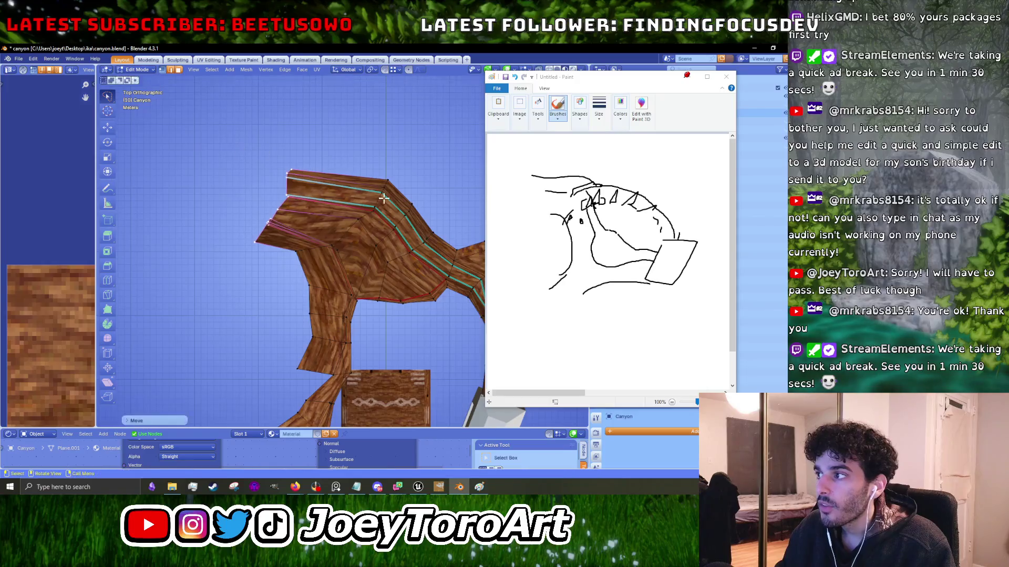
pyautogui.press('r')
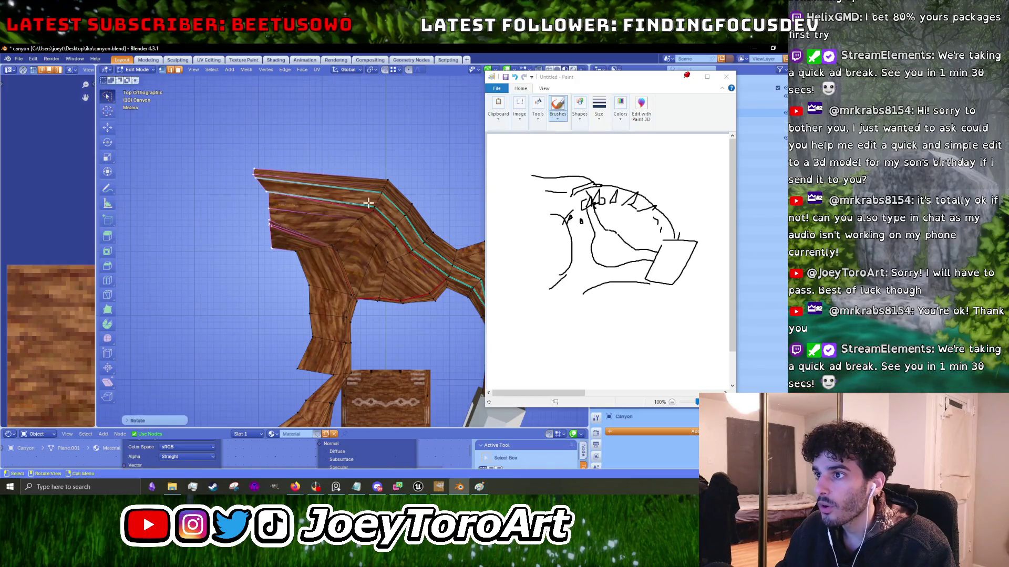
pyautogui.click(354, 207)
pyautogui.click(388, 180)
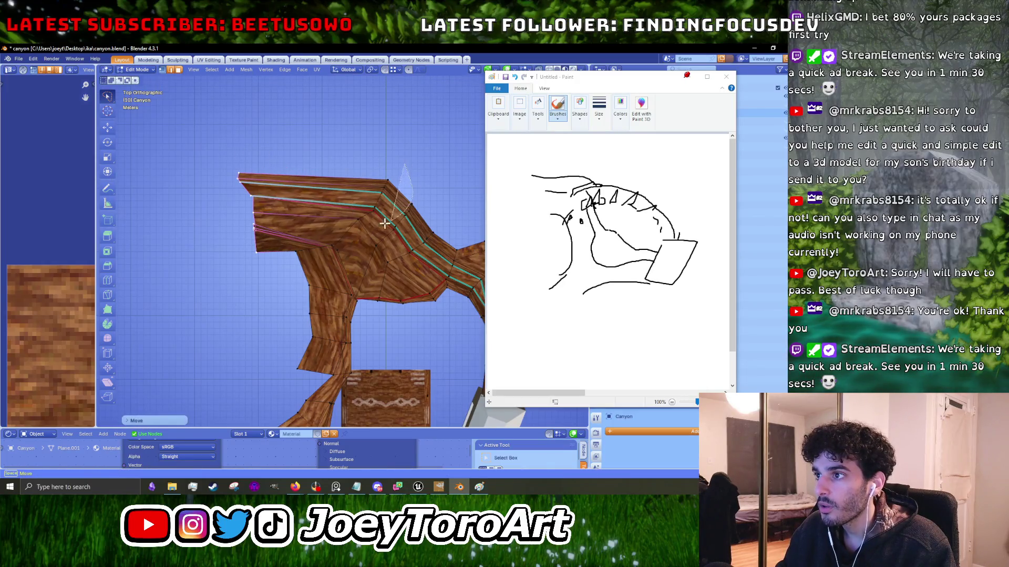
pyautogui.click(353, 227)
pyautogui.press('r')
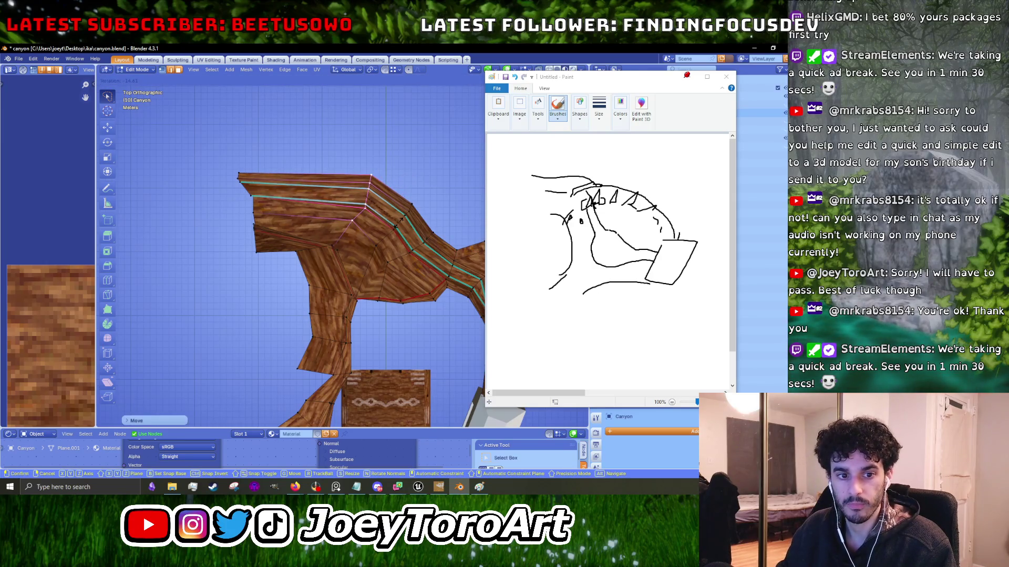
pyautogui.click(400, 220)
# Move the upper edge loop up-left, then rotate and reposition another group of wall vertices.
pyautogui.moveTo(401, 221); pyautogui.dragTo(341, 247)
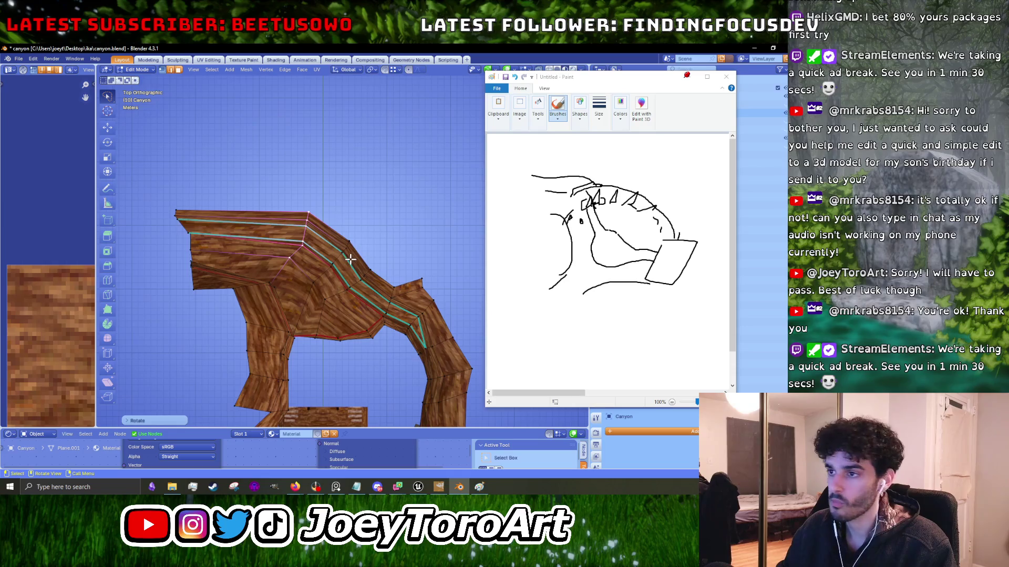
pyautogui.press('g')
pyautogui.click(339, 252)
pyautogui.moveTo(368, 226); pyautogui.dragTo(328, 246)
pyautogui.press('r')
pyautogui.click(360, 263)
pyautogui.press('g')
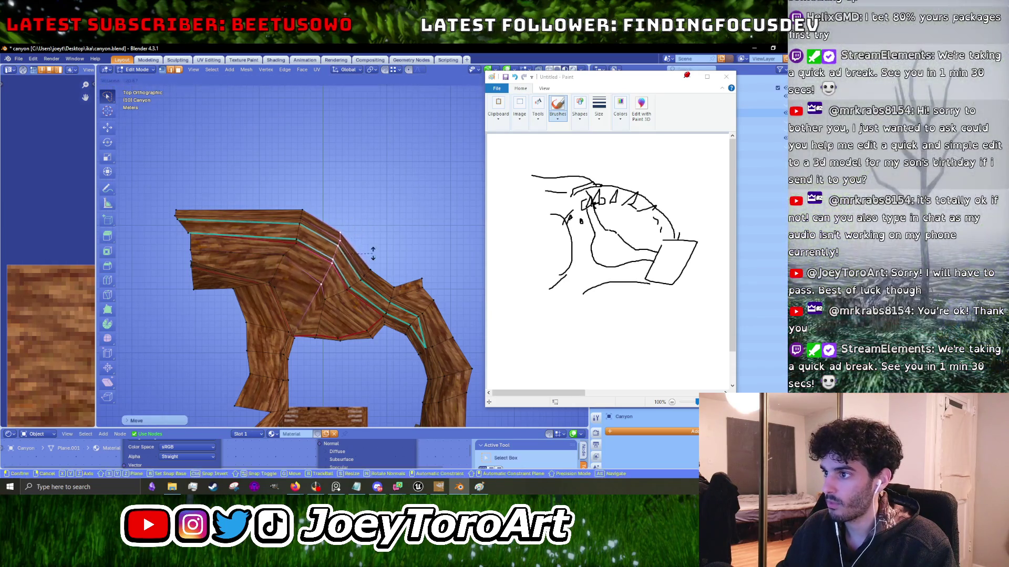
pyautogui.click(368, 255)
pyautogui.scroll(3, 427, 213)
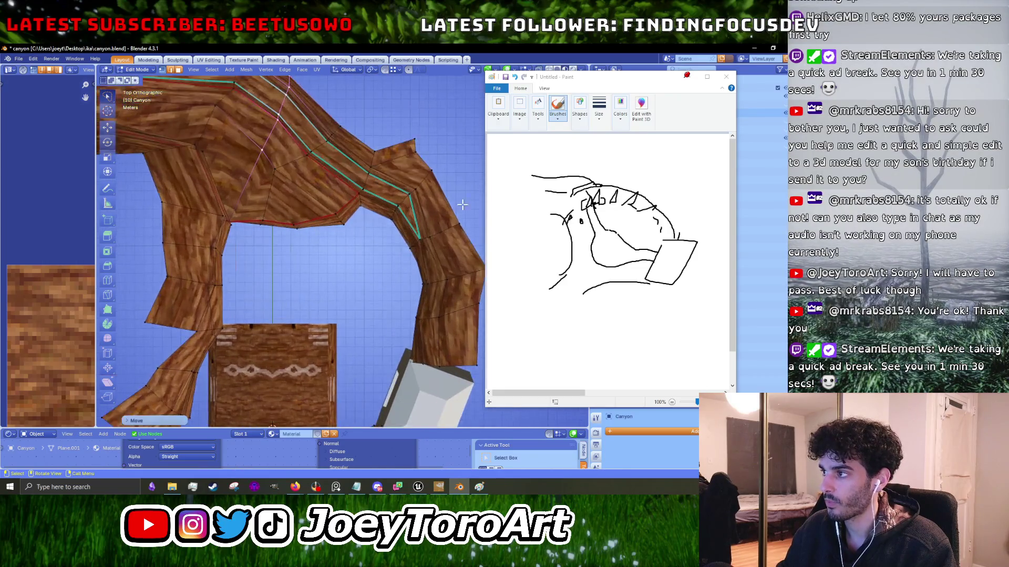
# Nudge the selected vertex up-left and select the vertices around the left bend.
pyautogui.scroll(3, 313, 241)
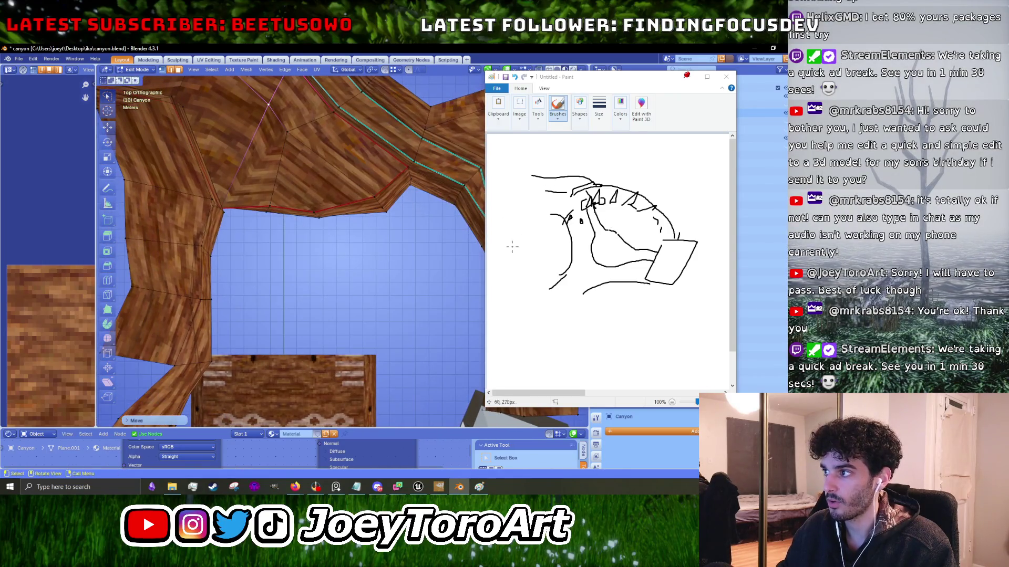
pyautogui.press('g')
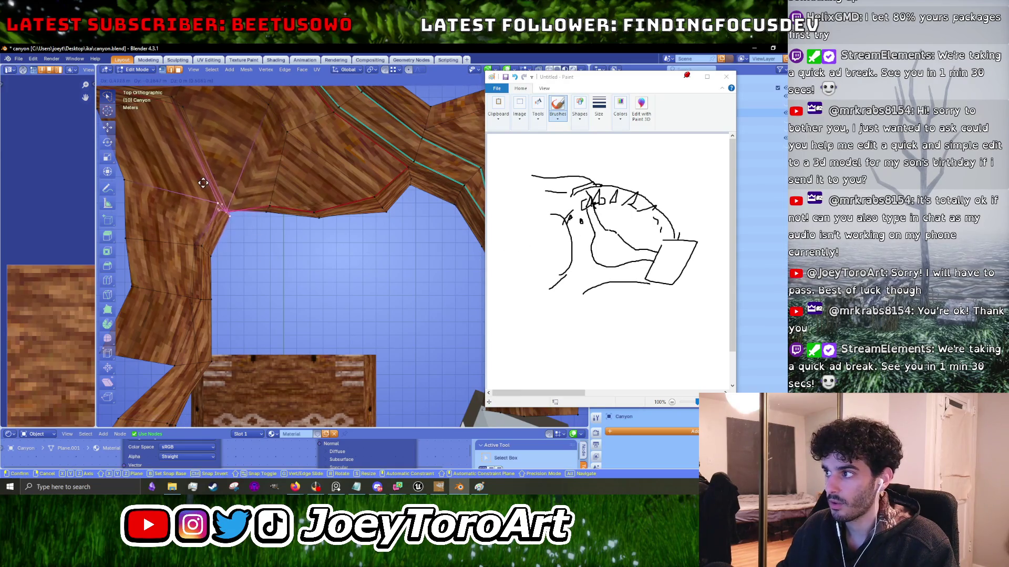
pyautogui.click(204, 183)
pyautogui.moveTo(210, 265)
pyautogui.mouseDown()
pyautogui.moveTo(252, 247)
pyautogui.moveTo(297, 249)
pyautogui.moveTo(210, 231)
pyautogui.moveTo(140, 257)
pyautogui.mouseUp()
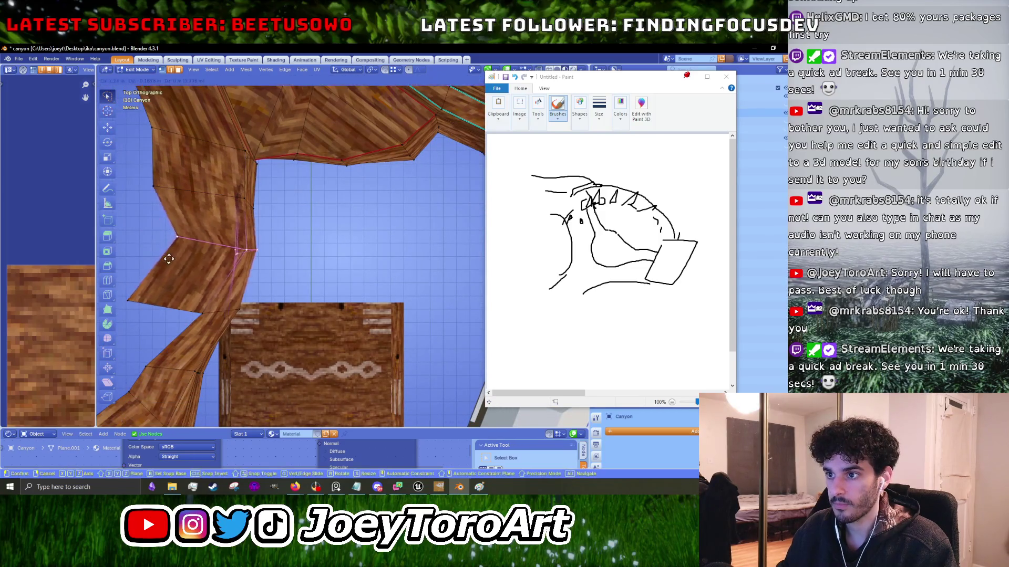
pyautogui.scroll(-5, 131, 247)
# Lower the left-bend vertex and shift the adjacent edge up-right beside the wooden floor.
pyautogui.click(127, 242)
pyautogui.press('g')
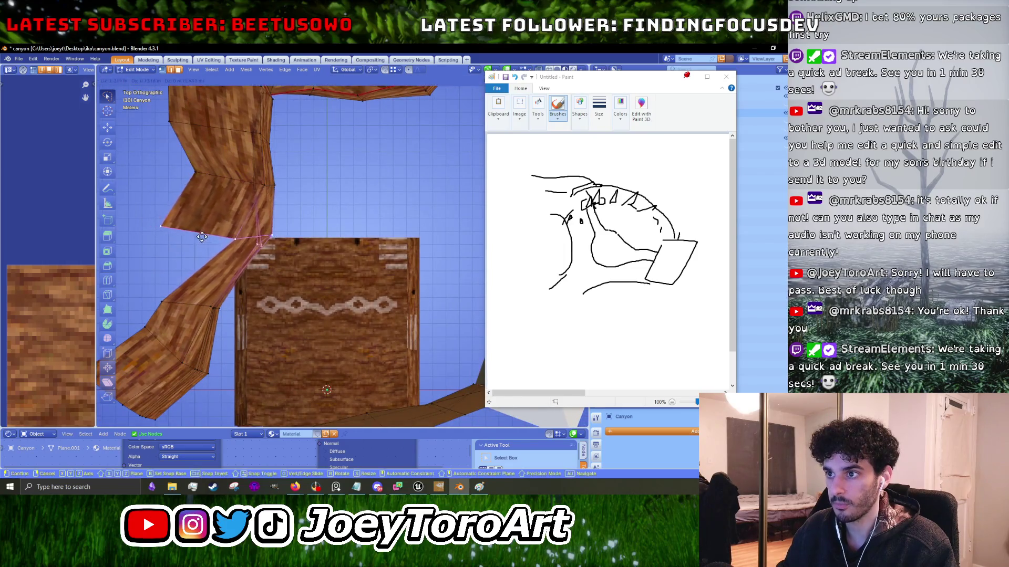
pyautogui.click(190, 280)
pyautogui.press('g')
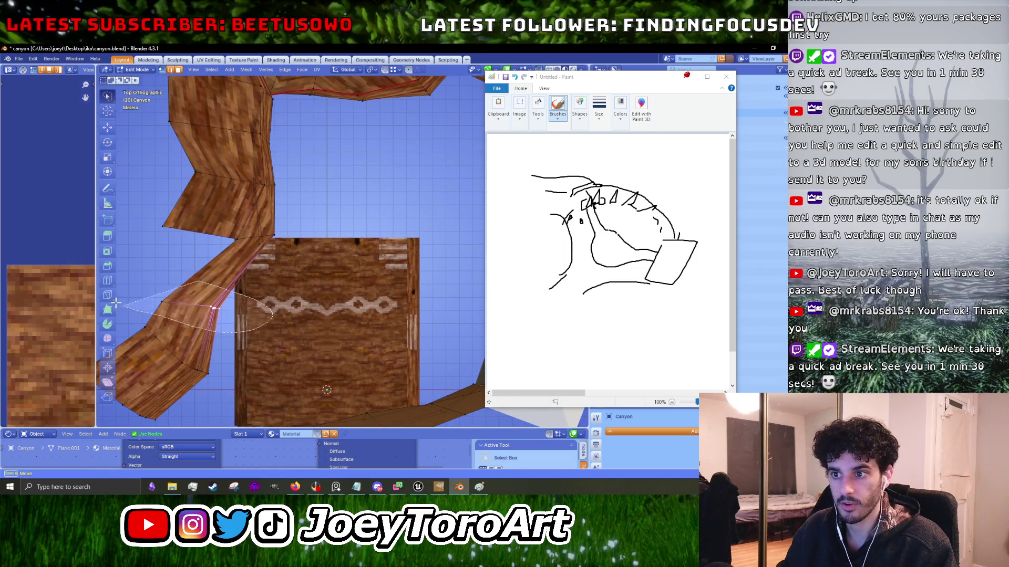
pyautogui.click(209, 279)
pyautogui.scroll(-2, 243, 293)
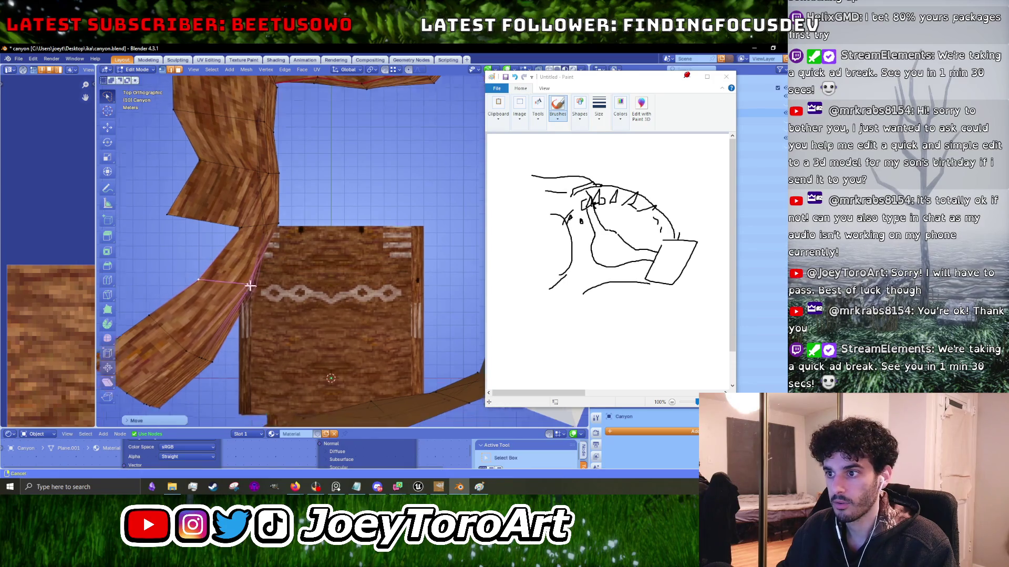
pyautogui.moveTo(292, 304)
pyautogui.mouseDown()
pyautogui.moveTo(190, 321)
pyautogui.moveTo(150, 287)
pyautogui.moveTo(220, 239)
pyautogui.mouseUp()
# Move the left flap up-left, then down beside the bottom plank.
pyautogui.press('g')
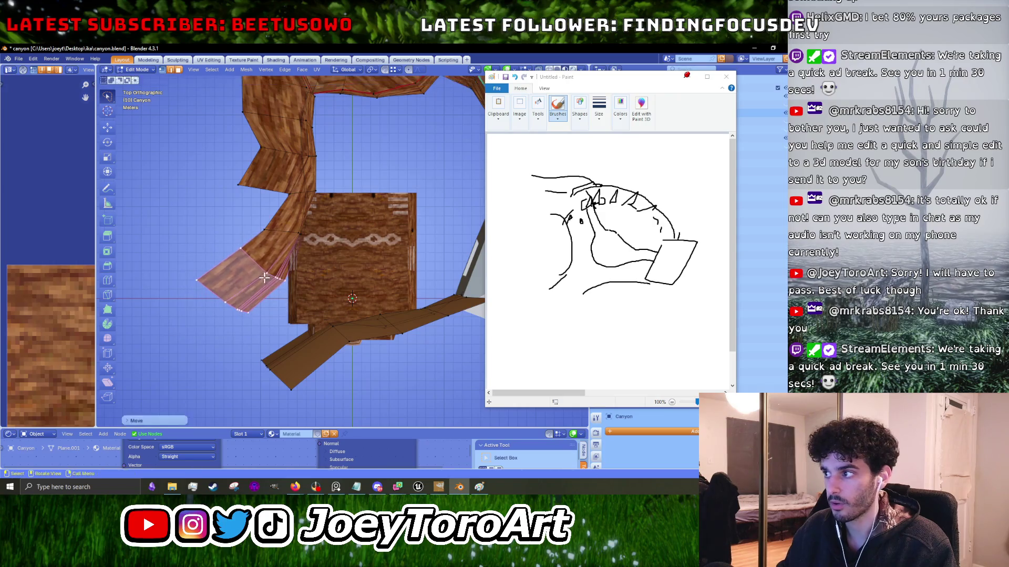
pyautogui.click(336, 257)
pyautogui.press('g')
pyautogui.click(268, 244)
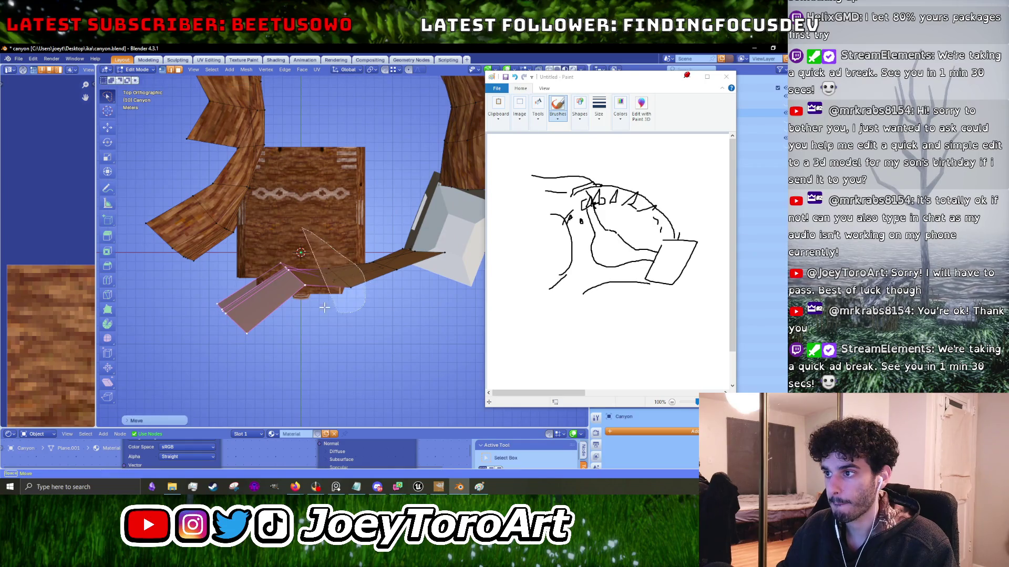
# Move a few right-plank faces down onto the bottom plank.
pyautogui.click(328, 270)
pyautogui.press('g')
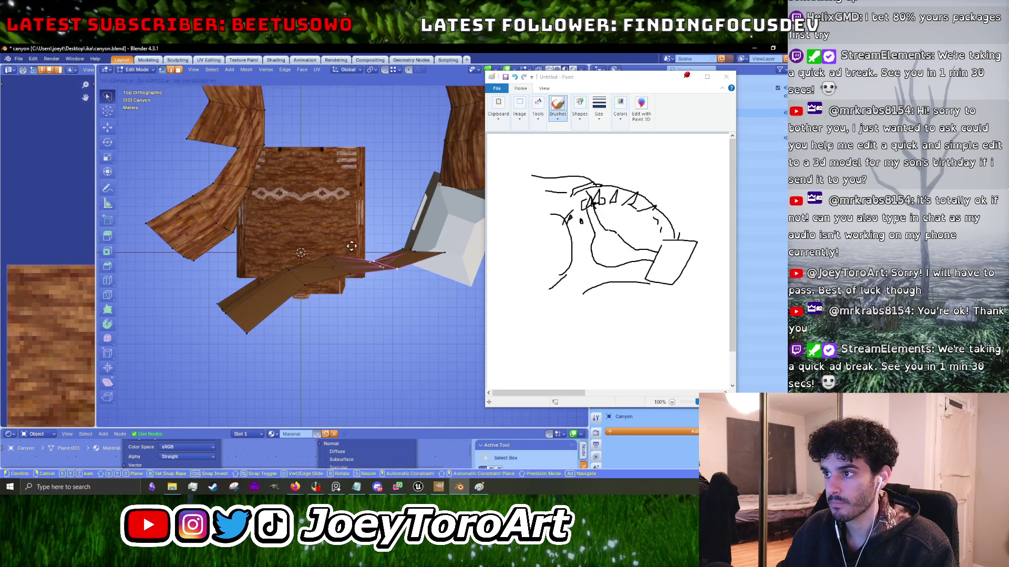
pyautogui.click(351, 253)
pyautogui.press('g')
pyautogui.click(327, 200)
# Lower and rotate the edges on the canyon ring's right side.
pyautogui.scroll(-2, 328, 200)
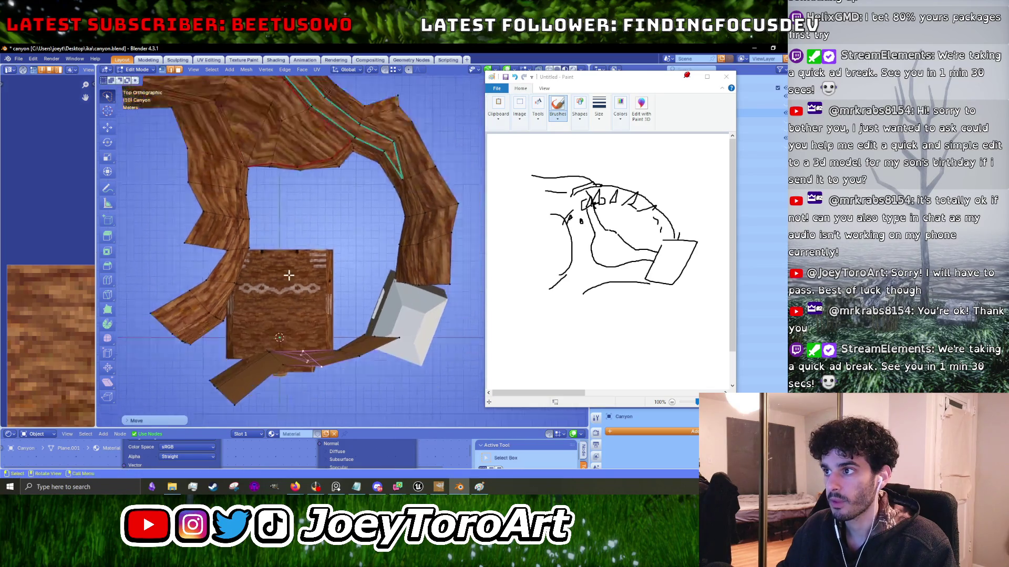
pyautogui.hscroll(2, 332, 279)
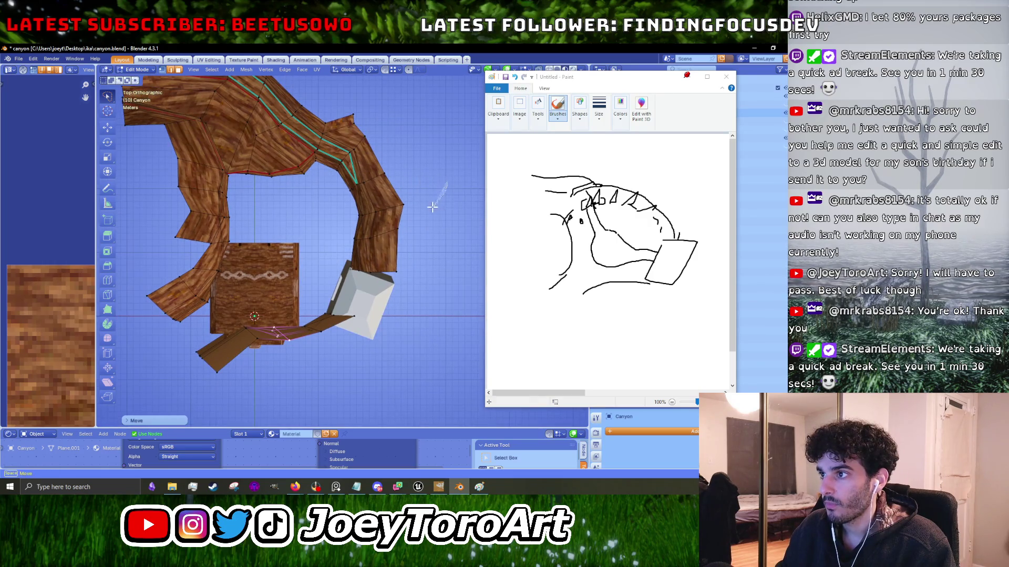
pyautogui.click(406, 206)
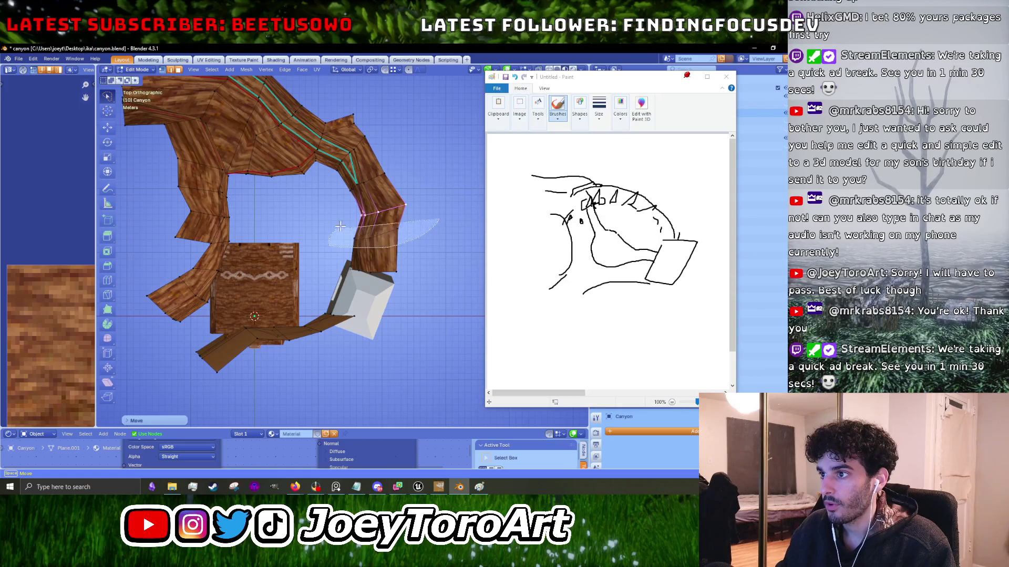
pyautogui.press('g')
pyautogui.click(330, 258)
pyautogui.press('r')
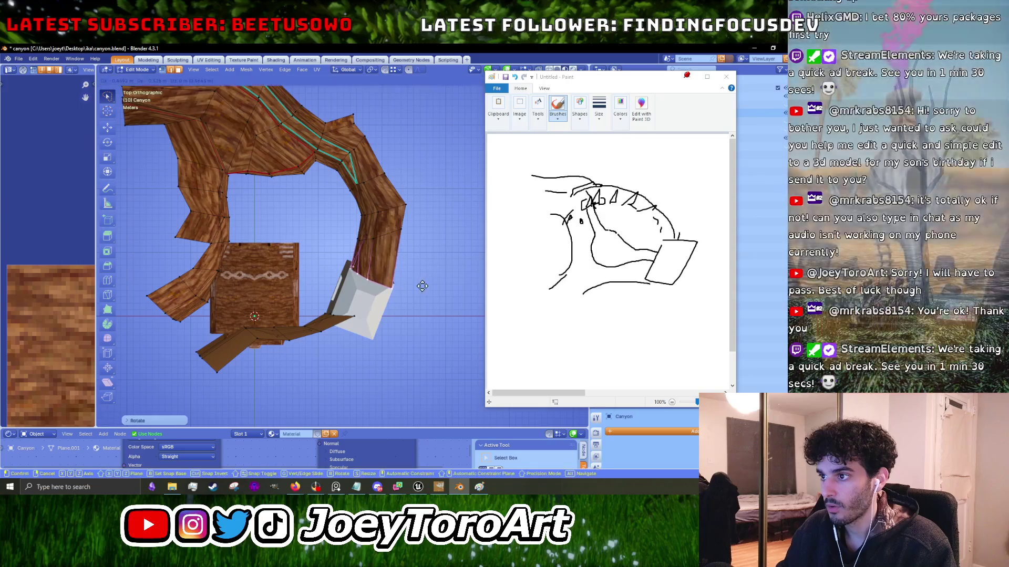
pyautogui.click(423, 287)
# Shift the lower path strip's edges to a new position.
pyautogui.scroll(3, 333, 314)
pyautogui.click(315, 316)
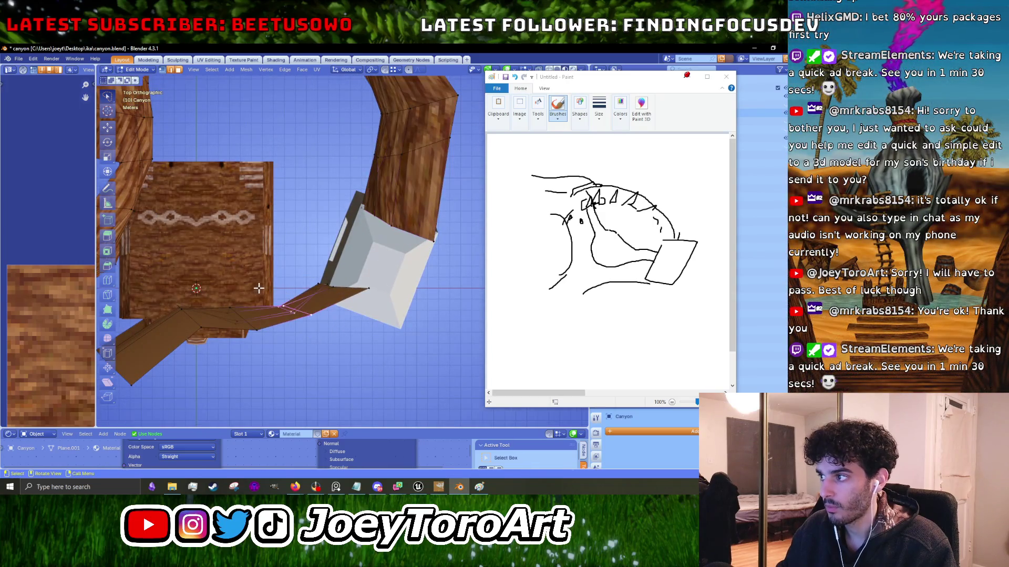
pyautogui.press('g')
pyautogui.click(254, 287)
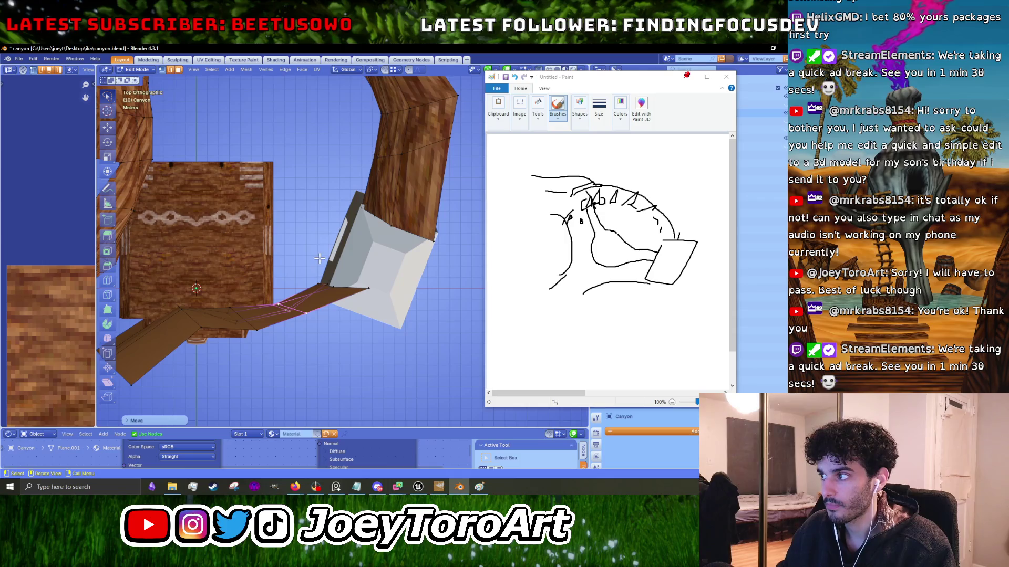
# In Object Mode, rotate the white Box to sit against the wall.
pyautogui.press('Tab')
pyautogui.click(384, 250)
pyautogui.press('r')
pyautogui.click(443, 257)
pyautogui.press('g')
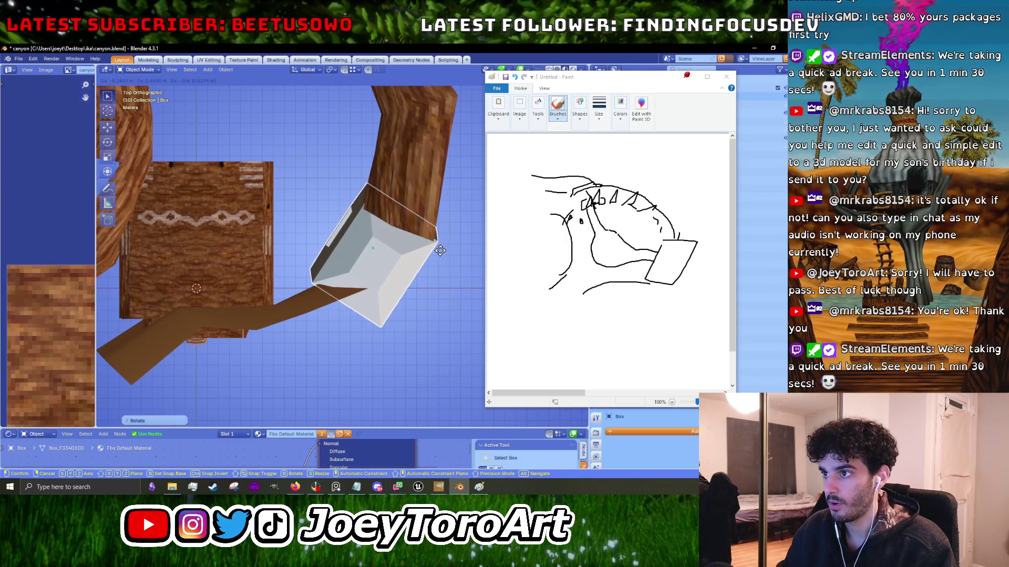
# Cancel the Box move, then pull the Canyon's left-arm face strip outward to the left.
pyautogui.press('Escape')
pyautogui.scroll(-3, 345, 241)
pyautogui.moveTo(345, 241); pyautogui.dragTo(383, 268)
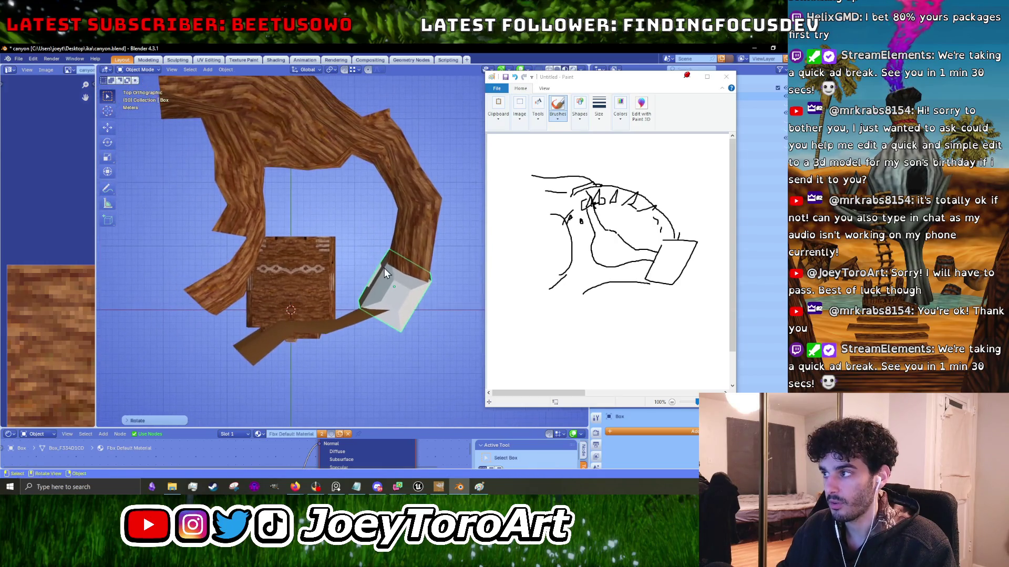
pyautogui.click(247, 219)
pyautogui.press('Tab')
pyautogui.moveTo(232, 208)
pyautogui.mouseDown()
pyautogui.moveTo(221, 273)
pyautogui.moveTo(191, 319)
pyautogui.mouseUp()
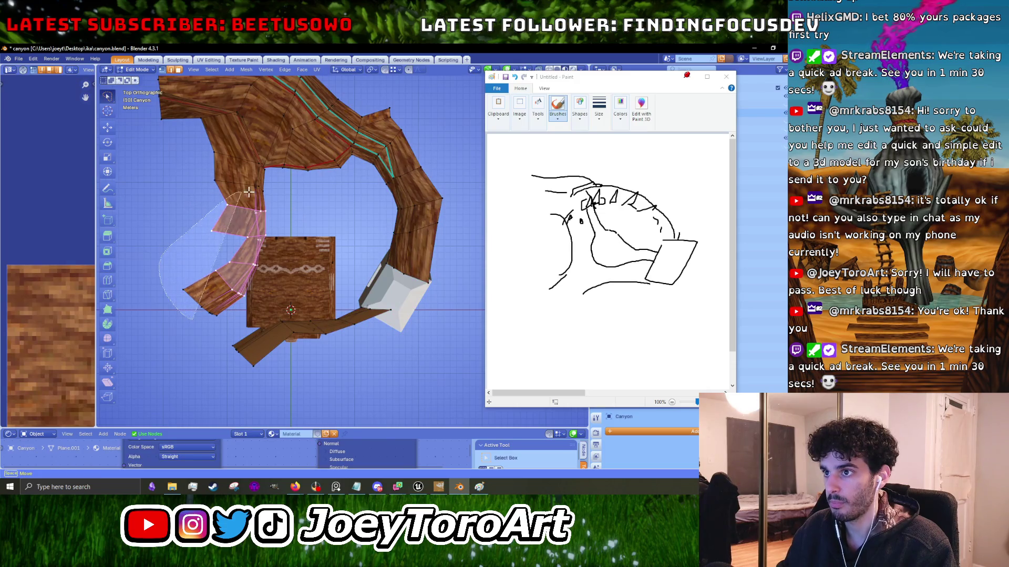
pyautogui.keyDown('shift'); pyautogui.click(204, 316); pyautogui.keyUp('shift')
pyautogui.moveTo(160, 262)
pyautogui.mouseDown()
pyautogui.moveTo(252, 198)
pyautogui.moveTo(220, 331)
pyautogui.moveTo(213, 328)
pyautogui.mouseUp()
pyautogui.press('g')
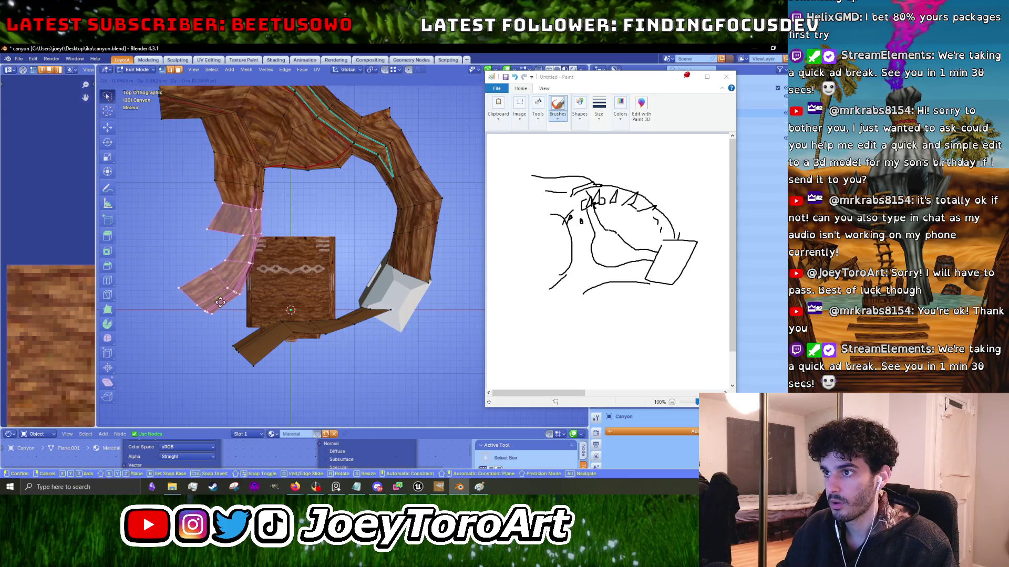
pyautogui.click(221, 303)
# Move and rotate the vertices on the canyon's upper bend.
pyautogui.scroll(5, 267, 305)
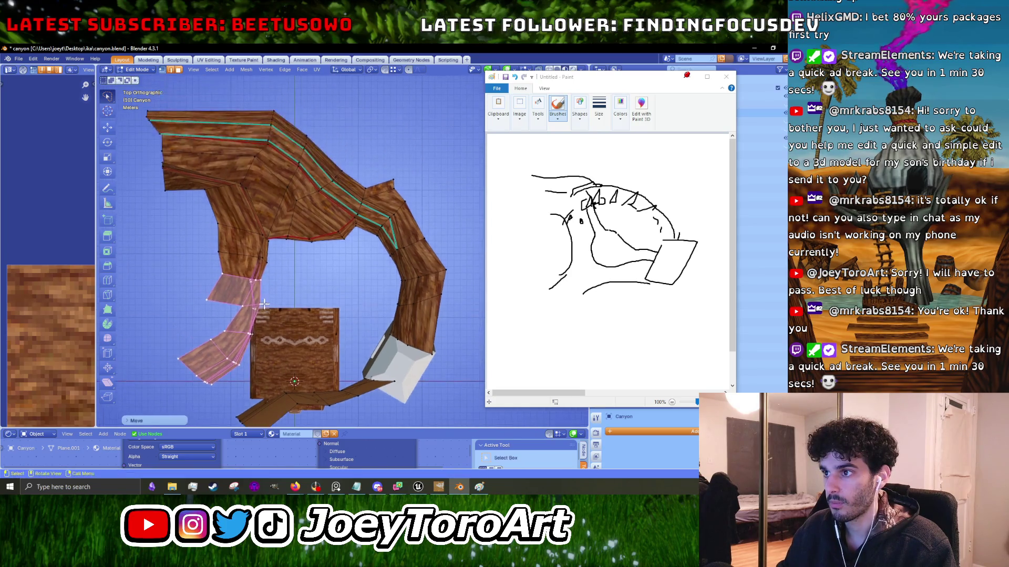
pyautogui.moveTo(275, 271)
pyautogui.mouseDown()
pyautogui.moveTo(194, 225)
pyautogui.moveTo(184, 240)
pyautogui.mouseUp()
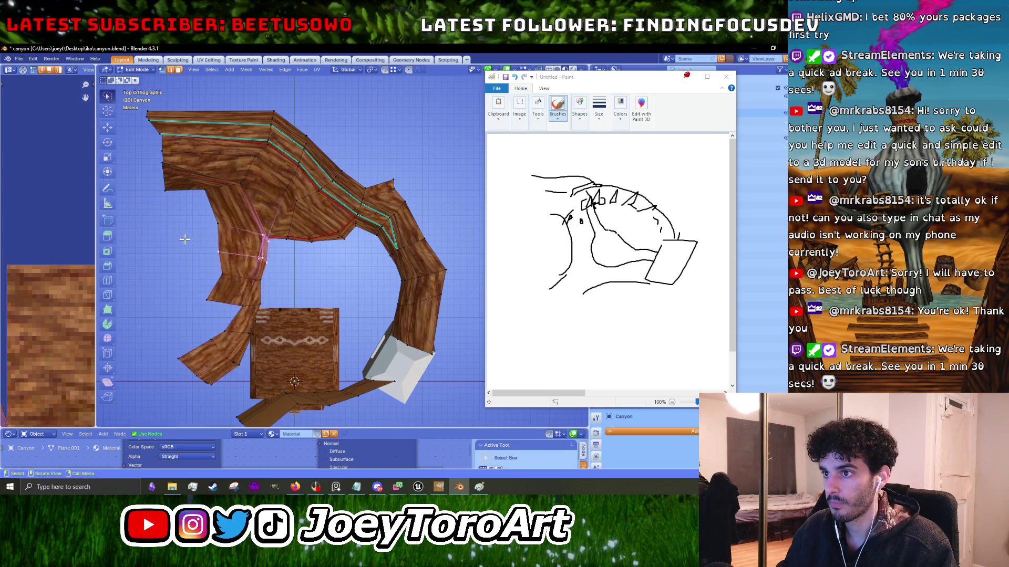
pyautogui.moveTo(375, 198)
pyautogui.mouseDown()
pyautogui.moveTo(323, 226)
pyautogui.moveTo(370, 168)
pyautogui.mouseUp()
pyautogui.press('g')
pyautogui.click(340, 174)
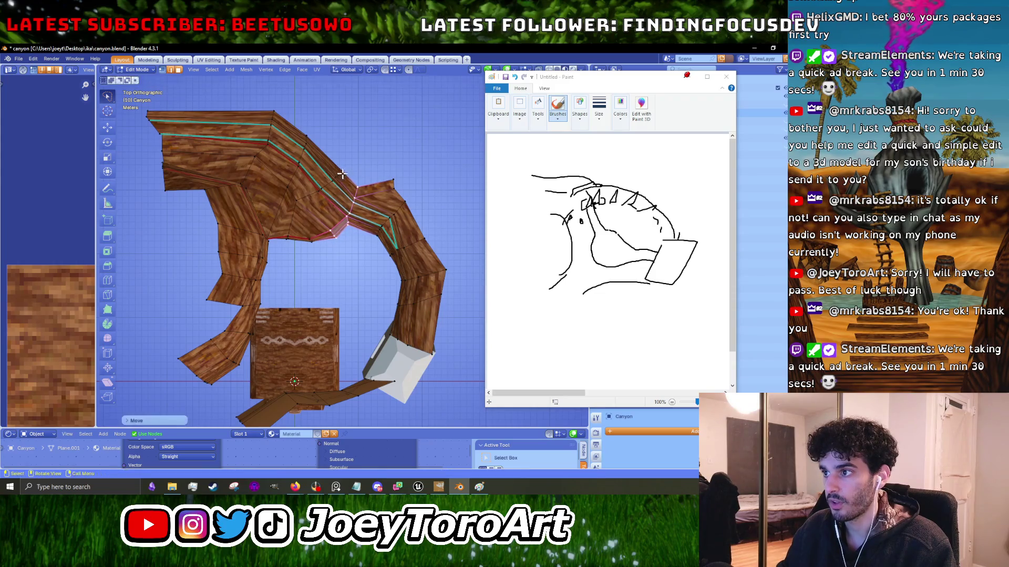
pyautogui.moveTo(410, 217); pyautogui.dragTo(411, 215)
pyautogui.press('r')
pyautogui.click(418, 206)
pyautogui.press('g')
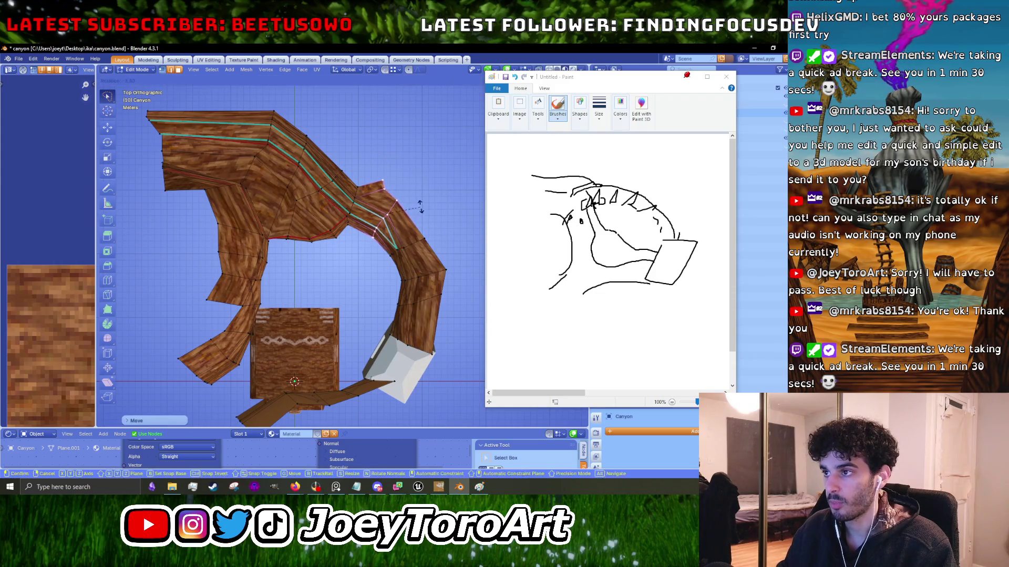
pyautogui.click(420, 205)
# Rotate and reposition the vertices along the ring's right side.
pyautogui.moveTo(337, 248); pyautogui.dragTo(314, 257)
pyautogui.press('r')
pyautogui.click(392, 237)
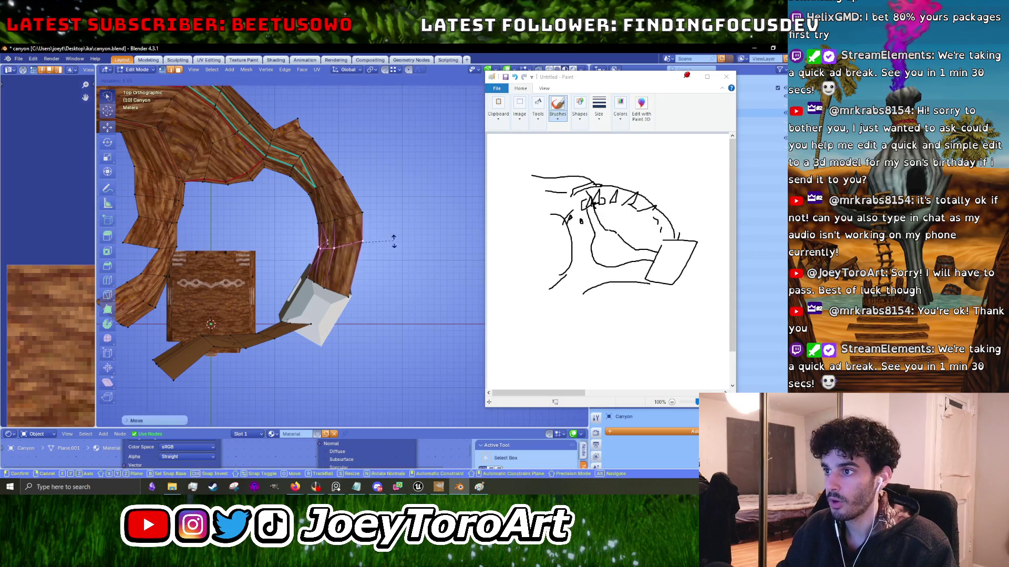
pyautogui.press('g')
pyautogui.click(393, 256)
# Move the lower wall vertices and the single vertex beside the white box.
pyautogui.scroll(3, 341, 236)
pyautogui.moveTo(444, 239)
pyautogui.mouseDown()
pyautogui.moveTo(318, 192)
pyautogui.moveTo(328, 213)
pyautogui.mouseUp()
pyautogui.press('g')
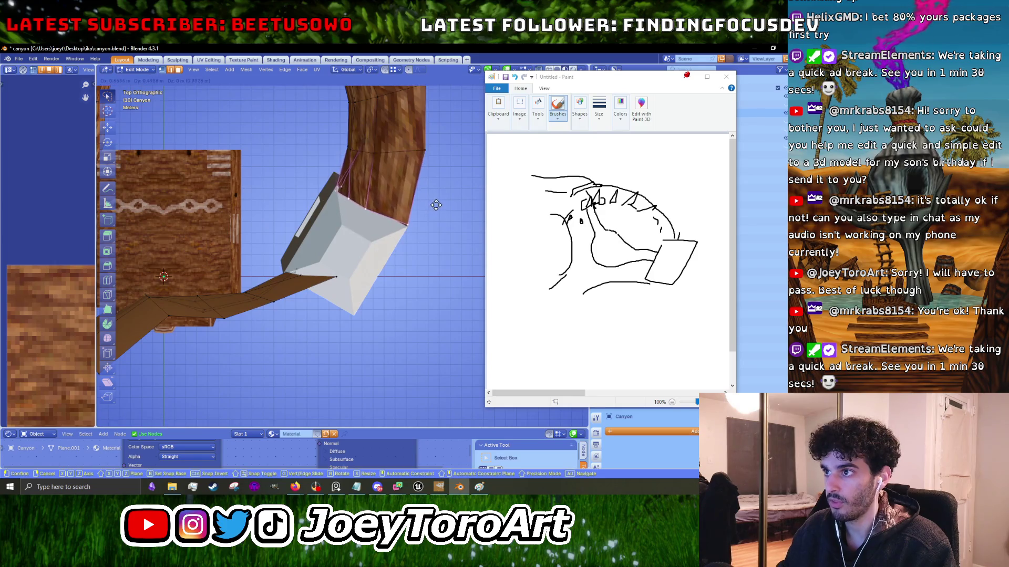
pyautogui.click(438, 207)
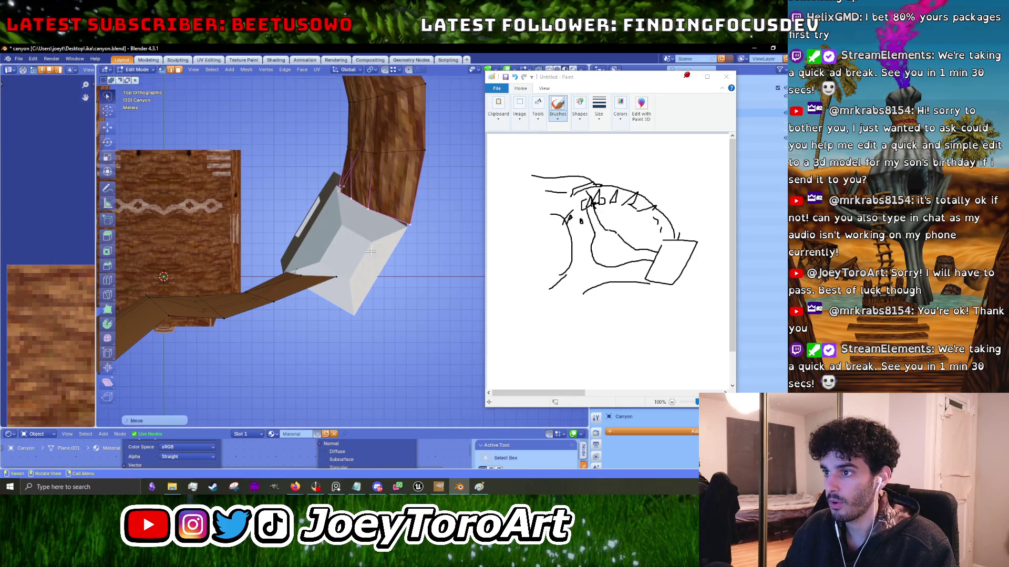
pyautogui.click(288, 274)
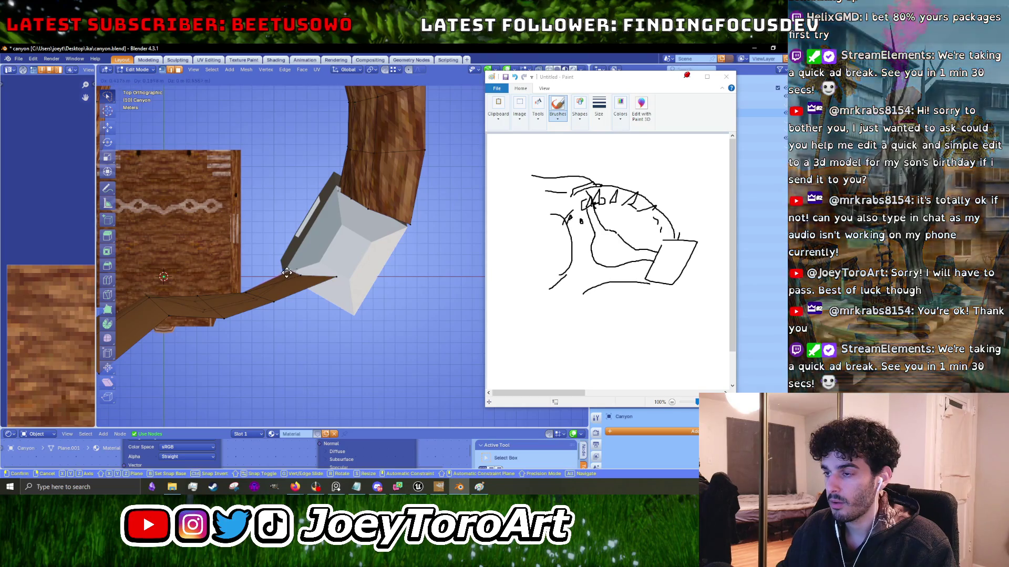
pyautogui.press('g')
pyautogui.click(305, 275)
pyautogui.press('g')
pyautogui.click(309, 277)
# Select the plank edges beside the box, then orbit in Object Mode to inspect the canyon.
pyautogui.scroll(-2, 310, 279)
pyautogui.scroll(2, 310, 278)
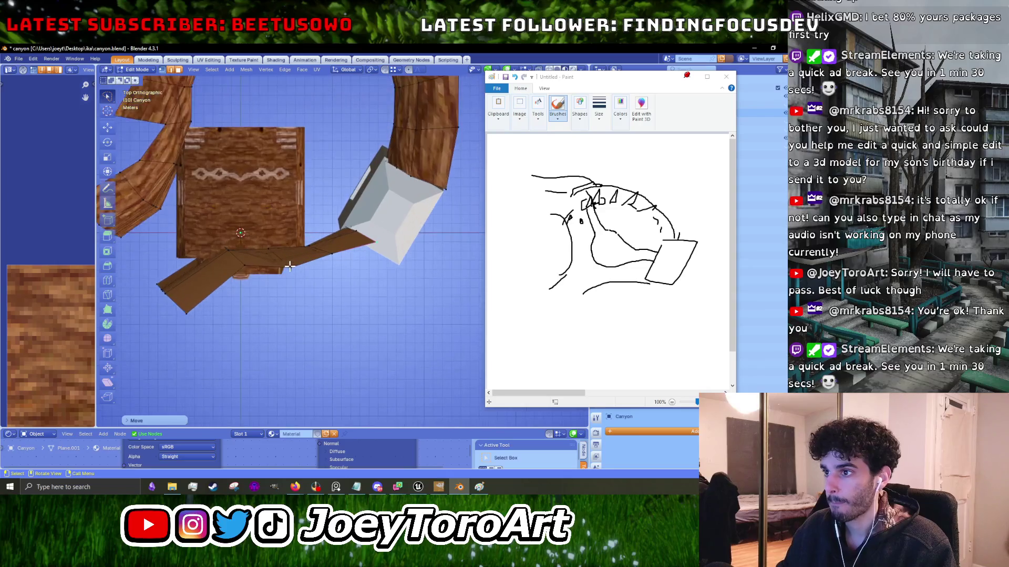
pyautogui.moveTo(337, 255); pyautogui.dragTo(293, 236)
pyautogui.press('Tab')
pyautogui.moveTo(353, 285); pyautogui.dragTo(315, 209)
pyautogui.moveTo(261, 234)
pyautogui.mouseDown()
pyautogui.moveTo(278, 230)
pyautogui.moveTo(187, 203)
pyautogui.mouseUp()
pyautogui.moveTo(252, 283)
pyautogui.mouseDown()
pyautogui.moveTo(266, 294)
pyautogui.moveTo(241, 295)
pyautogui.moveTo(235, 276)
pyautogui.moveTo(283, 296)
pyautogui.mouseUp()
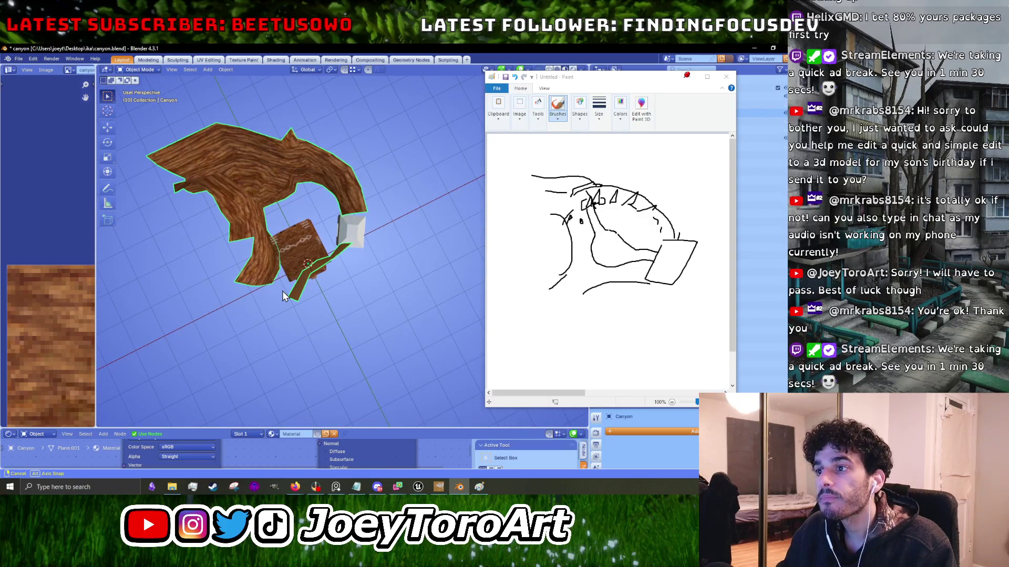
# From top view, move and rotate the canyon's left-arm faces.
pyautogui.press('KP_7')
pyautogui.press('Tab')
pyautogui.scroll(5, 322, 256)
pyautogui.moveTo(267, 230)
pyautogui.mouseDown()
pyautogui.moveTo(294, 224)
pyautogui.moveTo(344, 239)
pyautogui.moveTo(315, 299)
pyautogui.moveTo(263, 273)
pyautogui.moveTo(290, 240)
pyautogui.mouseUp()
pyautogui.press('g')
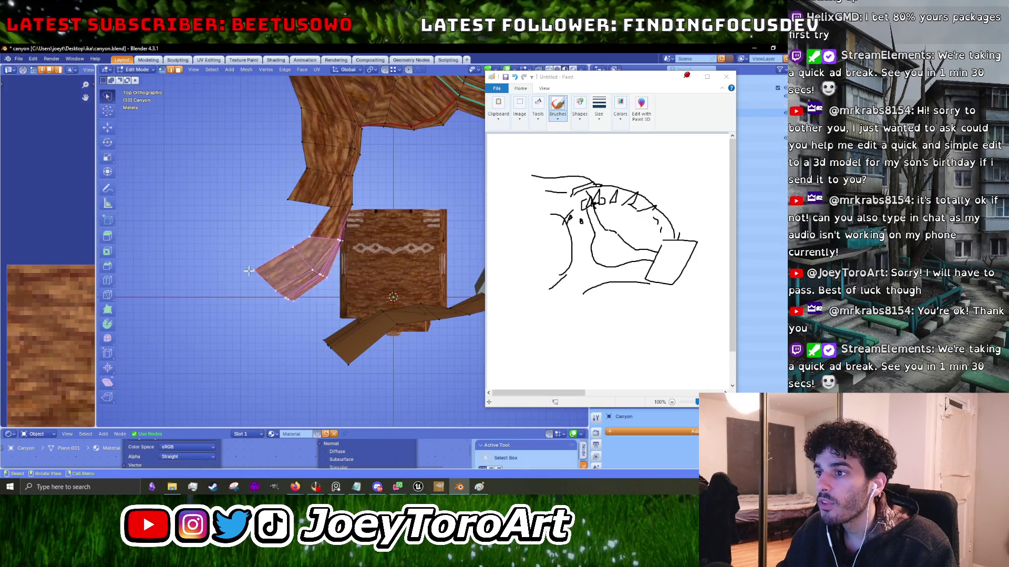
pyautogui.click(384, 276)
pyautogui.press('r')
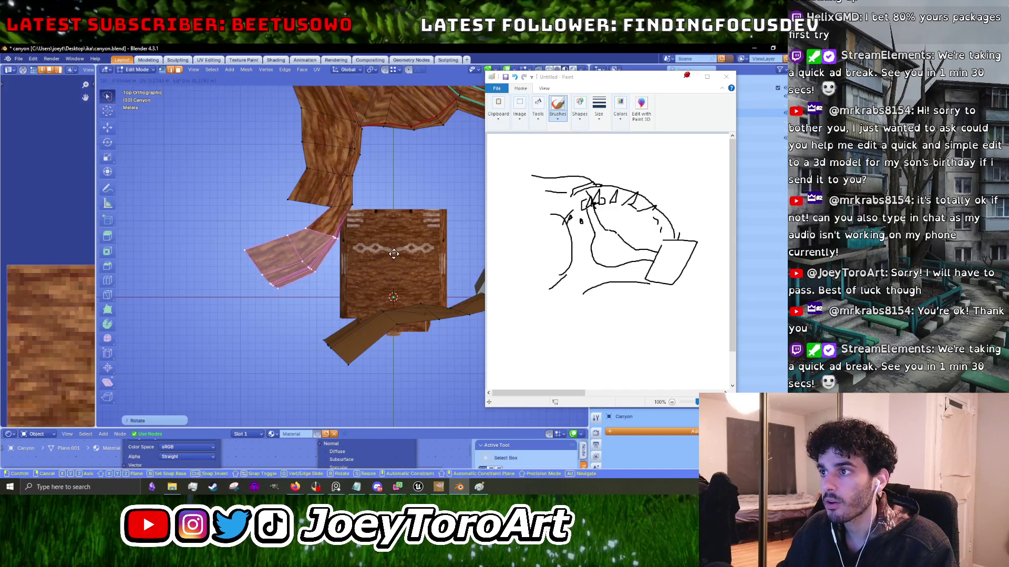
pyautogui.click(396, 254)
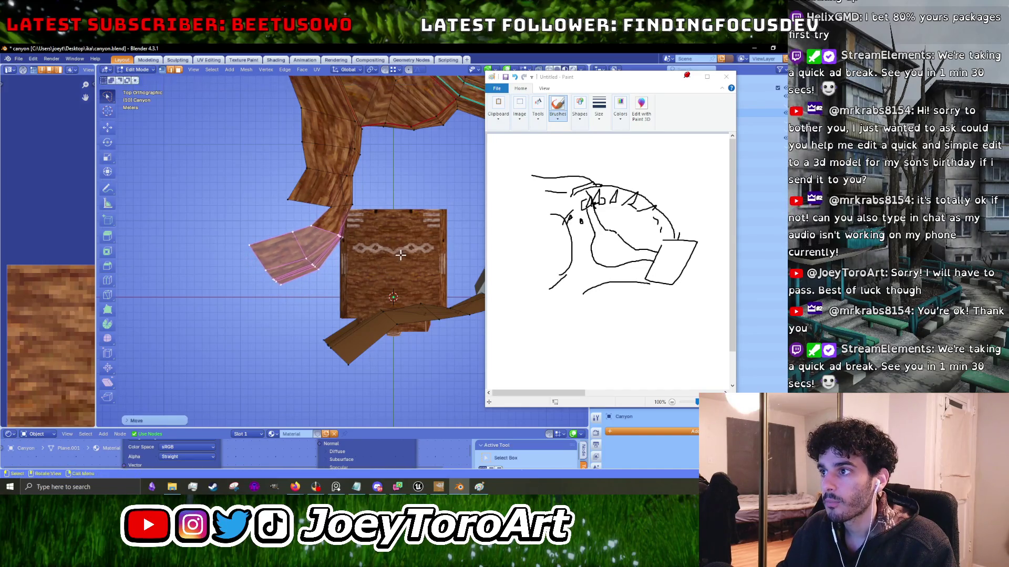
# Shift the selected edge loop down along the canyon's right edge.
pyautogui.moveTo(452, 245); pyautogui.dragTo(320, 277)
pyautogui.press('Tab')
pyautogui.scroll(-2, 383, 254)
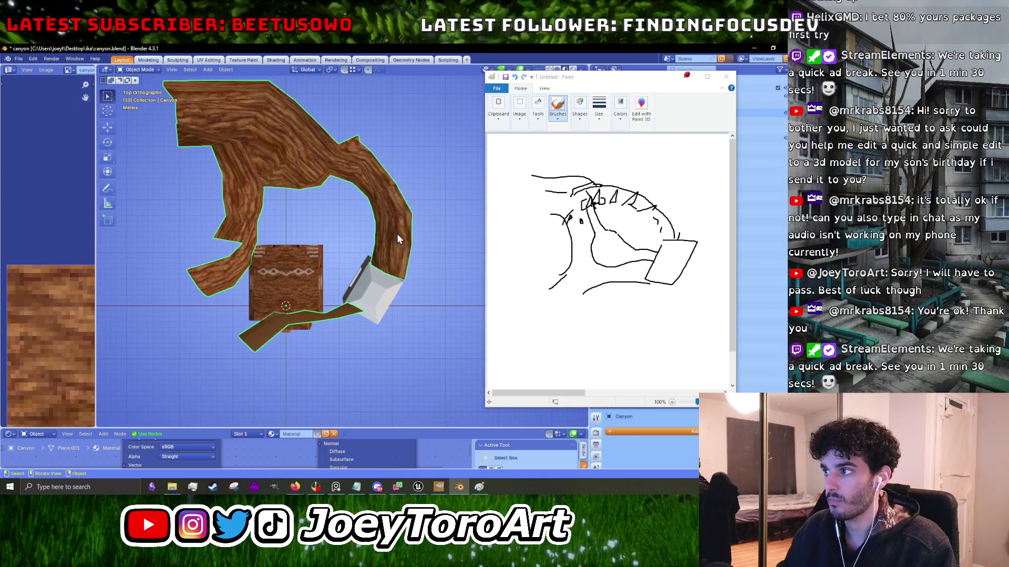
pyautogui.press('Tab')
pyautogui.press('g')
pyautogui.click(418, 169)
pyautogui.press('g')
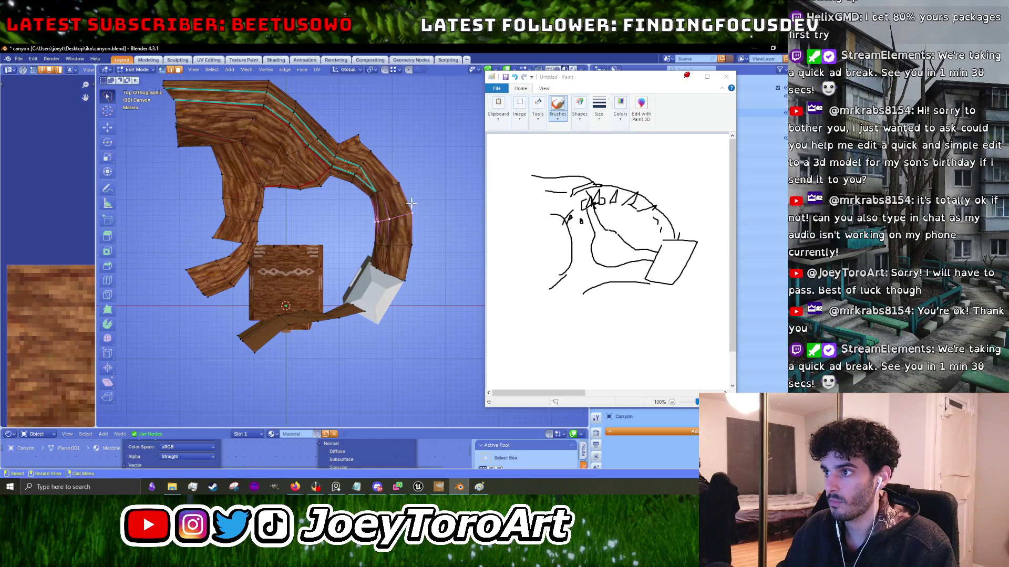
pyautogui.click(415, 249)
pyautogui.moveTo(415, 238); pyautogui.dragTo(418, 238)
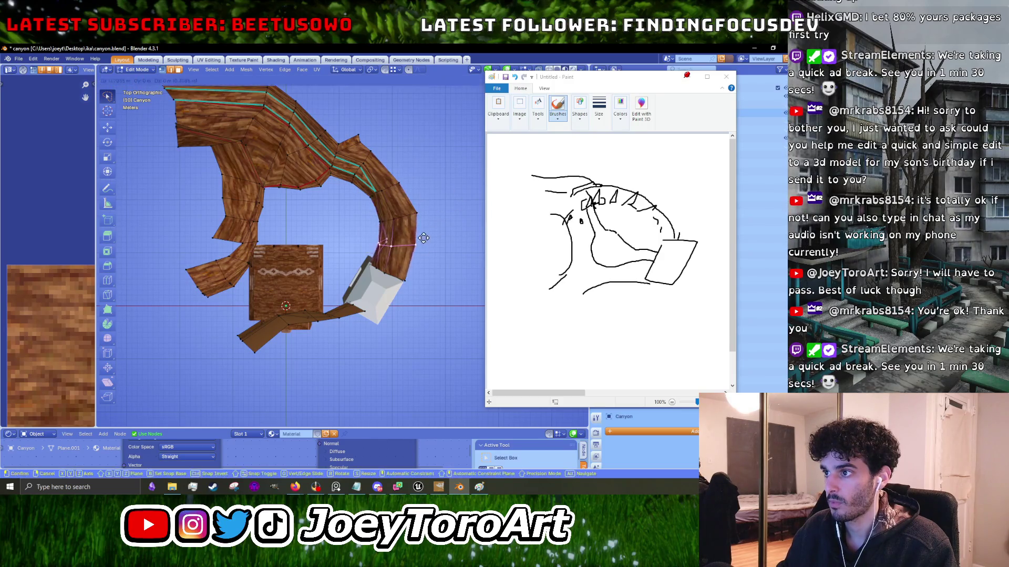
pyautogui.press('Tab')
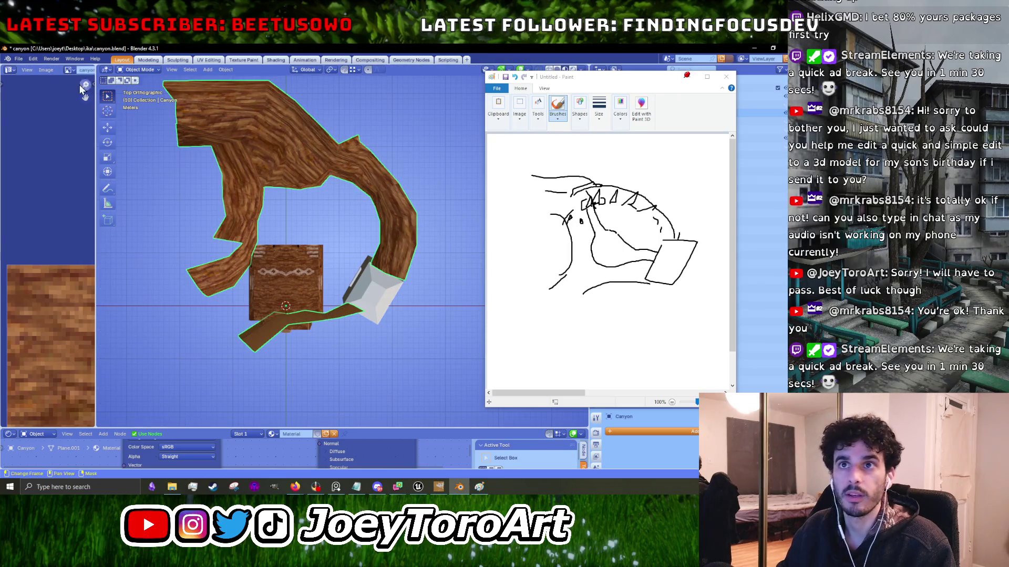
# Export the canyon as canyon_walls.fbx and bring Unreal Engine back up.
pyautogui.click(17, 60)
pyautogui.moveTo(32, 186)
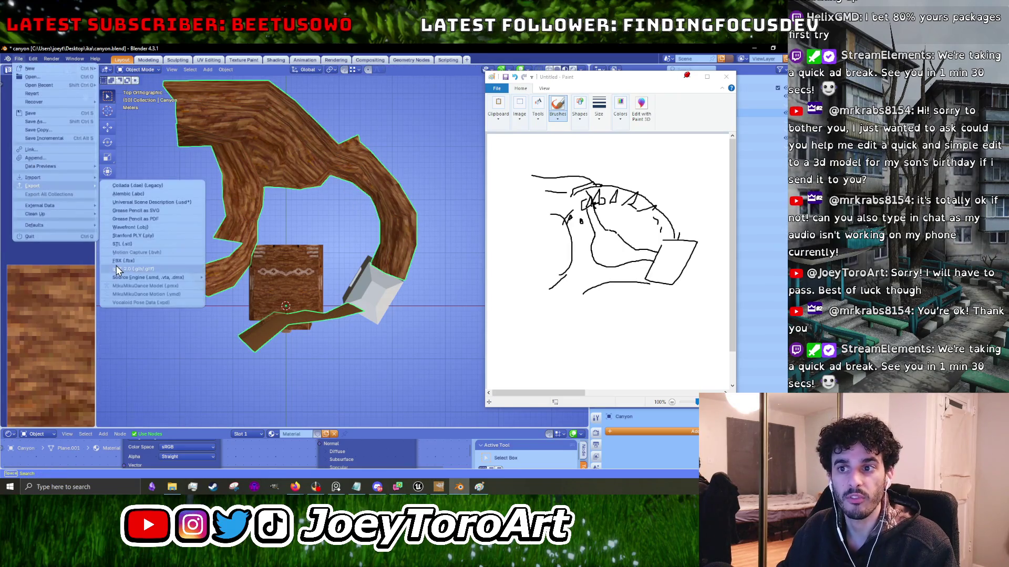
pyautogui.click(124, 268)
pyautogui.click(342, 147)
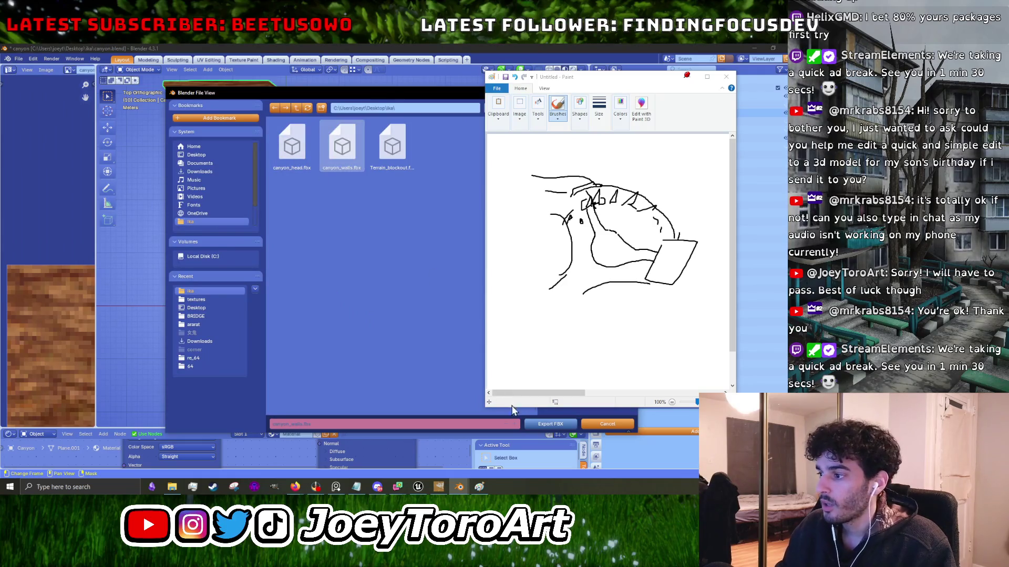
pyautogui.click(544, 425)
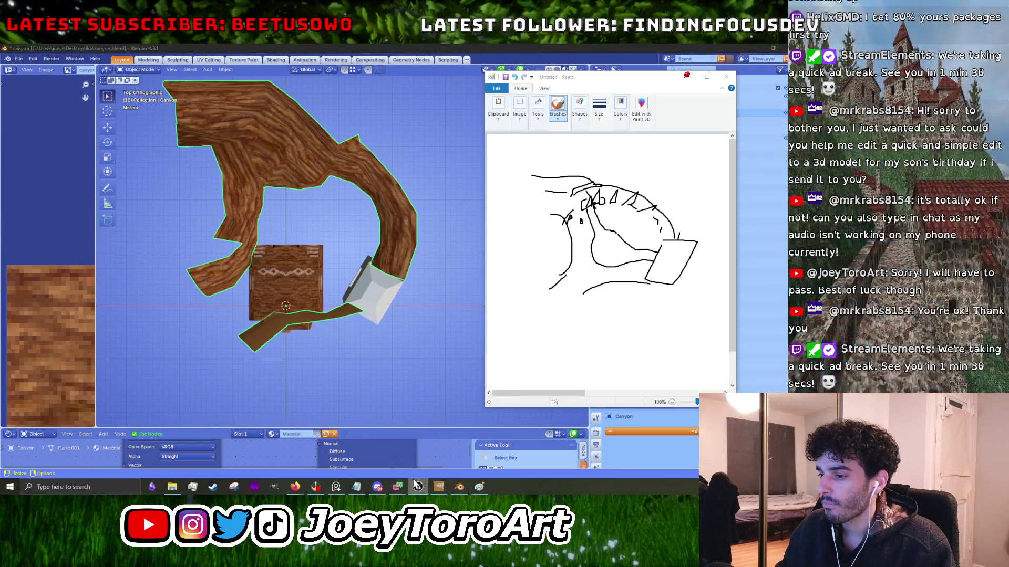
pyautogui.click(418, 487)
pyautogui.moveTo(344, 392); pyautogui.dragTo(344, 237)
# Dismiss the asset context menu, minimize Paint, and enlarge the Unreal level viewport.
pyautogui.rightClick(304, 352)
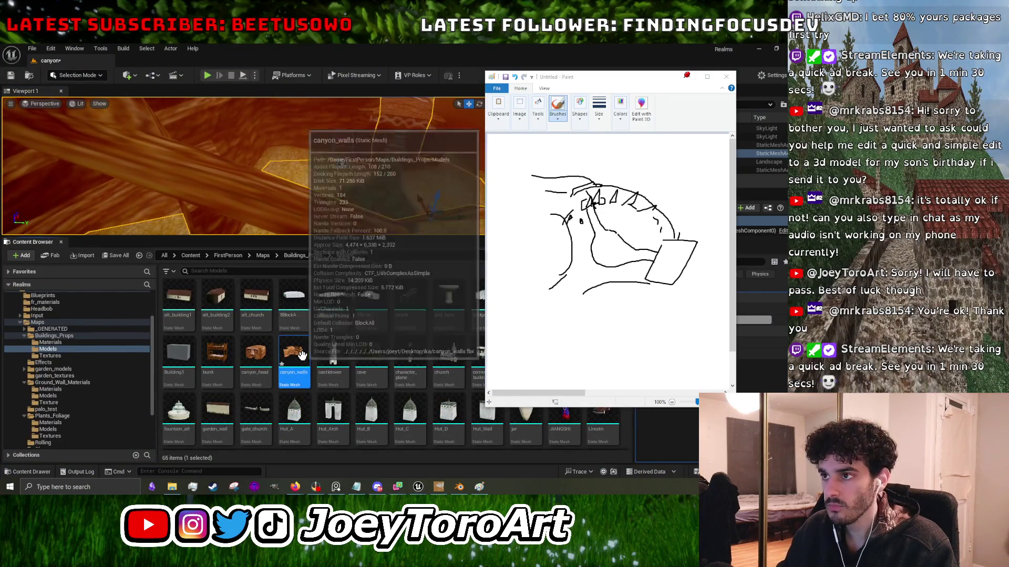
pyautogui.click(373, 232)
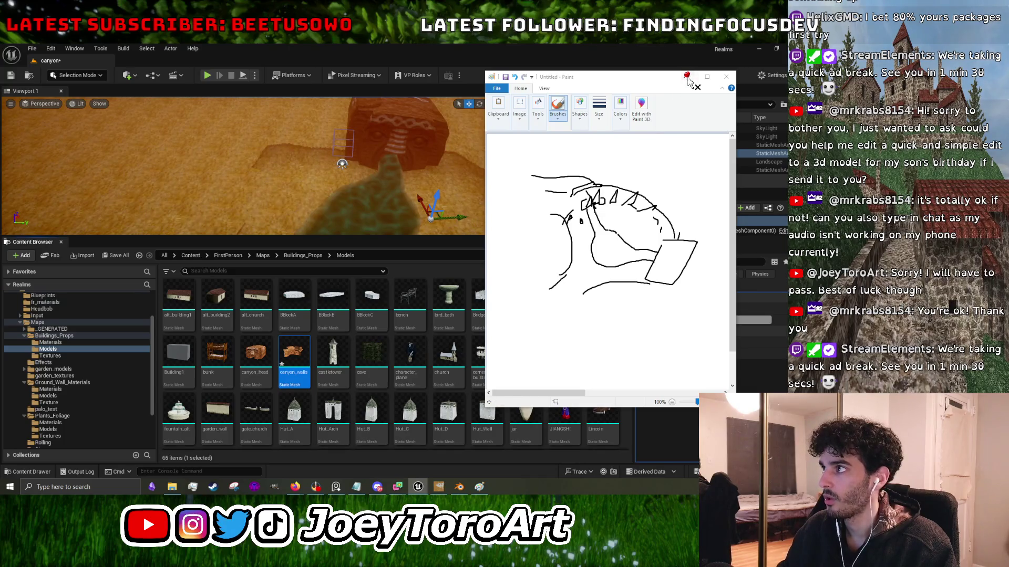
pyautogui.click(688, 77)
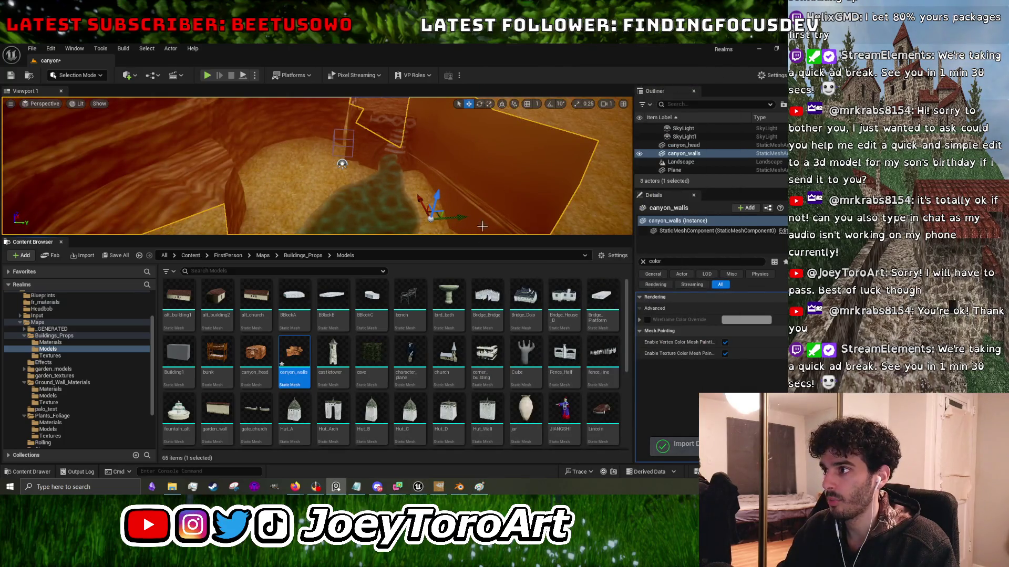
pyautogui.moveTo(479, 236); pyautogui.dragTo(478, 381)
# Fly through the canyon and pond at eye level, then start Play-in-Editor.
pyautogui.moveTo(341, 237)
pyautogui.mouseDown()
pyautogui.moveTo(323, 163)
pyautogui.moveTo(297, 158)
pyautogui.moveTo(287, 208)
pyautogui.moveTo(283, 167)
pyautogui.moveTo(284, 208)
pyautogui.moveTo(469, 255)
pyautogui.mouseUp()
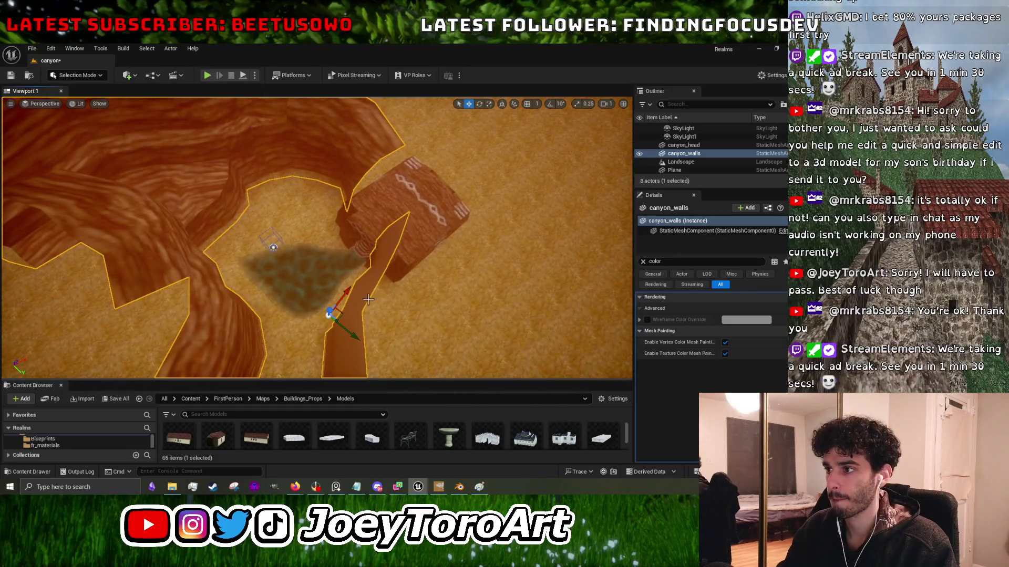
pyautogui.moveTo(364, 294); pyautogui.dragTo(355, 270)
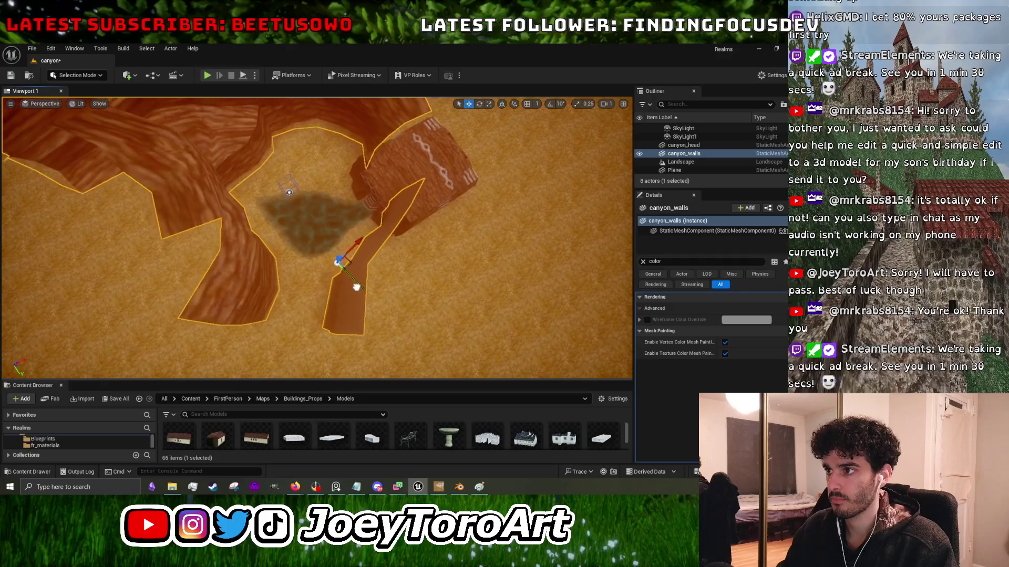
pyautogui.moveTo(355, 270); pyautogui.dragTo(297, 224)
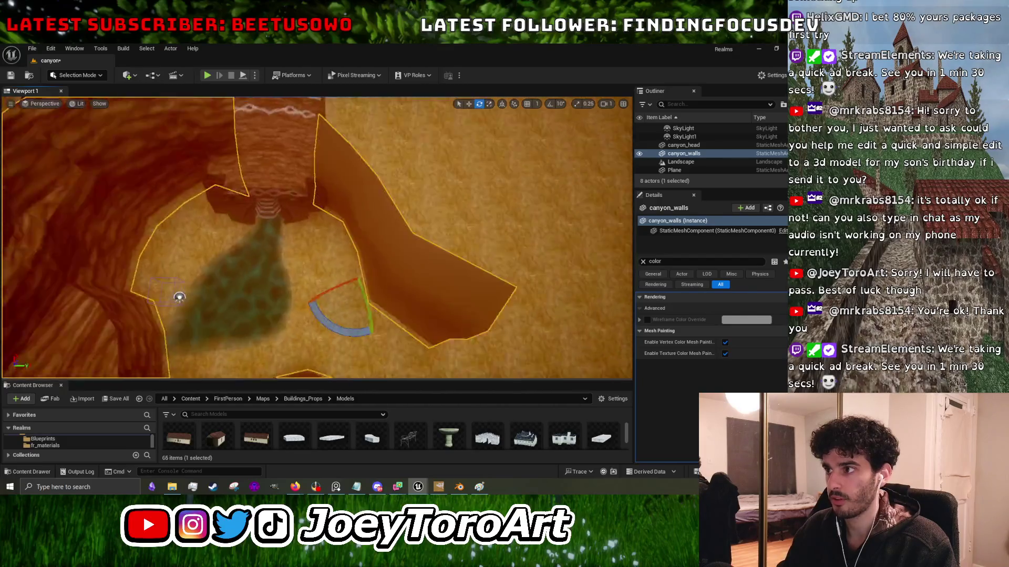
pyautogui.moveTo(182, 291); pyautogui.dragTo(237, 361)
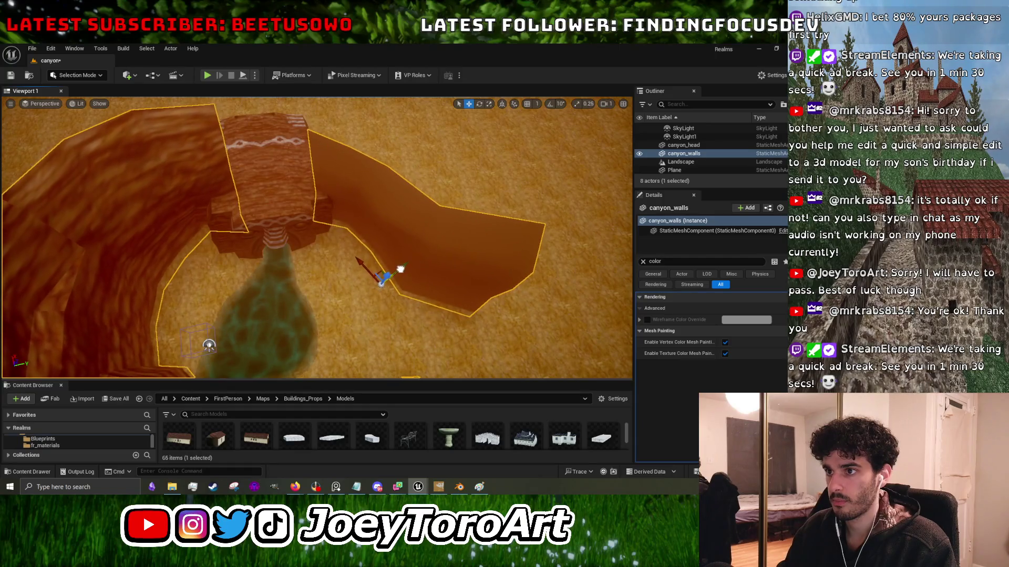
pyautogui.moveTo(237, 361)
pyautogui.mouseDown()
pyautogui.moveTo(284, 300)
pyautogui.moveTo(294, 362)
pyautogui.moveTo(305, 321)
pyautogui.moveTo(363, 292)
pyautogui.moveTo(326, 221)
pyautogui.mouseUp()
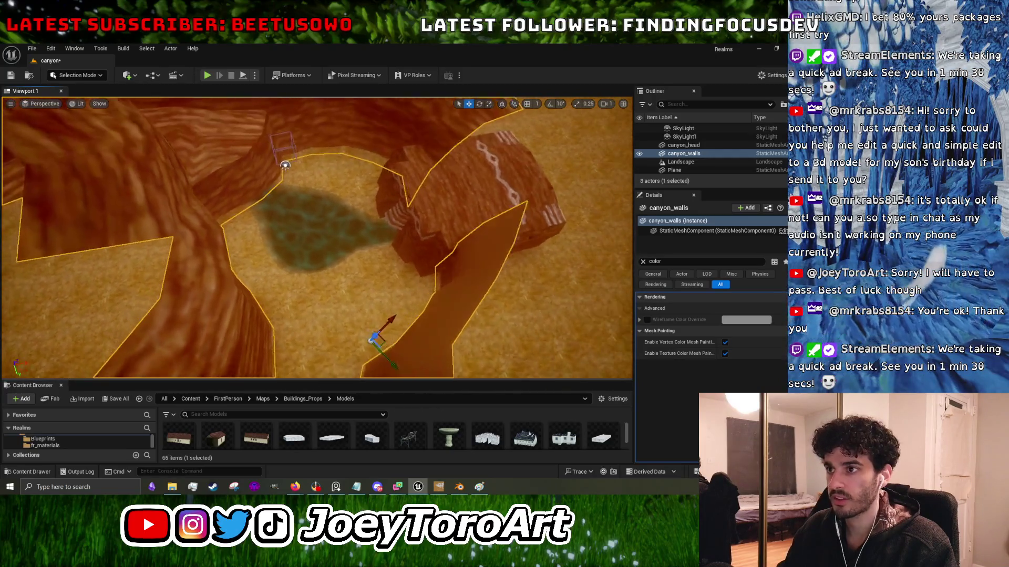
pyautogui.click(208, 75)
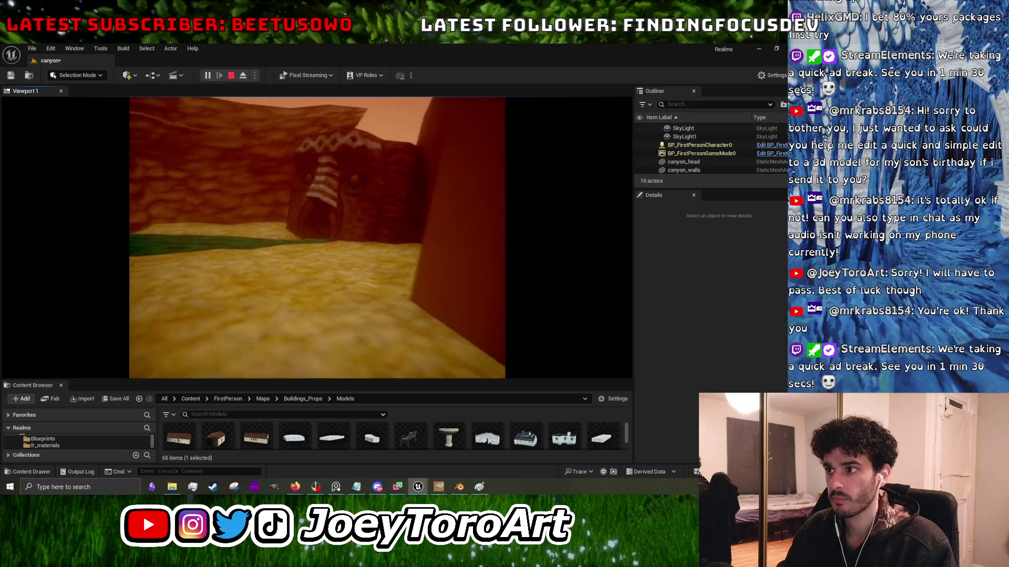
# Stop the play session and pull the camera back over the canyon.
pyautogui.press('Escape')
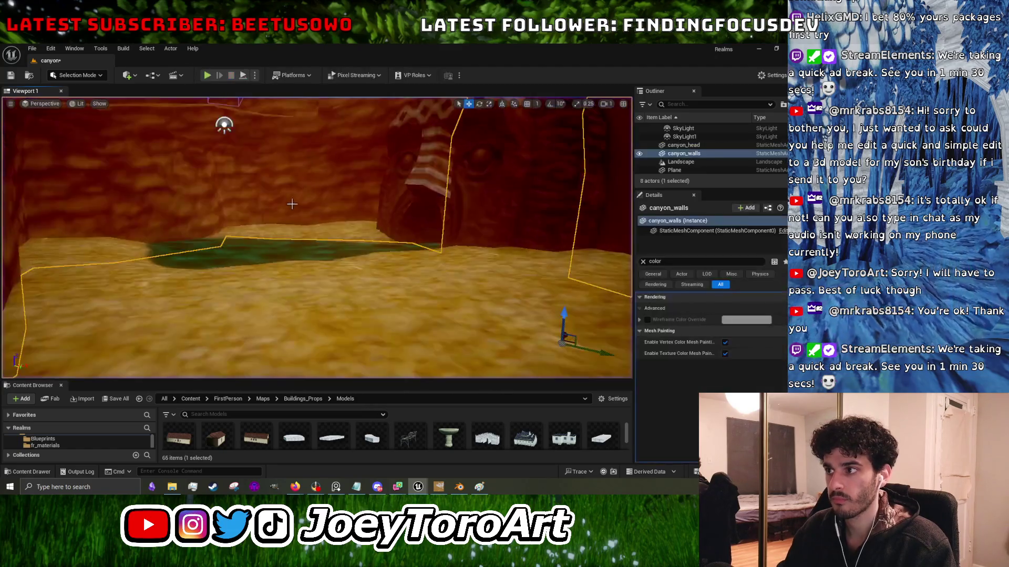
pyautogui.scroll(-10, 288, 208)
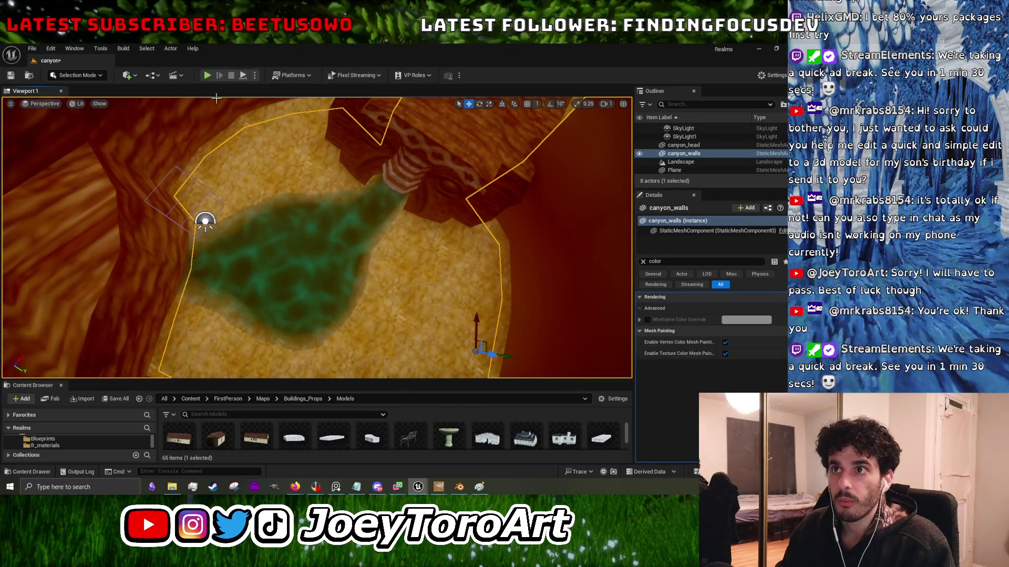
pyautogui.scroll(10, 316, 237)
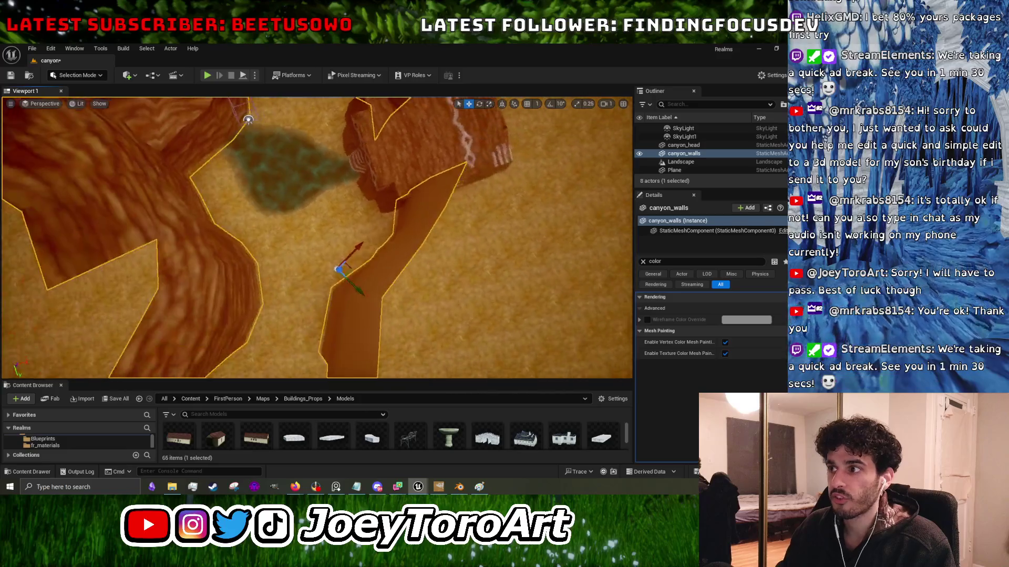
pyautogui.scroll(3, 376, 199)
pyautogui.moveTo(369, 265); pyautogui.dragTo(396, 292)
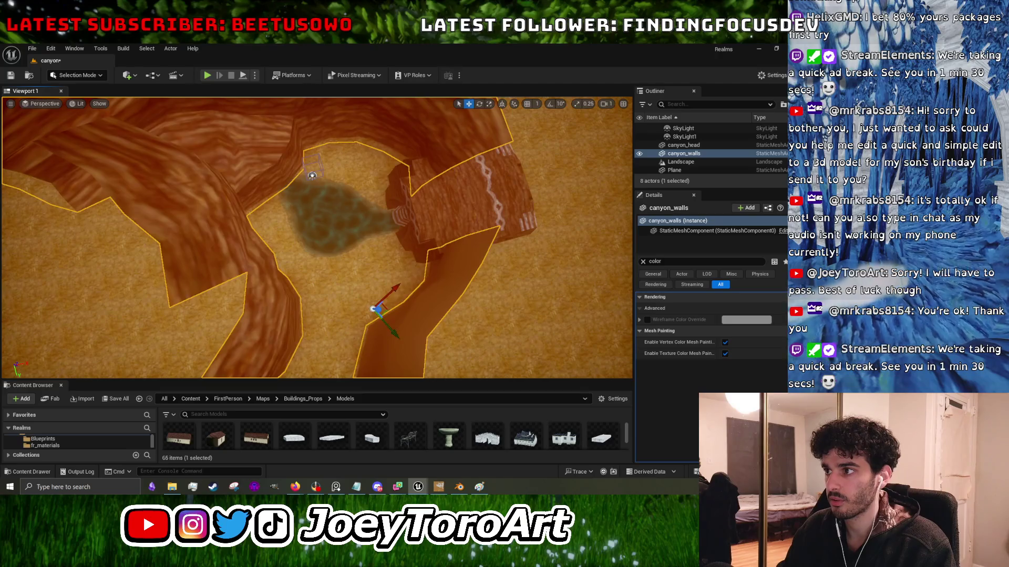
# Frame canyon_head, view it face-on, then select the green-patch Landscape.
pyautogui.click(451, 210)
pyautogui.press('f')
pyautogui.moveTo(478, 193)
pyautogui.mouseDown()
pyautogui.moveTo(531, 194)
pyautogui.moveTo(479, 194)
pyautogui.mouseUp()
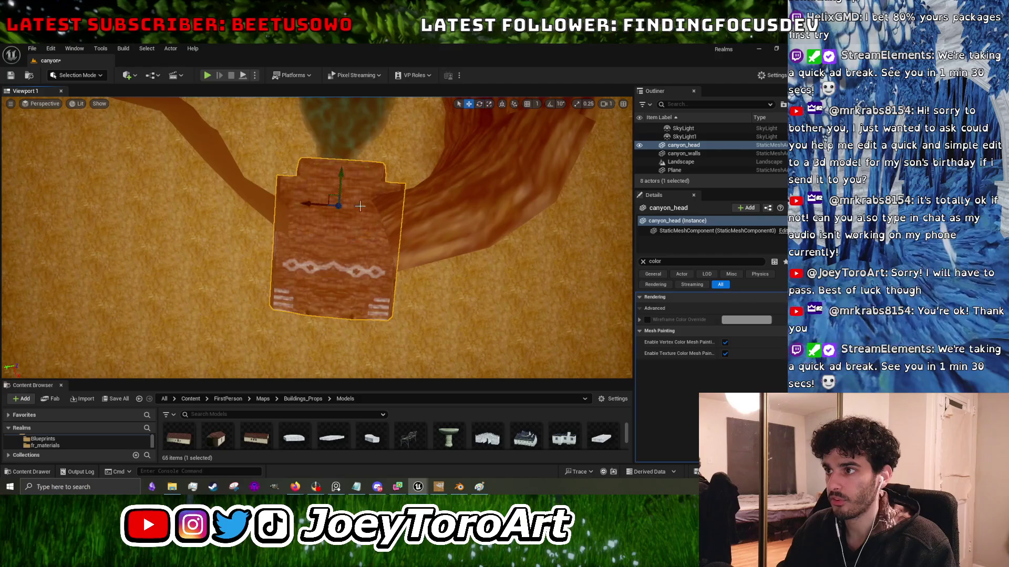
pyautogui.moveTo(325, 208); pyautogui.dragTo(342, 189)
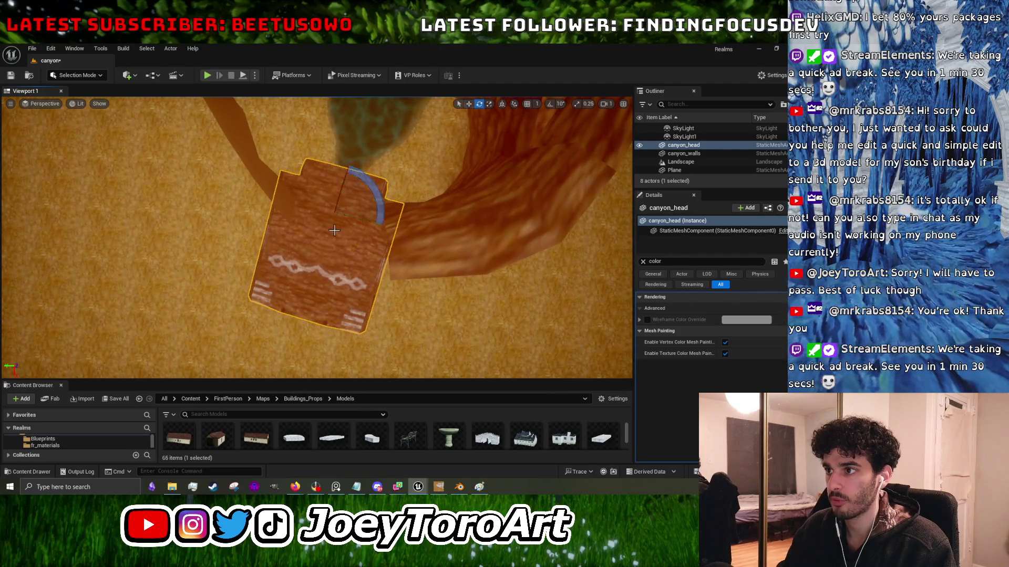
pyautogui.moveTo(378, 210); pyautogui.dragTo(379, 210)
pyautogui.moveTo(320, 239)
pyautogui.mouseDown()
pyautogui.moveTo(346, 246)
pyautogui.moveTo(353, 268)
pyautogui.moveTo(279, 299)
pyautogui.mouseUp()
pyautogui.press('w')
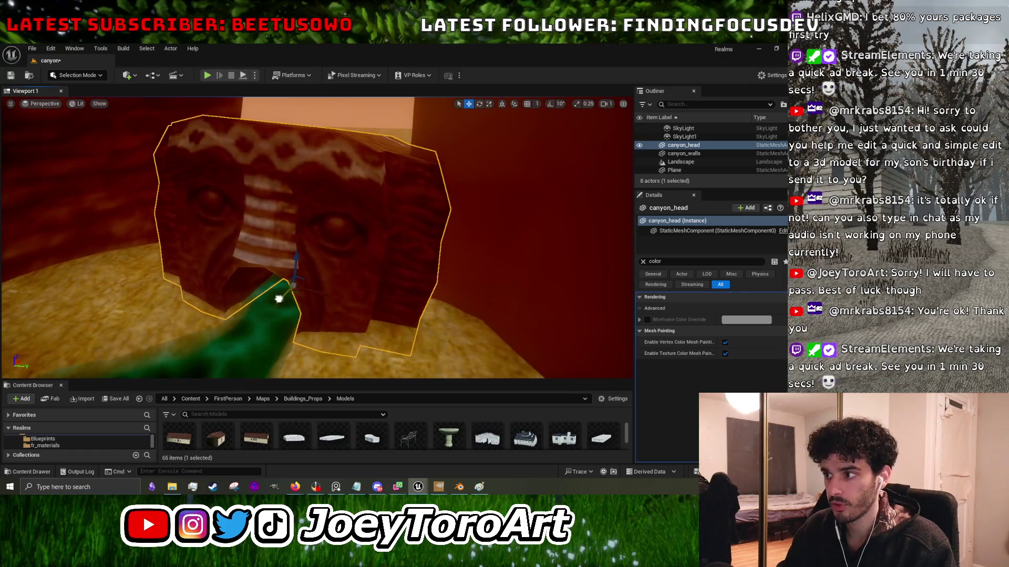
pyautogui.moveTo(449, 287)
pyautogui.mouseDown()
pyautogui.moveTo(283, 302)
pyautogui.moveTo(321, 278)
pyautogui.moveTo(258, 206)
pyautogui.mouseUp()
pyautogui.click(282, 301)
pyautogui.click(81, 98)
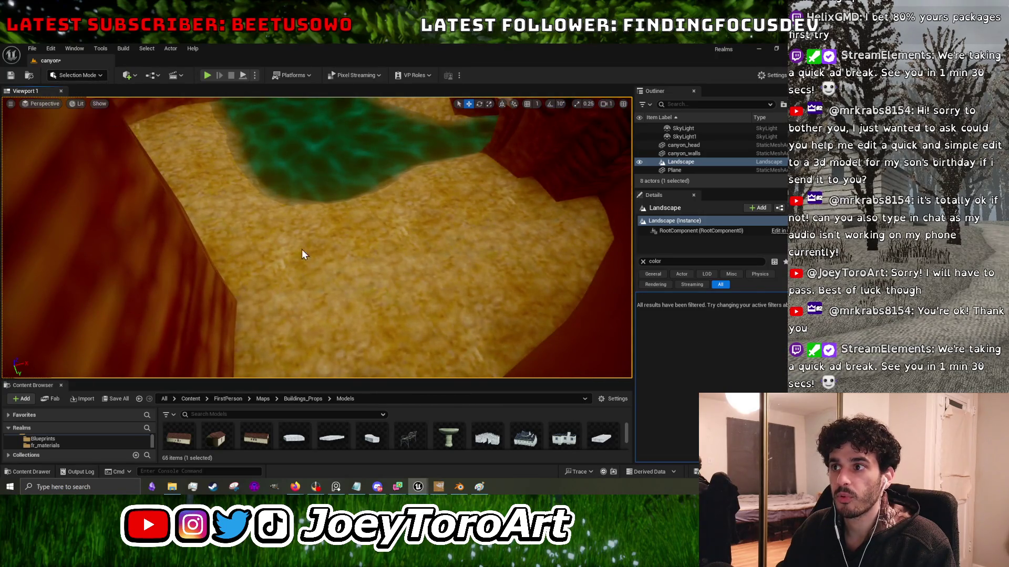
# Switch to Landscape Mode and choose the Sculpt tool.
pyautogui.scroll(-3, 316, 271)
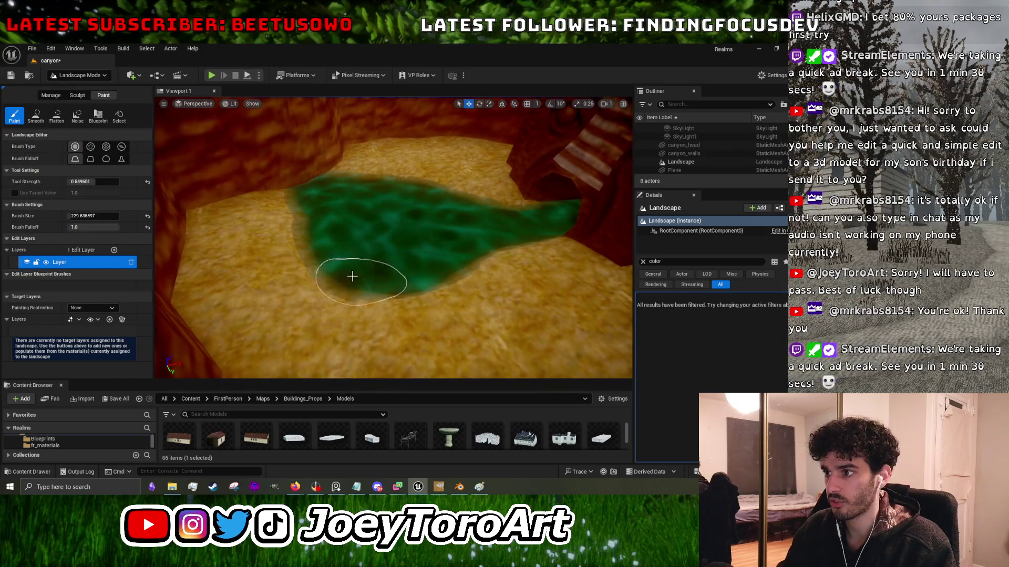
pyautogui.click(59, 98)
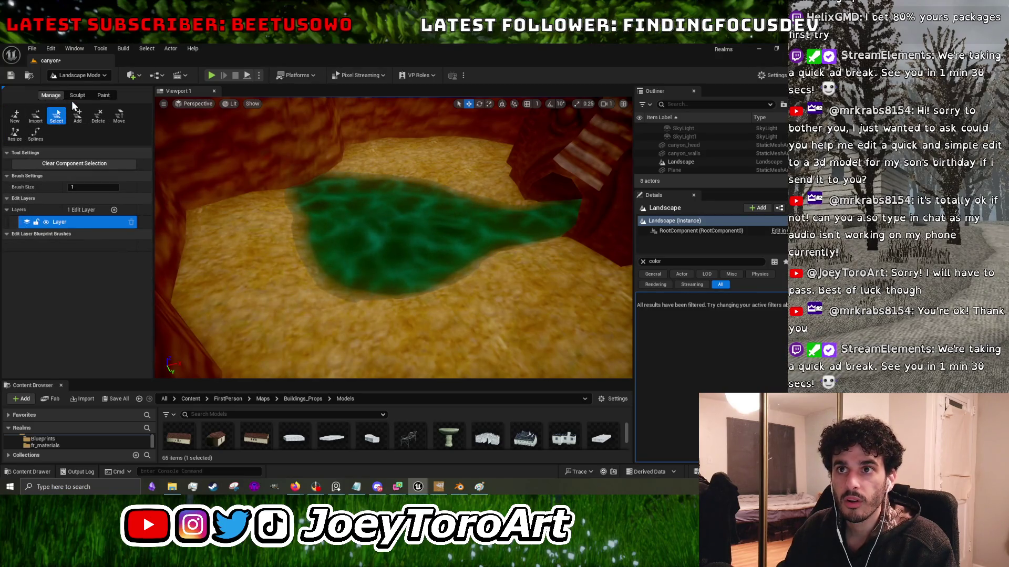
pyautogui.click(77, 95)
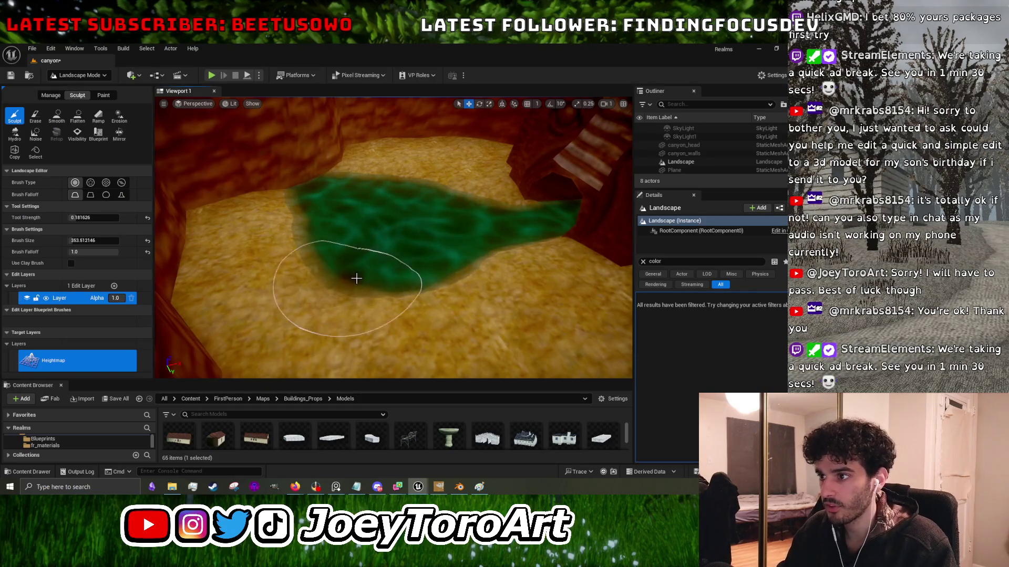
pyautogui.scroll(3, 368, 268)
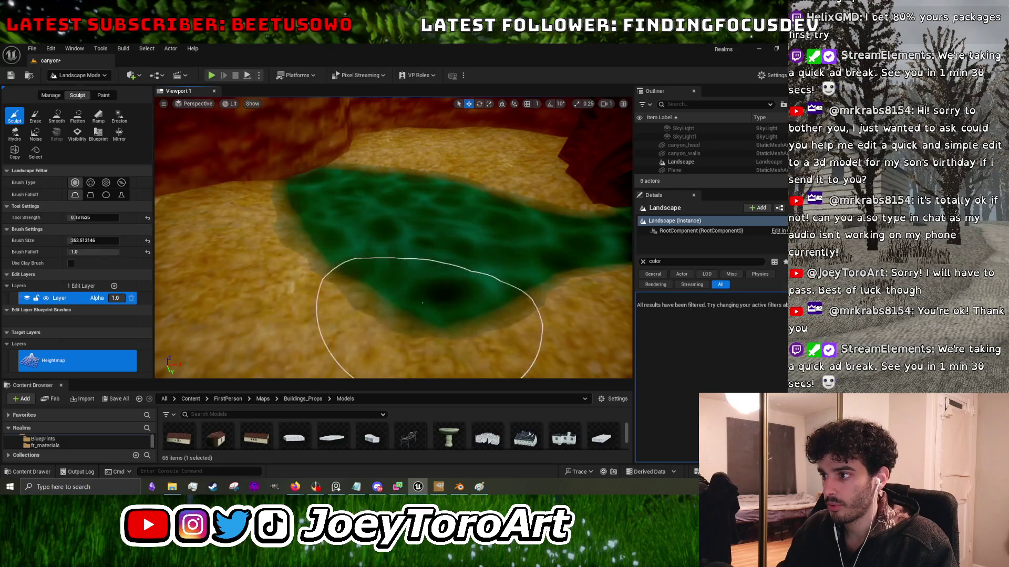
pyautogui.scroll(-2, 421, 300)
# Shrink the sculpt brush to about 234.5 and aim it along the green channel.
pyautogui.press('[')
pyautogui.press('[')
pyautogui.press('[')
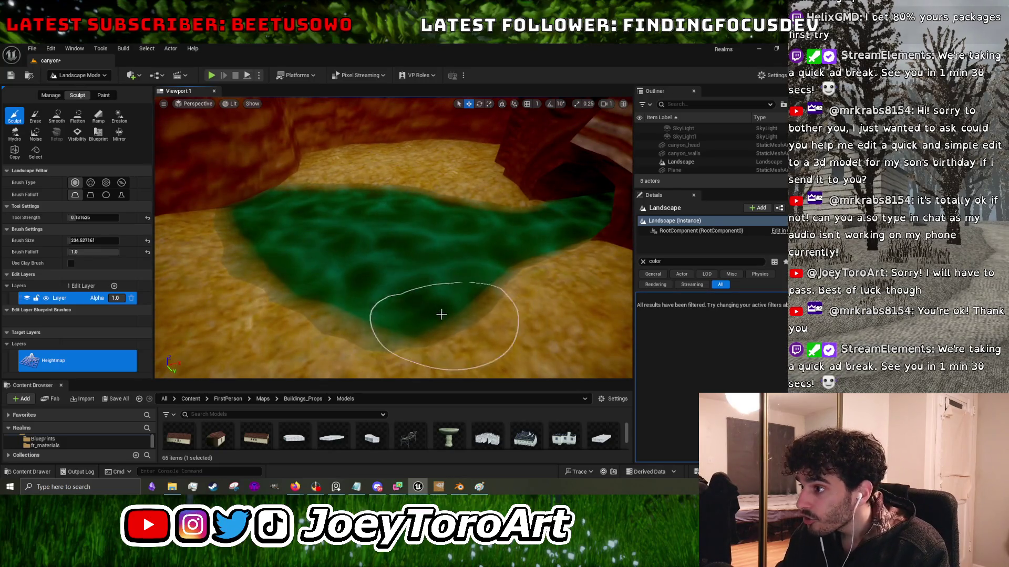
pyautogui.scroll(-2, 409, 284)
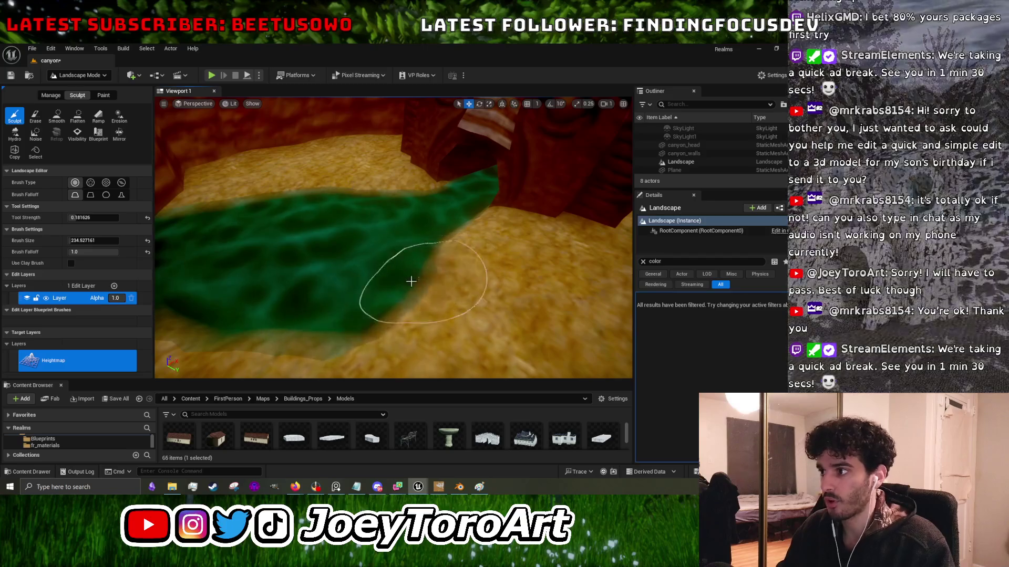
pyautogui.scroll(2, 436, 256)
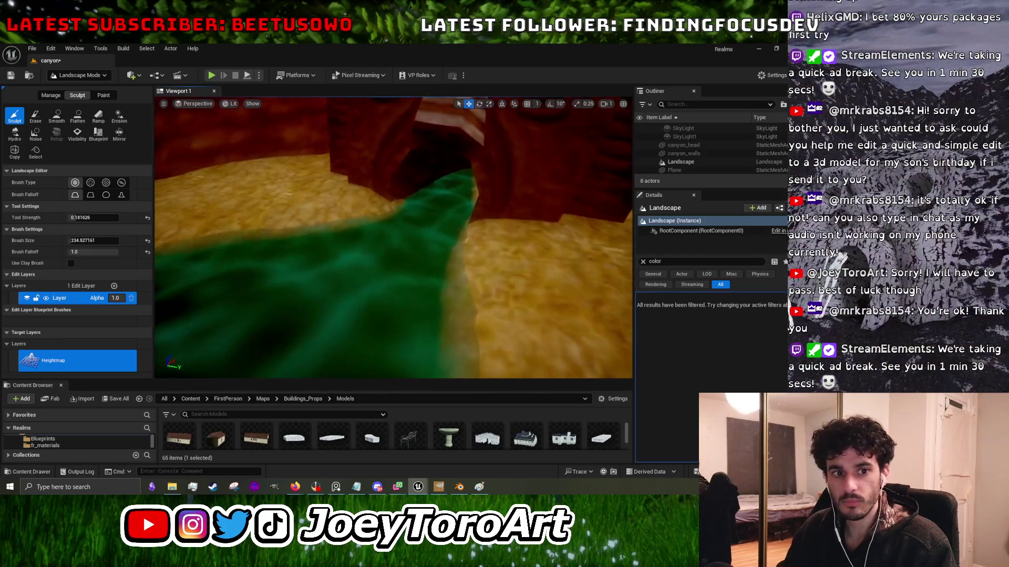
pyautogui.scroll(2, 433, 268)
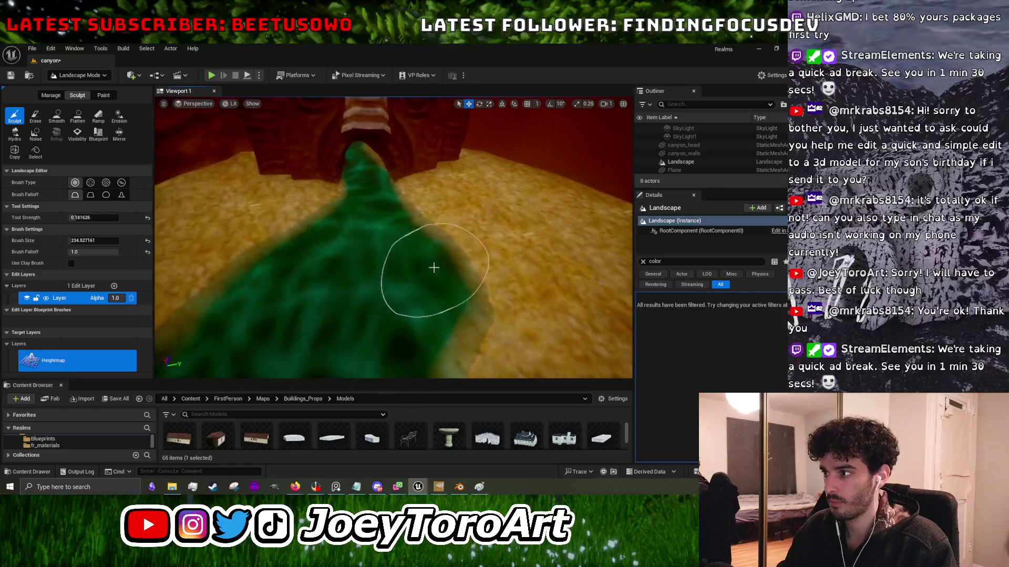
pyautogui.scroll(2, 455, 277)
pyautogui.scroll(2, 442, 289)
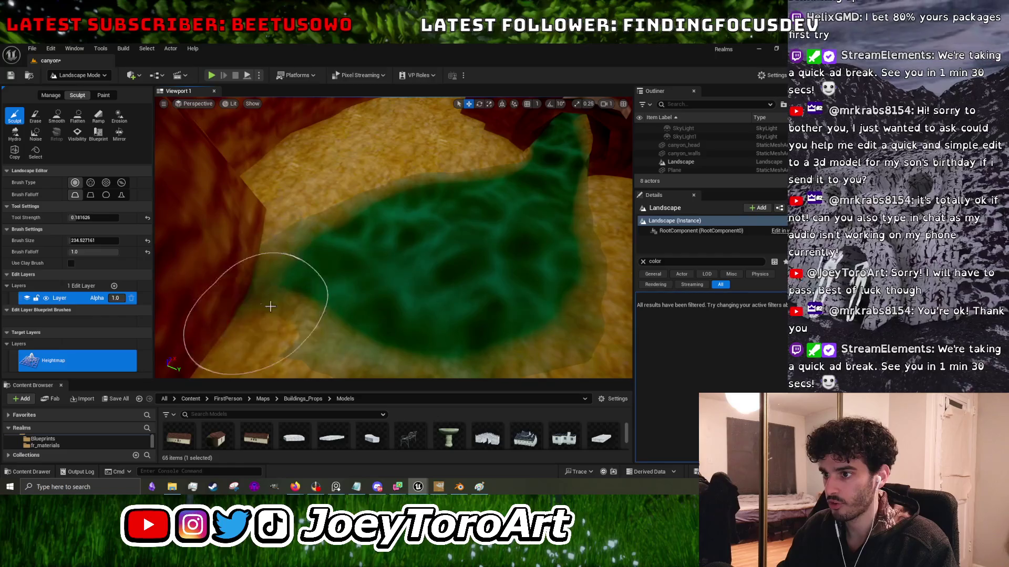
pyautogui.scroll(3, 265, 305)
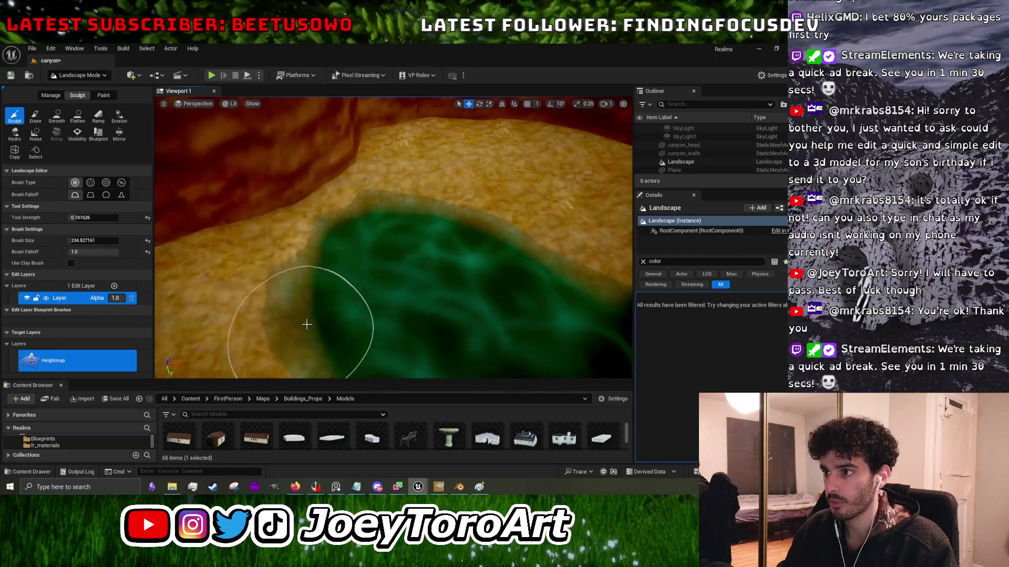
pyautogui.scroll(-2, 349, 247)
pyautogui.scroll(-2, 342, 220)
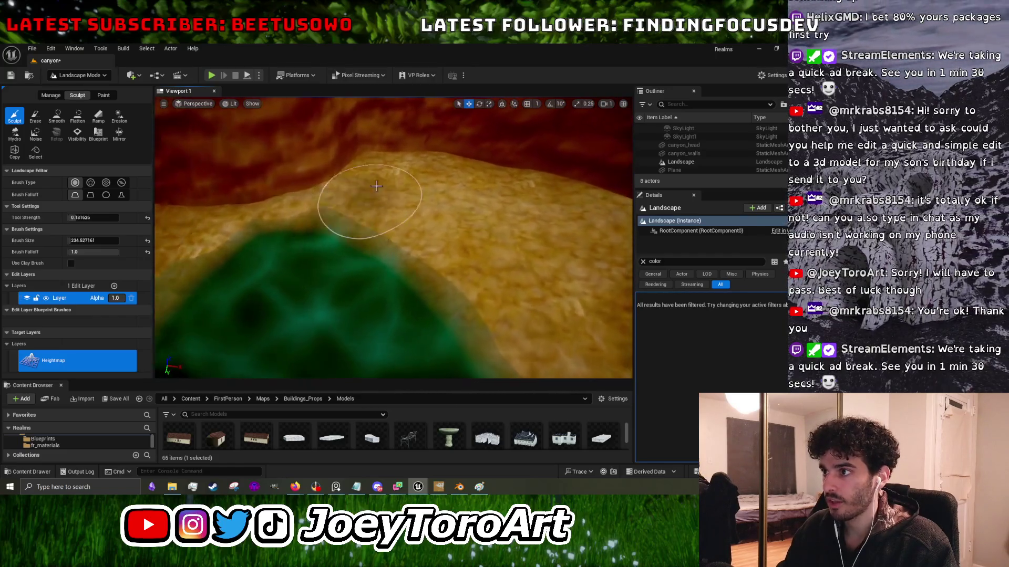
pyautogui.moveTo(344, 194); pyautogui.dragTo(336, 168)
pyautogui.moveTo(390, 190); pyautogui.dragTo(353, 258)
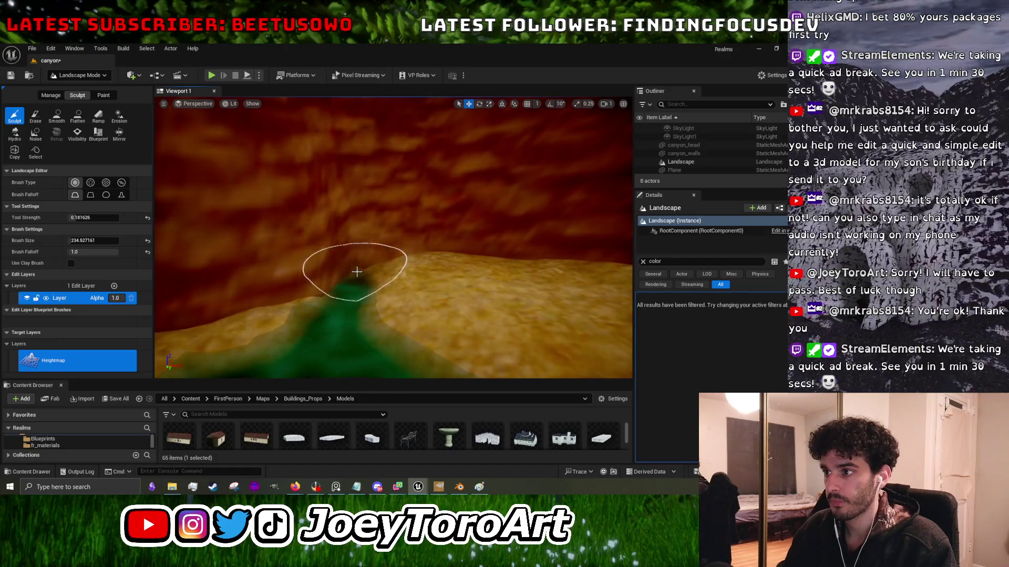
pyautogui.moveTo(358, 273); pyautogui.dragTo(310, 263)
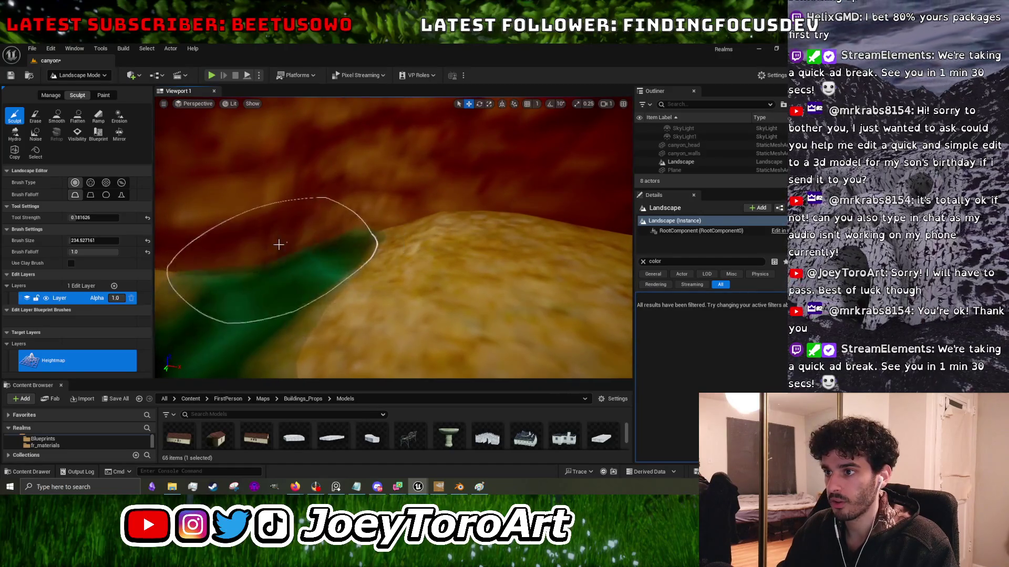
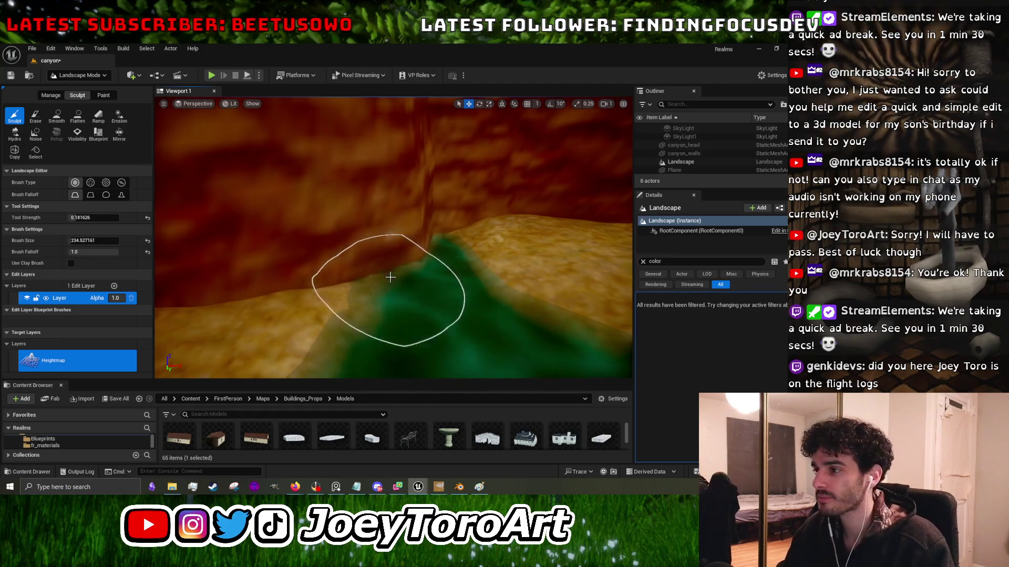
# Sculpt a raised mound in the sandy floor around the green pool, then start Play-in-Editor.
pyautogui.moveTo(413, 240)
pyautogui.mouseDown()
pyautogui.moveTo(383, 237)
pyautogui.moveTo(327, 299)
pyautogui.moveTo(315, 294)
pyautogui.mouseUp()
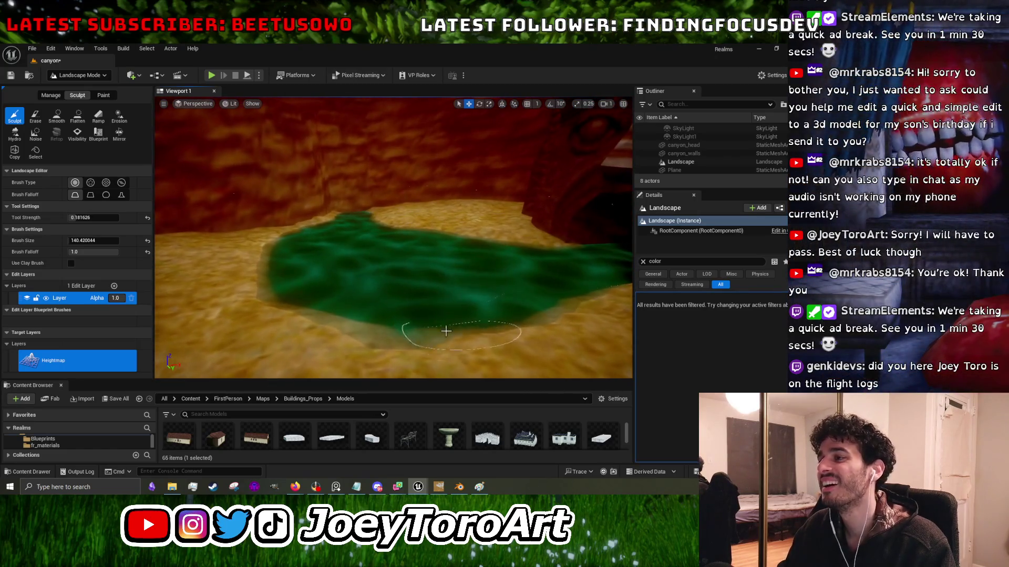
pyautogui.click(211, 76)
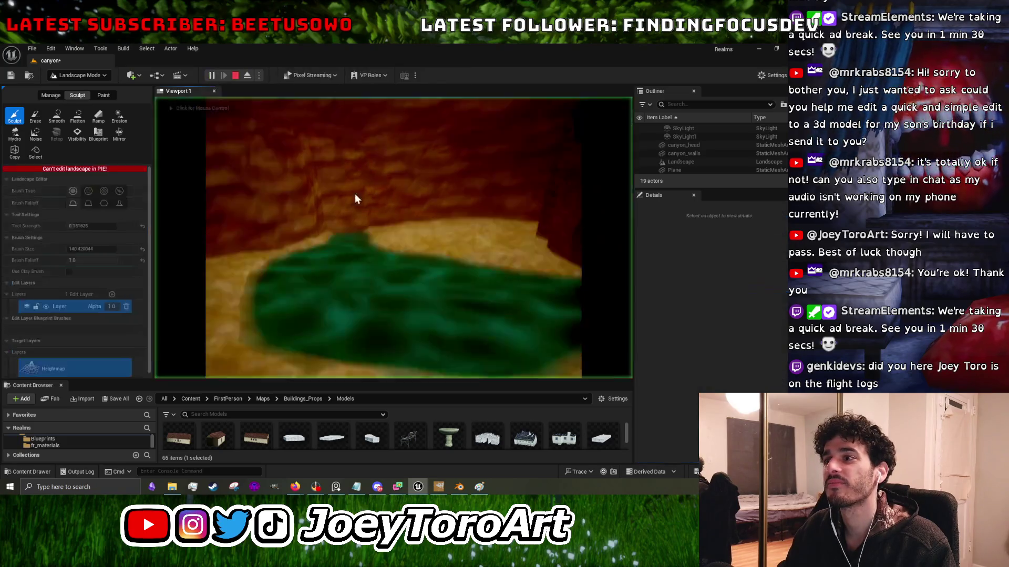
# Walk past the red and pale canyon walls up to the green pool, then end the play test.
pyautogui.press('w')
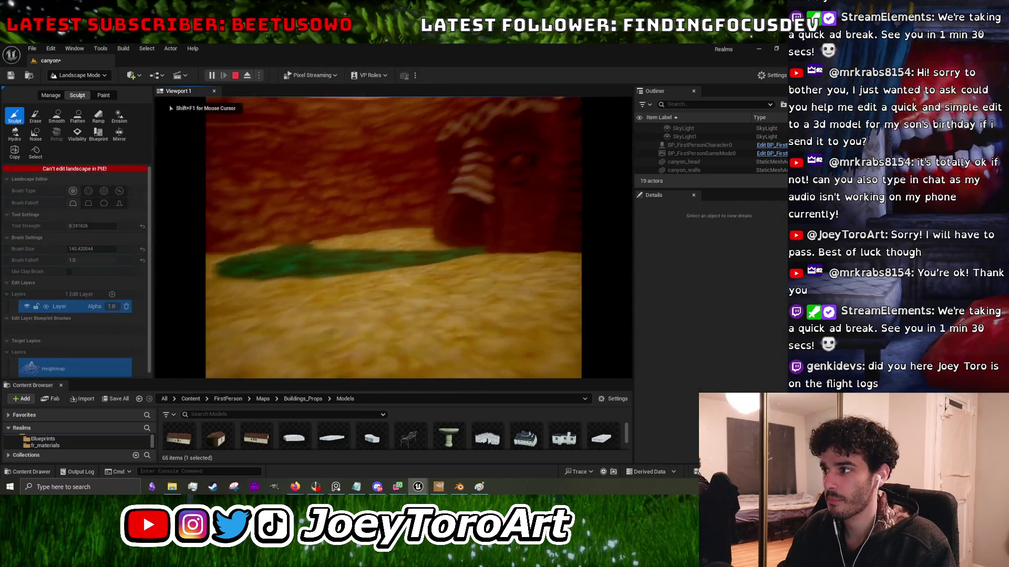
pyautogui.press('w')
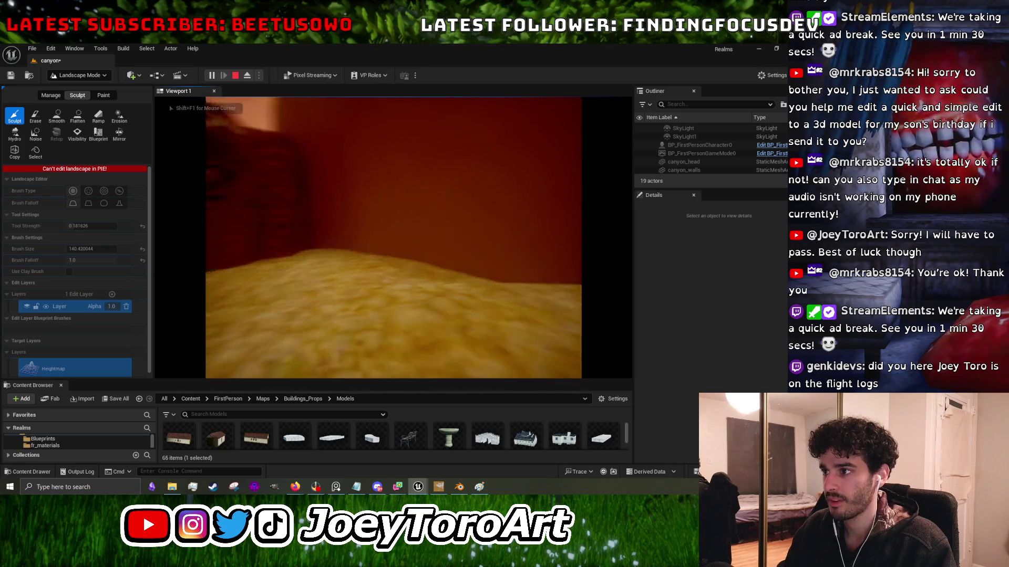
pyautogui.press('w')
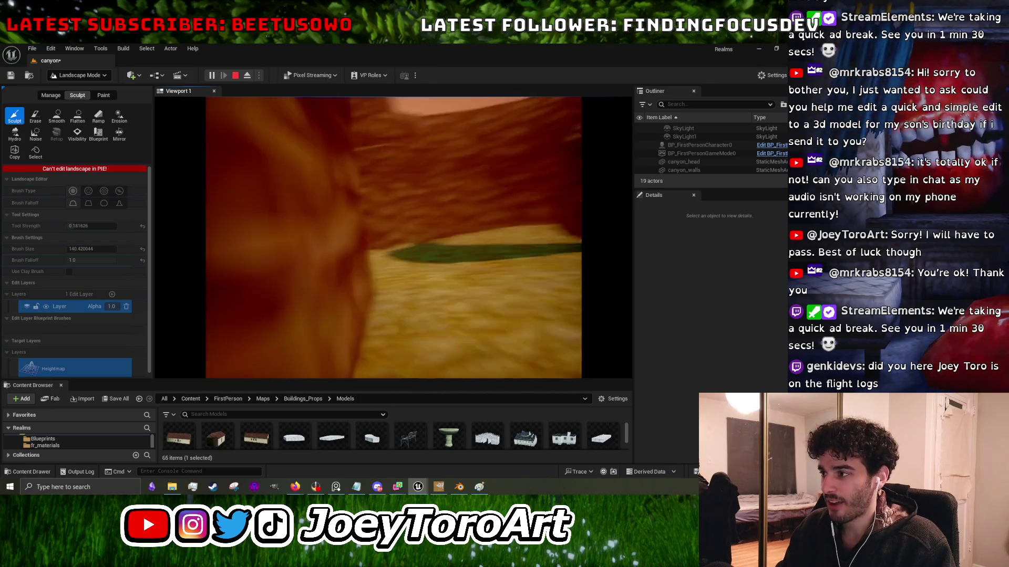
pyautogui.press('w')
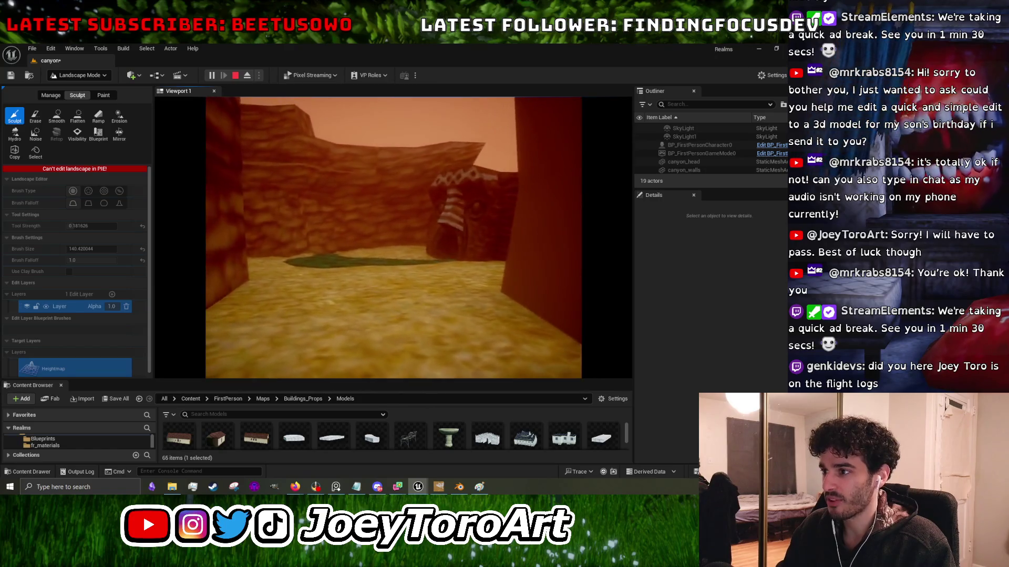
pyautogui.press('w')
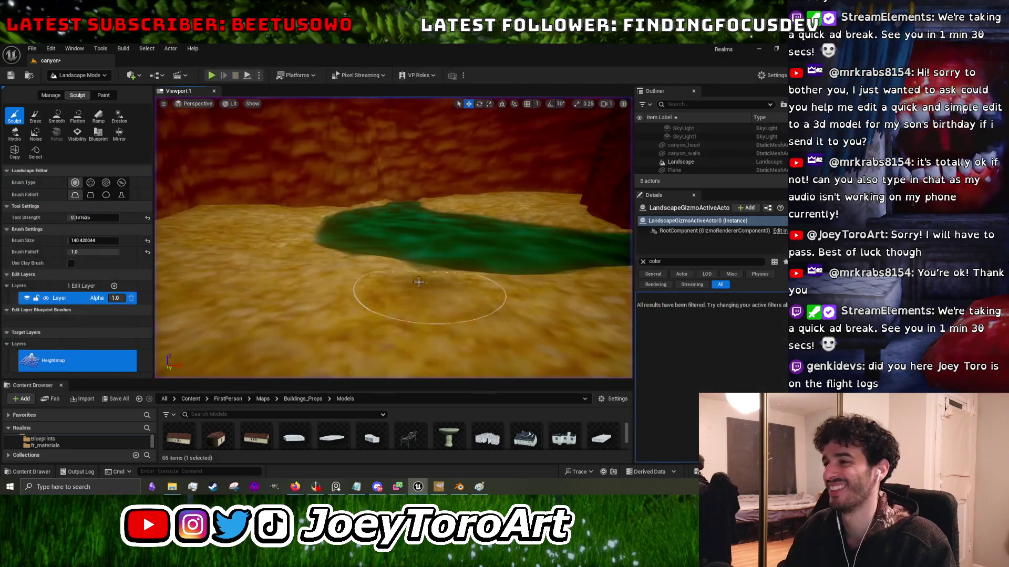
pyautogui.press('Escape')
pyautogui.scroll(-3, 409, 273)
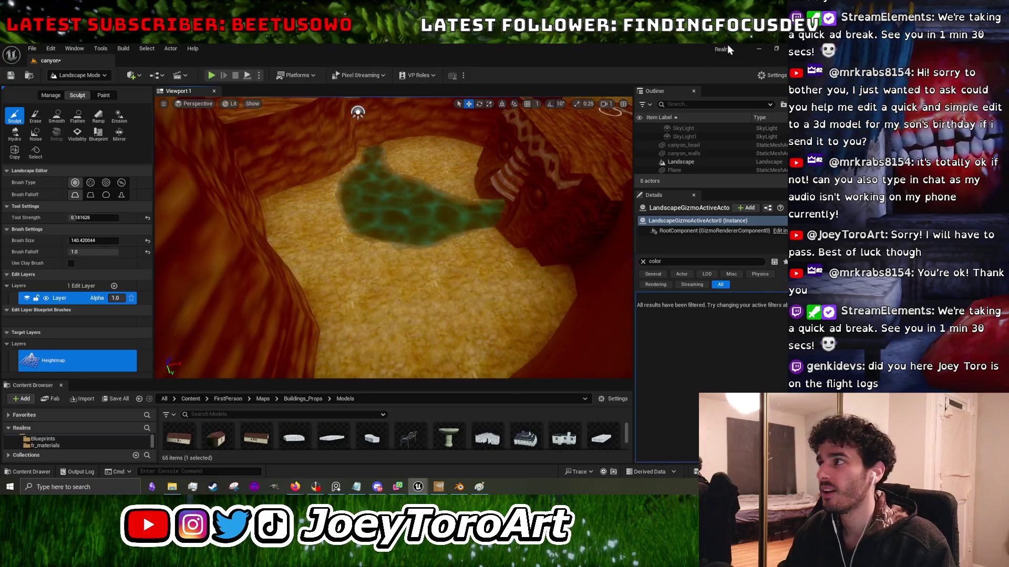
# Put the Canyon mesh into Edit Mode in Blender, briefly comparing against the Unreal level.
pyautogui.click(760, 50)
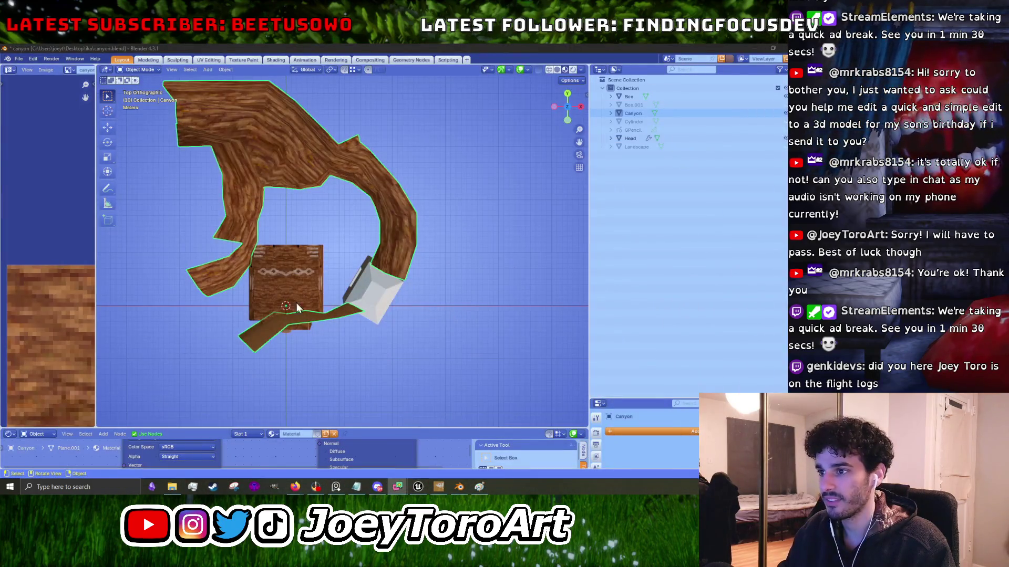
pyautogui.press('Tab')
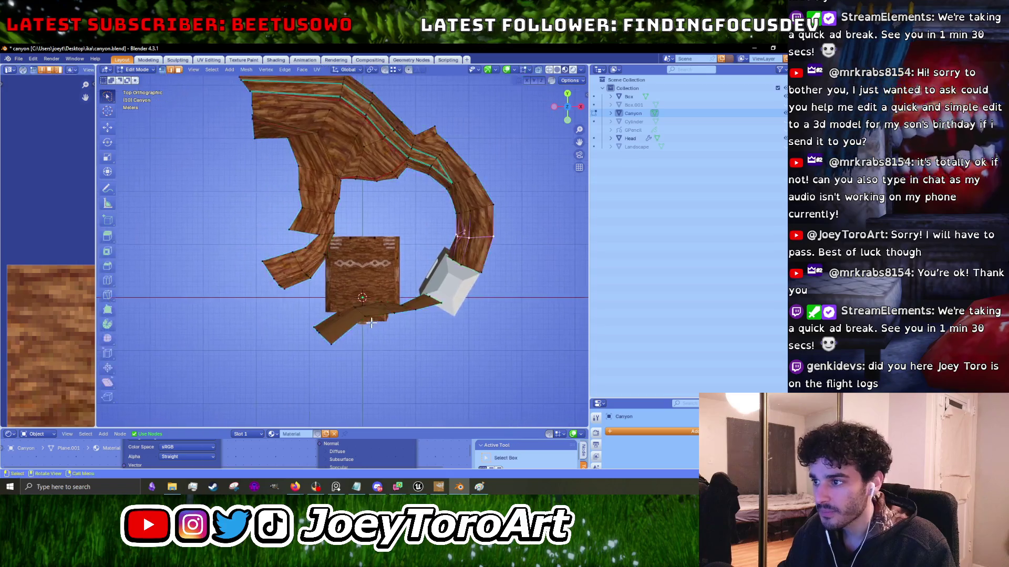
pyautogui.scroll(4, 372, 323)
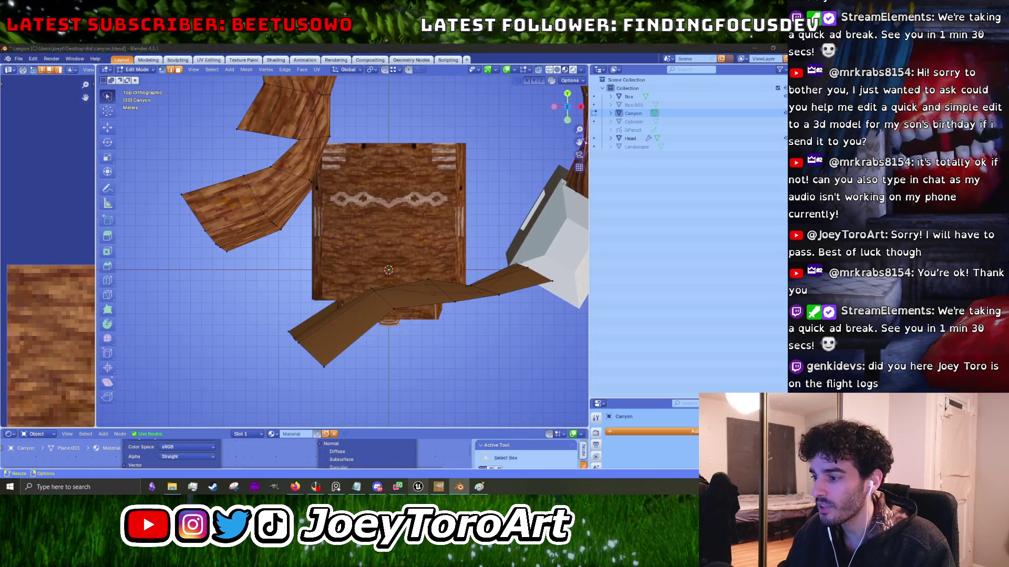
pyautogui.click(418, 487)
pyautogui.moveTo(418, 487)
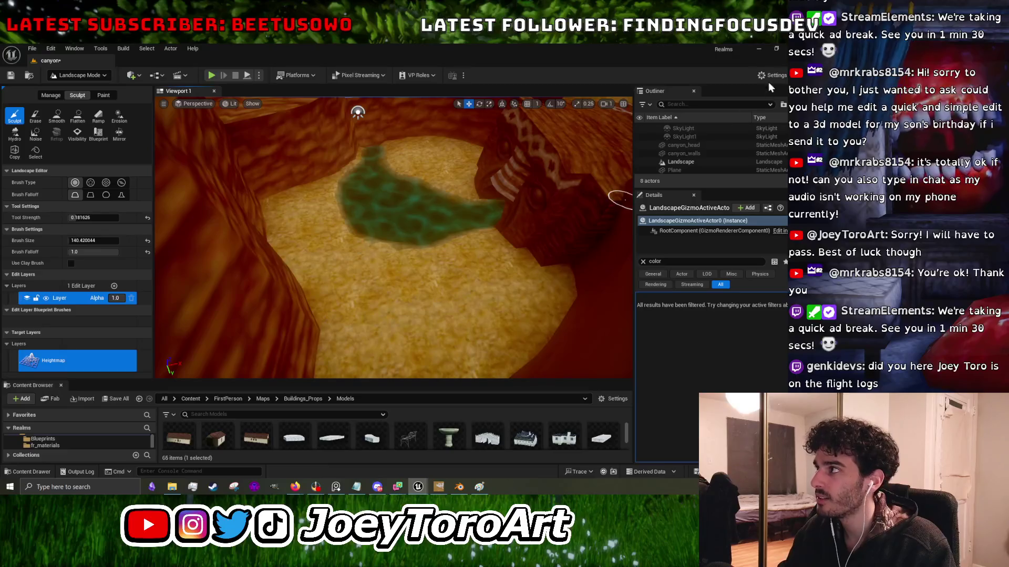
pyautogui.hotkey('alt', 'Tab')
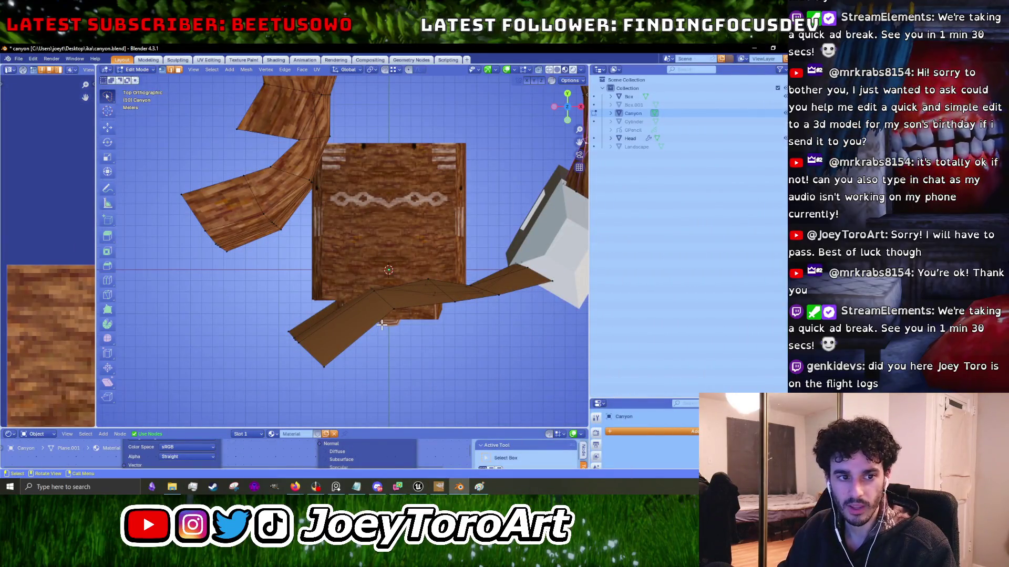
# Move the lower wing's left and middle faces inward toward the box.
pyautogui.click(385, 310)
pyautogui.press('g')
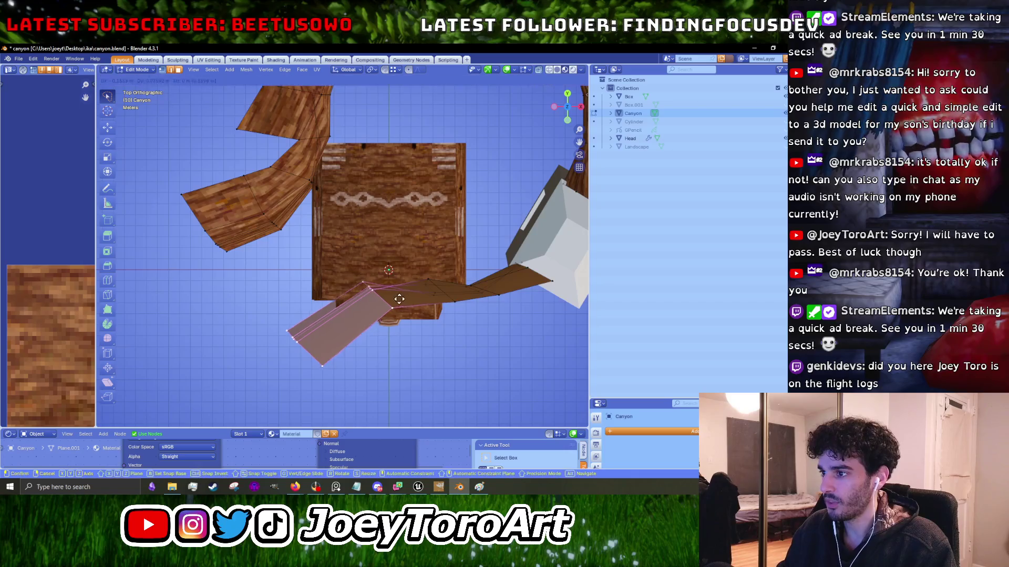
pyautogui.click(388, 296)
pyautogui.moveTo(467, 316); pyautogui.dragTo(403, 283)
pyautogui.press('g')
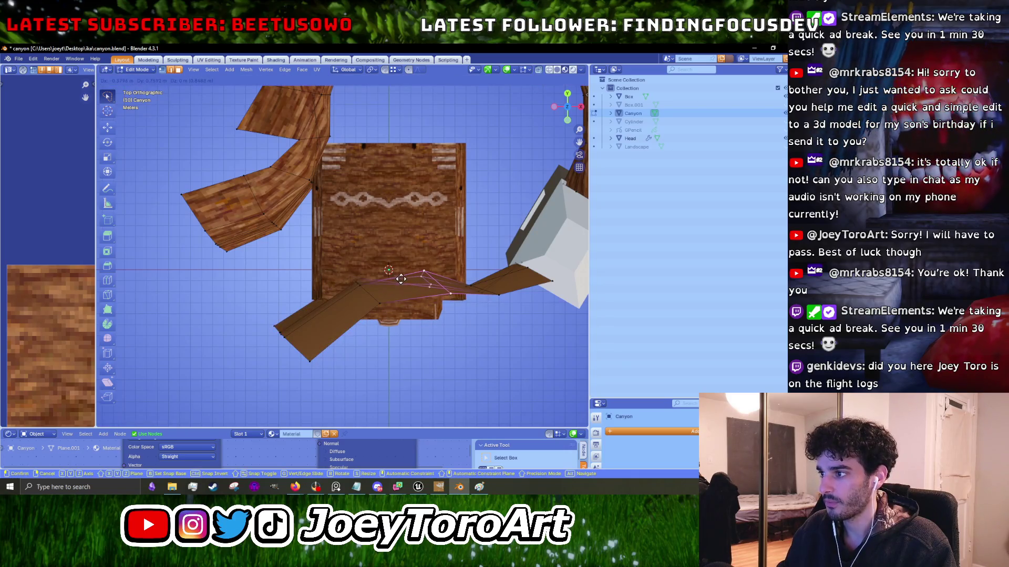
pyautogui.click(390, 284)
pyautogui.keyDown('shift'); pyautogui.click(360, 325); pyautogui.keyUp('shift')
pyautogui.press('g')
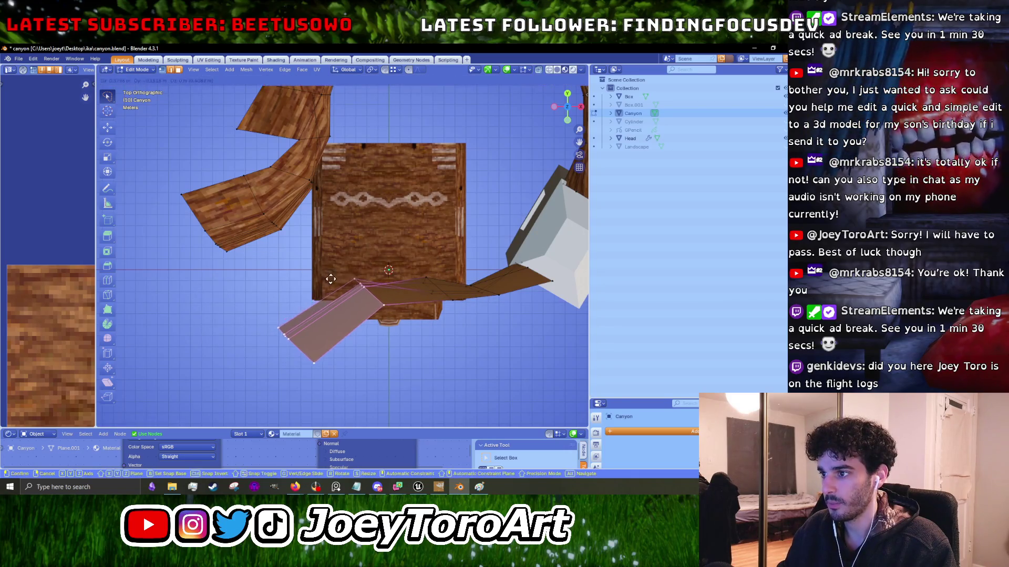
pyautogui.click(331, 279)
pyautogui.scroll(-3, 330, 279)
# Rotate and reposition the left wing faces closer to the box.
pyautogui.moveTo(278, 252); pyautogui.dragTo(138, 287)
pyautogui.press('r')
pyautogui.click(315, 231)
pyautogui.press('g')
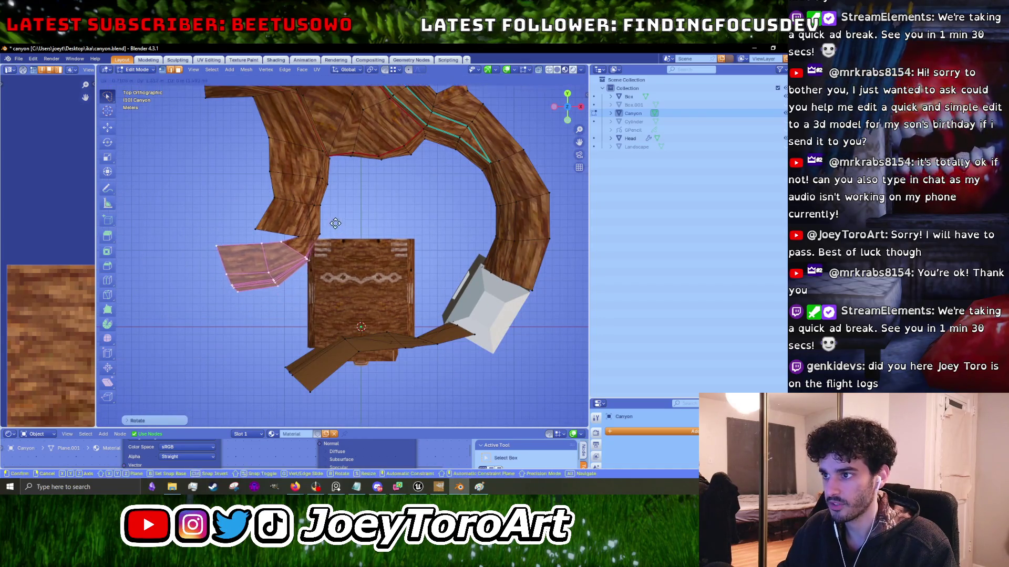
pyautogui.click(335, 223)
# Move an edge near the left wing, cancelling an attempted rotation.
pyautogui.moveTo(286, 253)
pyautogui.mouseDown()
pyautogui.moveTo(313, 257)
pyautogui.moveTo(281, 266)
pyautogui.moveTo(277, 294)
pyautogui.mouseUp()
pyautogui.scroll(3, 273, 260)
pyautogui.press('g')
pyautogui.click(357, 236)
pyautogui.press('r')
pyautogui.rightClick(356, 237)
# Shift the left wing's corner vertex up and to the right.
pyautogui.moveTo(275, 218); pyautogui.dragTo(268, 231)
pyautogui.click(238, 254)
pyautogui.press('g')
pyautogui.click(215, 250)
pyautogui.scroll(-2, 327, 242)
pyautogui.click(342, 237)
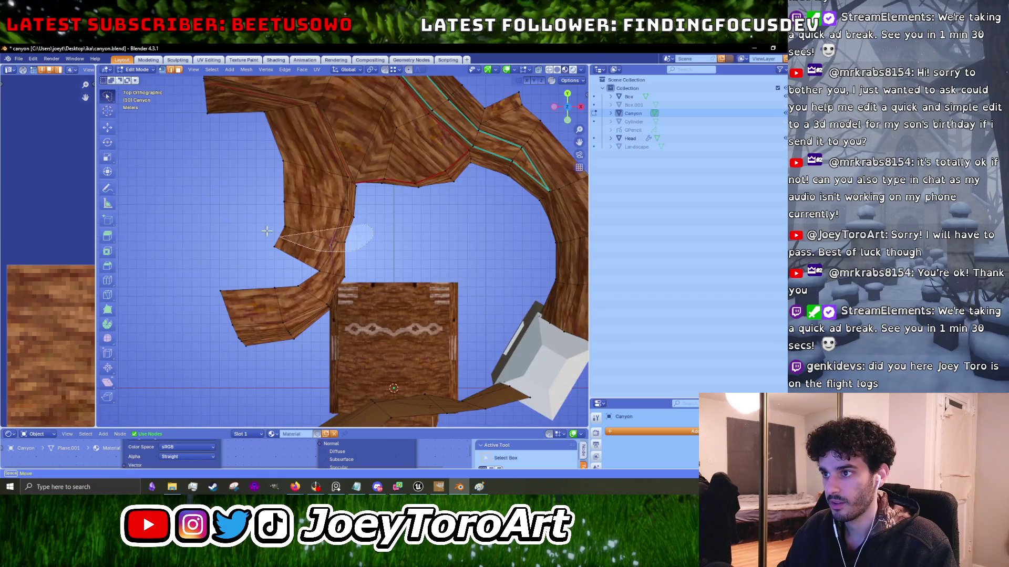
# Nudge the wing vertex and the wing's lower face slightly to the right.
pyautogui.press('g')
pyautogui.click(392, 233)
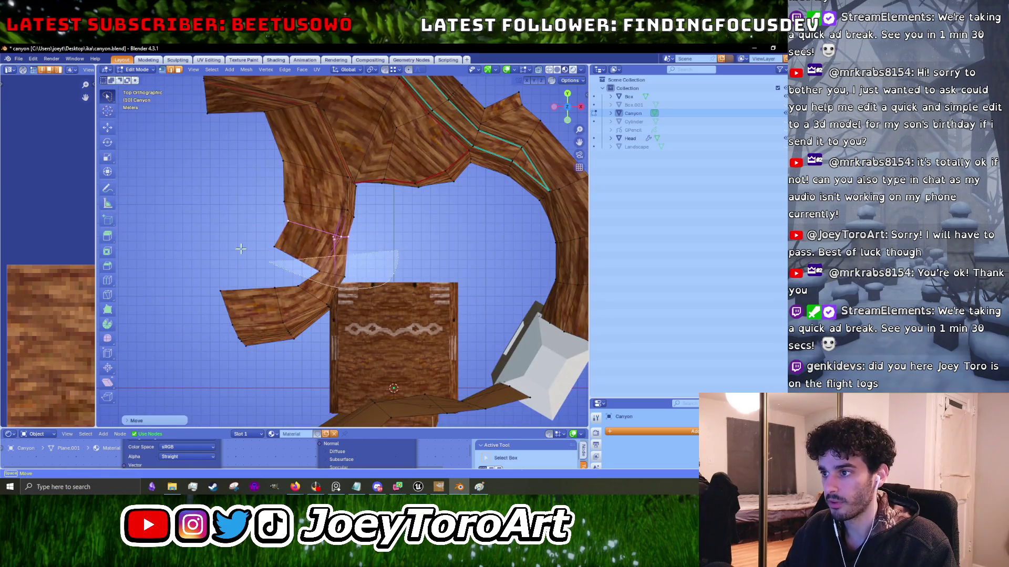
pyautogui.keyDown('shift'); pyautogui.click(299, 244); pyautogui.keyUp('shift')
pyautogui.press('g')
pyautogui.click(402, 263)
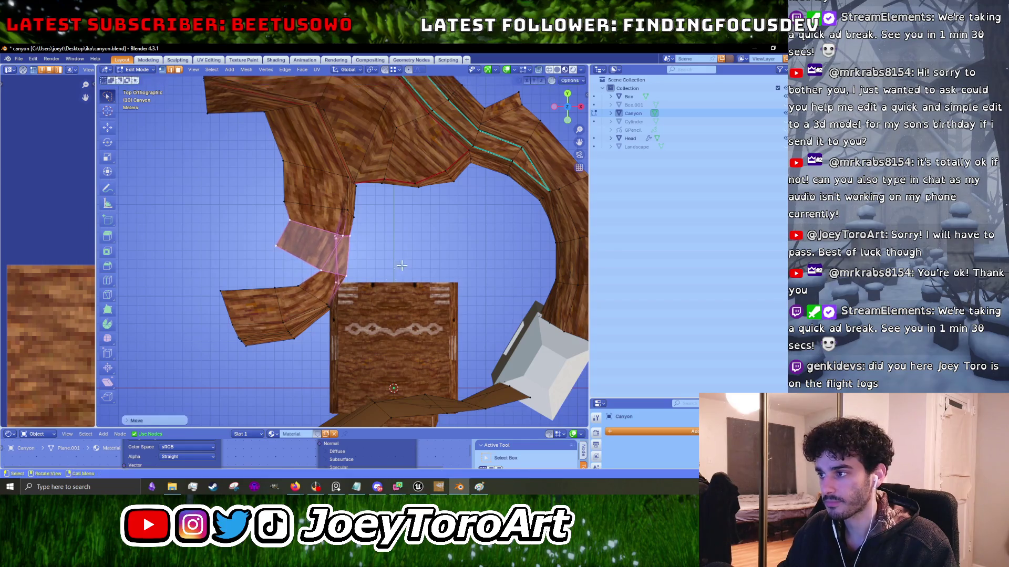
pyautogui.click(366, 325)
# Move the lower wing faces up, then rotate and reposition them.
pyautogui.moveTo(210, 279); pyautogui.dragTo(305, 352)
pyautogui.press('g')
pyautogui.click(393, 265)
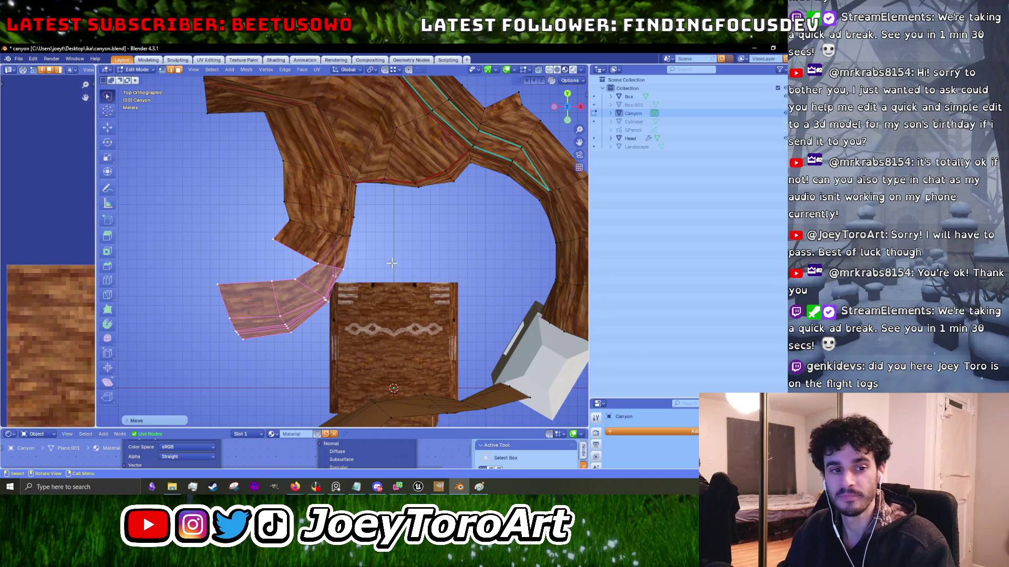
pyautogui.press('r')
pyautogui.click(395, 264)
pyautogui.press('g')
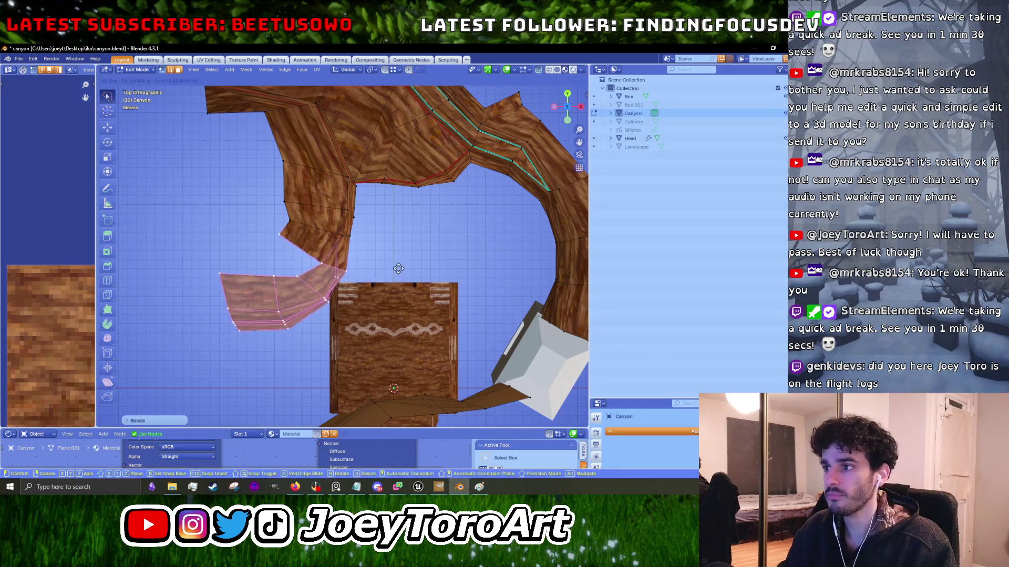
pyautogui.click(398, 265)
# Rotate and shift the vertices where the wings meet, then rotate the wing's lower vertices.
pyautogui.moveTo(259, 226)
pyautogui.mouseDown()
pyautogui.moveTo(347, 207)
pyautogui.moveTo(397, 233)
pyautogui.mouseUp()
pyautogui.moveTo(327, 221); pyautogui.dragTo(327, 221)
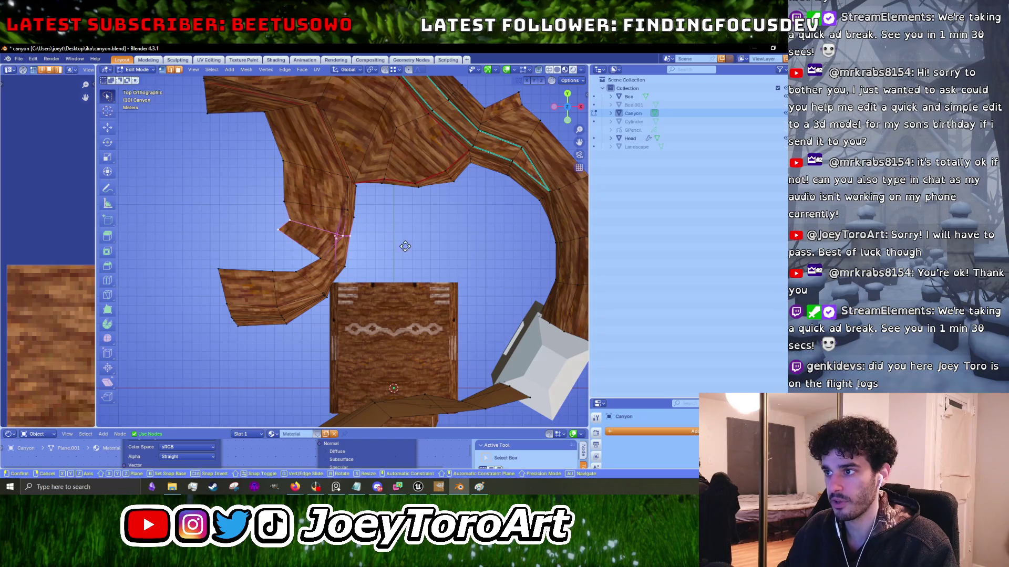
pyautogui.press('r')
pyautogui.click(406, 243)
pyautogui.press('g')
pyautogui.click(407, 242)
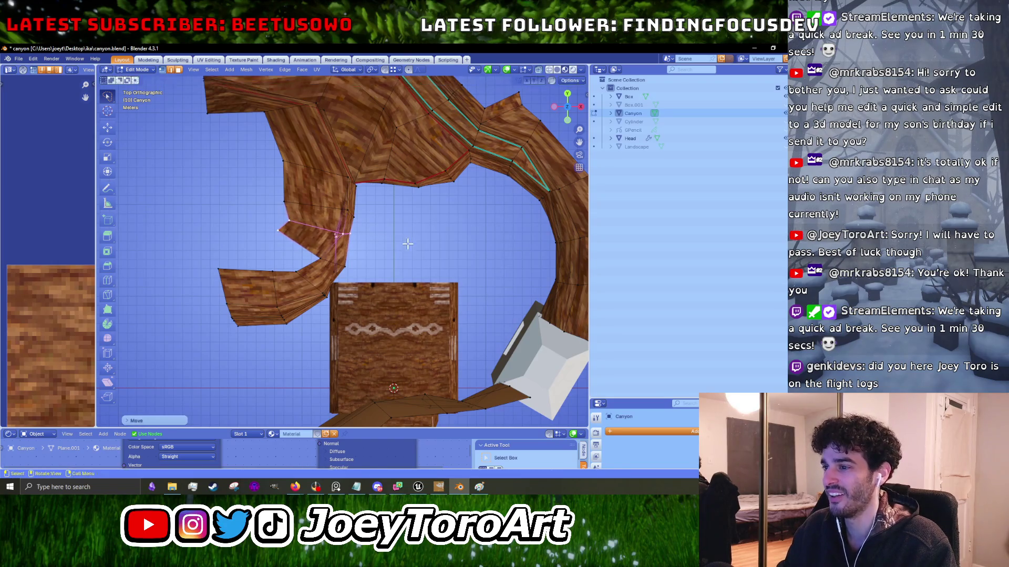
pyautogui.moveTo(312, 275); pyautogui.dragTo(315, 276)
pyautogui.press('r')
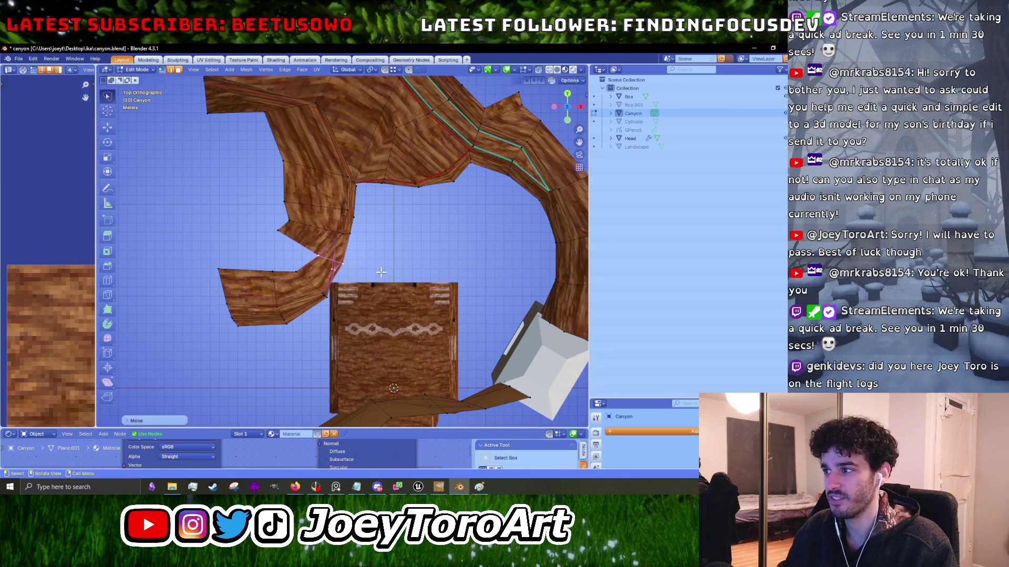
pyautogui.click(404, 274)
# Reposition a few vertices on the left arm.
pyautogui.hscroll(3, 342, 253)
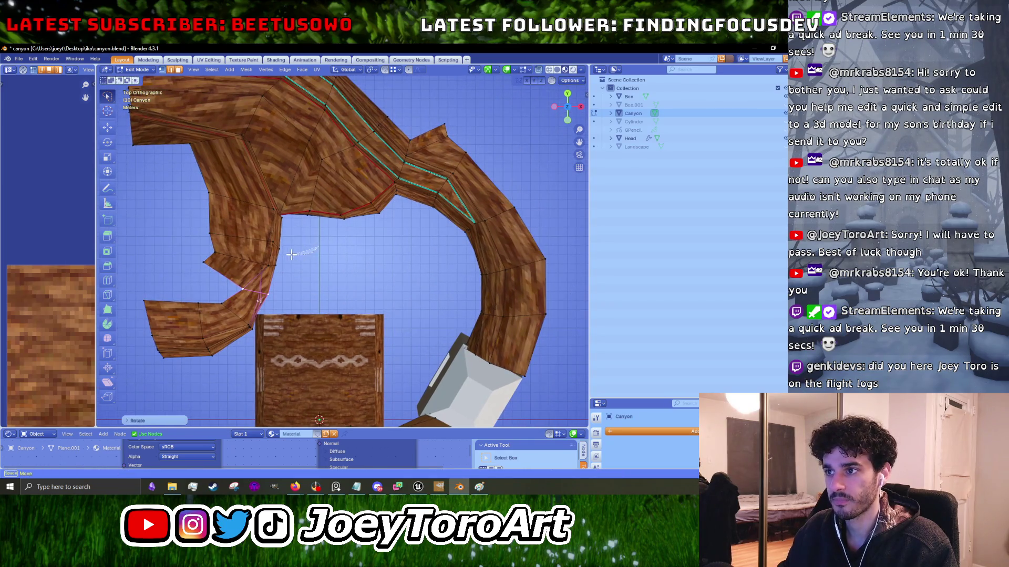
pyautogui.moveTo(187, 227); pyautogui.dragTo(189, 229)
pyautogui.press('g')
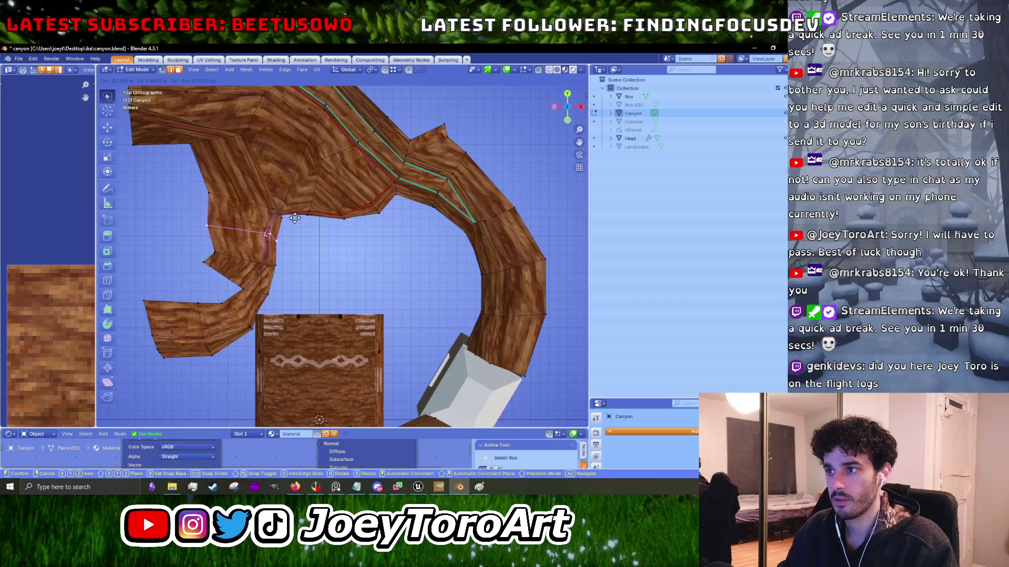
pyautogui.click(294, 218)
pyautogui.hscroll(-3, 342, 252)
# Move the left arm's faces over and raise them upward.
pyautogui.moveTo(387, 244)
pyautogui.mouseDown()
pyautogui.moveTo(210, 347)
pyautogui.moveTo(293, 198)
pyautogui.moveTo(372, 244)
pyautogui.mouseUp()
pyautogui.press('g')
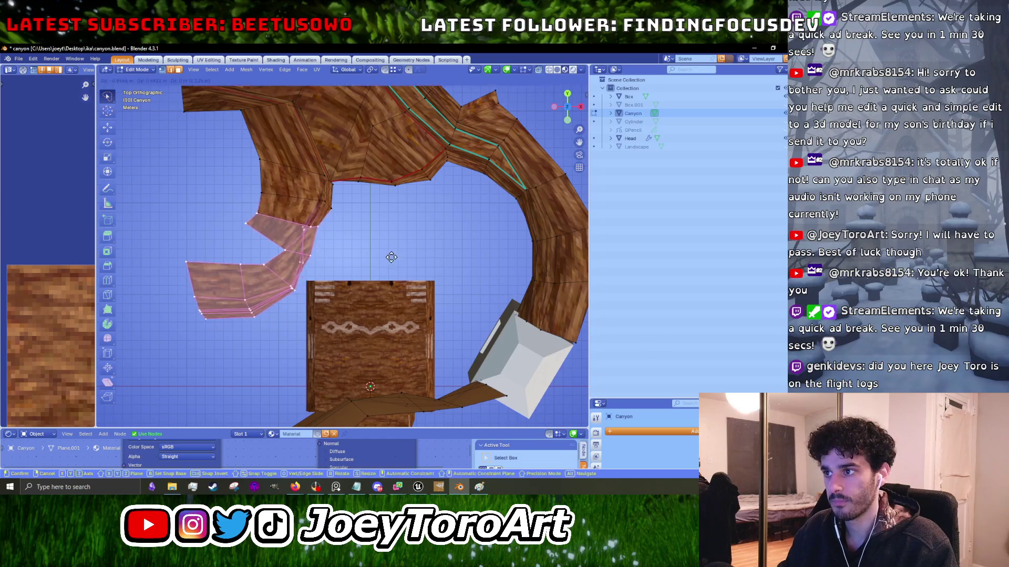
pyautogui.click(418, 237)
pyautogui.press('g')
pyautogui.click(418, 252)
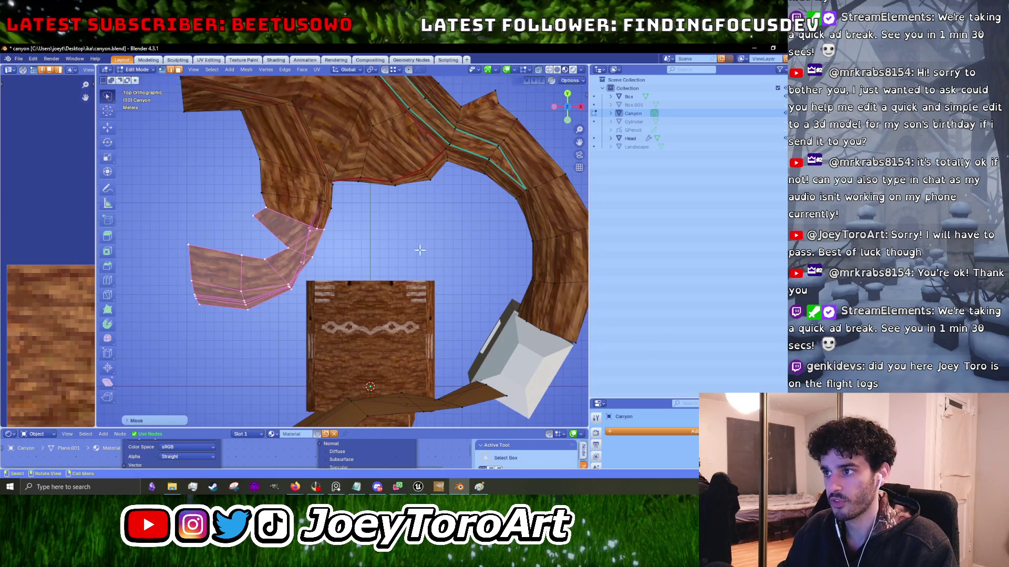
pyautogui.scroll(-3, 420, 227)
pyautogui.hscroll(5, 419, 226)
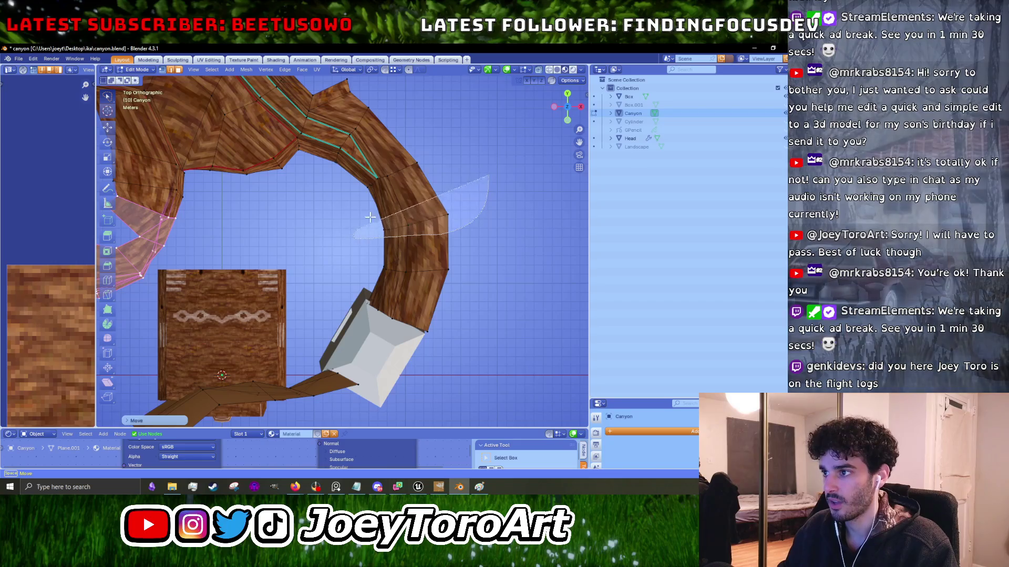
# Move the faces at the ring's right bend up-right, then down-right.
pyautogui.click(415, 223)
pyautogui.press('g')
pyautogui.click(479, 202)
pyautogui.press('g')
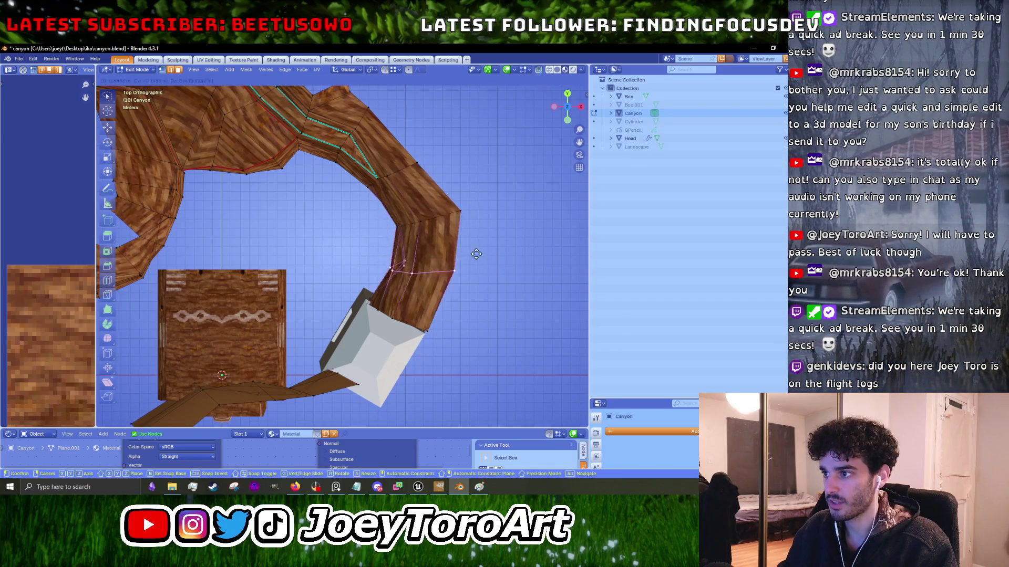
pyautogui.click(490, 257)
# Select the lower arm's edge faces and shift them to a new position.
pyautogui.scroll(-4, 490, 258)
pyautogui.moveTo(496, 265)
pyautogui.mouseDown()
pyautogui.moveTo(452, 286)
pyautogui.moveTo(368, 231)
pyautogui.mouseUp()
pyautogui.press('g')
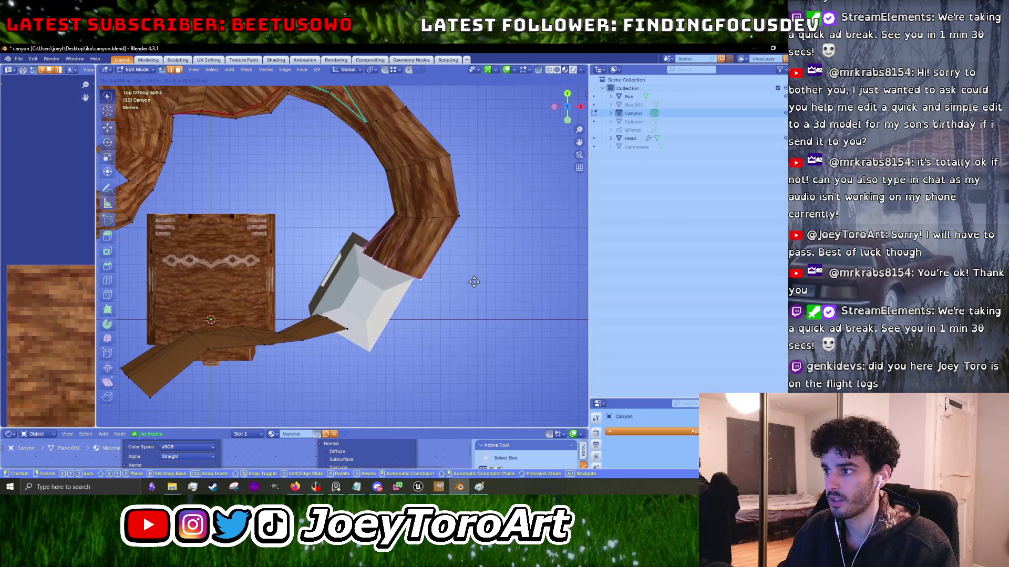
pyautogui.click(475, 284)
# Move the arm's middle edge loop and a neighbouring edge loop upward.
pyautogui.scroll(4, 451, 287)
pyautogui.moveTo(464, 183); pyautogui.dragTo(352, 258)
pyautogui.press('g')
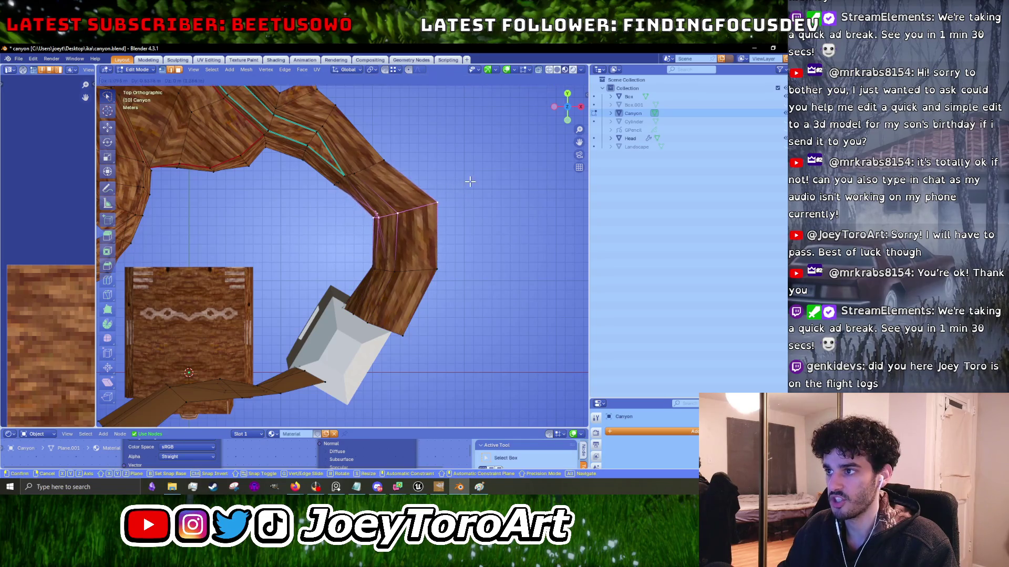
pyautogui.click(469, 181)
pyautogui.scroll(3, 470, 181)
pyautogui.keyDown('alt'); pyautogui.click(377, 207); pyautogui.keyUp('alt')
pyautogui.press('g')
pyautogui.click(401, 160)
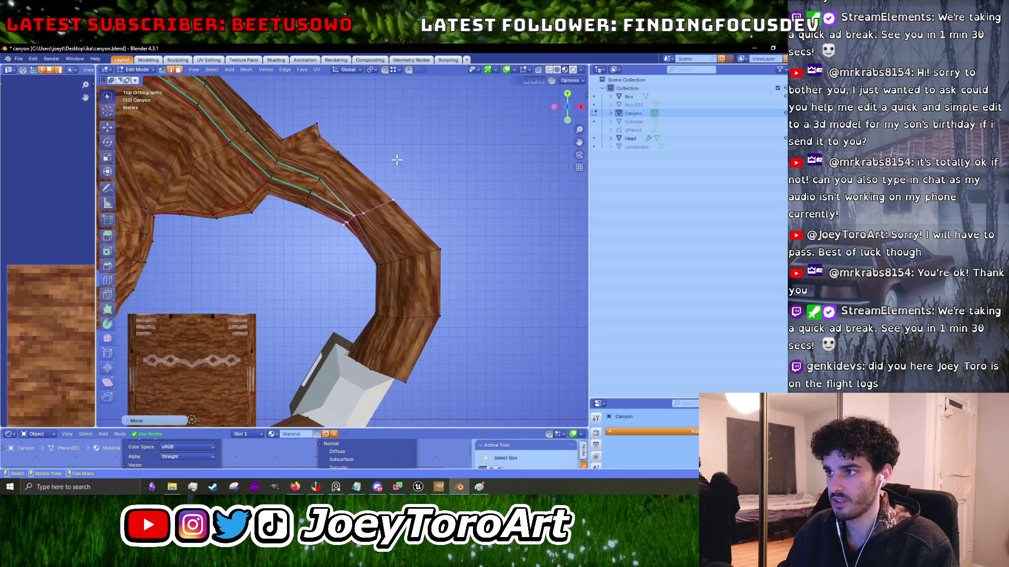
# Pull the edge loop near the arm's bend upward and nudge the bend's top vertex up-left.
pyautogui.scroll(2, 401, 159)
pyautogui.keyDown('alt'); pyautogui.click(402, 179); pyautogui.keyUp('alt')
pyautogui.press('g')
pyautogui.click(435, 126)
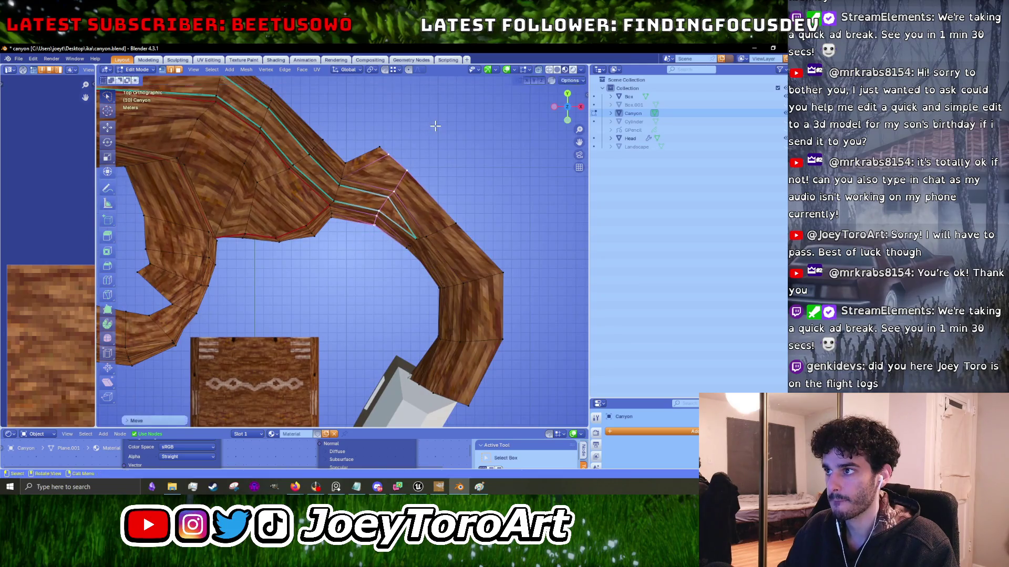
pyautogui.click(379, 146)
pyautogui.press('g')
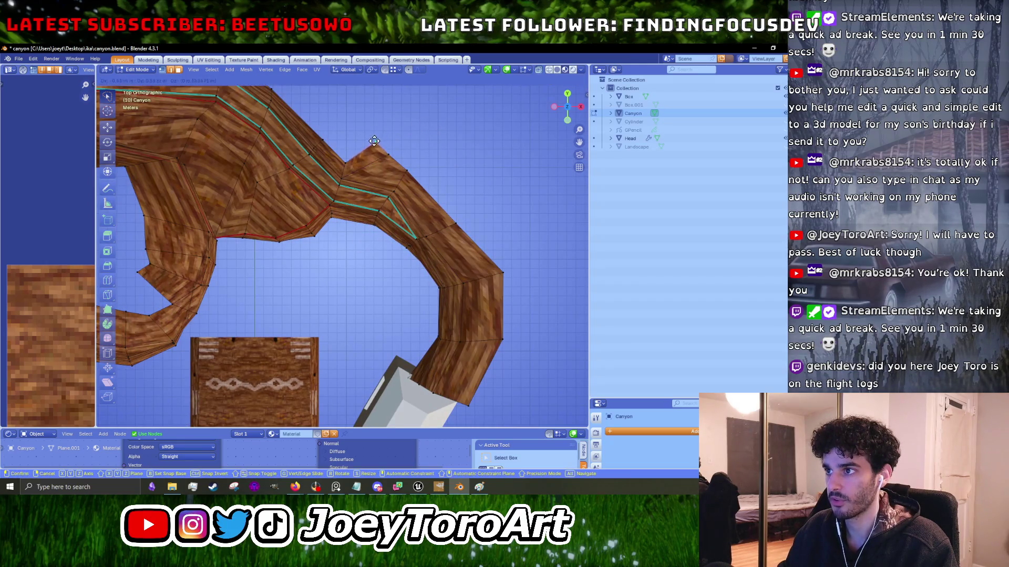
pyautogui.click(375, 137)
# Shift the upper canyon faces up-right and nudge the upper-left inner-corner vertices down-right.
pyautogui.moveTo(342, 233)
pyautogui.mouseDown()
pyautogui.moveTo(260, 265)
pyautogui.moveTo(139, 226)
pyautogui.moveTo(294, 100)
pyautogui.mouseUp()
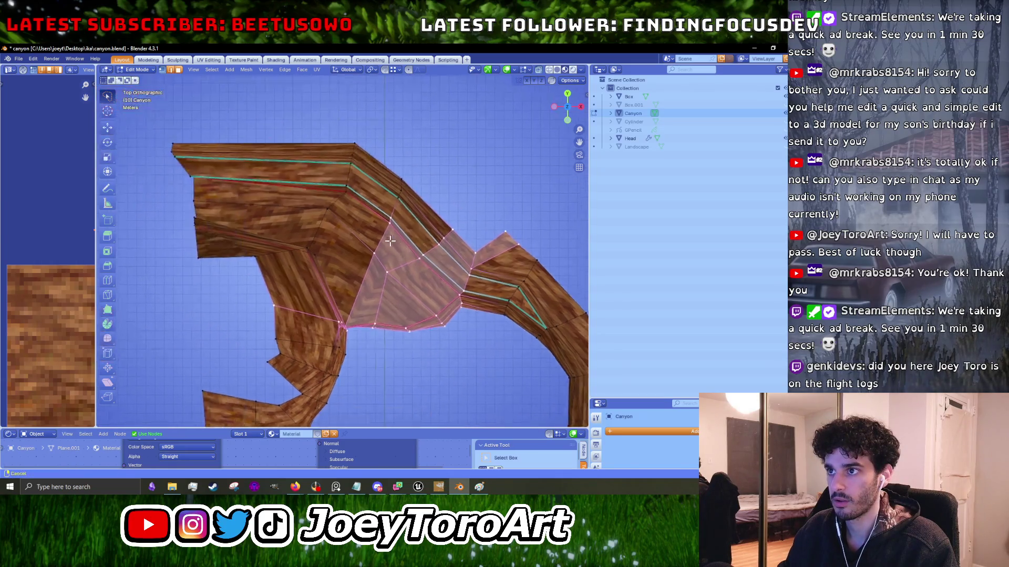
pyautogui.moveTo(435, 193)
pyautogui.mouseDown()
pyautogui.moveTo(260, 289)
pyautogui.moveTo(294, 113)
pyautogui.moveTo(420, 173)
pyautogui.mouseUp()
pyautogui.press('g')
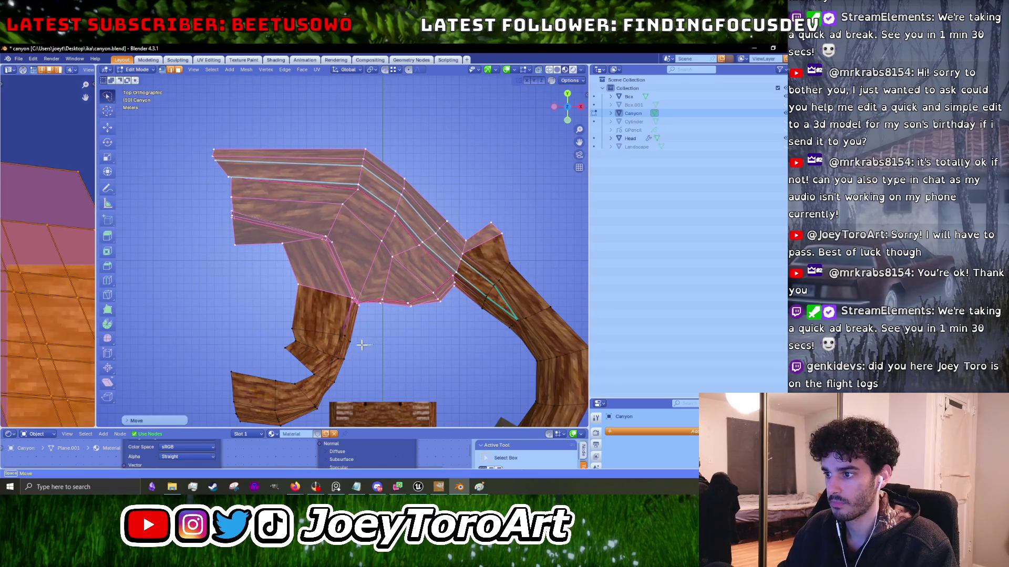
pyautogui.moveTo(275, 322); pyautogui.dragTo(277, 324)
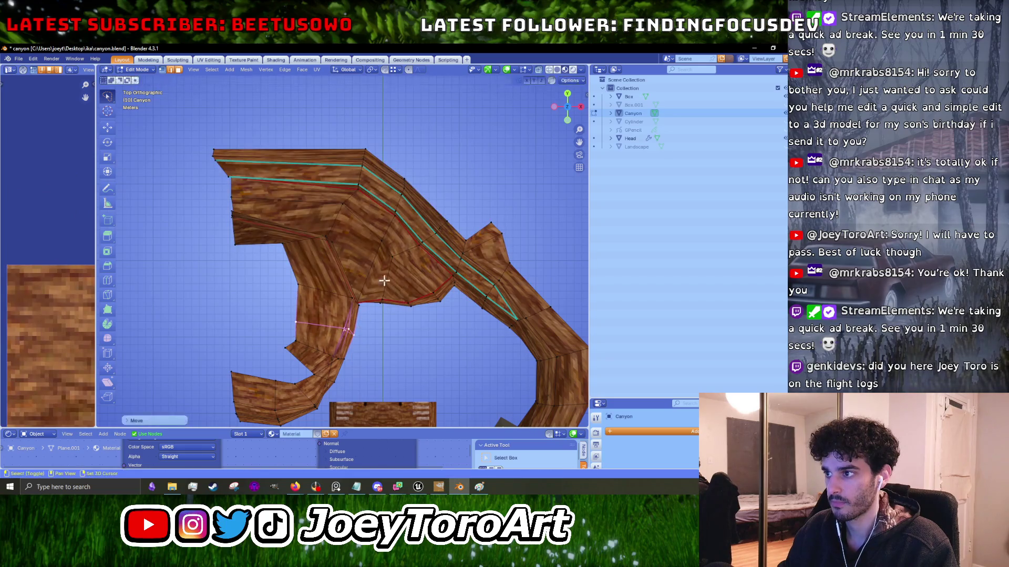
pyautogui.moveTo(283, 282); pyautogui.dragTo(315, 250)
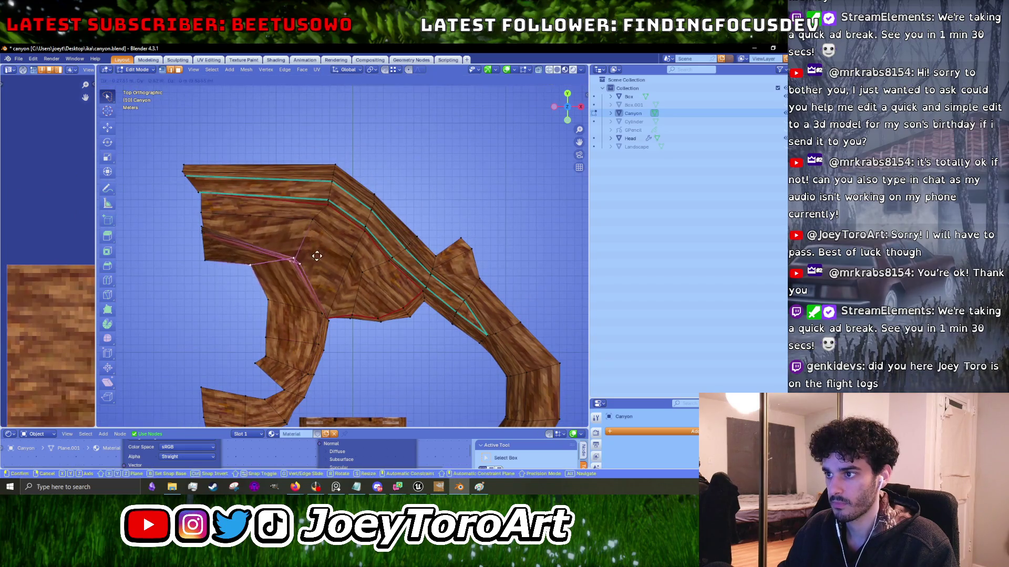
pyautogui.moveTo(362, 158)
pyautogui.mouseDown()
pyautogui.moveTo(355, 190)
pyautogui.moveTo(300, 231)
pyautogui.mouseUp()
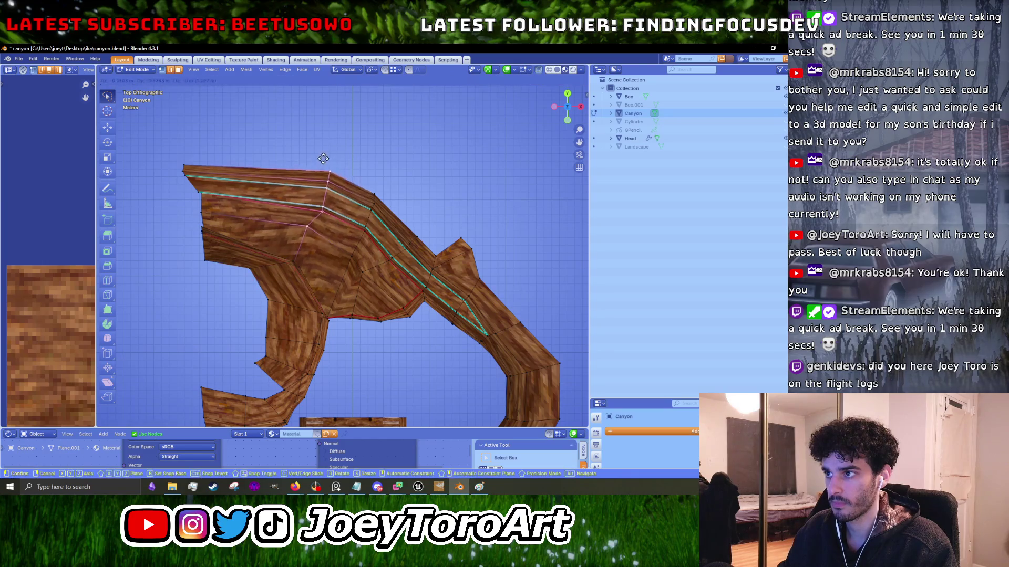
pyautogui.moveTo(230, 138)
pyautogui.mouseDown()
pyautogui.moveTo(192, 288)
pyautogui.moveTo(195, 165)
pyautogui.mouseUp()
pyautogui.press('g')
pyautogui.click(200, 179)
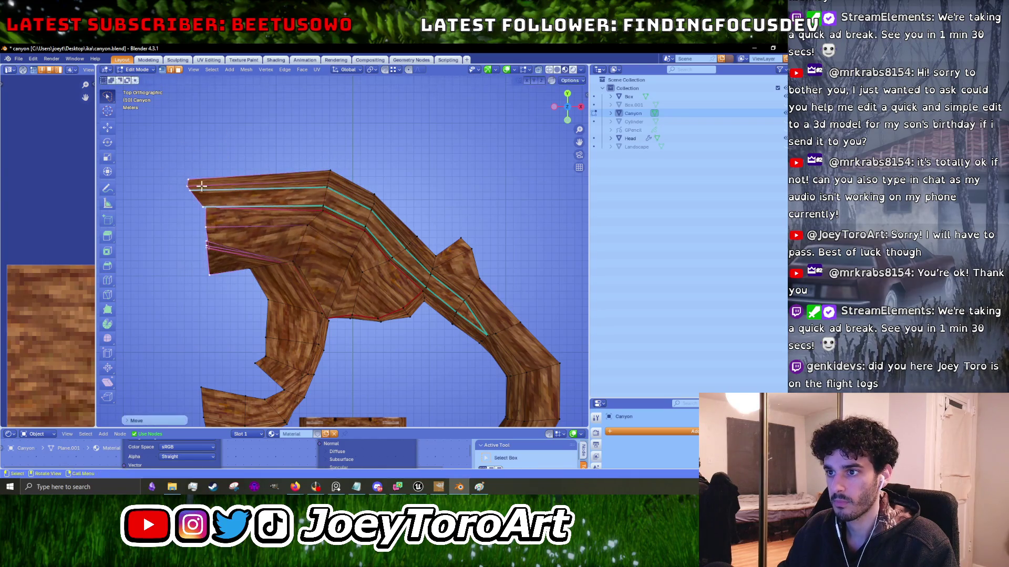
# Move the lower-left vertices and the lower-left corner vertex right and down.
pyautogui.moveTo(207, 238); pyautogui.dragTo(210, 247)
pyautogui.press('g')
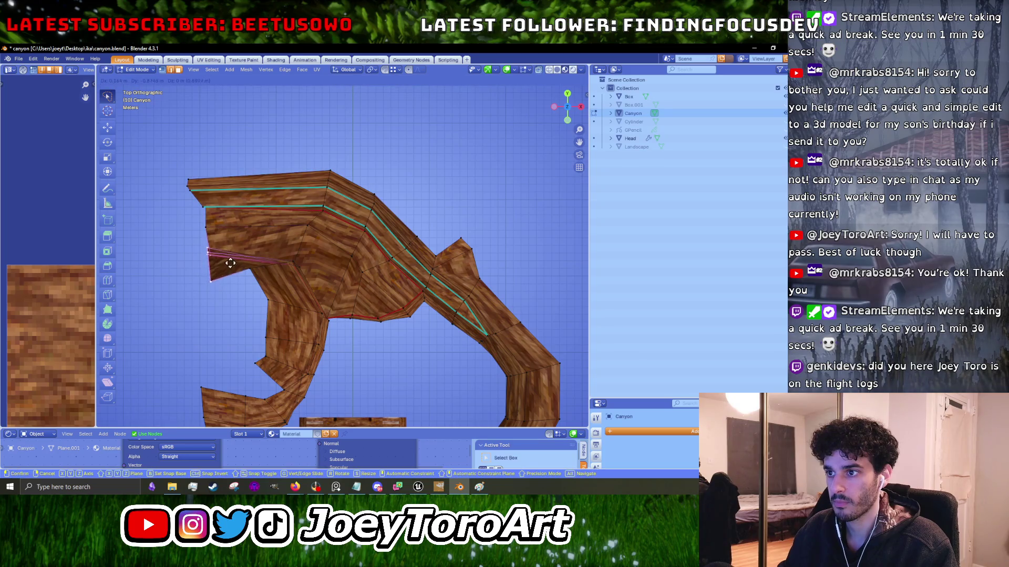
pyautogui.click(263, 277)
pyautogui.click(288, 259)
pyautogui.press('g')
pyautogui.click(283, 259)
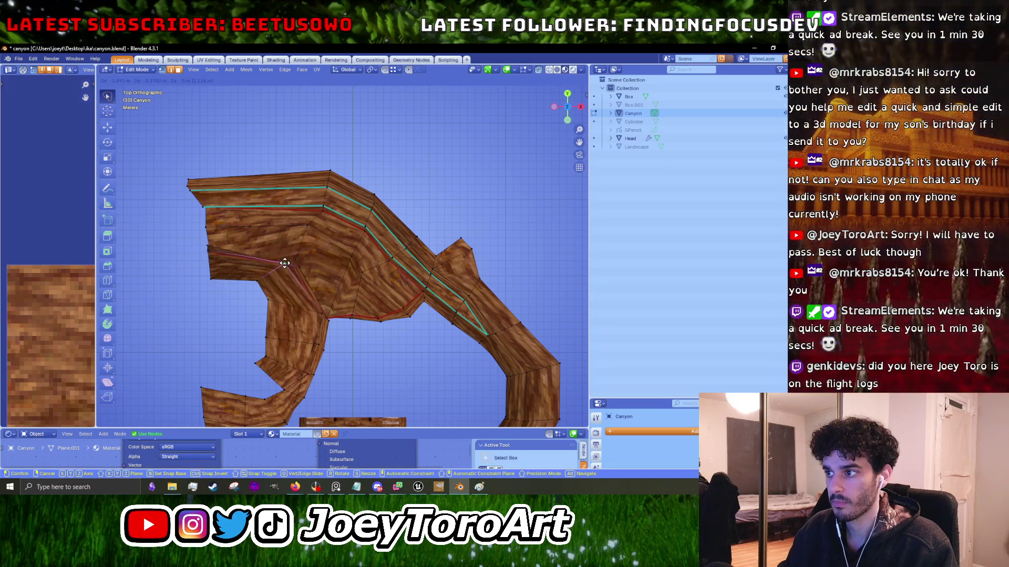
pyautogui.press('g')
pyautogui.click(360, 275)
pyautogui.press('g')
pyautogui.click(373, 278)
# Inspect the reshaped canyon by orbiting, then from a top-down orthographic view.
pyautogui.scroll(3, 372, 234)
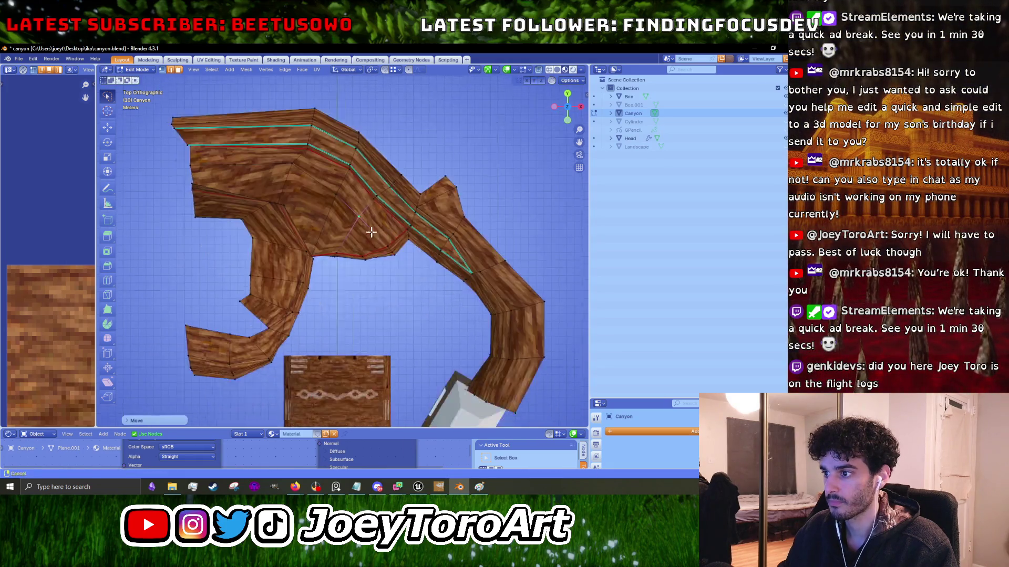
pyautogui.moveTo(337, 222)
pyautogui.mouseDown()
pyautogui.moveTo(298, 248)
pyautogui.moveTo(311, 234)
pyautogui.moveTo(306, 203)
pyautogui.moveTo(319, 272)
pyautogui.moveTo(399, 320)
pyautogui.mouseUp()
pyautogui.scroll(-3, 319, 273)
pyautogui.press('Tab')
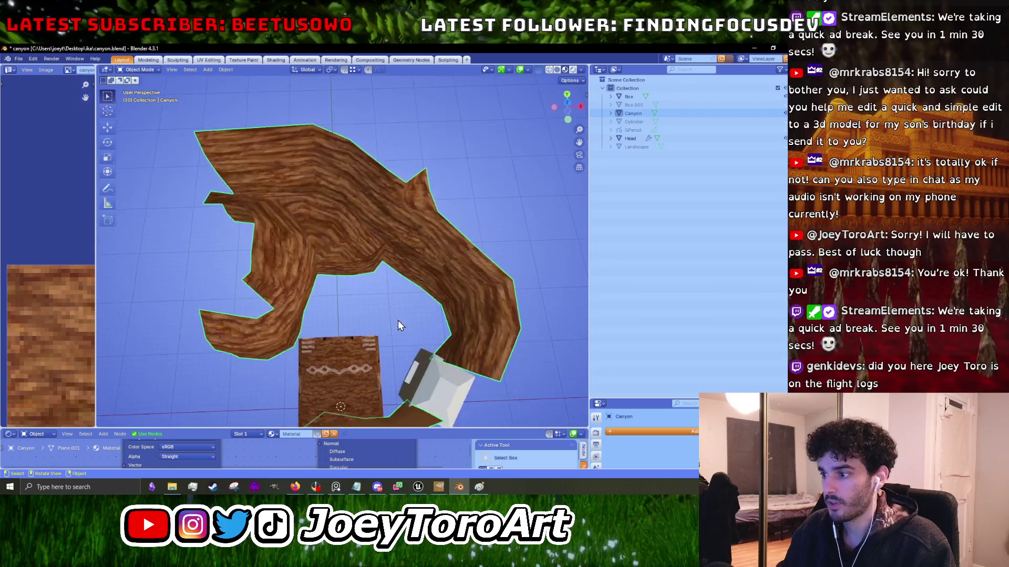
pyautogui.press('KP_7')
pyautogui.press('Tab')
pyautogui.moveTo(441, 272); pyautogui.dragTo(393, 305)
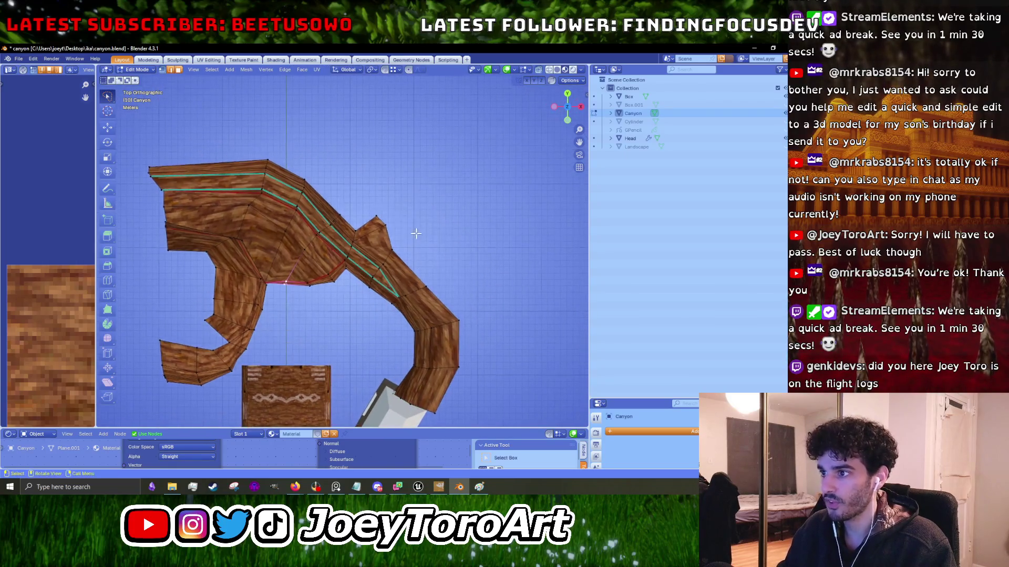
# Reposition the central bend vertices several times and rotate them to close the gap.
pyautogui.press('g')
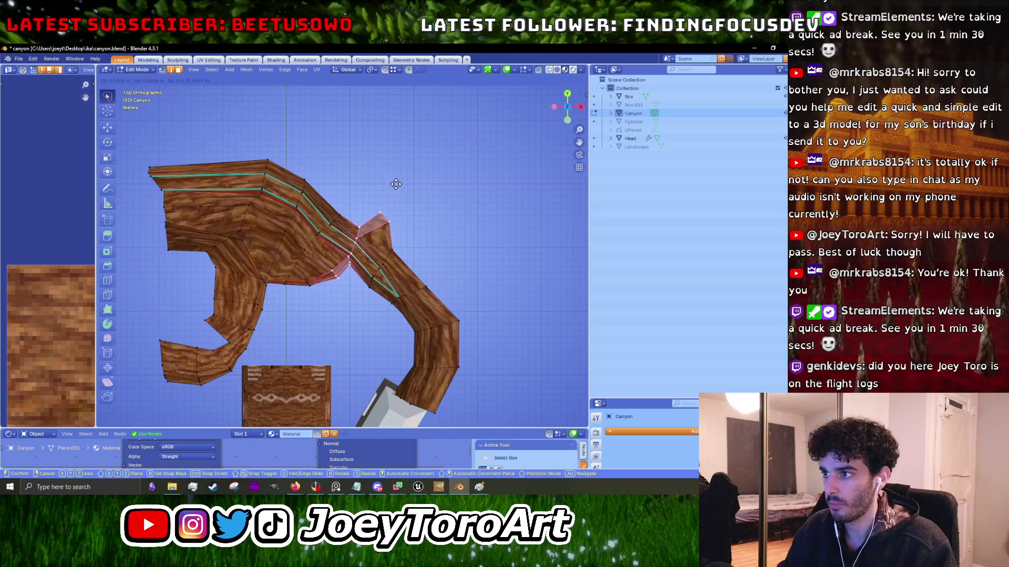
pyautogui.click(396, 184)
pyautogui.press('g')
pyautogui.click(464, 209)
pyautogui.press('g')
pyautogui.click(368, 213)
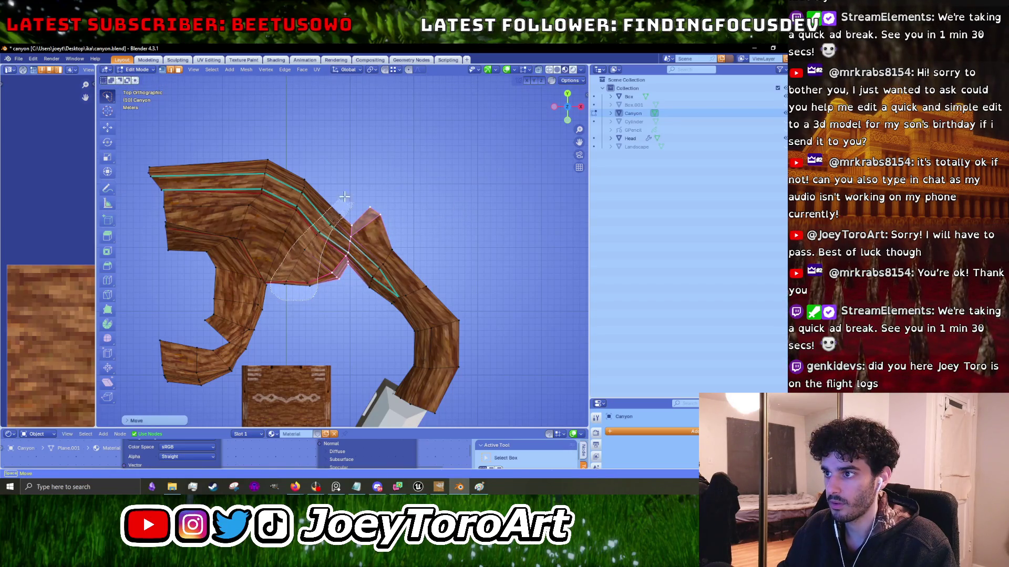
pyautogui.press('r')
pyautogui.click(429, 219)
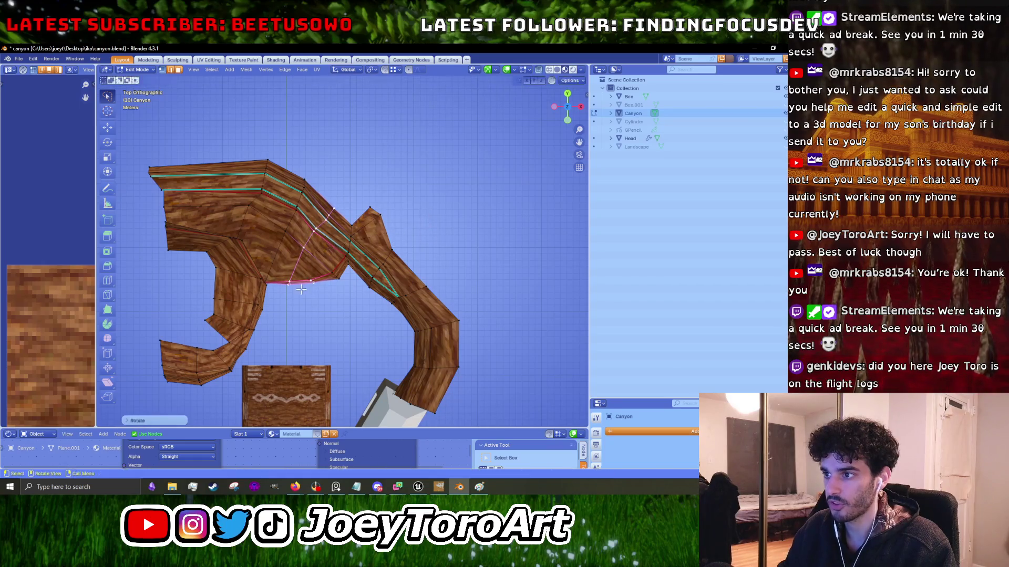
pyautogui.press('g')
pyautogui.click(300, 288)
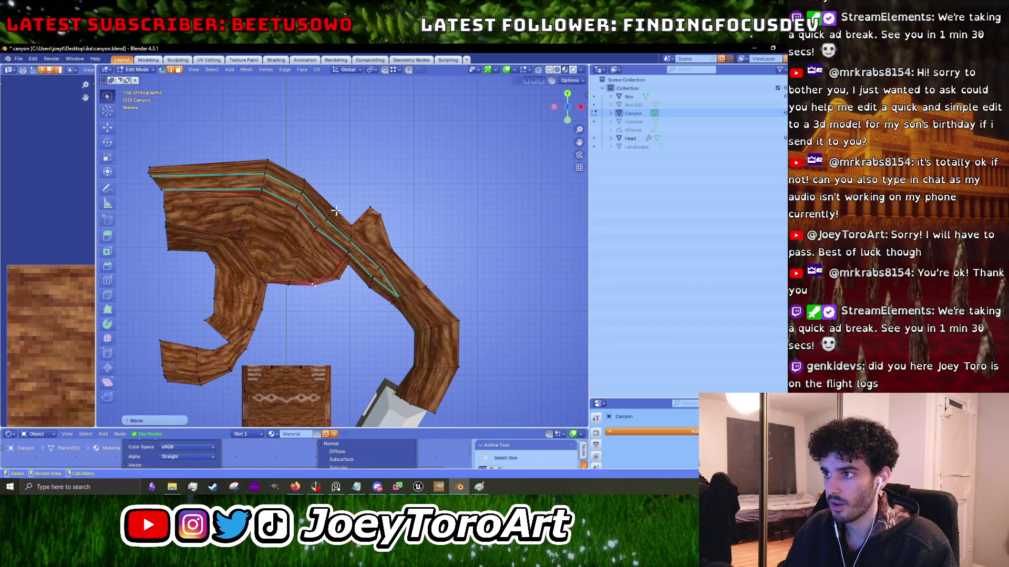
# Select an edge at the inner bend and try rotating it, cancelling the rotation.
pyautogui.moveTo(311, 217); pyautogui.dragTo(315, 212)
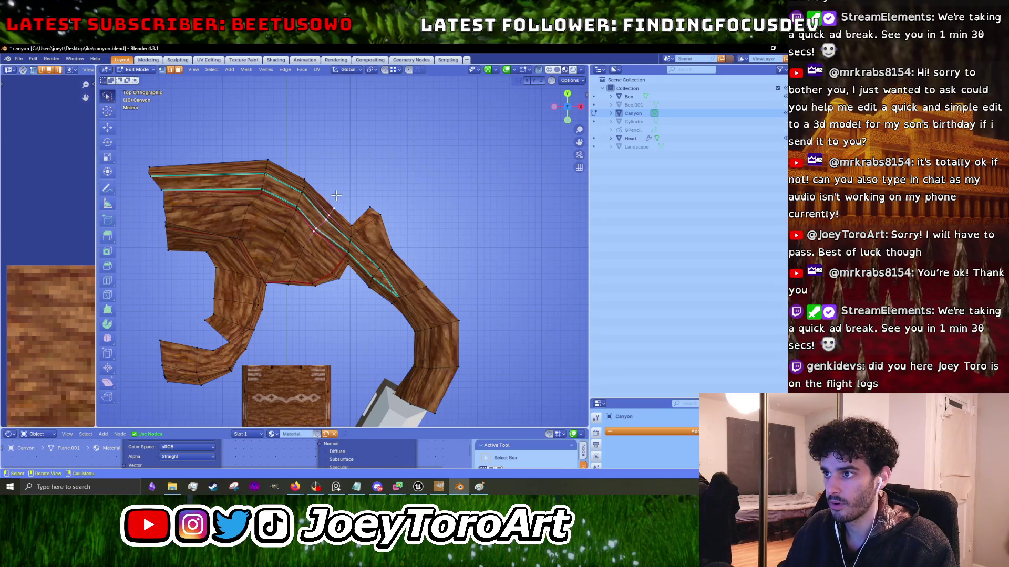
pyautogui.press('r')
pyautogui.rightClick(383, 179)
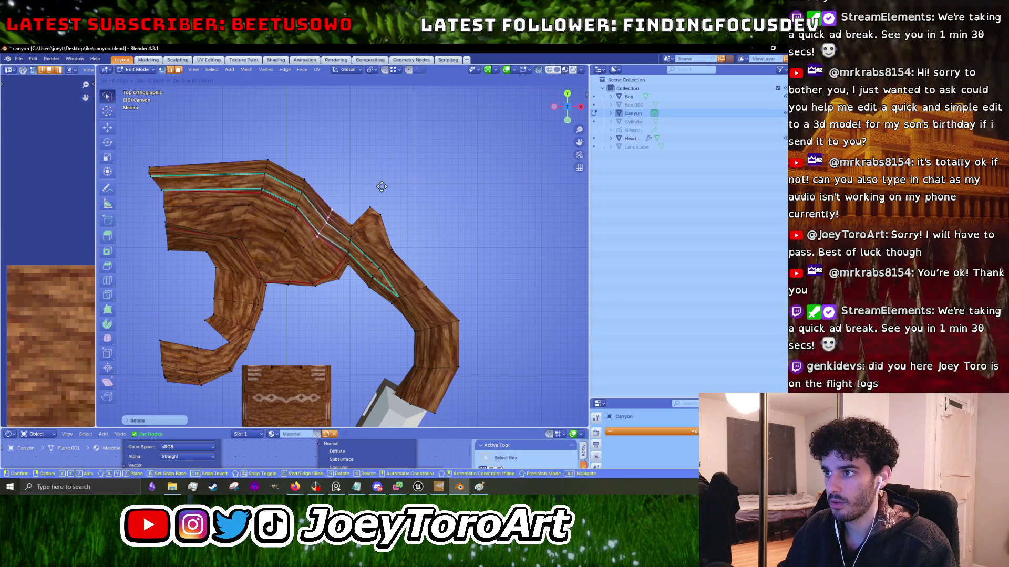
pyautogui.scroll(4, 341, 236)
pyautogui.scroll(3, 289, 325)
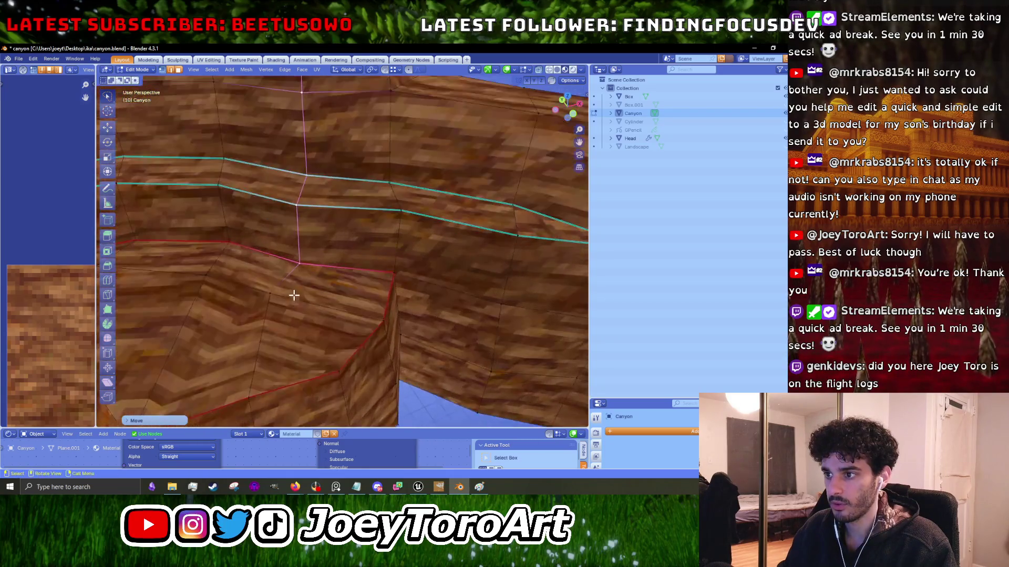
# Slide a vertex along its edge, then widen the narrow band outward in top view.
pyautogui.press('g')
pyautogui.press('g')
pyautogui.click(313, 303)
pyautogui.scroll(-4, 320, 316)
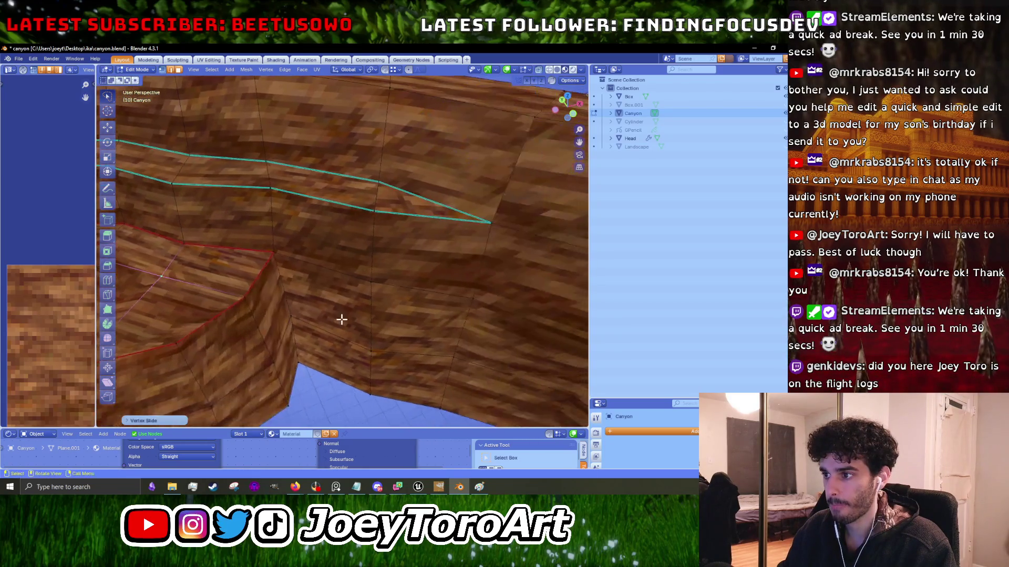
pyautogui.press('KP_7')
pyautogui.keyDown('alt'); pyautogui.click(412, 199); pyautogui.keyUp('alt')
pyautogui.press('g')
pyautogui.click(451, 112)
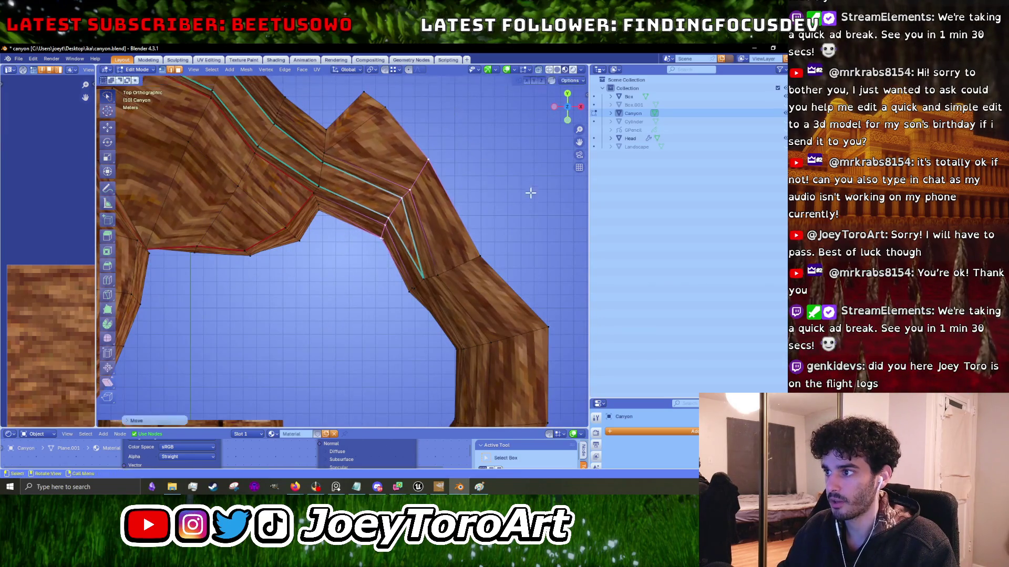
# Move the lower band's edge loop up-left along the arch and slightly shift a cross-band loop, then review.
pyautogui.keyDown('alt'); pyautogui.click(452, 267); pyautogui.keyUp('alt')
pyautogui.press('g')
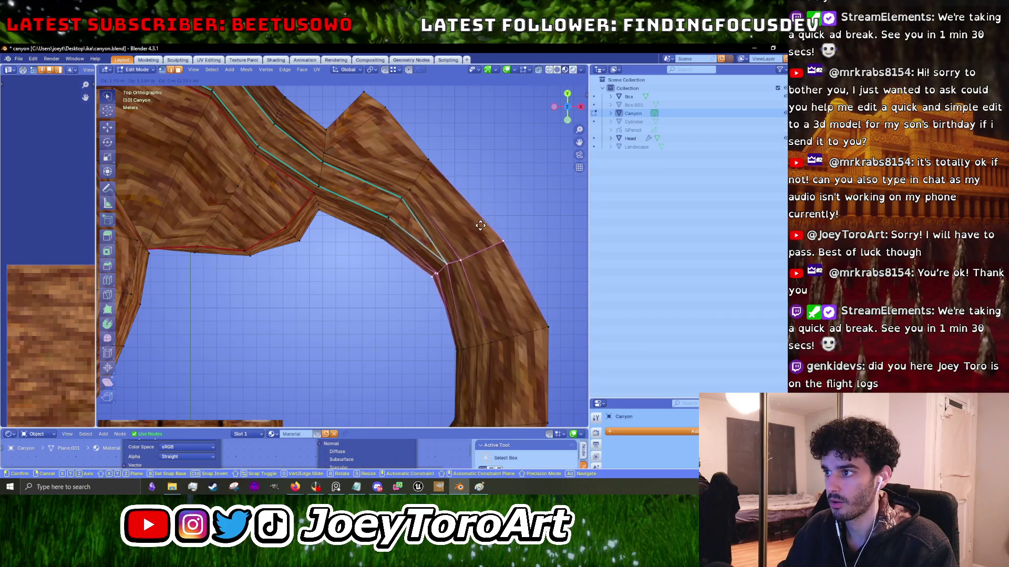
pyautogui.click(412, 131)
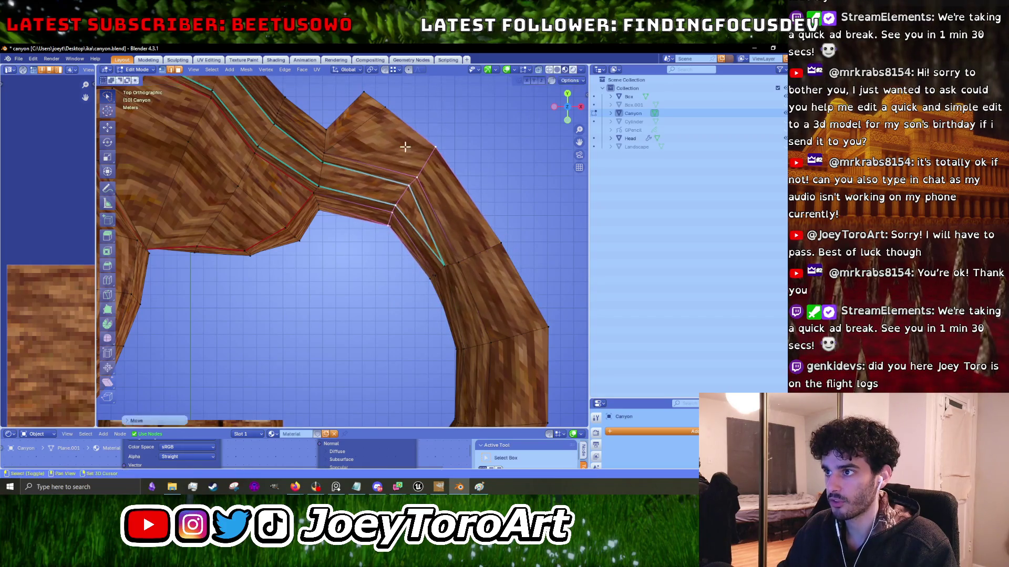
pyautogui.scroll(5, 405, 147)
pyautogui.keyDown('alt'); pyautogui.click(342, 231); pyautogui.keyUp('alt')
pyautogui.press('g')
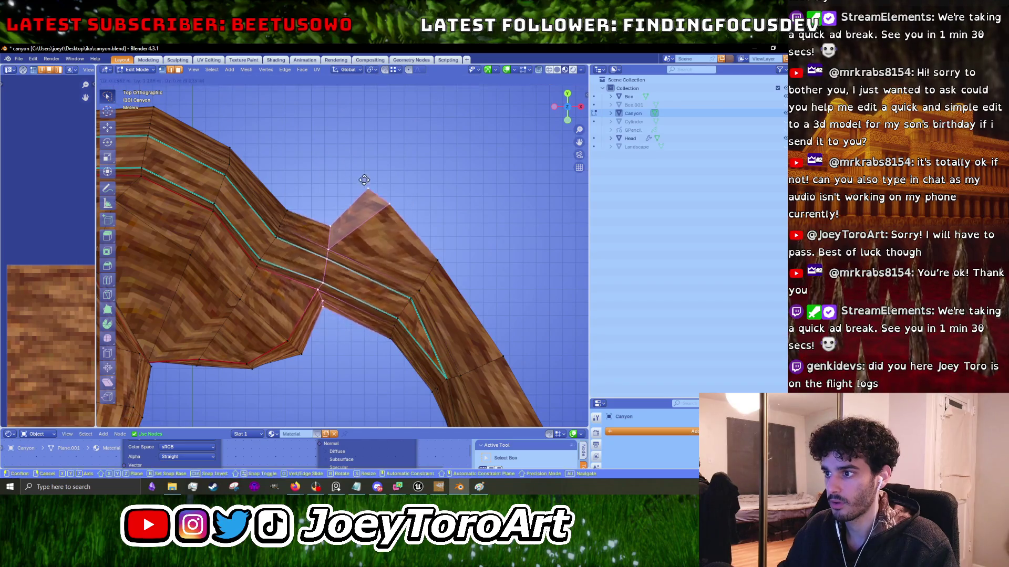
pyautogui.click(354, 299)
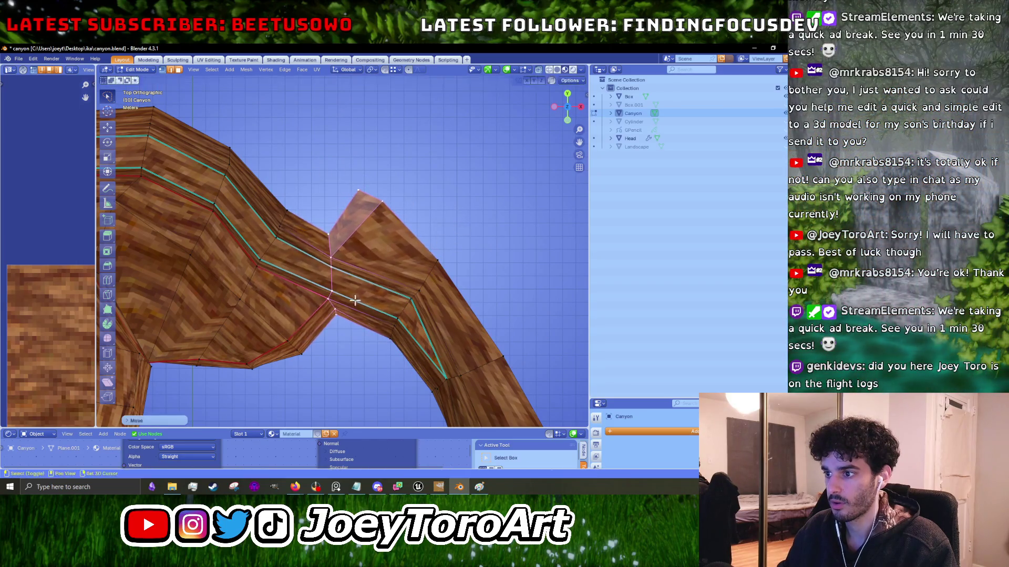
pyautogui.scroll(3, 354, 299)
pyautogui.scroll(-3, 368, 277)
pyautogui.press('Tab')
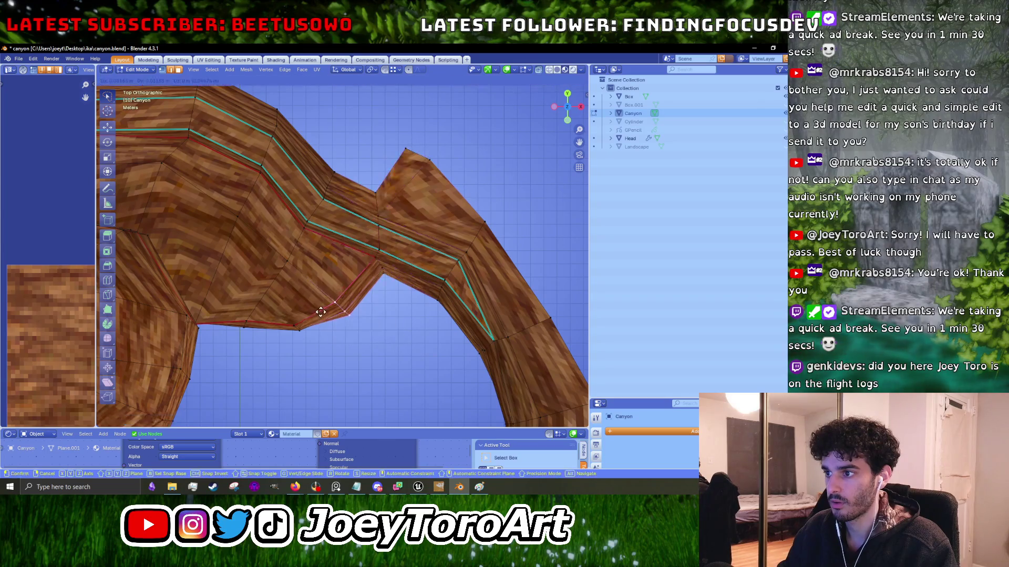
pyautogui.press('Tab')
pyautogui.scroll(-4, 329, 316)
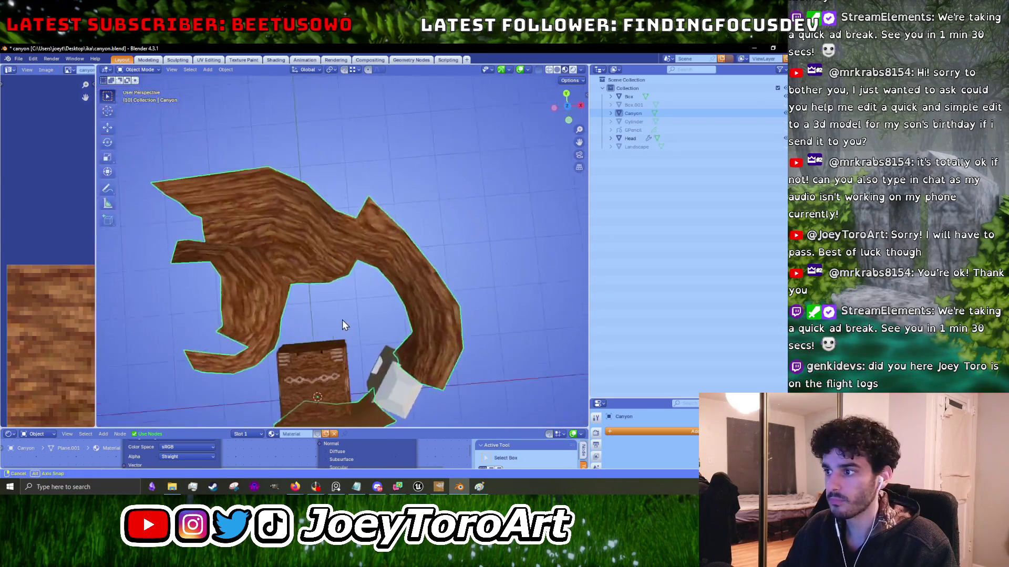
# From top view, pull the inner-curve vertices outward against the outer curve.
pyautogui.press('KP_7')
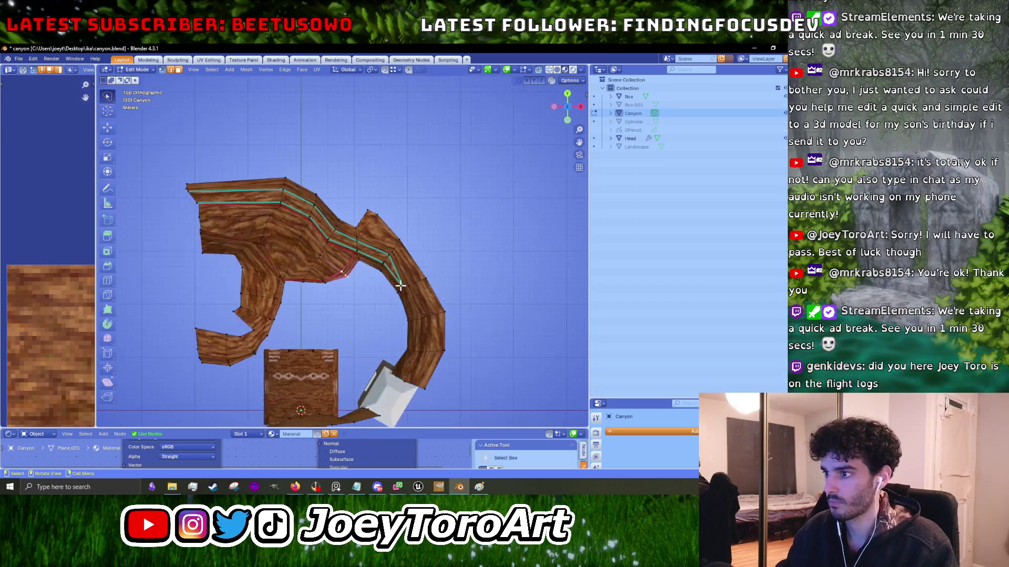
pyautogui.moveTo(455, 271)
pyautogui.mouseDown()
pyautogui.moveTo(387, 286)
pyautogui.moveTo(391, 294)
pyautogui.mouseUp()
pyautogui.press('g')
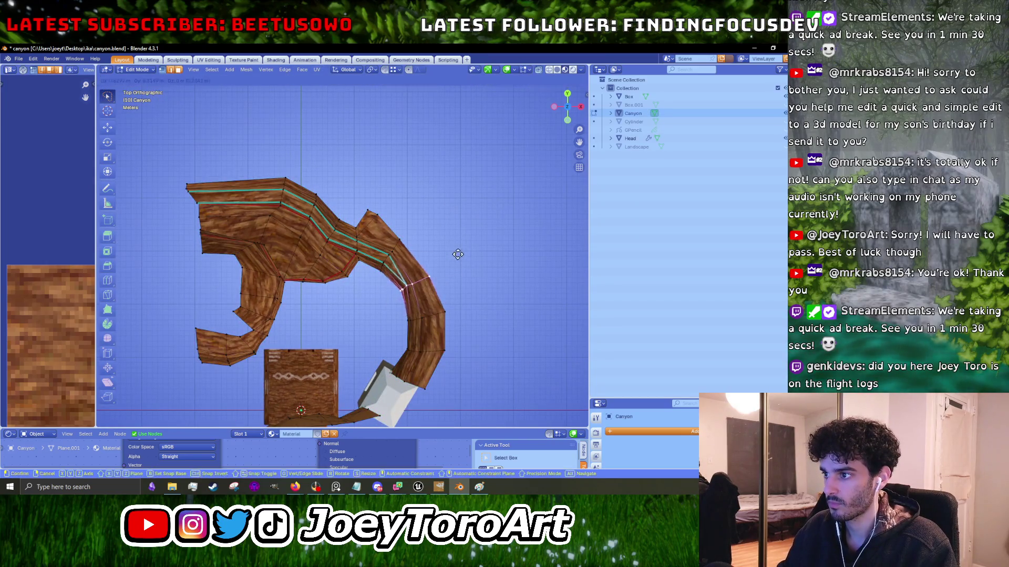
pyautogui.click(457, 257)
pyautogui.press('g')
pyautogui.click(435, 303)
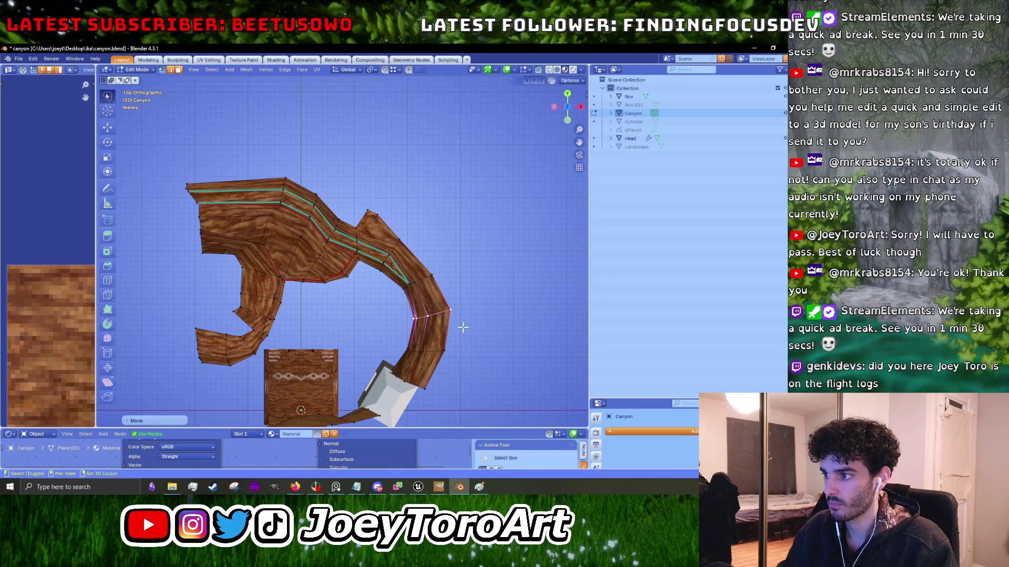
pyautogui.scroll(3, 434, 303)
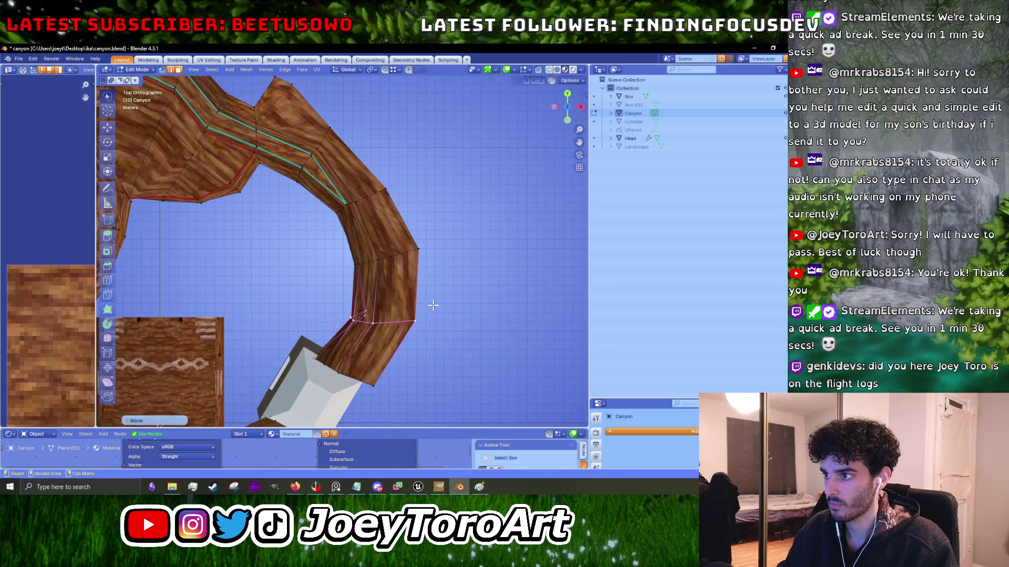
pyautogui.click(448, 225)
pyautogui.scroll(1, 448, 226)
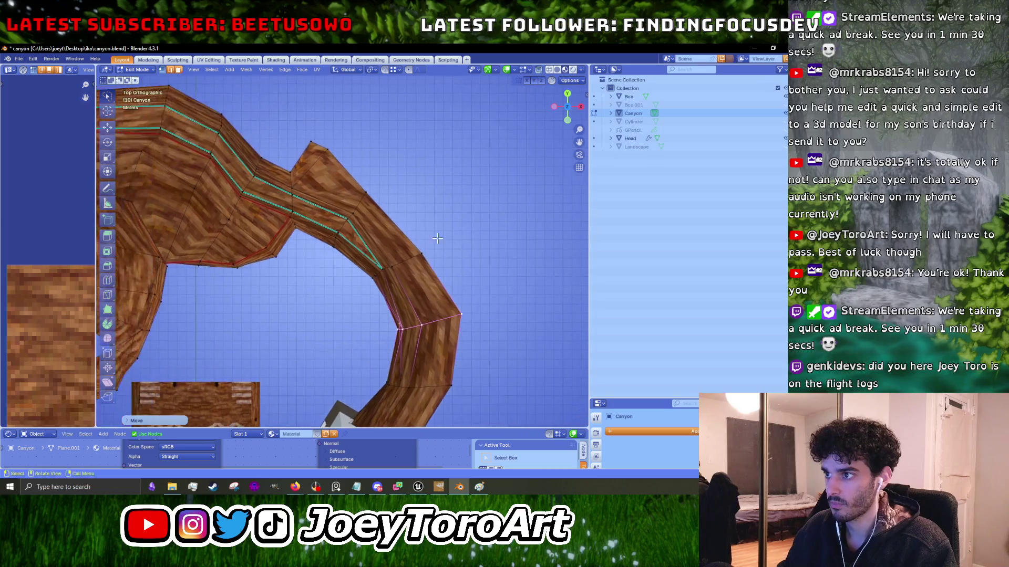
pyautogui.press('r')
pyautogui.rightClick(510, 250)
# Move an edge loop across the wall up and right, rotating it slightly.
pyautogui.keyDown('alt'); pyautogui.click(368, 194); pyautogui.keyUp('alt')
pyautogui.press('g')
pyautogui.click(383, 154)
pyautogui.press('r')
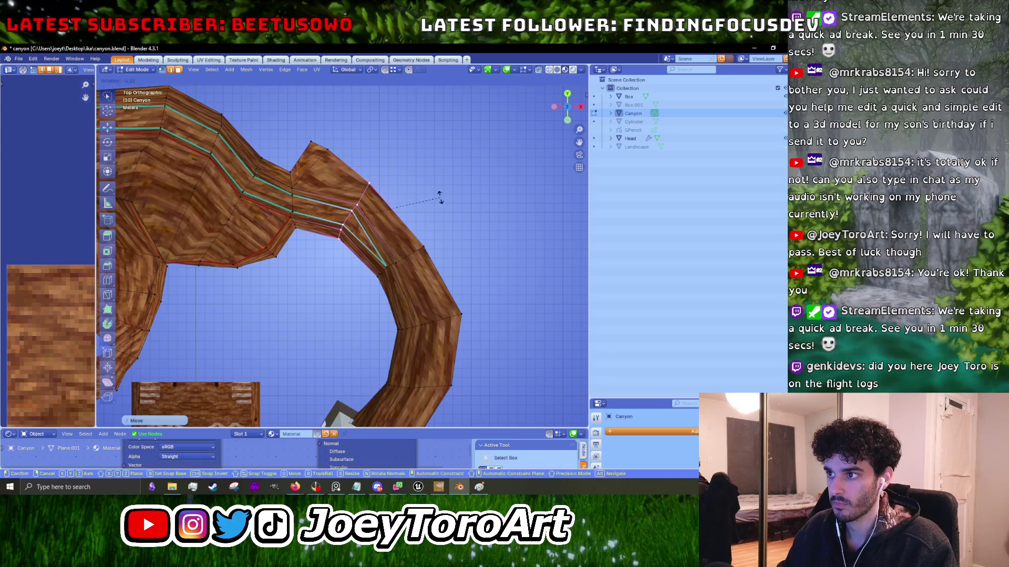
pyautogui.click(383, 154)
pyautogui.scroll(-3, 311, 281)
pyautogui.scroll(3, 384, 354)
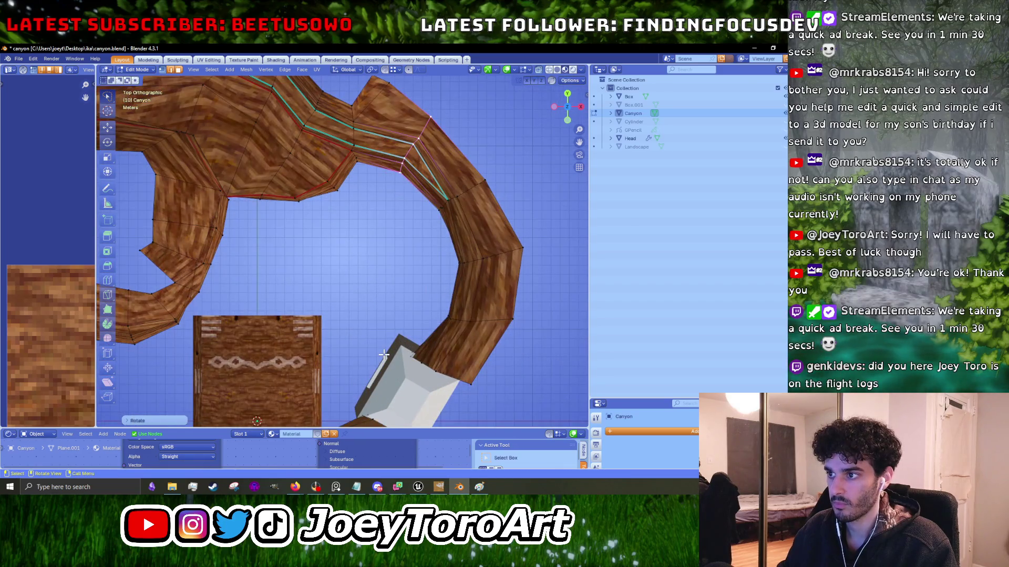
# Move and rotate the lower-left arm faces into position, then review the whole canyon.
pyautogui.moveTo(201, 258); pyautogui.dragTo(293, 257)
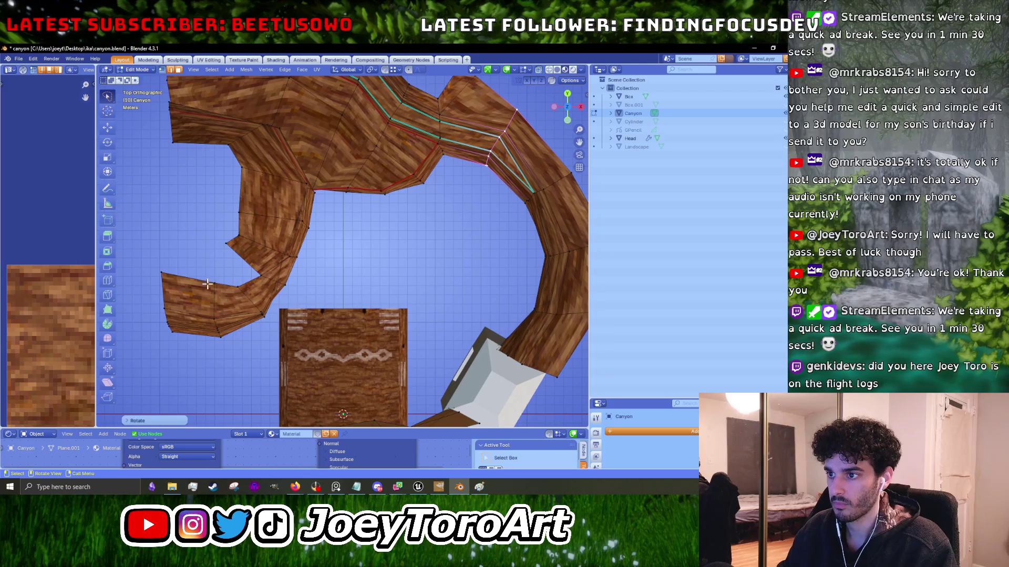
pyautogui.keyDown('alt'); pyautogui.click(246, 252); pyautogui.keyUp('alt')
pyautogui.press('g')
pyautogui.click(336, 255)
pyautogui.press('r')
pyautogui.click(342, 253)
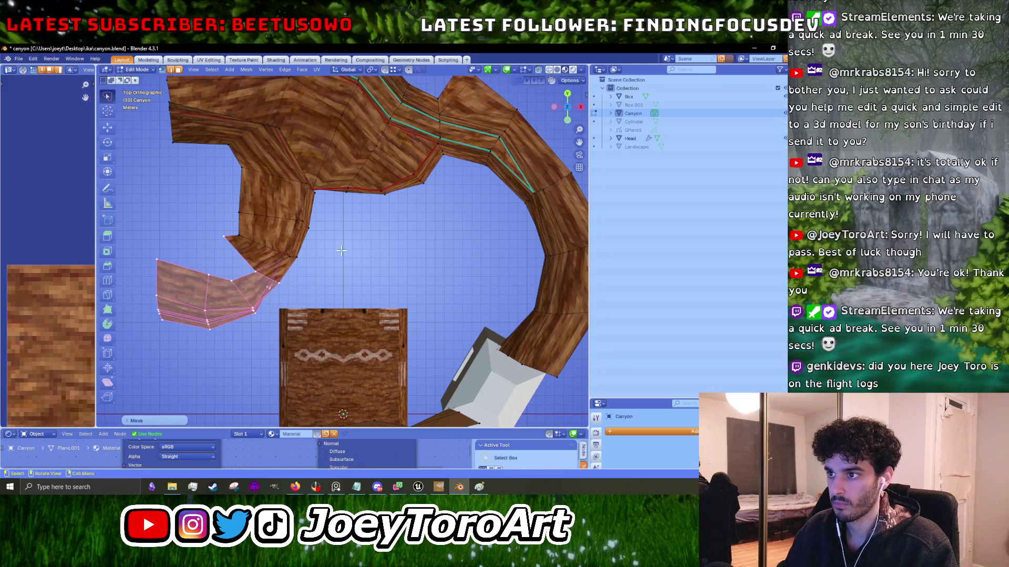
pyautogui.keyDown('alt'); pyautogui.click(282, 249); pyautogui.keyUp('alt')
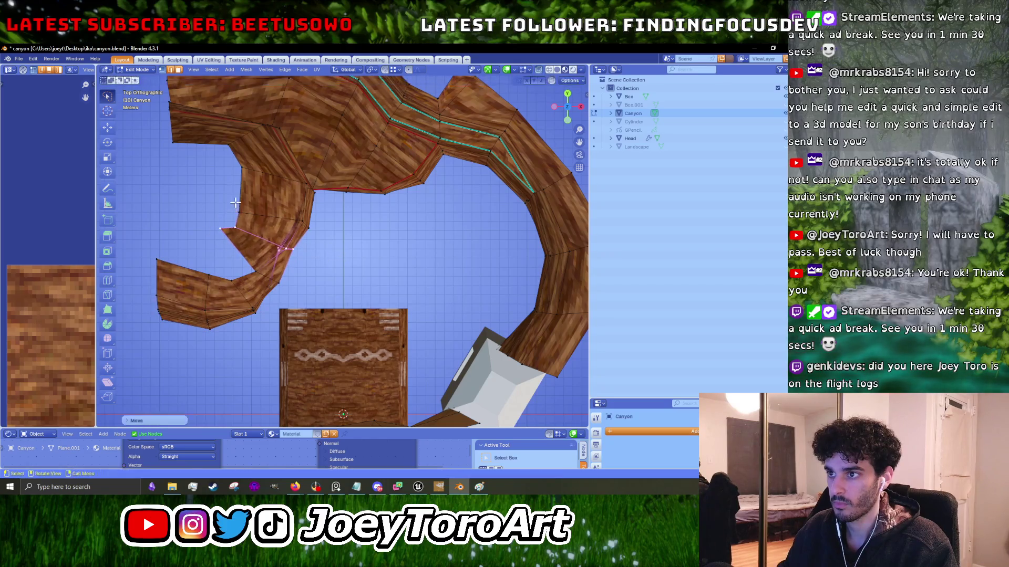
pyautogui.press('Tab')
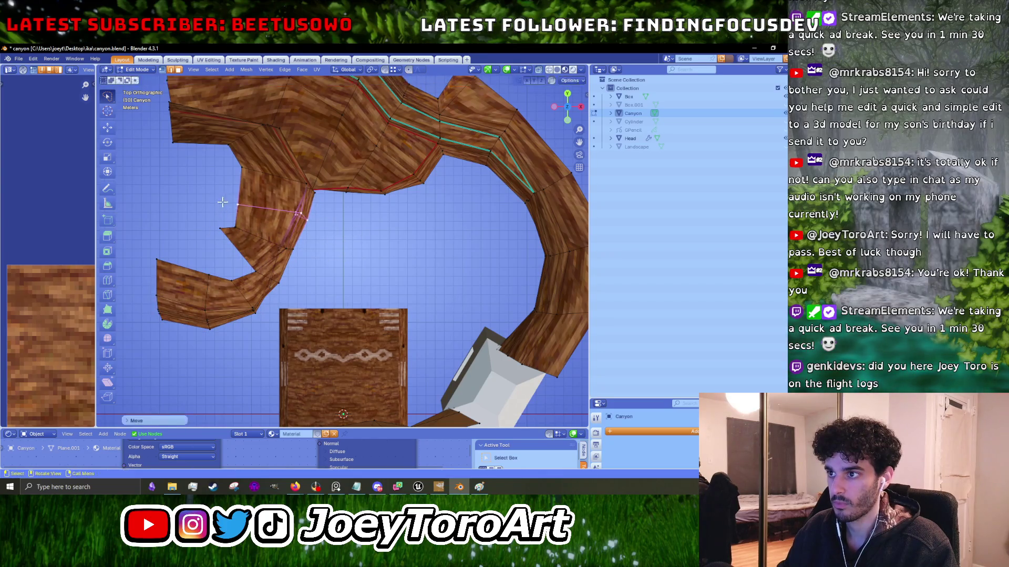
pyautogui.scroll(-4, 354, 285)
pyautogui.scroll(5, 356, 336)
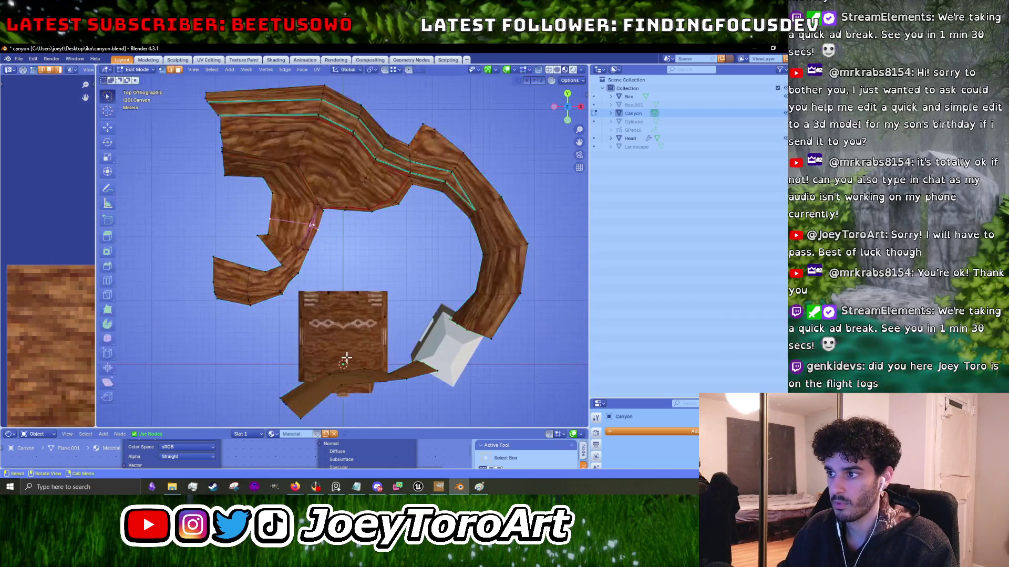
pyautogui.press('Tab')
# Tilt the ramp faces under the box upward and drop nearby vertices slightly lower.
pyautogui.moveTo(315, 271); pyautogui.dragTo(173, 373)
pyautogui.press('r')
pyautogui.click(383, 263)
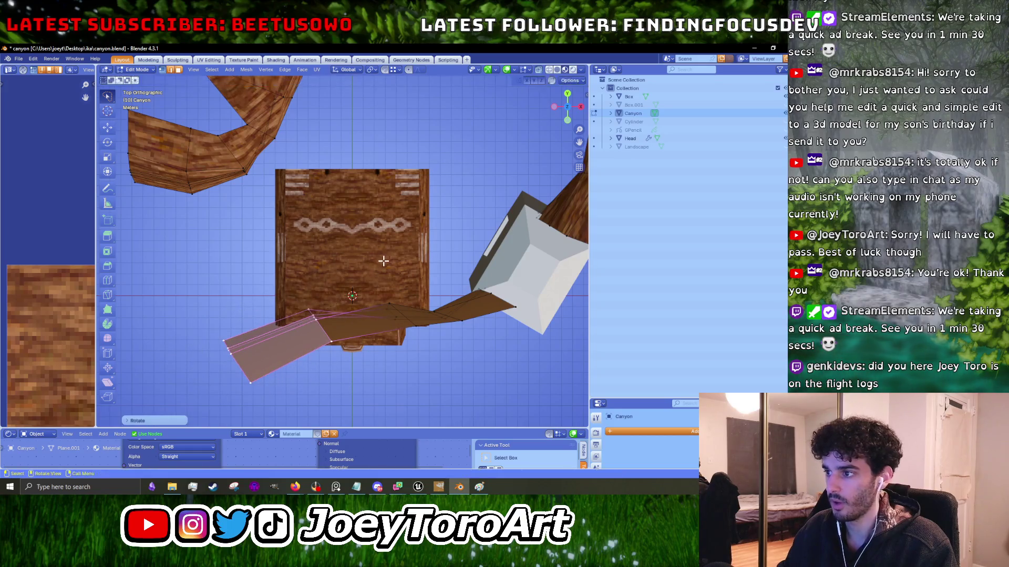
pyautogui.click(389, 304)
pyautogui.press('g')
pyautogui.click(357, 285)
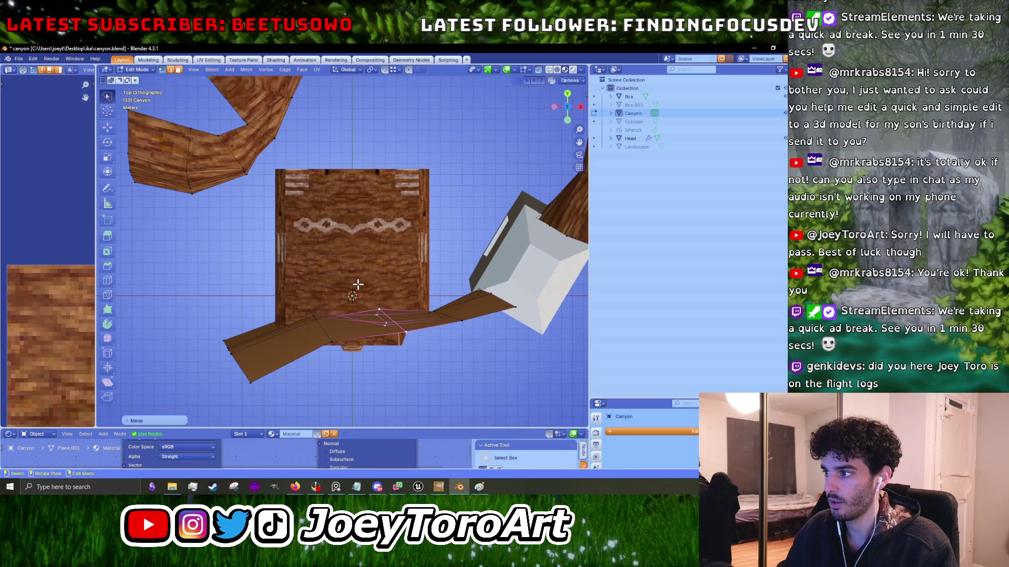
pyautogui.press('Tab')
pyautogui.scroll(-4, 447, 273)
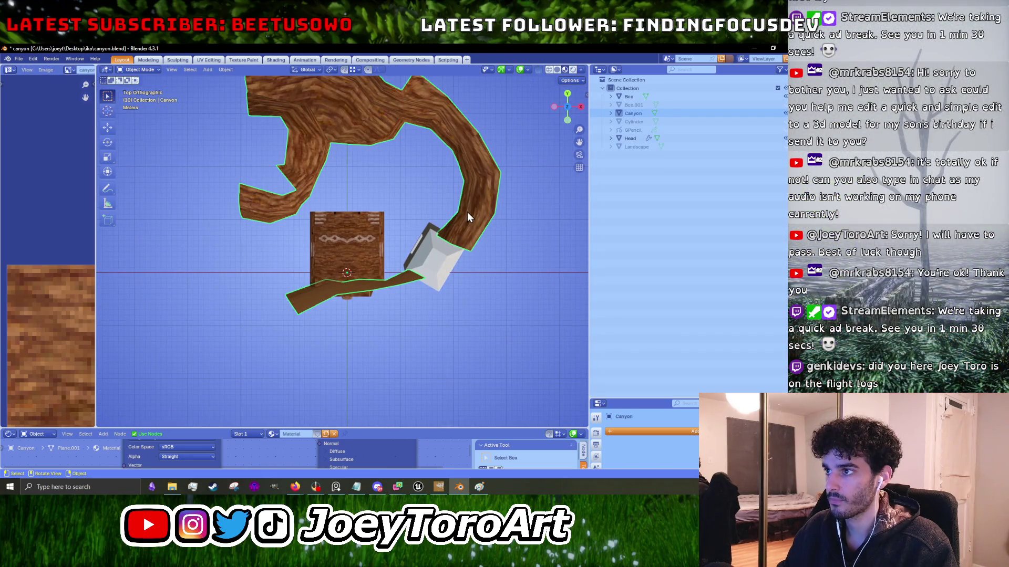
pyautogui.press('Tab')
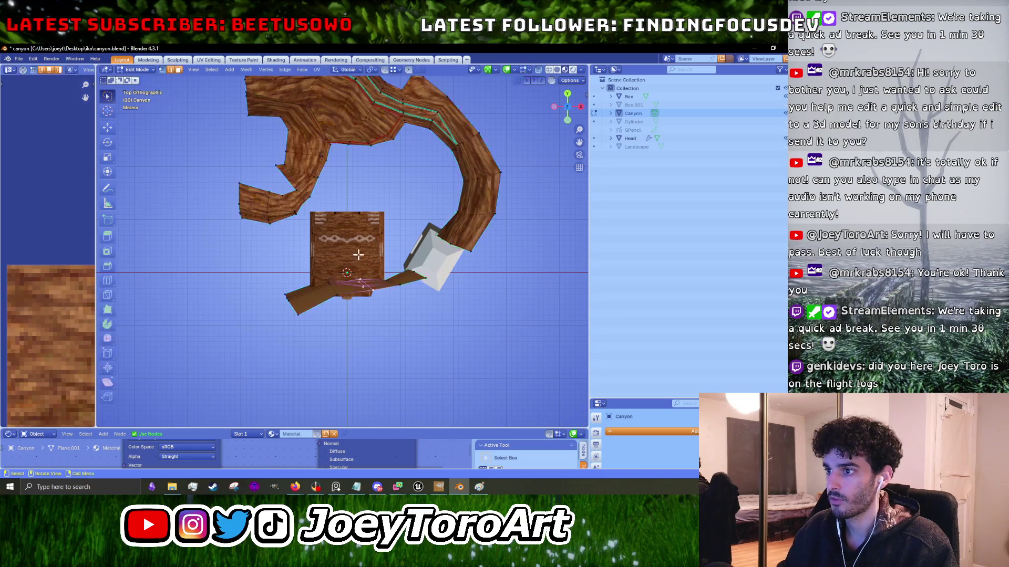
# Raise vertices on the lower-left strip and near the box's lower edge.
pyautogui.click(284, 297)
pyautogui.press('g')
pyautogui.click(270, 283)
pyautogui.click(322, 286)
pyautogui.press('g')
pyautogui.click(323, 258)
pyautogui.click(361, 289)
pyautogui.press('g')
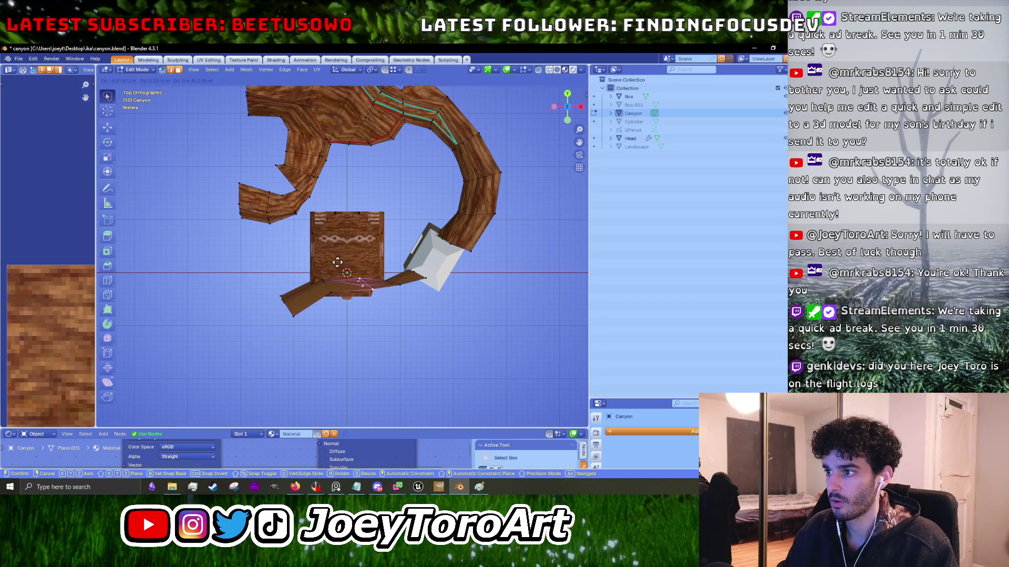
pyautogui.click(336, 261)
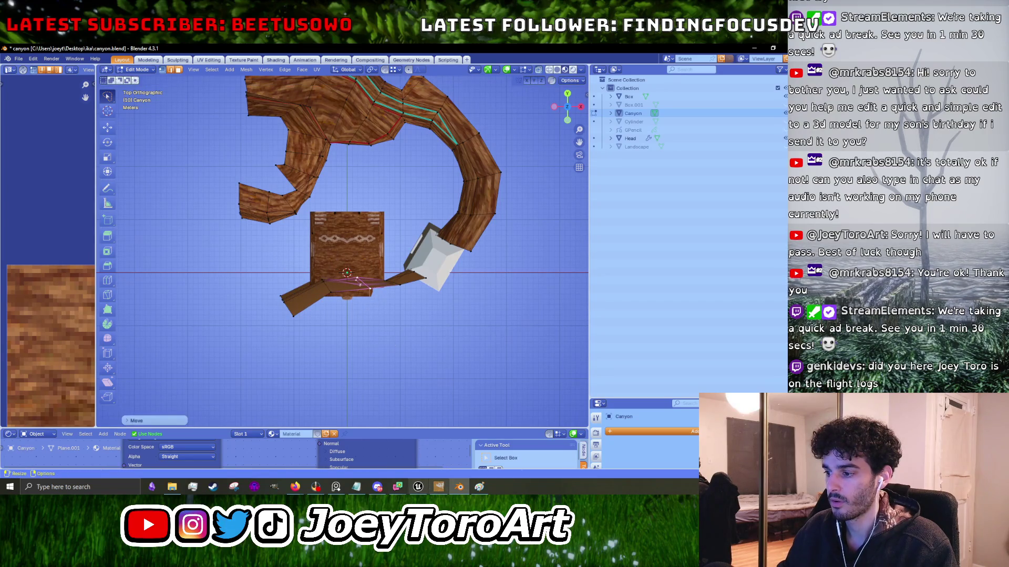
# Minimize the Unreal editor and bring the Paint canyon sketch to the front.
pyautogui.hotkey('alt', 'Tab')
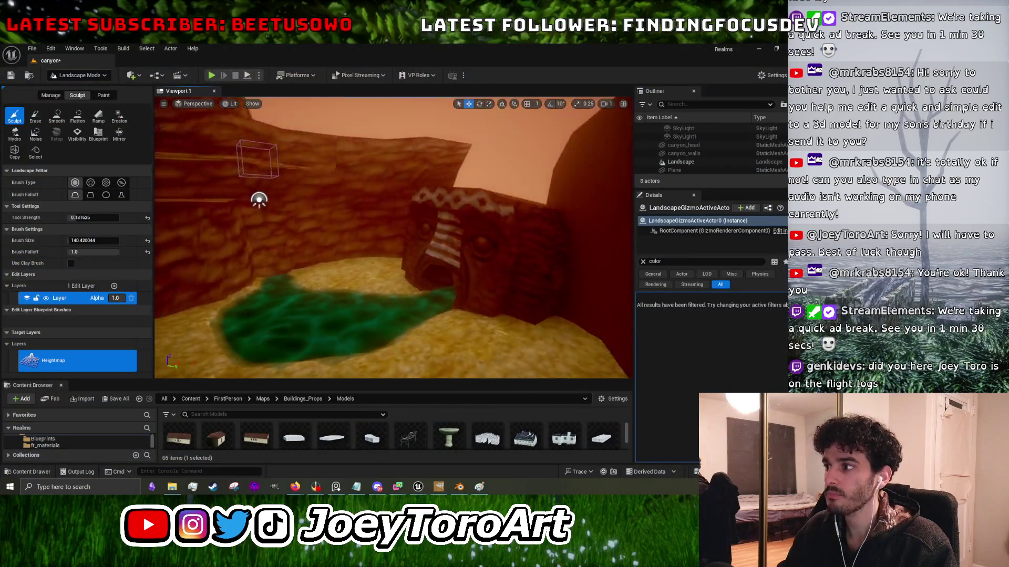
pyautogui.scroll(5, 468, 279)
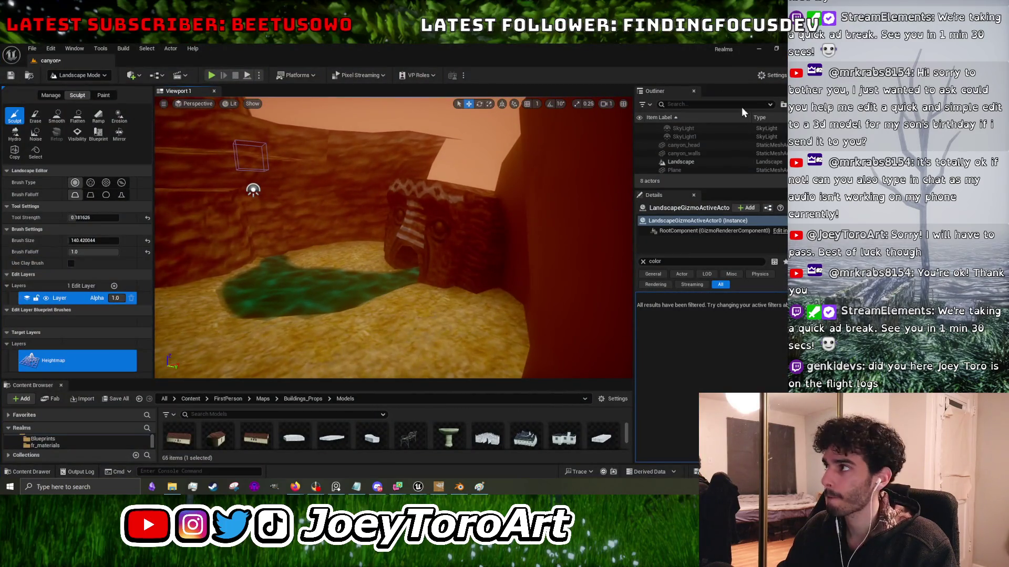
pyautogui.click(759, 50)
pyautogui.click(479, 487)
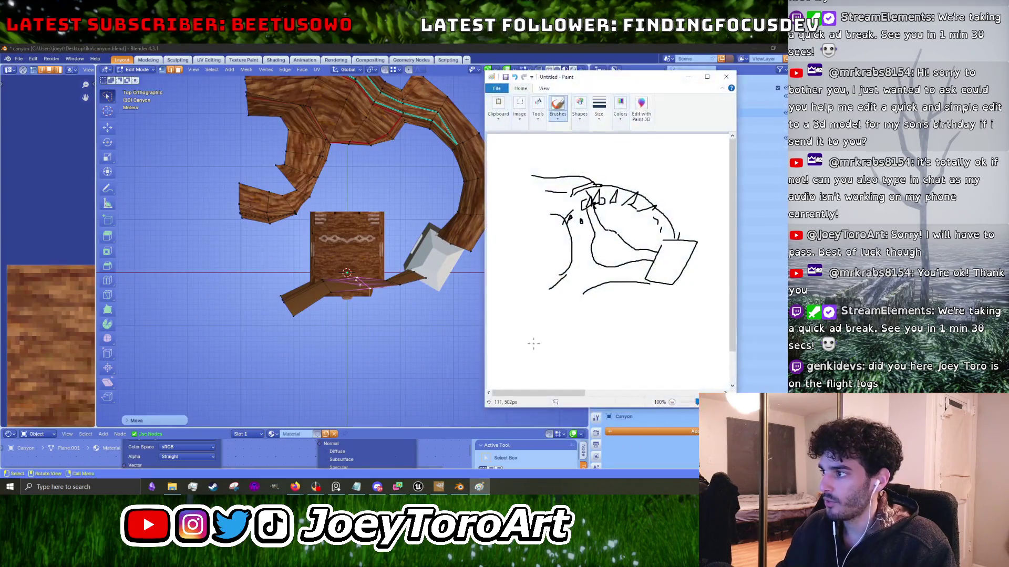
pyautogui.hotkey('alt', 'Tab')
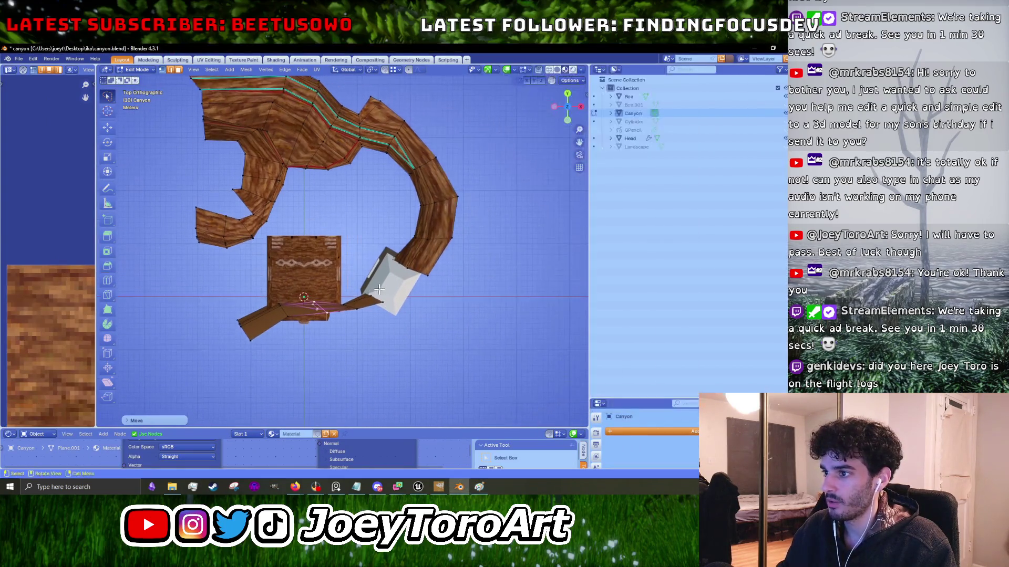
pyautogui.click(479, 487)
pyautogui.hotkey('alt', 'Tab')
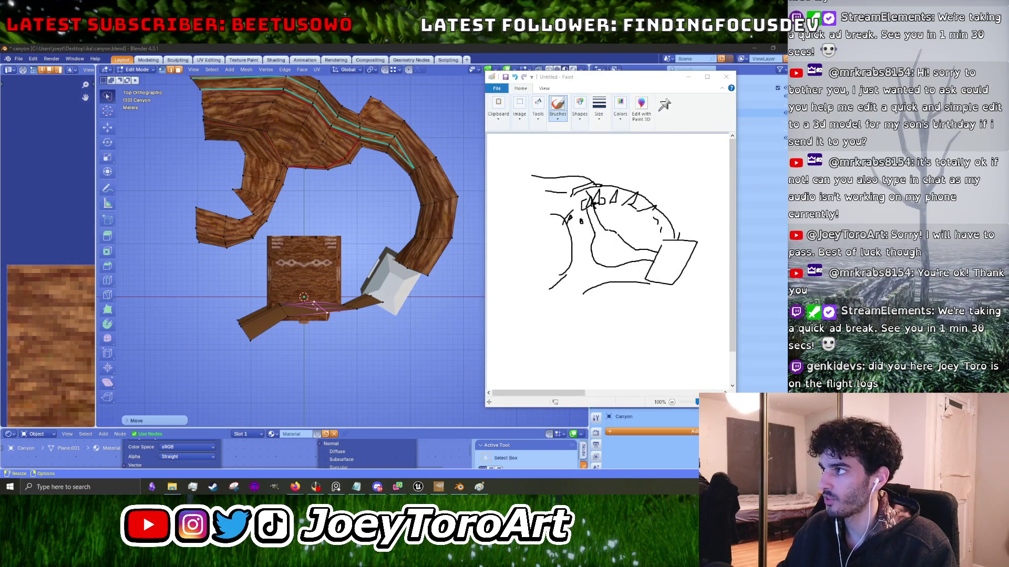
pyautogui.scroll(2, 347, 310)
pyautogui.scroll(2, 347, 310)
# Move the current selection, then shift the vertices along the box's lower edge further left.
pyautogui.press('g')
pyautogui.press('g')
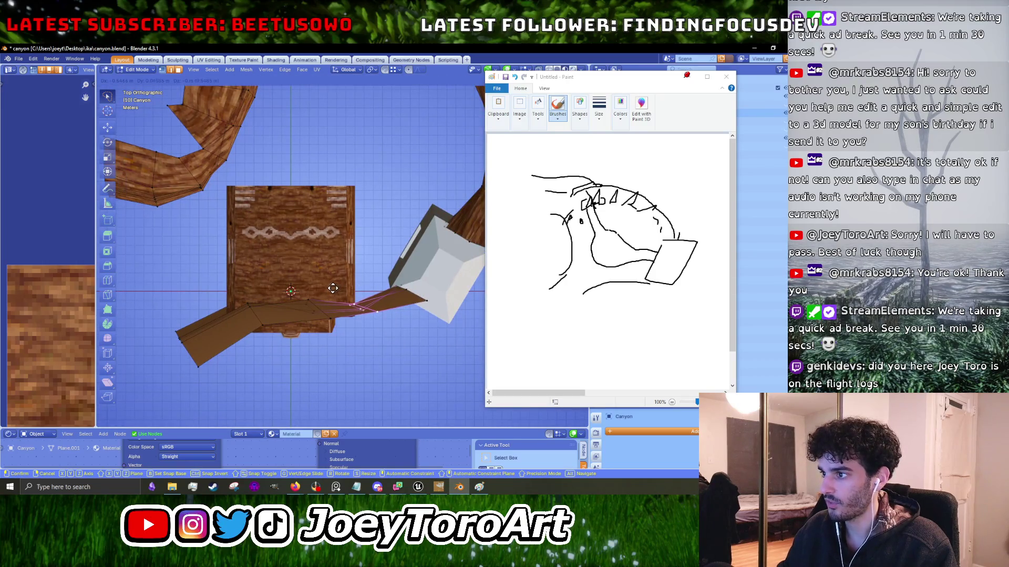
pyautogui.click(331, 285)
pyautogui.hscroll(3, 369, 272)
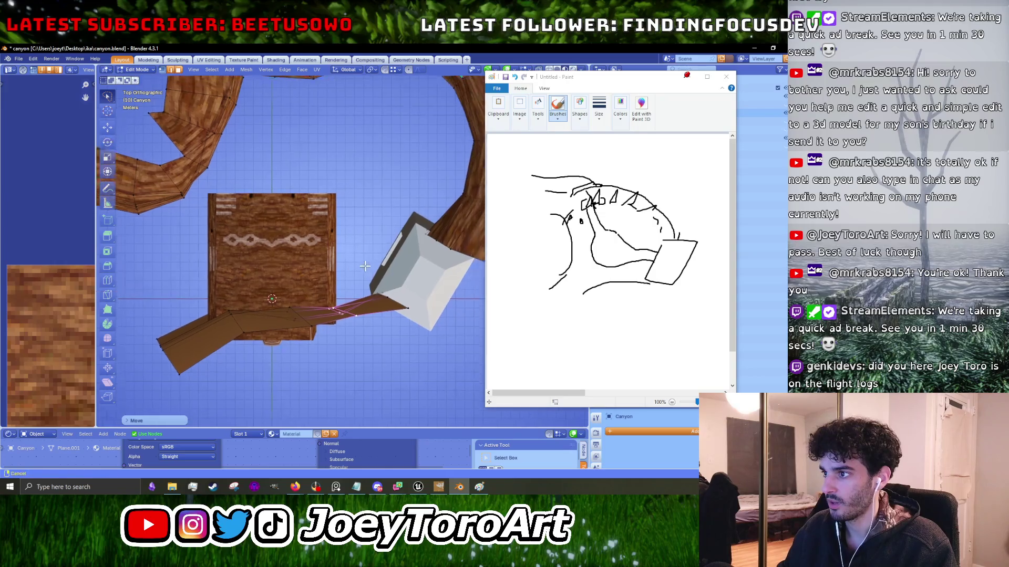
pyautogui.moveTo(358, 268)
pyautogui.mouseDown()
pyautogui.moveTo(365, 336)
pyautogui.moveTo(358, 294)
pyautogui.mouseUp()
pyautogui.press('g')
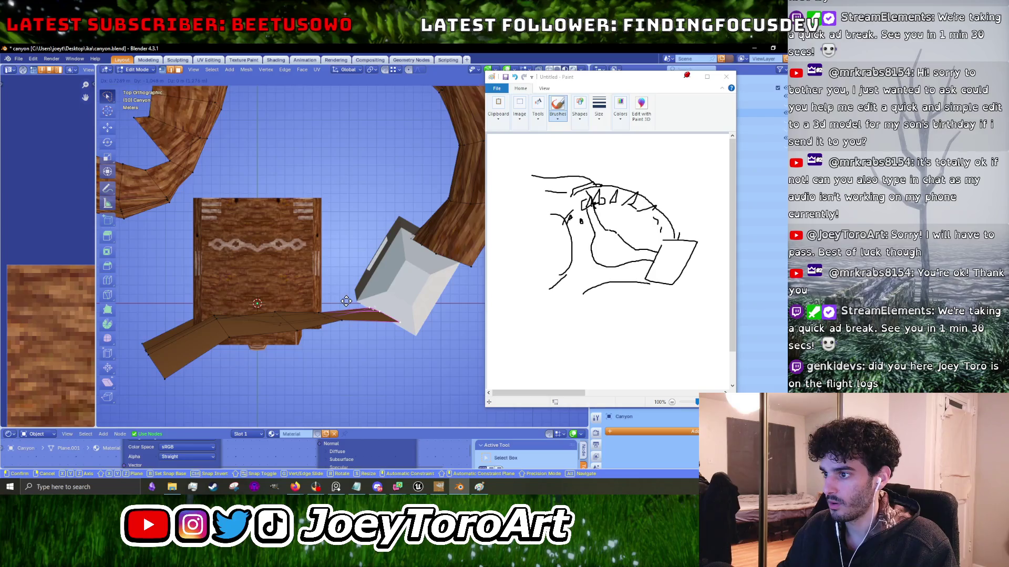
pyautogui.click(346, 301)
pyautogui.press('g')
pyautogui.click(294, 303)
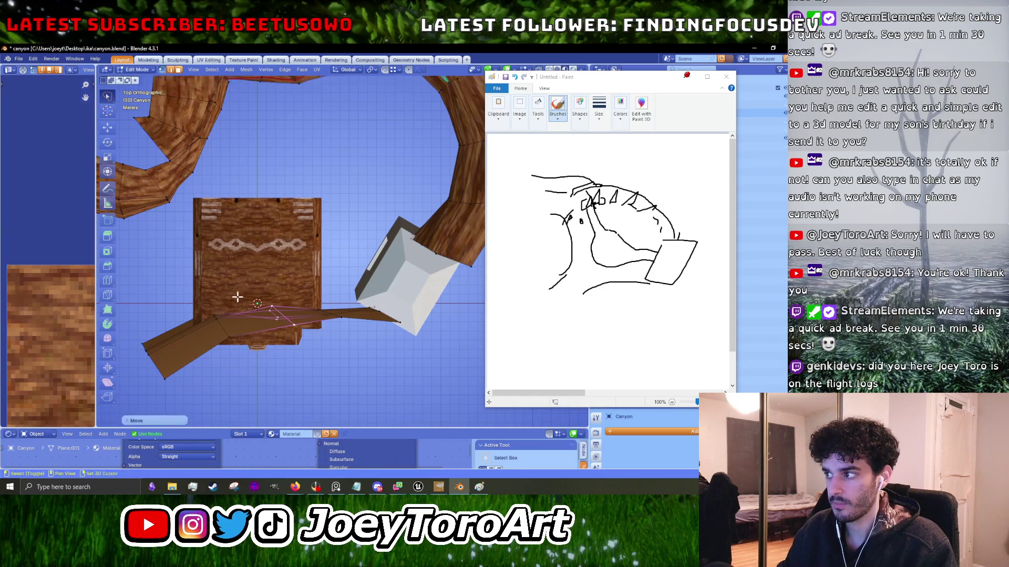
# Reposition the left arm's end vertices so the arm bends down toward the box.
pyautogui.hscroll(-3, 234, 295)
pyautogui.moveTo(265, 270)
pyautogui.mouseDown()
pyautogui.moveTo(216, 315)
pyautogui.moveTo(226, 273)
pyautogui.mouseUp()
pyautogui.moveTo(322, 263); pyautogui.dragTo(290, 284)
pyautogui.press('g')
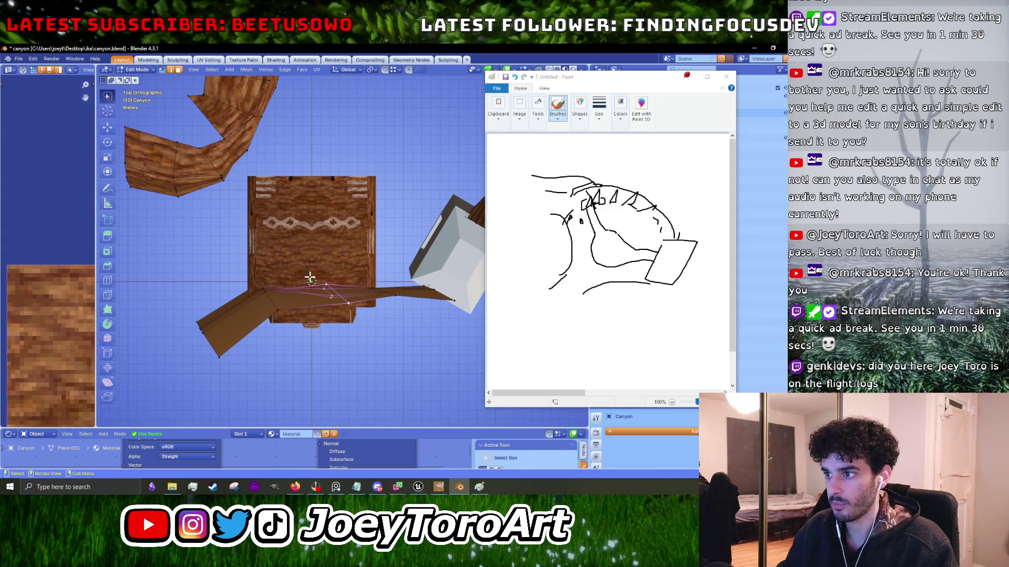
pyautogui.click(308, 274)
pyautogui.scroll(3, 325, 284)
pyautogui.hscroll(2, 326, 284)
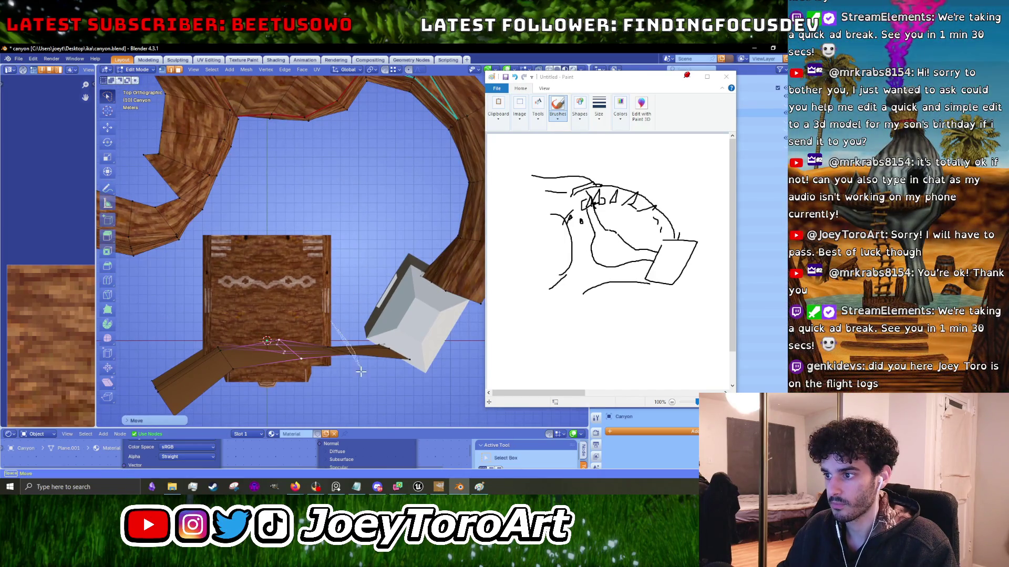
pyautogui.click(304, 322)
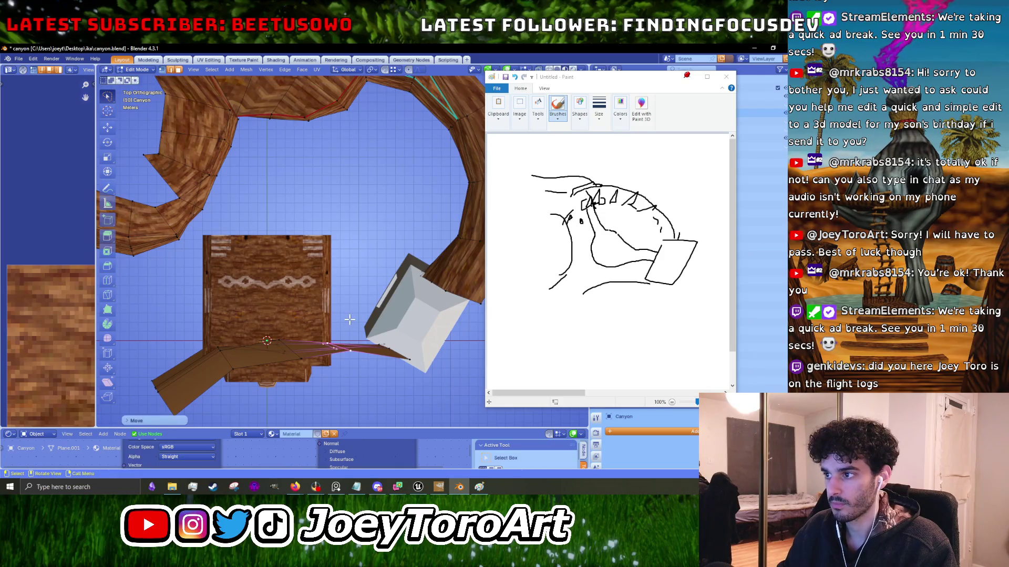
pyautogui.scroll(-3, 349, 320)
pyautogui.press('g')
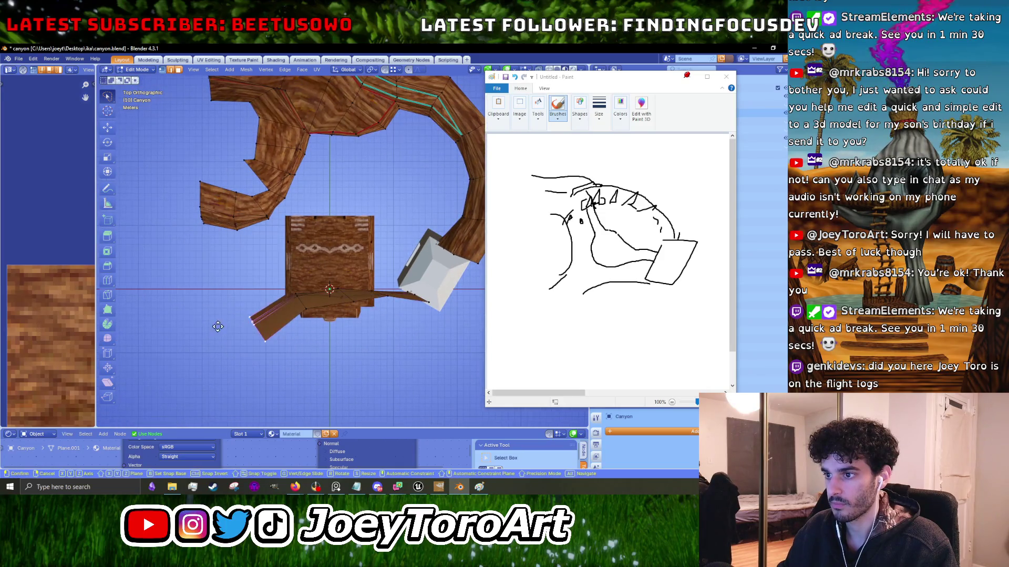
pyautogui.click(202, 311)
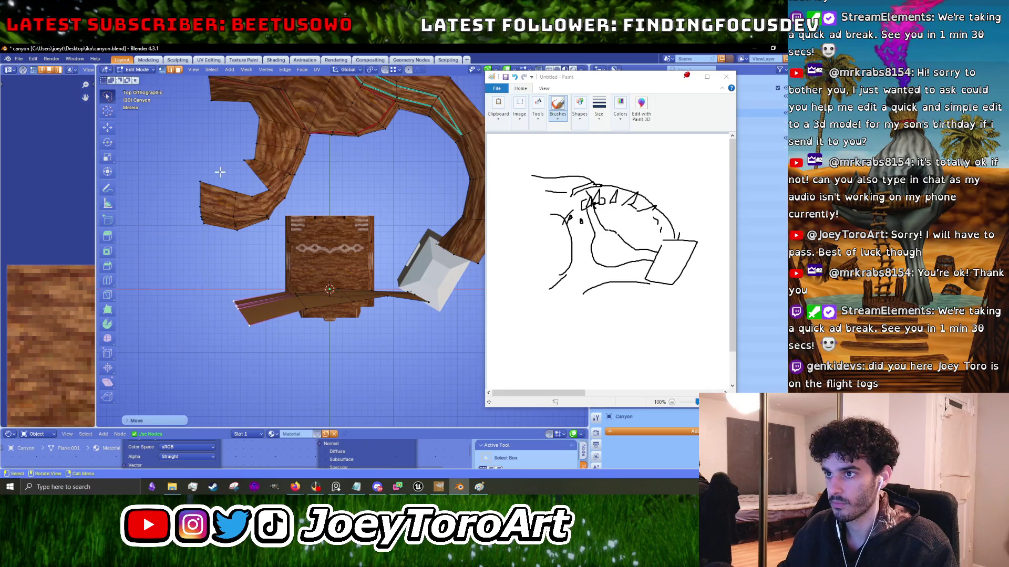
# Rotate the upper piece's left edge, shift a cross edge, and return to Object Mode.
pyautogui.click(201, 210)
pyautogui.press('g')
pyautogui.click(173, 196)
pyautogui.press('r')
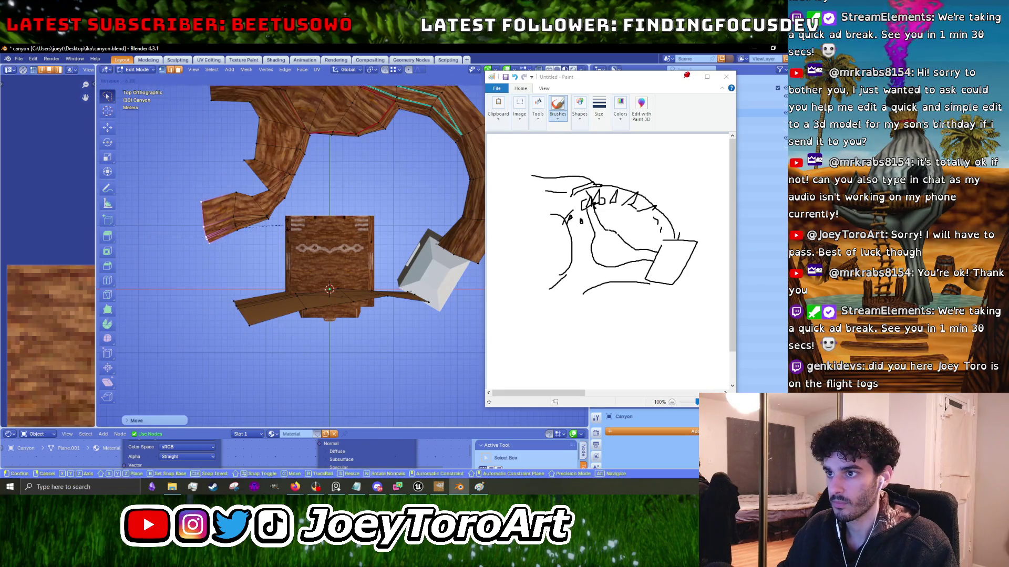
pyautogui.click(284, 225)
pyautogui.scroll(3, 371, 307)
pyautogui.click(333, 264)
pyautogui.press('g')
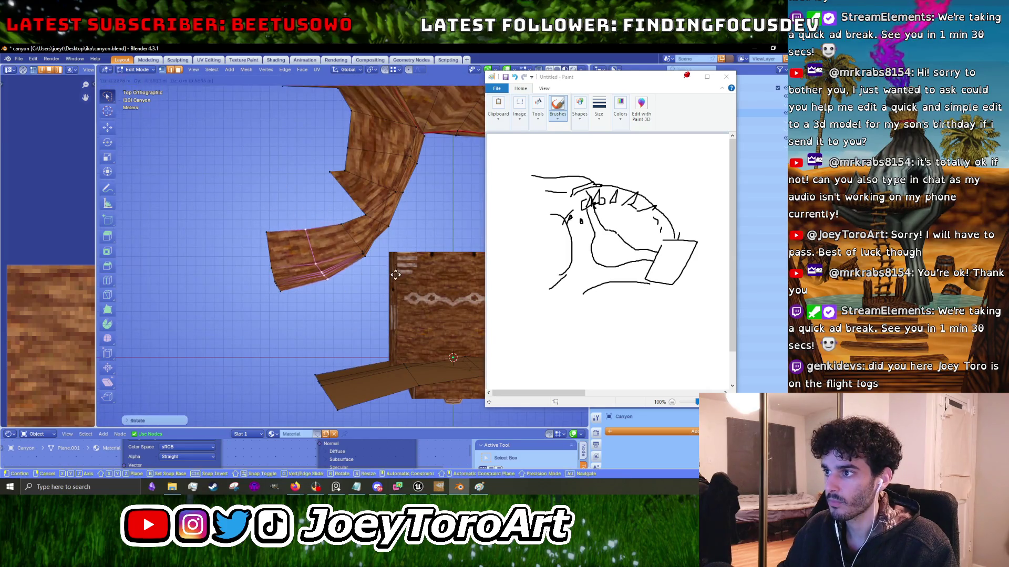
pyautogui.click(320, 221)
pyautogui.scroll(3, 332, 263)
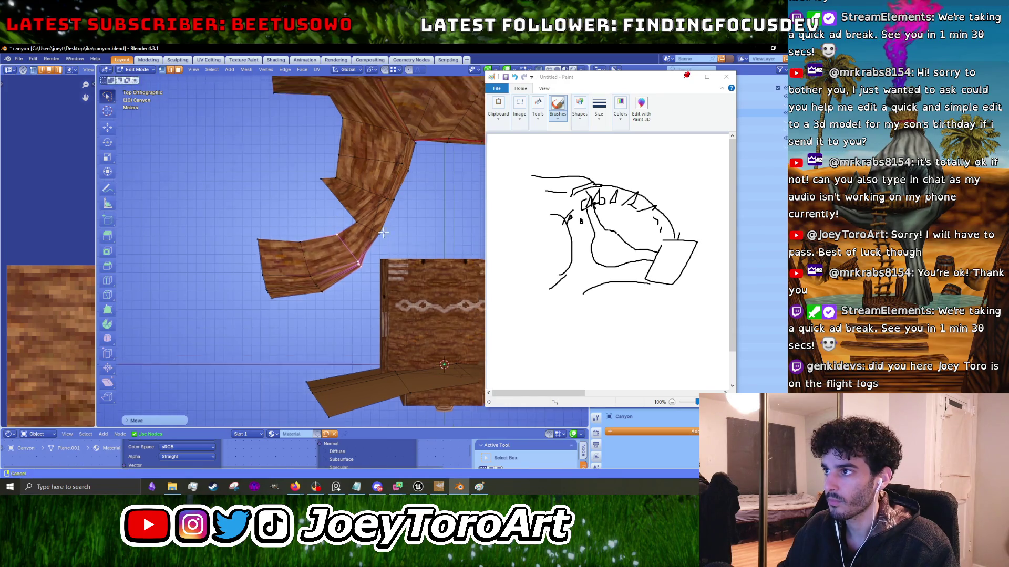
pyautogui.press('Tab')
pyautogui.scroll(-3, 331, 284)
pyautogui.scroll(3, 348, 319)
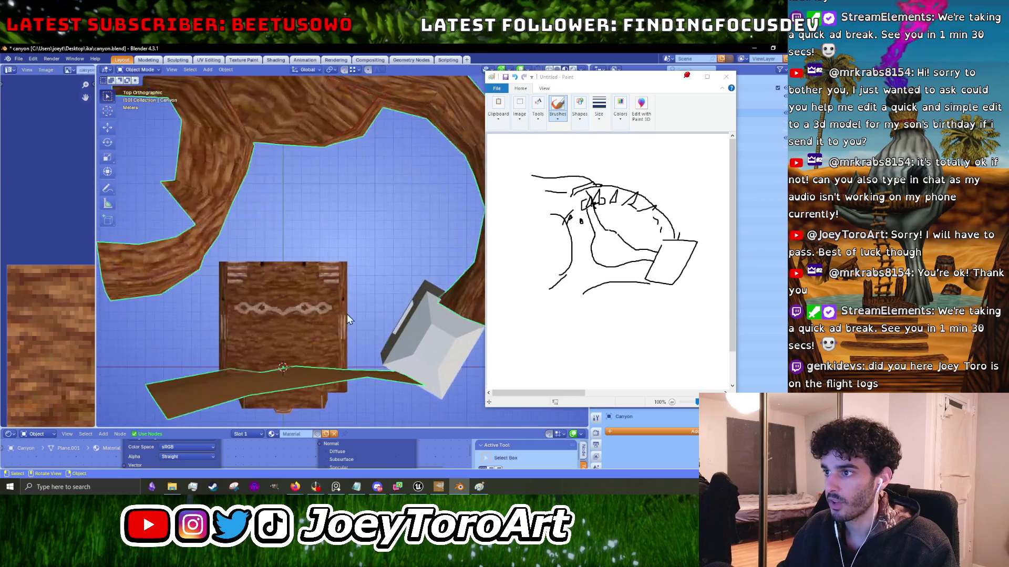
# Export the canyon wall mesh as FBX, overwriting canyon_walls.fbx in the ika folder.
pyautogui.click(25, 59)
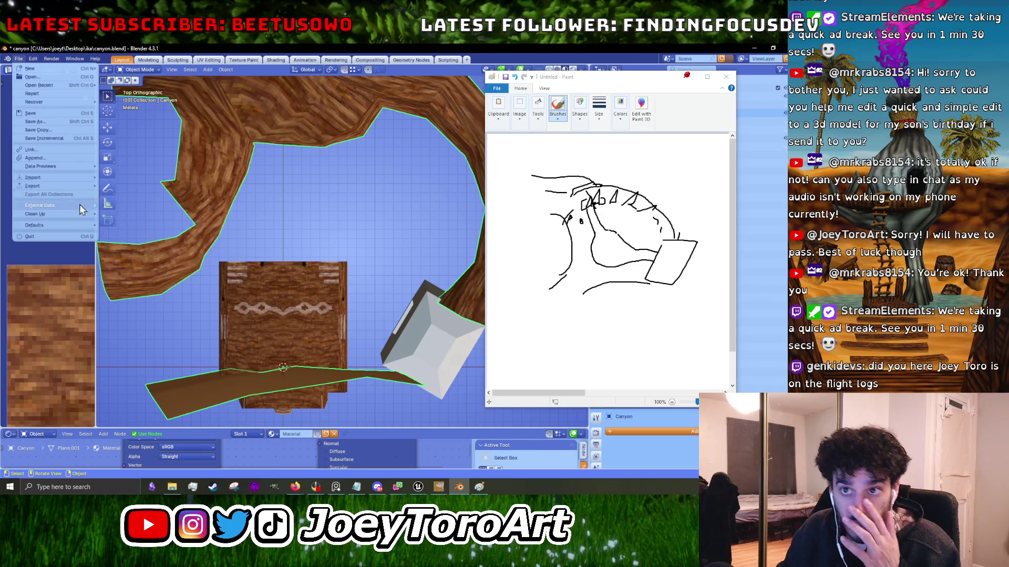
pyautogui.moveTo(67, 191)
pyautogui.click(121, 261)
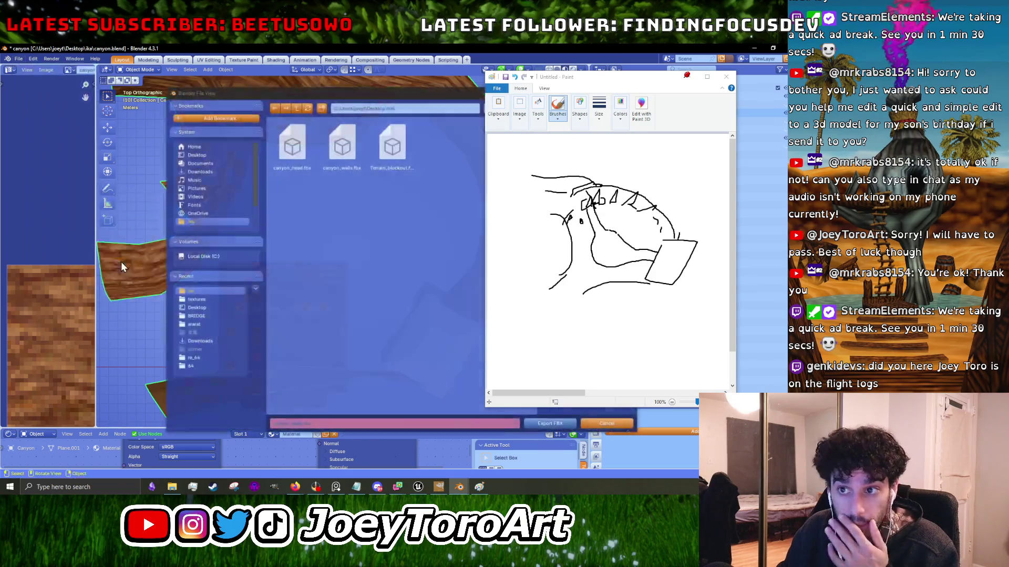
pyautogui.click(334, 169)
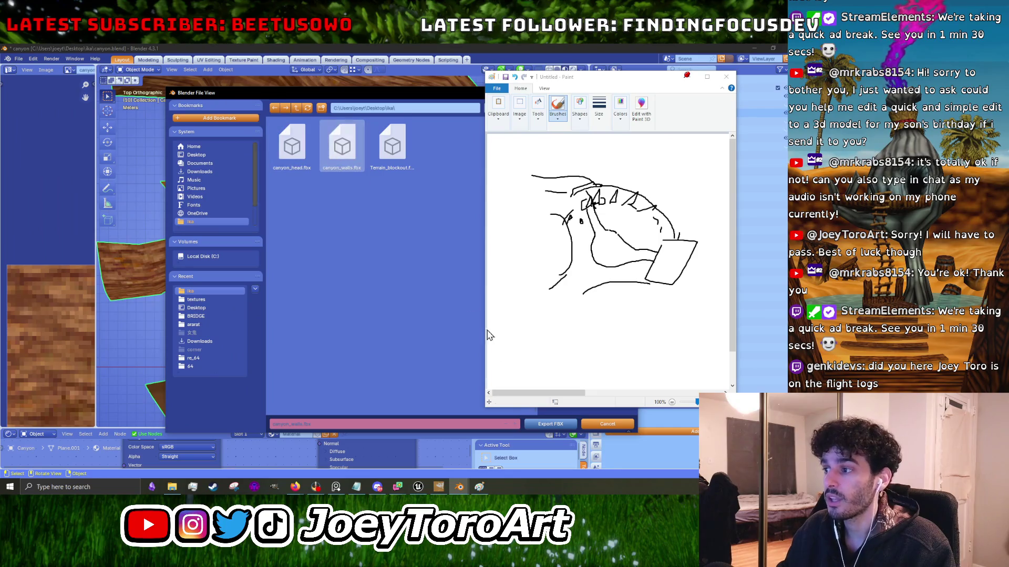
pyautogui.click(527, 424)
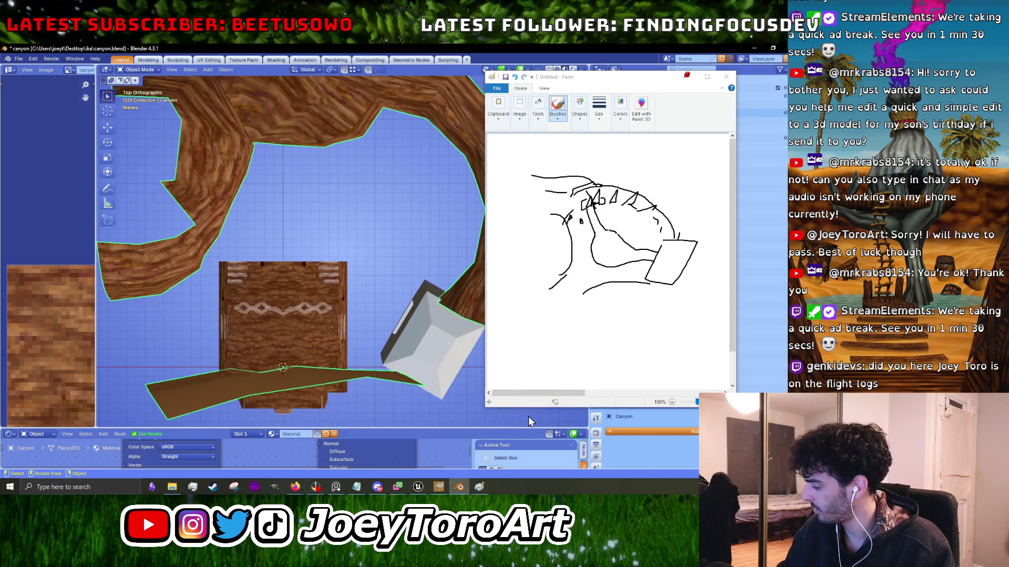
pyautogui.click(754, 48)
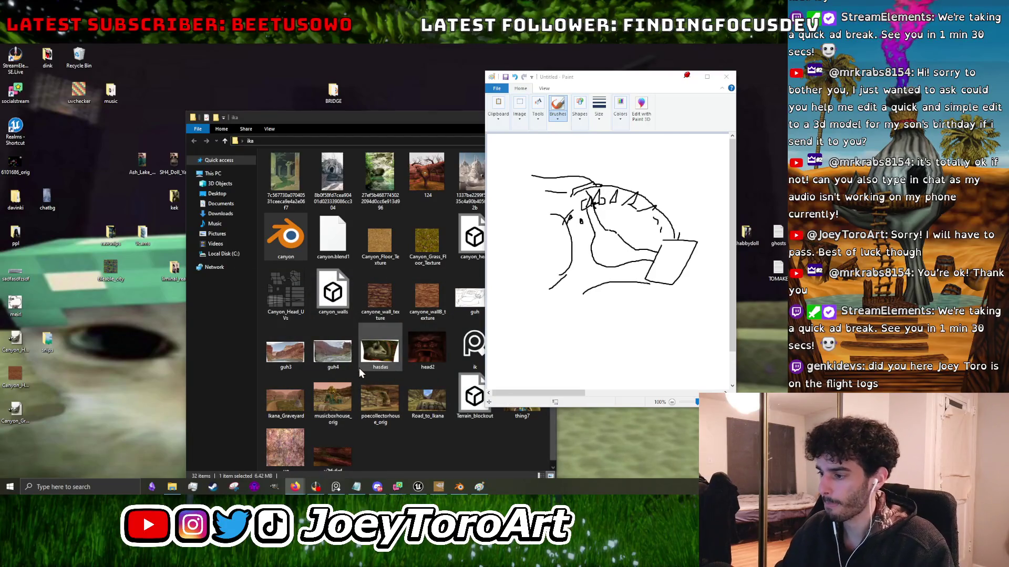
# Bring the Unreal Engine 5 editor with the canyon level to the front.
pyautogui.click(418, 487)
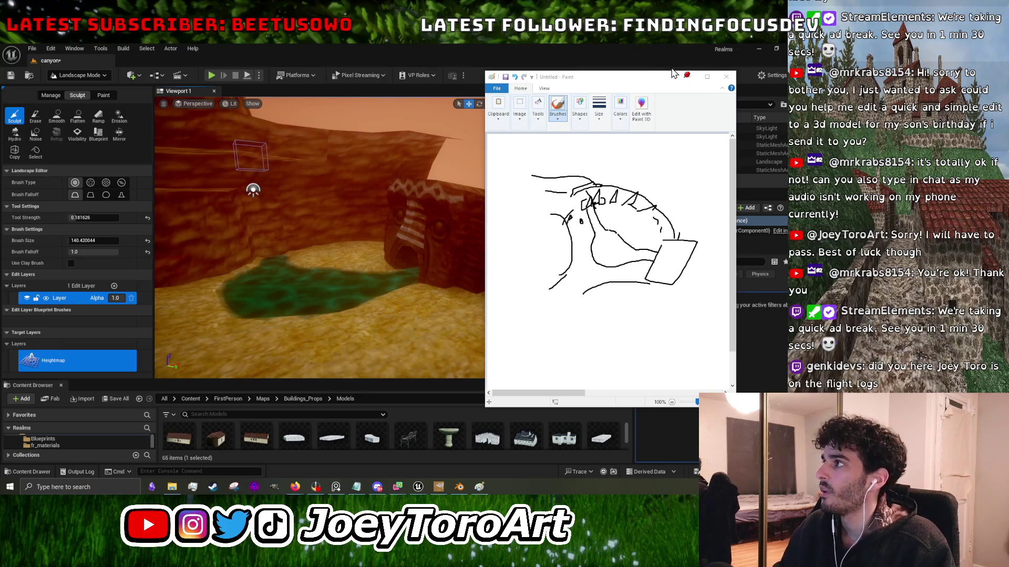
# Reimport canyon_walls from the updated FBX and fly in to view the reshaped walls.
pyautogui.click(688, 77)
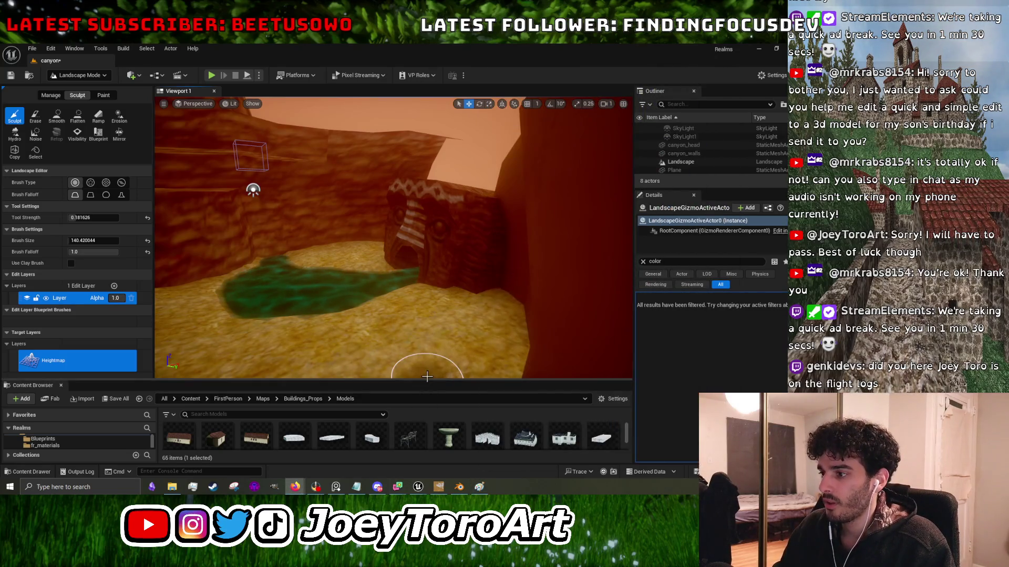
pyautogui.moveTo(426, 380); pyautogui.dragTo(418, 299)
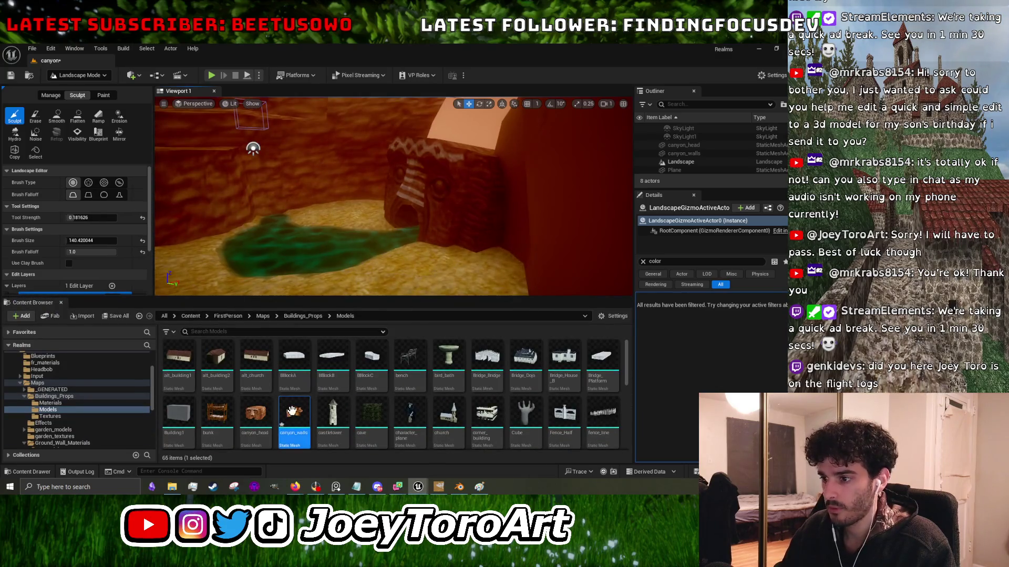
pyautogui.rightClick(292, 410)
pyautogui.click(362, 154)
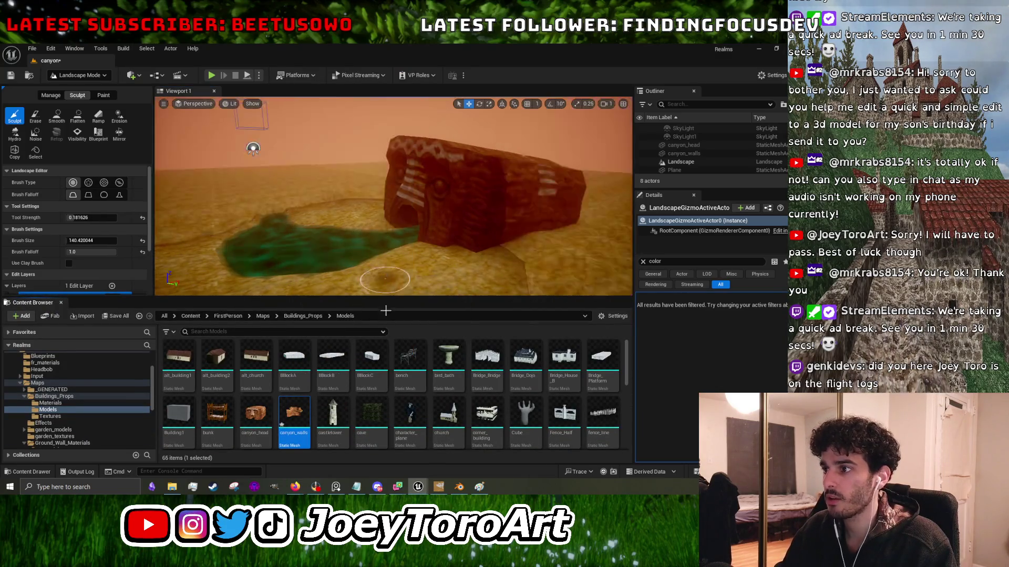
pyautogui.moveTo(392, 302); pyautogui.dragTo(392, 425)
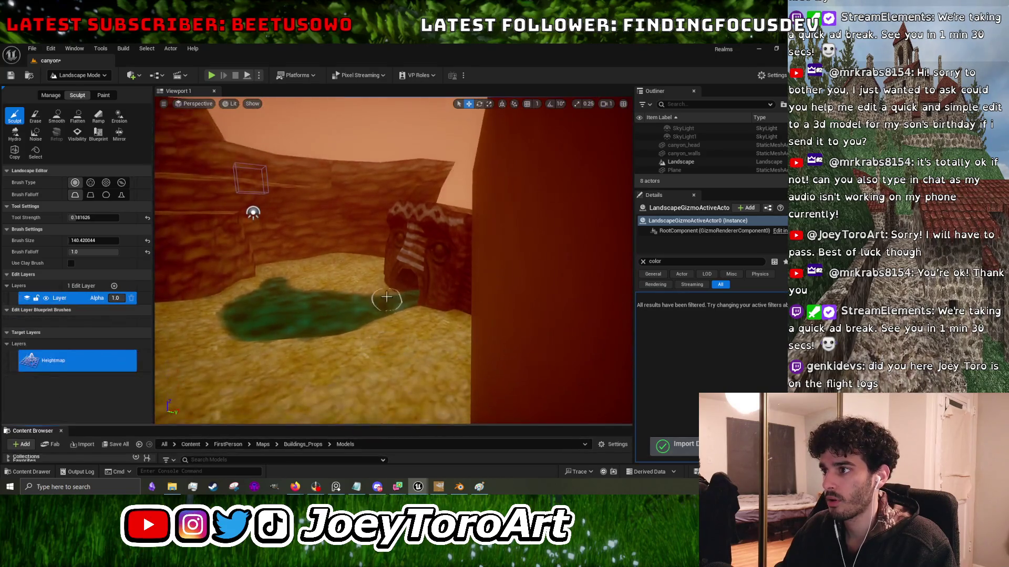
pyautogui.press('Up')
pyautogui.press('Up')
pyautogui.press('Up')
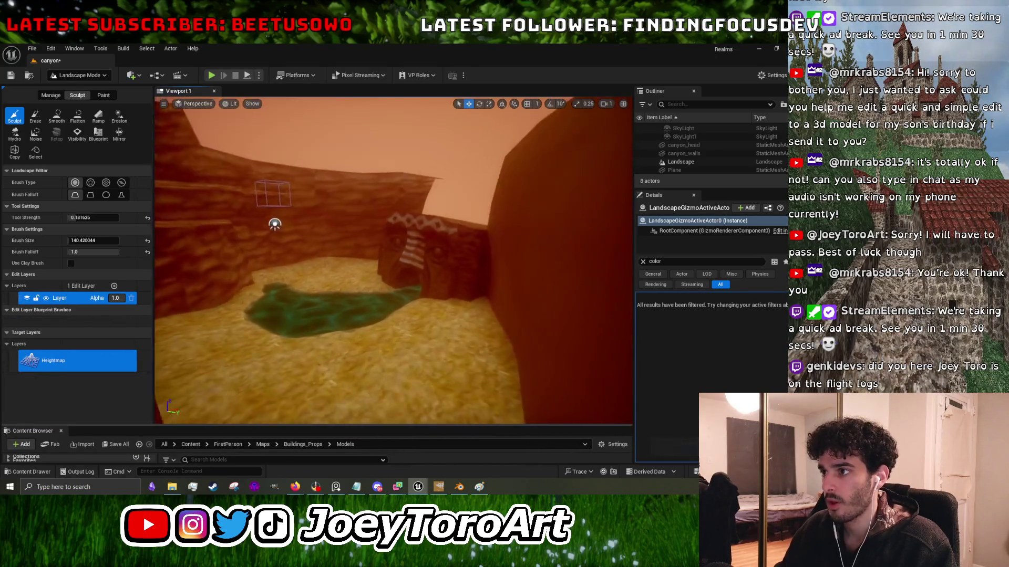
pyautogui.moveTo(158, 243)
pyautogui.mouseDown()
pyautogui.moveTo(441, 288)
pyautogui.moveTo(363, 288)
pyautogui.mouseUp()
# Fly in close over the sandy canyon floor and raise the sculpt brush size to about 431.
pyautogui.press('Up')
pyautogui.press('Up')
pyautogui.press('Up')
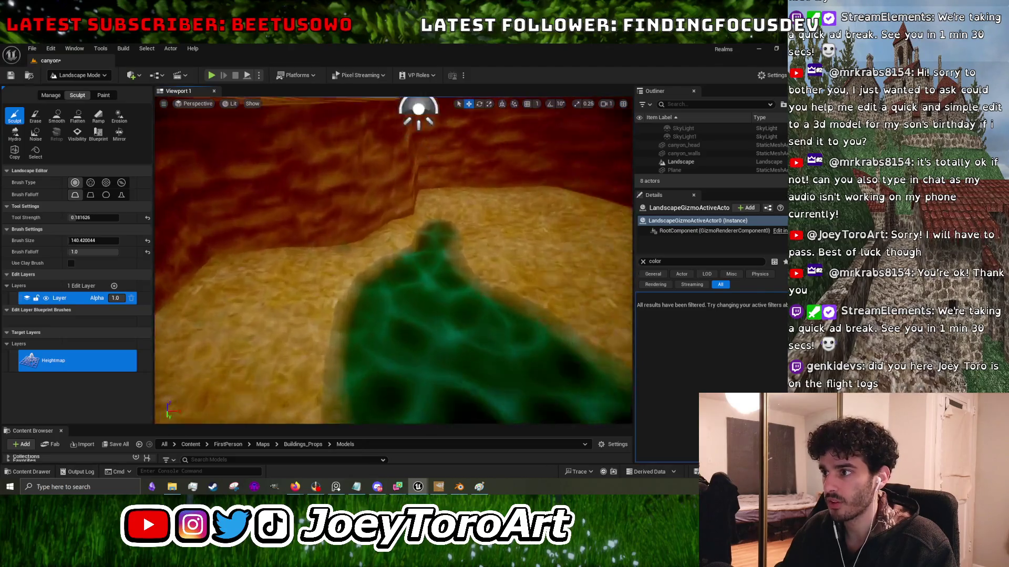
pyautogui.press('Down')
pyautogui.press('Down')
pyautogui.press('Down')
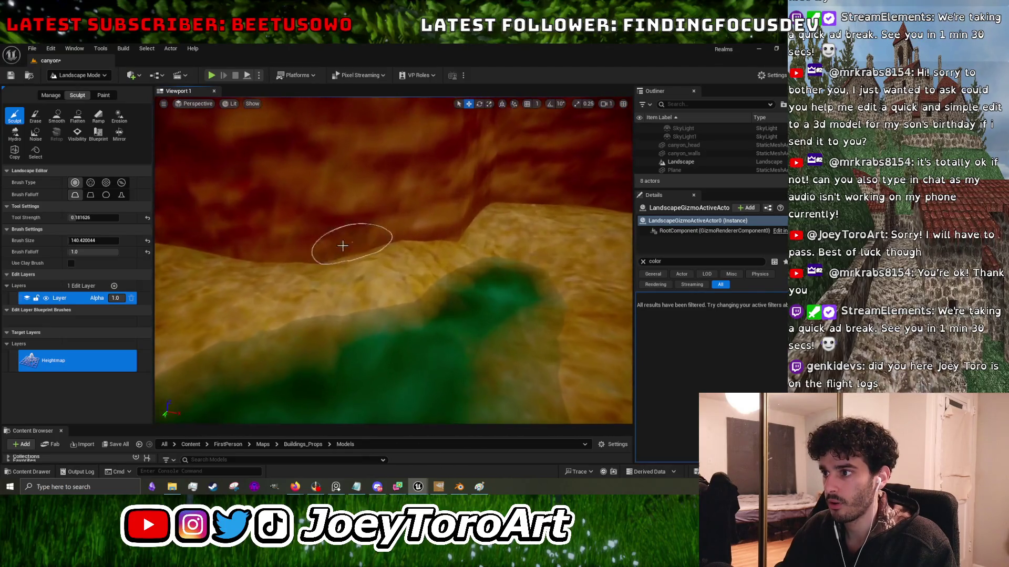
pyautogui.press('Up')
pyautogui.press('Up')
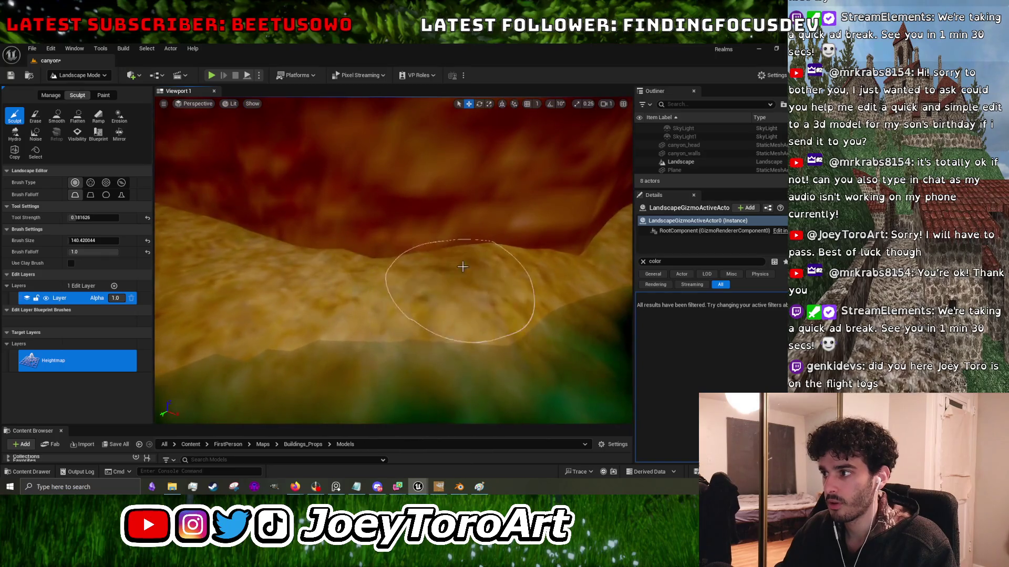
pyautogui.press('Down')
pyautogui.press('Down')
pyautogui.press('Down')
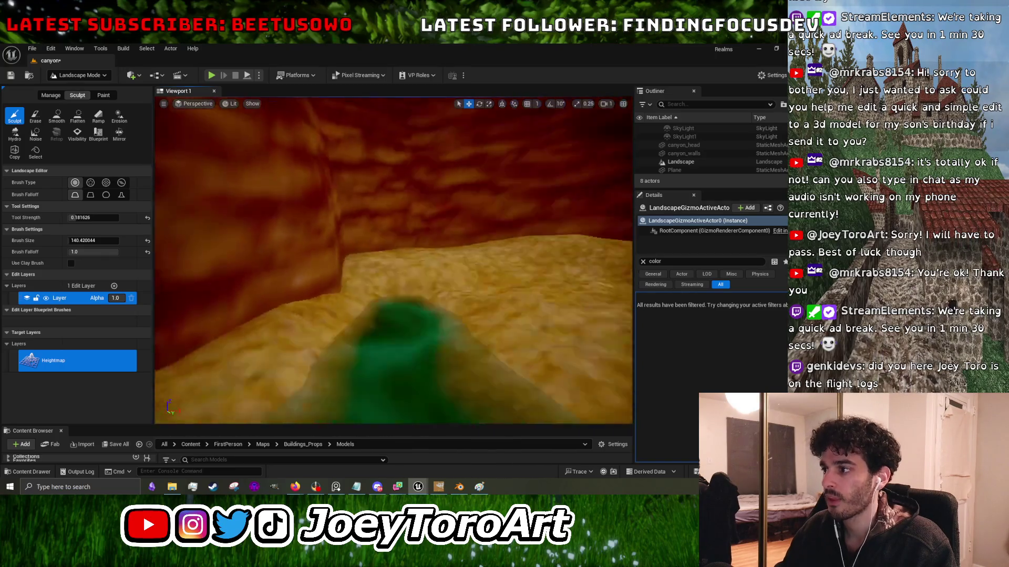
pyautogui.press('Up')
pyautogui.press('Up')
pyautogui.press('Up')
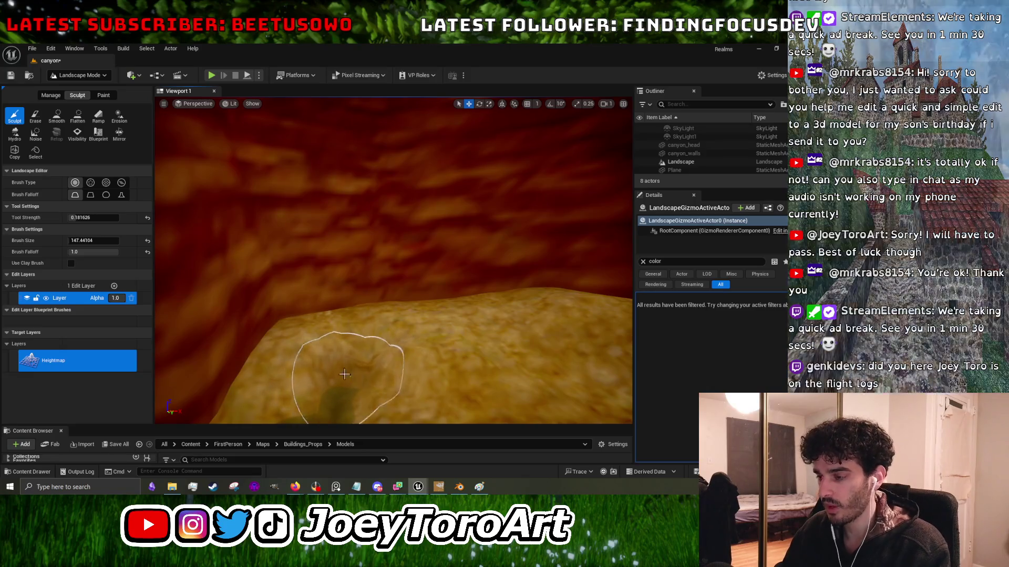
pyautogui.press(']')
pyautogui.press(']')
pyautogui.press(']')
pyautogui.press('Down')
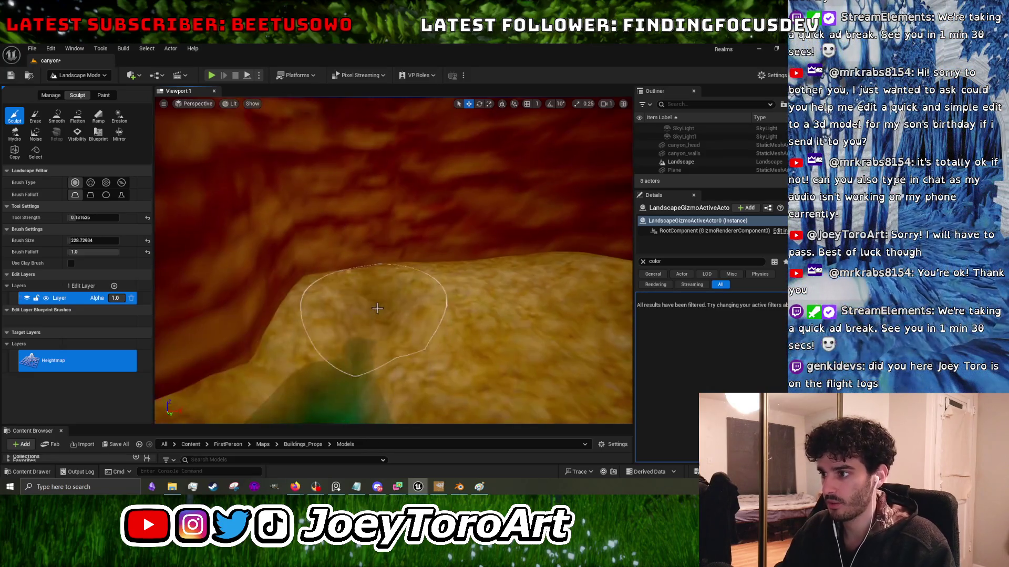
pyautogui.press('Right')
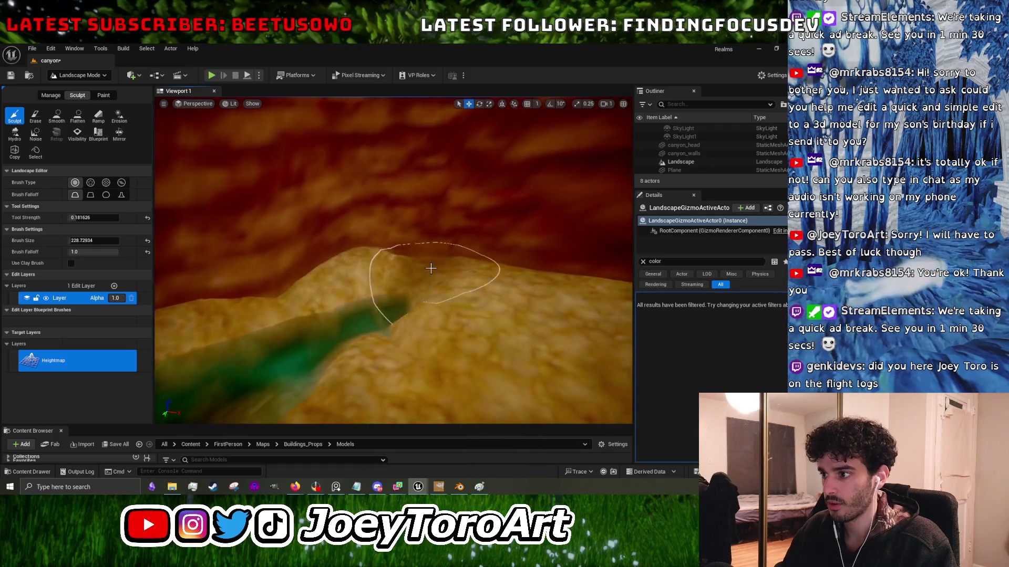
pyautogui.press('Up')
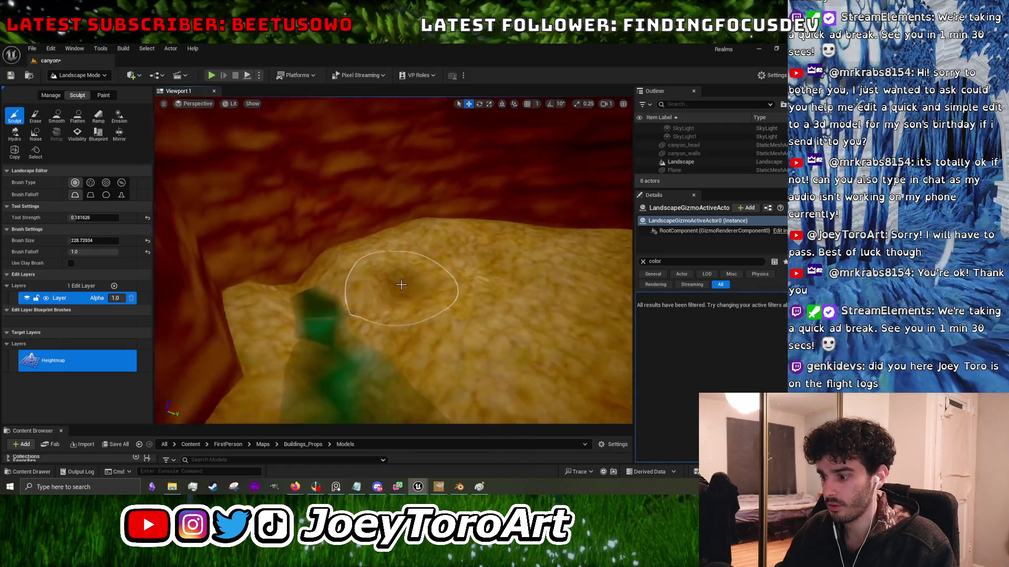
pyautogui.press(']')
pyautogui.press(']')
pyautogui.press(']')
pyautogui.press(']')
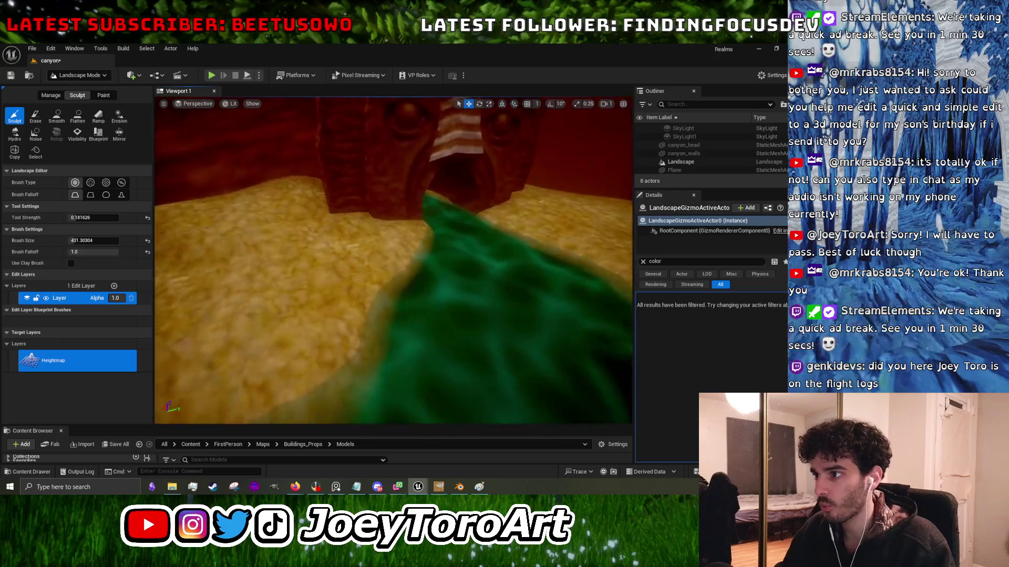
pyautogui.press('Up')
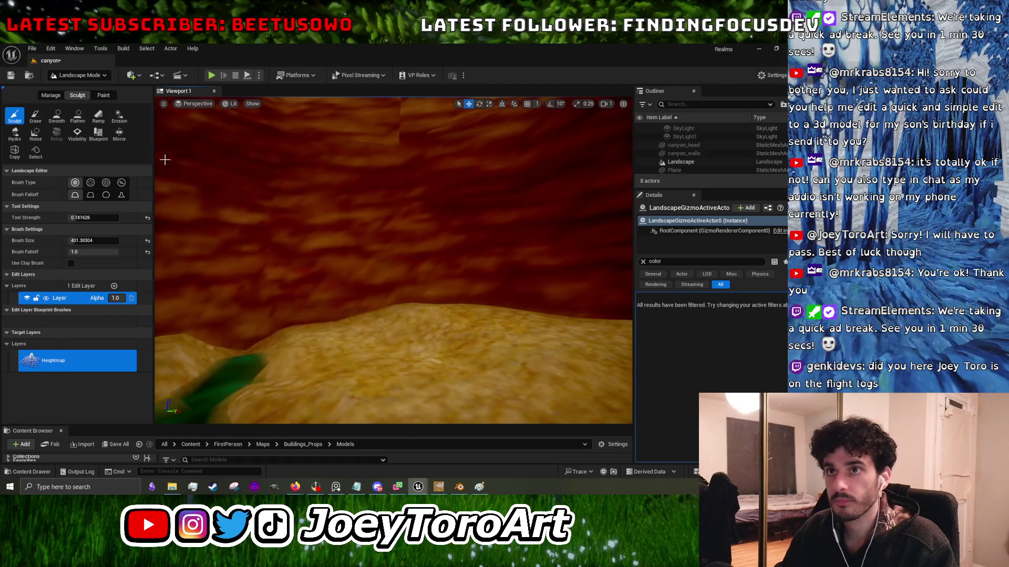
pyautogui.click(57, 116)
# Fly over the sand ridge, switch the brush to Sculpt, and shrink it to 189.83.
pyautogui.press('Up')
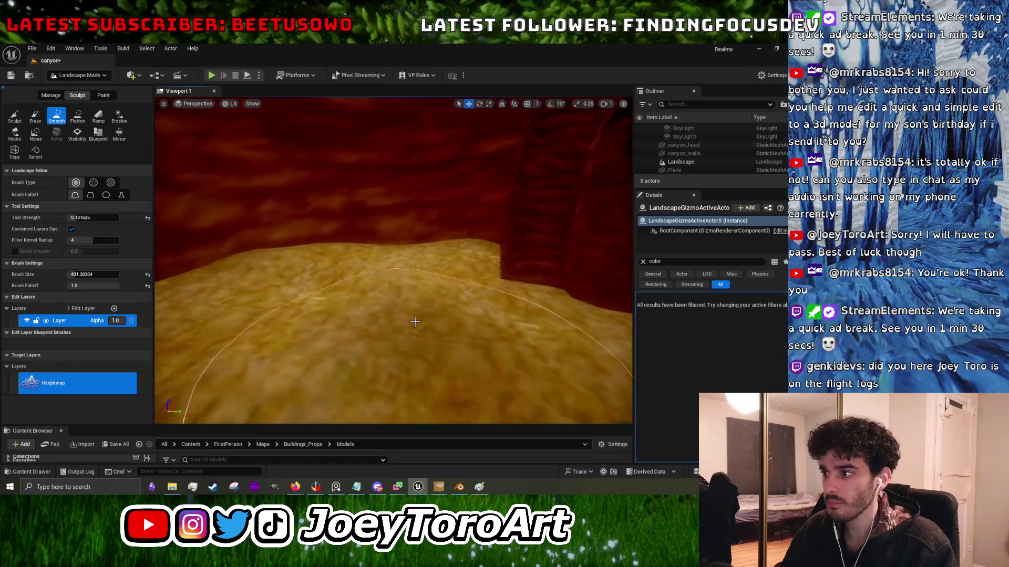
pyautogui.press('Left')
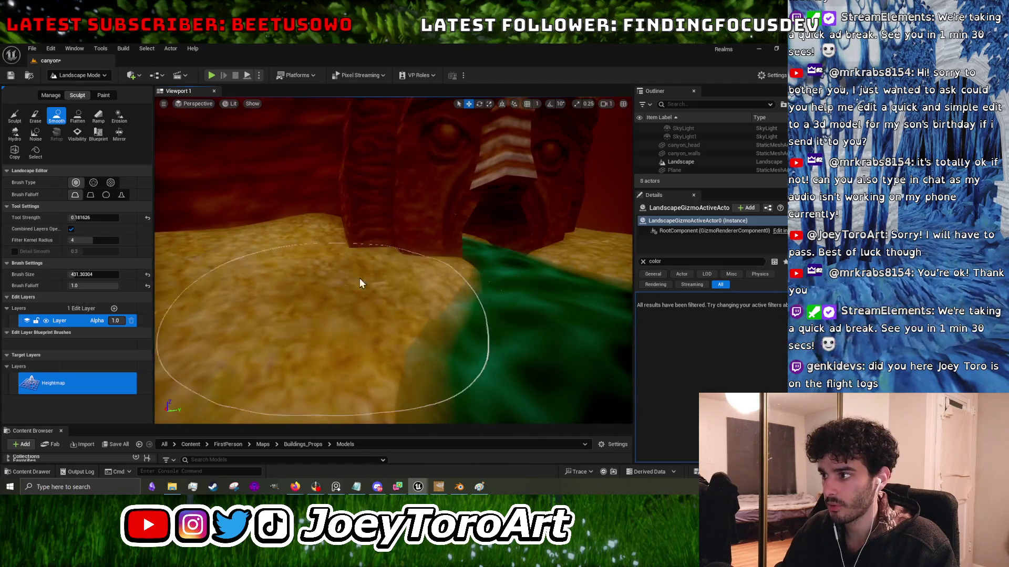
pyautogui.press('Up')
pyautogui.press('Up')
pyautogui.press('Up')
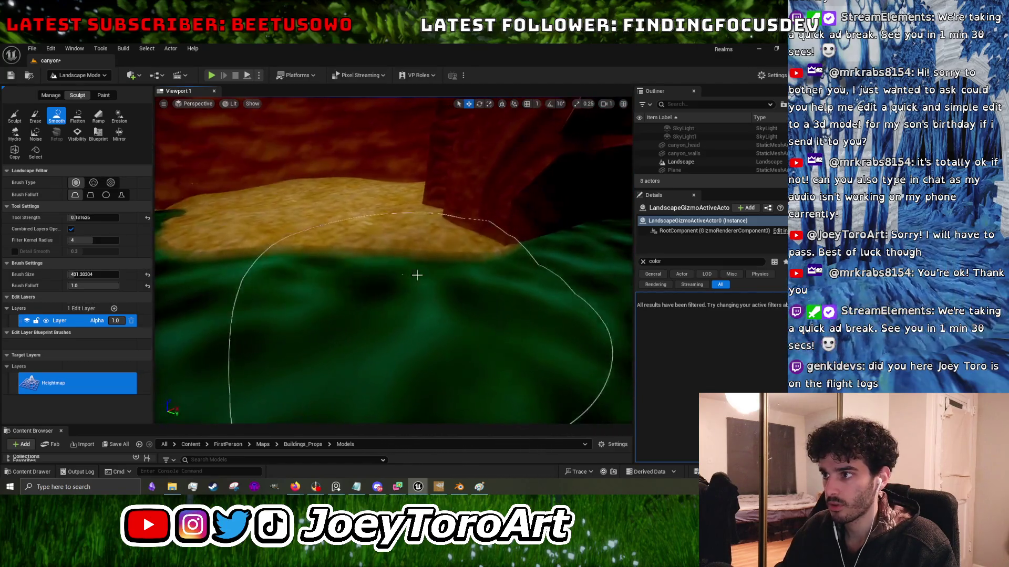
pyautogui.press('Left')
pyautogui.press('Left')
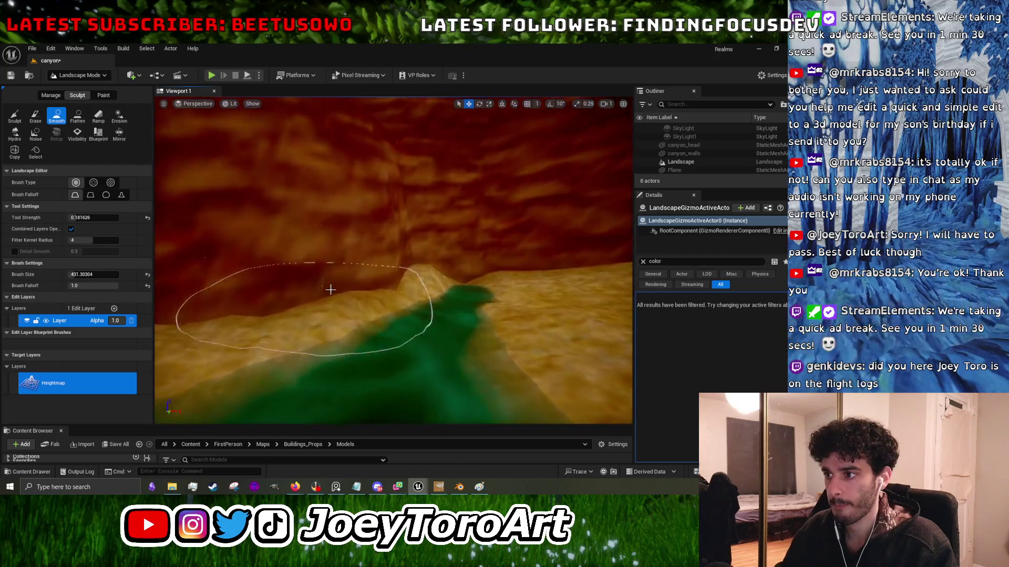
pyautogui.press('Left')
pyautogui.press('Left')
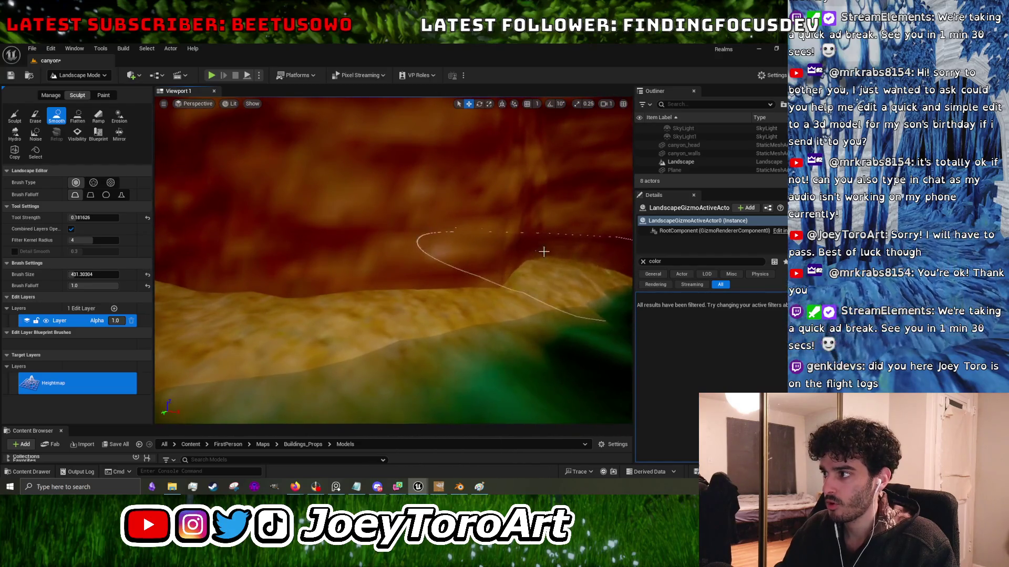
pyautogui.press('Up')
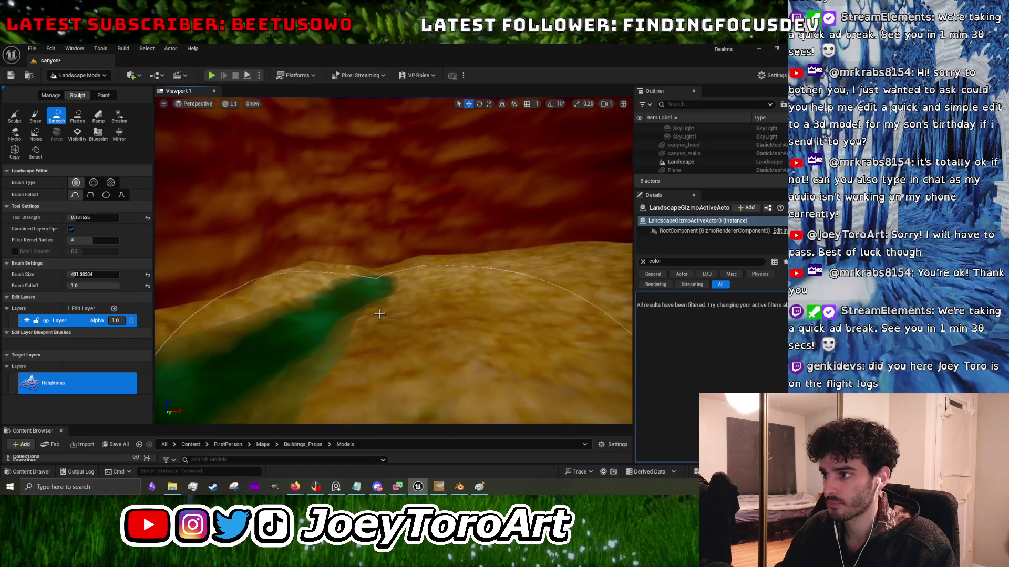
pyautogui.press('Up')
pyautogui.hotkey('shift', '1')
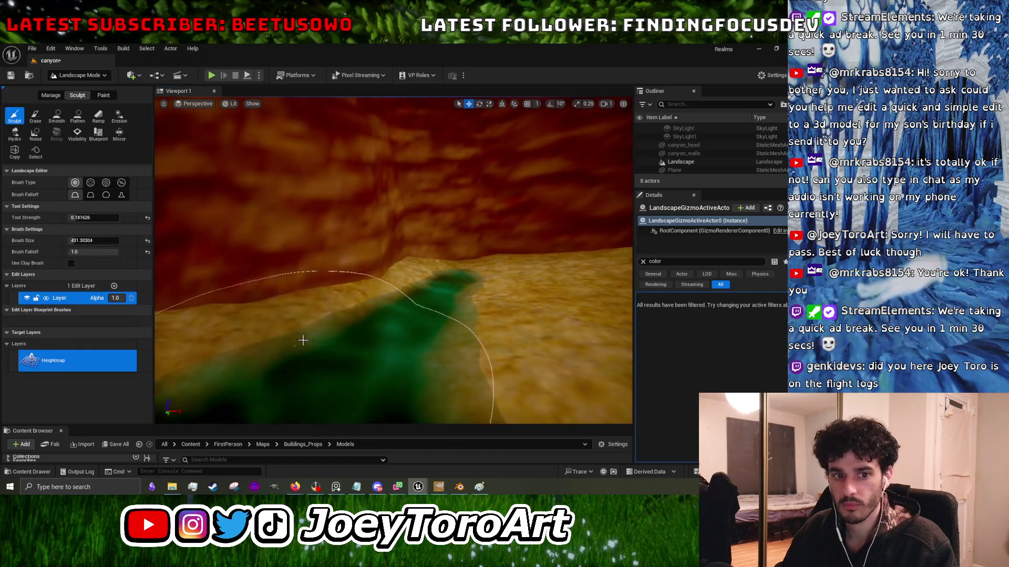
pyautogui.press('Up')
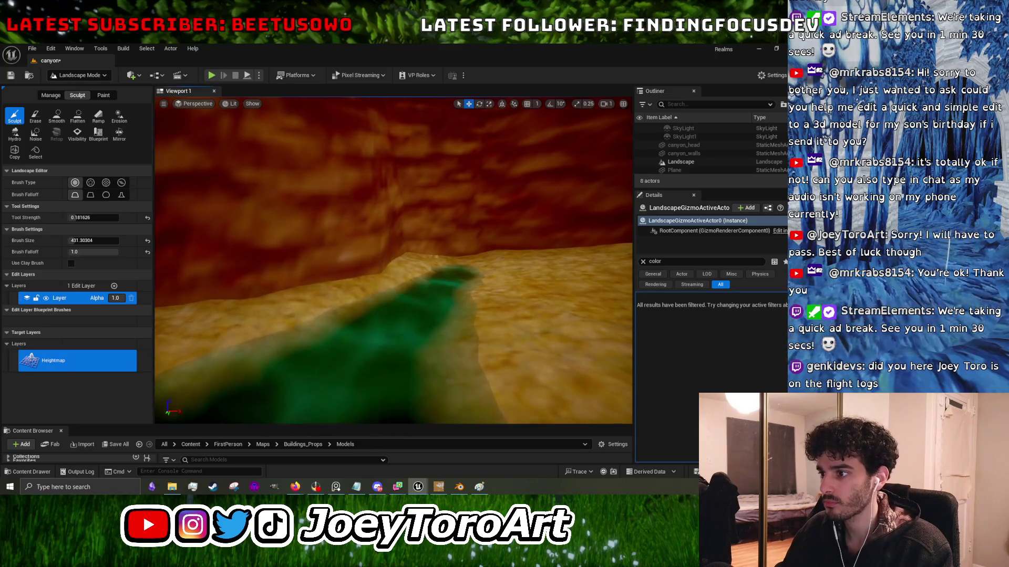
pyautogui.press('[')
pyautogui.press('Up')
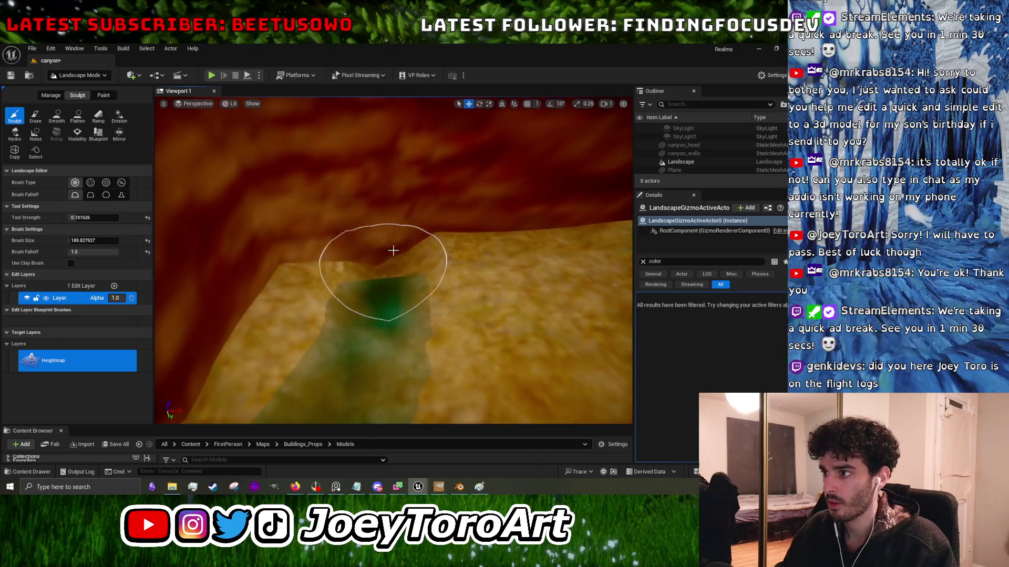
pyautogui.press('Up')
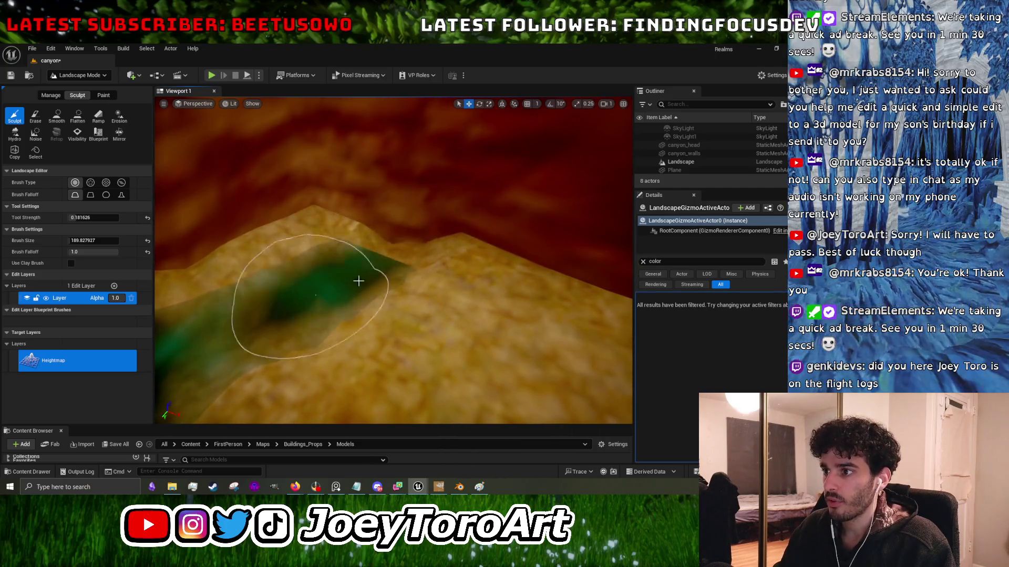
pyautogui.press('Up')
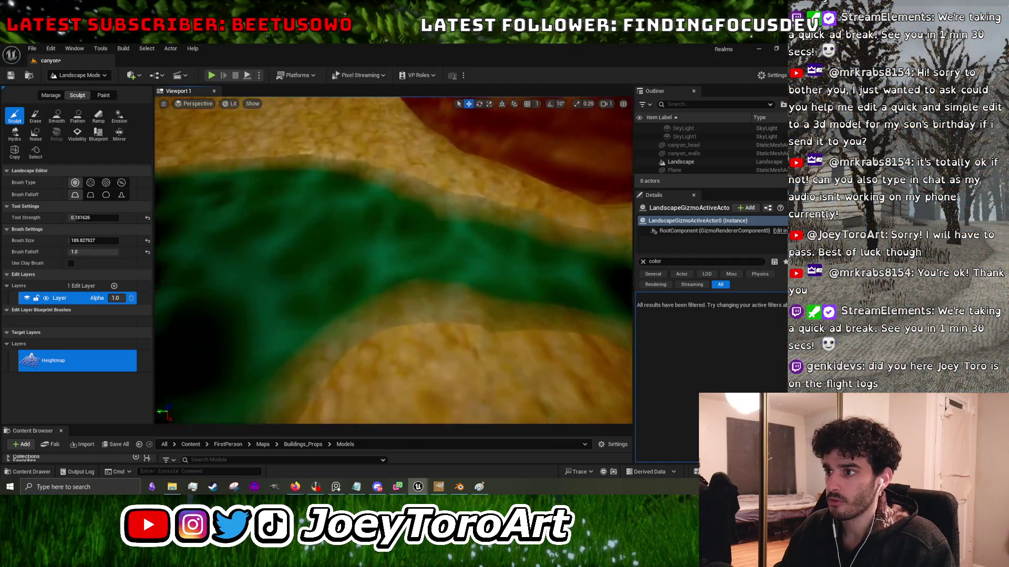
pyautogui.press('Down')
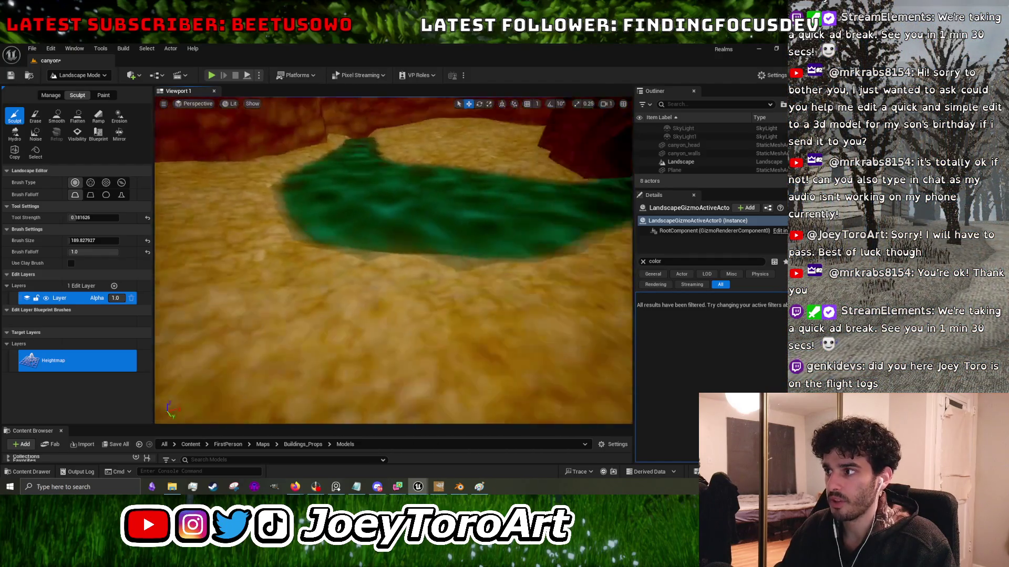
pyautogui.press('Up')
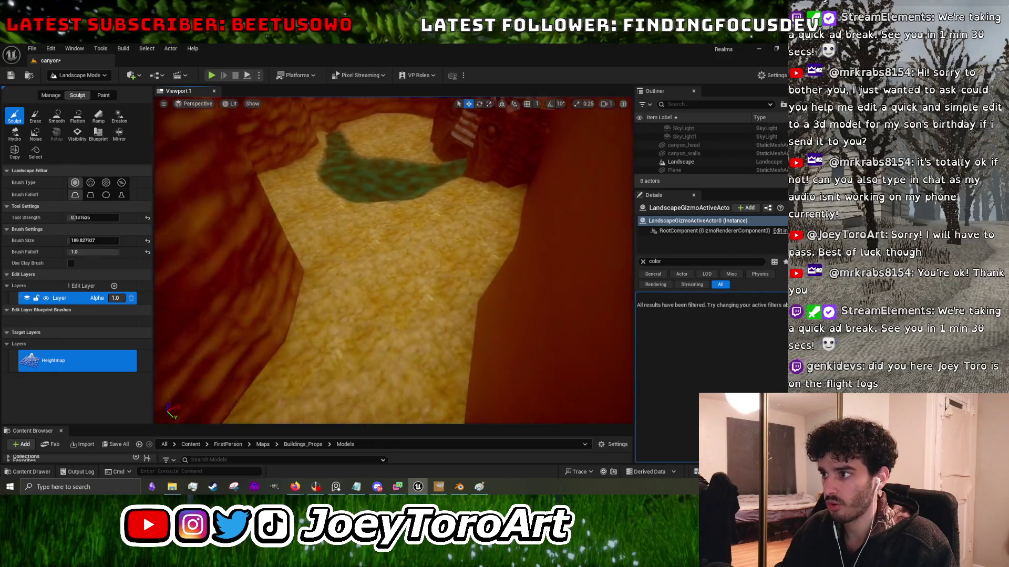
pyautogui.press('Up')
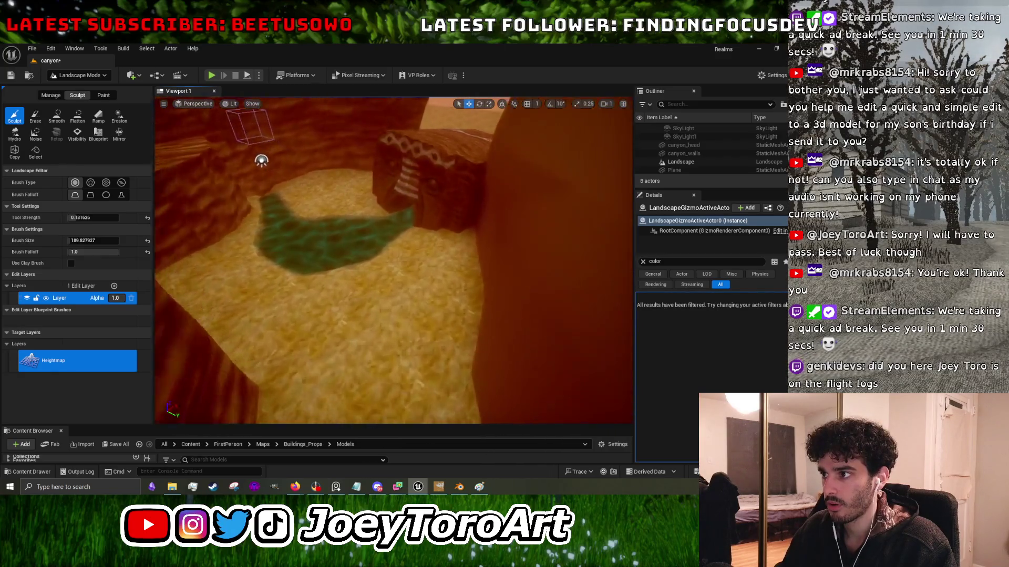
pyautogui.press('Down')
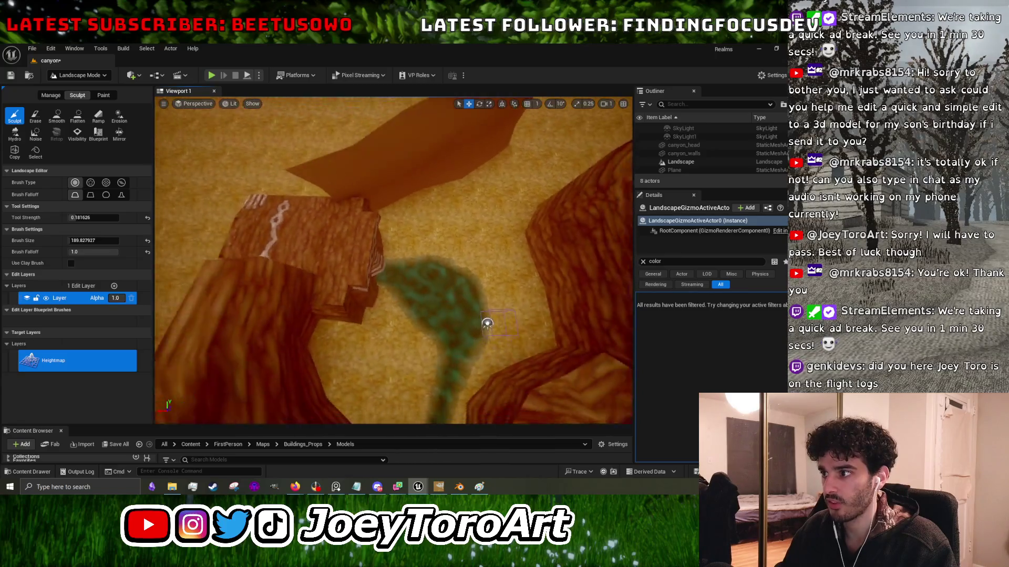
pyautogui.press('Left')
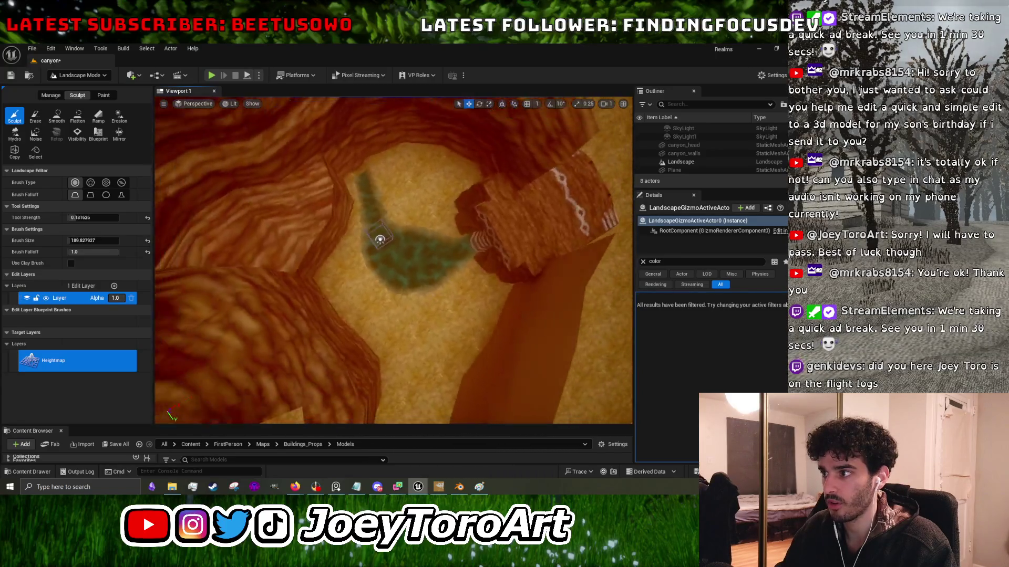
pyautogui.press('Left')
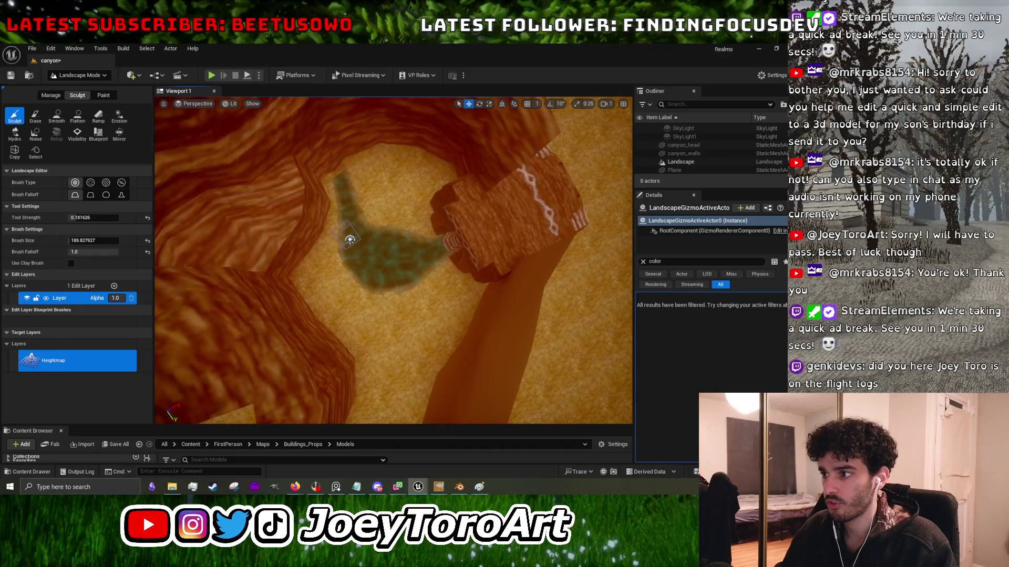
# Bring the Blender canyon file to the front, tilt the view, and enter Edit Mode.
pyautogui.click(484, 491)
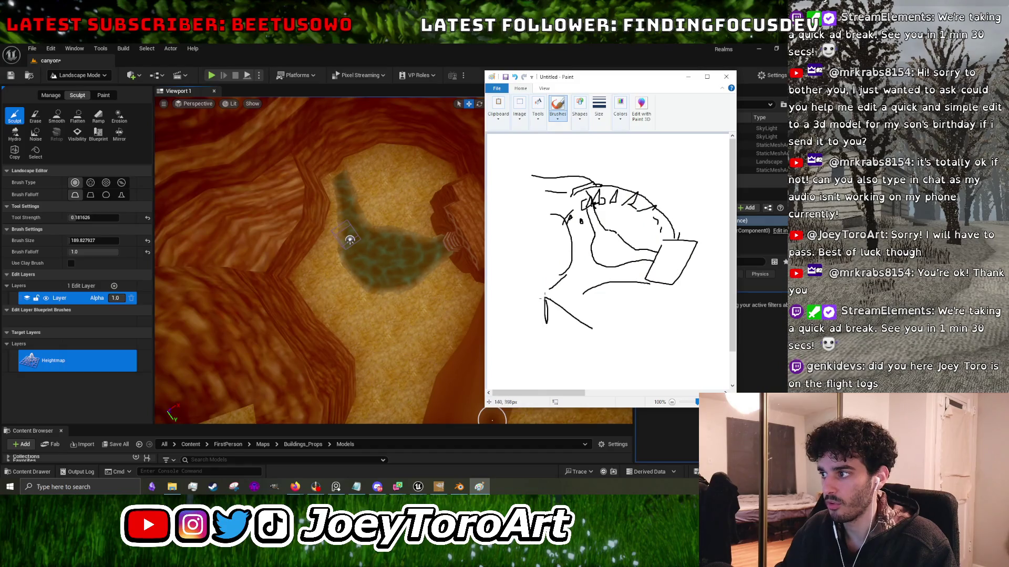
pyautogui.click(753, 51)
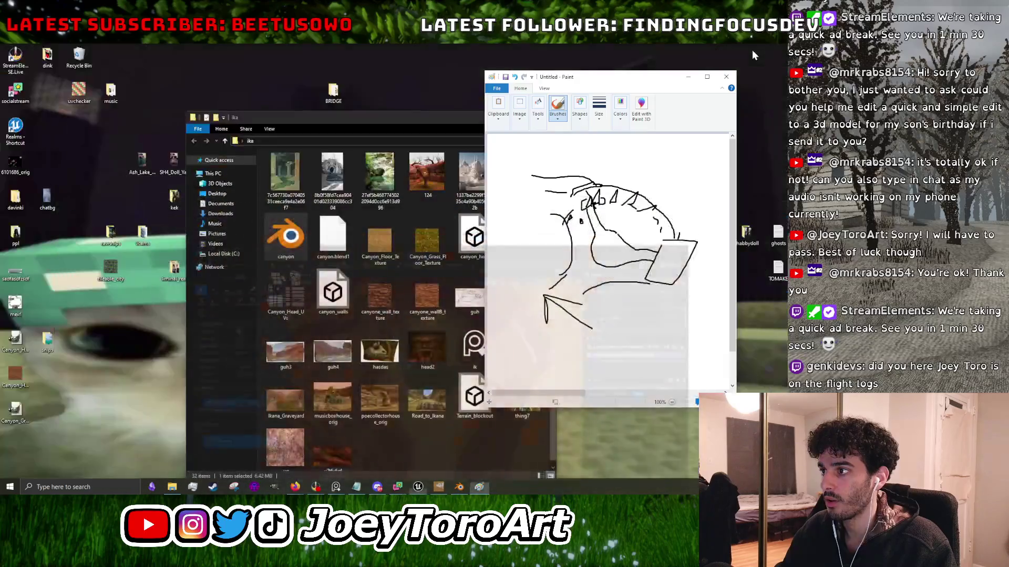
pyautogui.click(460, 485)
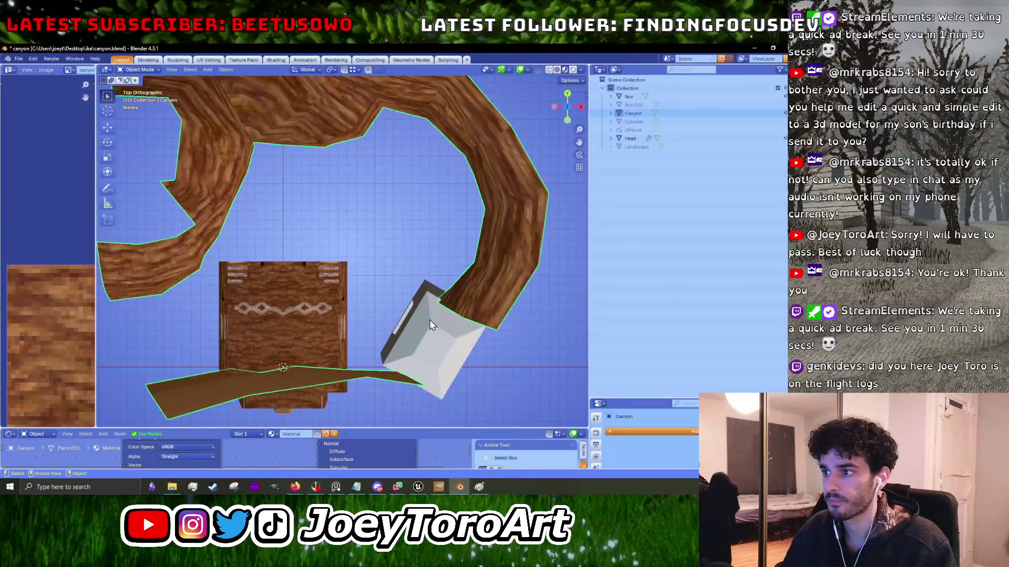
pyautogui.moveTo(370, 329)
pyautogui.mouseDown()
pyautogui.moveTo(447, 298)
pyautogui.moveTo(426, 328)
pyautogui.mouseUp()
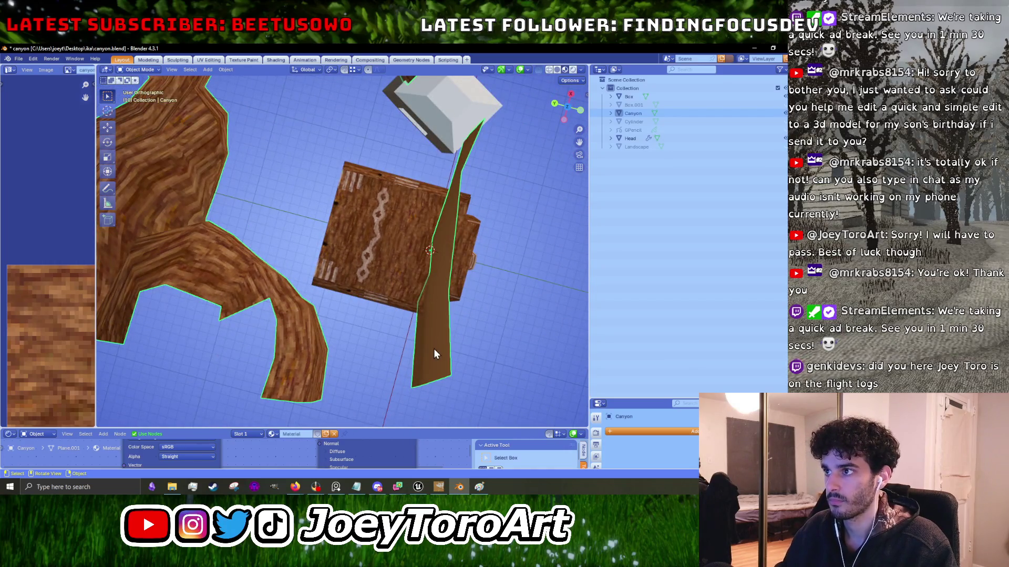
pyautogui.press('Tab')
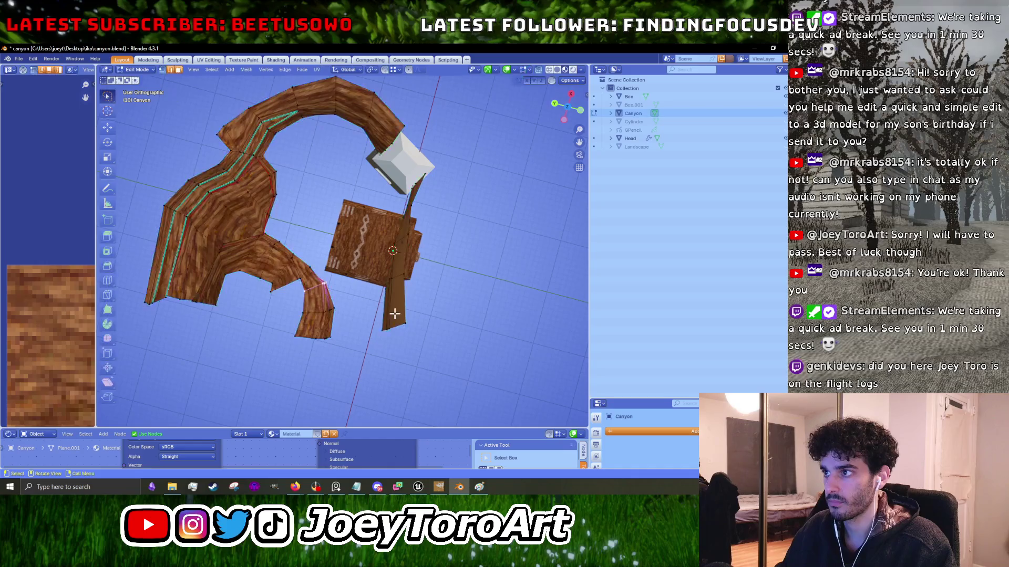
# Nudge the two lower leg strips beneath the box so they end side by side.
pyautogui.moveTo(490, 315)
pyautogui.mouseDown()
pyautogui.moveTo(486, 375)
pyautogui.moveTo(267, 418)
pyautogui.moveTo(284, 297)
pyautogui.moveTo(496, 279)
pyautogui.mouseUp()
pyautogui.press('g')
pyautogui.click(497, 278)
pyautogui.moveTo(496, 317)
pyautogui.mouseDown()
pyautogui.moveTo(364, 385)
pyautogui.moveTo(224, 300)
pyautogui.moveTo(270, 248)
pyautogui.moveTo(494, 263)
pyautogui.moveTo(315, 381)
pyautogui.moveTo(341, 306)
pyautogui.moveTo(438, 312)
pyautogui.mouseUp()
pyautogui.press('g')
pyautogui.click(473, 279)
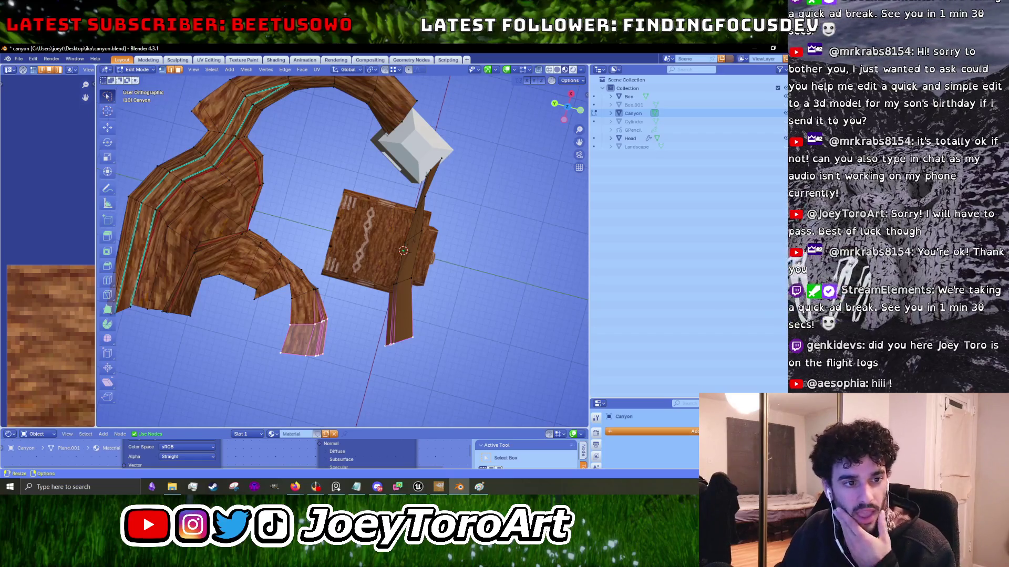
# Raise the selected leg faces and the right leg's bottom vertices.
pyautogui.press('g')
pyautogui.click(377, 347)
pyautogui.scroll(2, 377, 347)
pyautogui.moveTo(506, 274); pyautogui.dragTo(399, 300)
pyautogui.press('g')
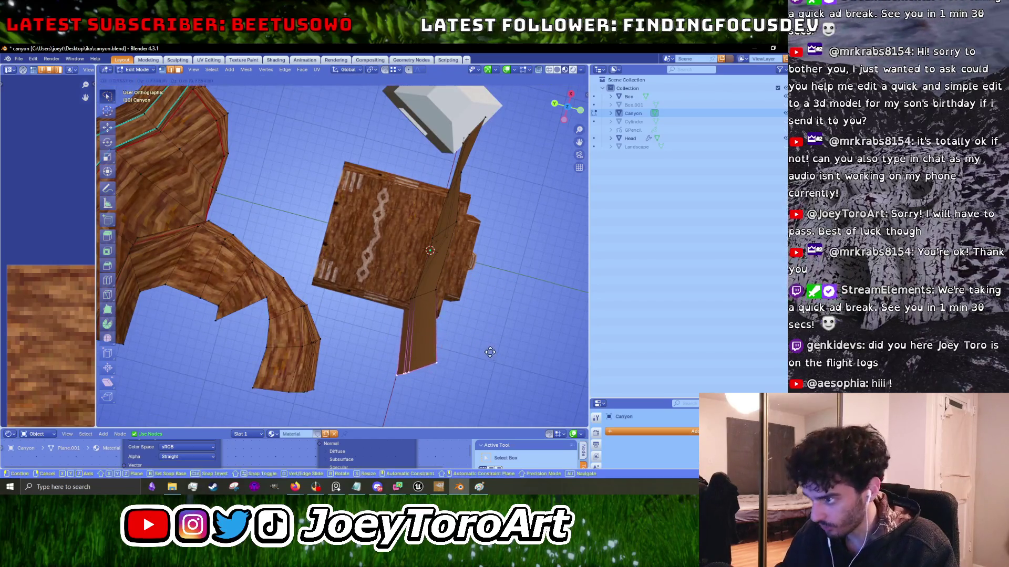
pyautogui.click(489, 352)
# Raise the left leg's bottom and middle rows of vertices.
pyautogui.moveTo(320, 378)
pyautogui.mouseDown()
pyautogui.moveTo(225, 420)
pyautogui.moveTo(326, 368)
pyautogui.mouseUp()
pyautogui.press('g')
pyautogui.click(338, 332)
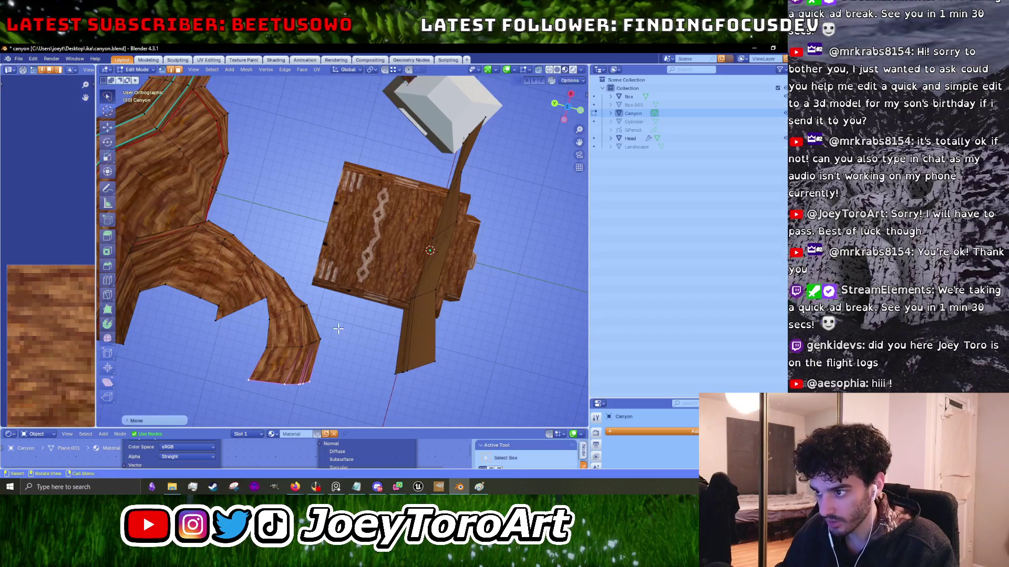
pyautogui.moveTo(338, 332)
pyautogui.mouseDown()
pyautogui.moveTo(331, 325)
pyautogui.moveTo(235, 392)
pyautogui.moveTo(239, 374)
pyautogui.mouseUp()
pyautogui.press('g')
pyautogui.click(334, 329)
pyautogui.press('g')
pyautogui.click(252, 367)
# Lift the right leg's bottom vertices higher, shrink them slightly, and return to Unreal.
pyautogui.moveTo(475, 358)
pyautogui.mouseDown()
pyautogui.moveTo(388, 381)
pyautogui.moveTo(475, 347)
pyautogui.mouseUp()
pyautogui.press('g')
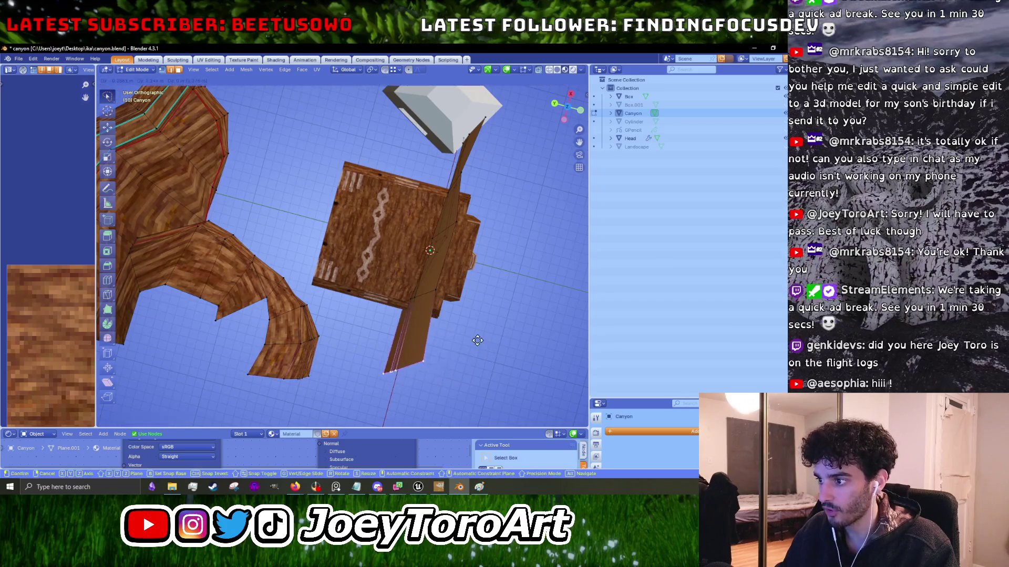
pyautogui.click(487, 281)
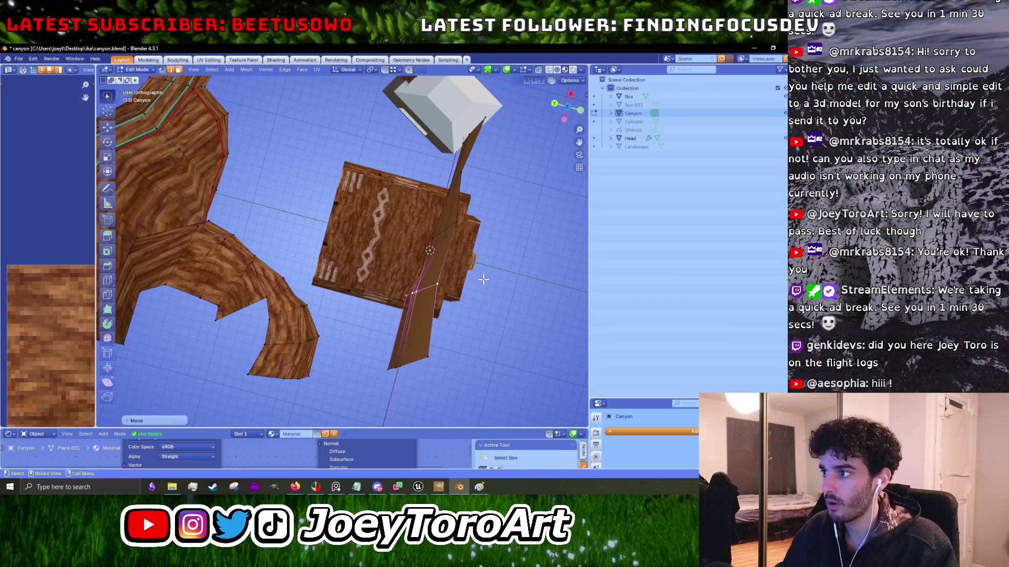
pyautogui.scroll(3, 487, 281)
pyautogui.press('g')
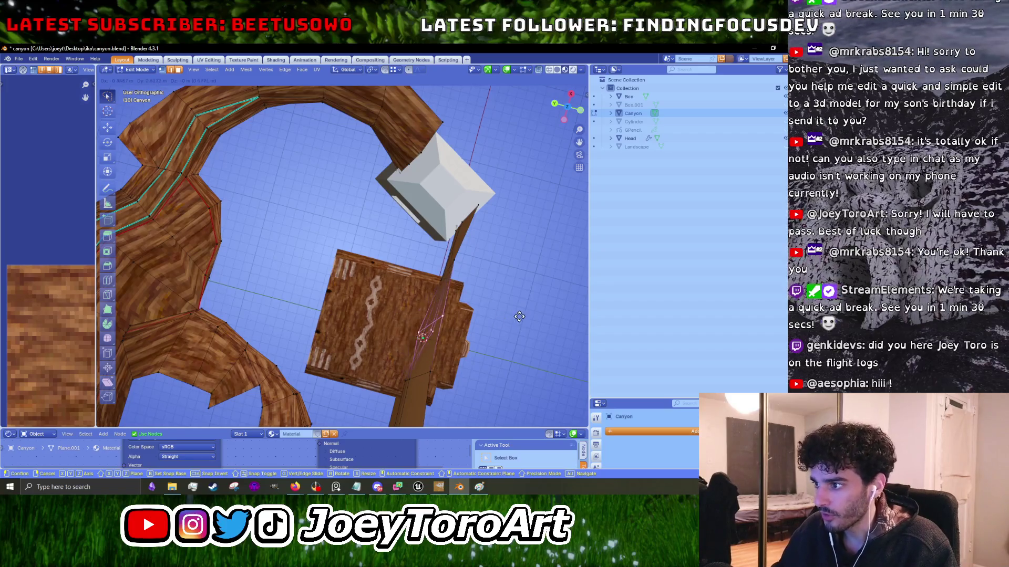
pyautogui.click(519, 313)
pyautogui.press('s')
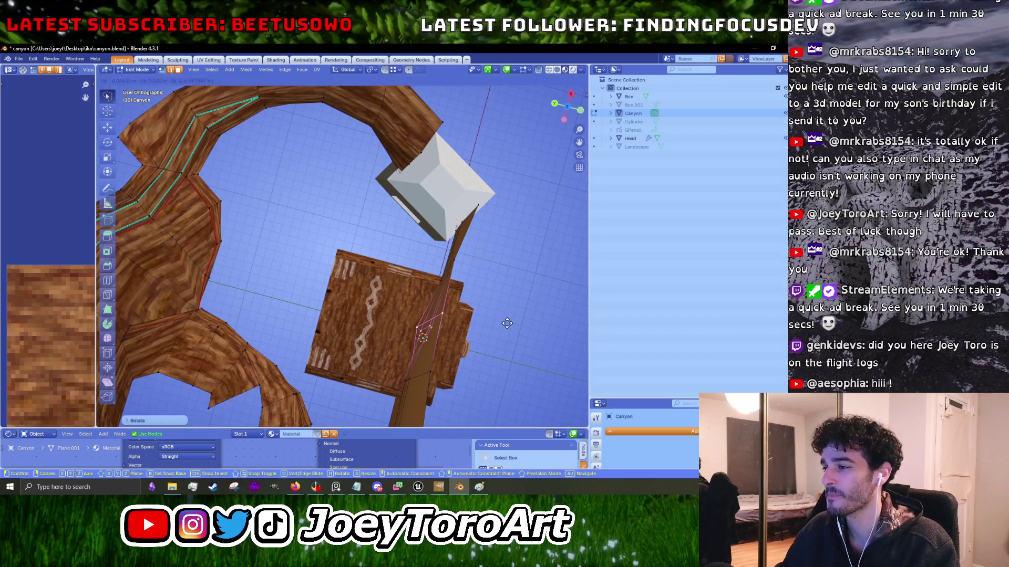
pyautogui.click(418, 486)
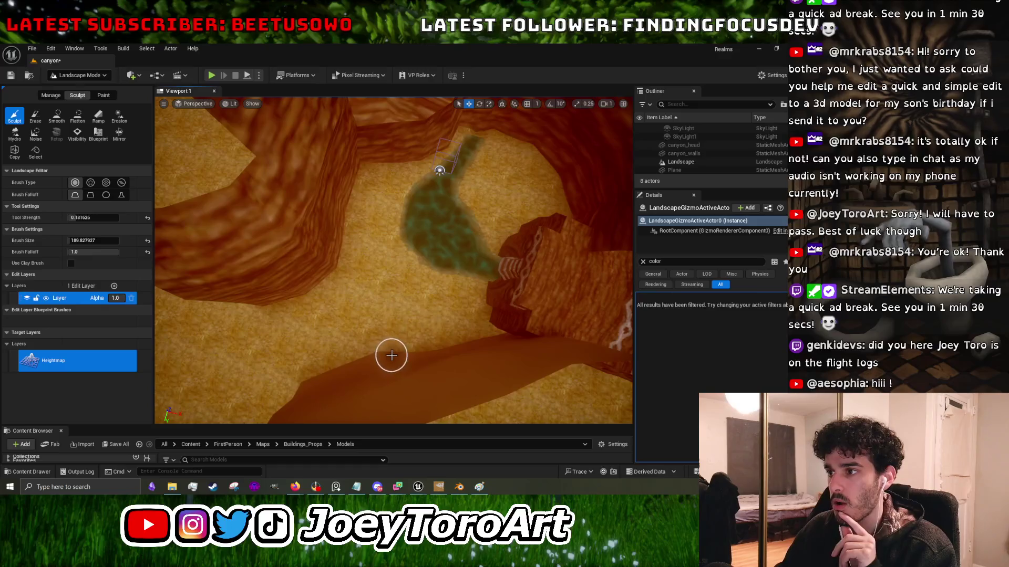
# Playtest the canyon level in first person, stop it, and minimize Unreal to reveal Blender.
pyautogui.click(211, 76)
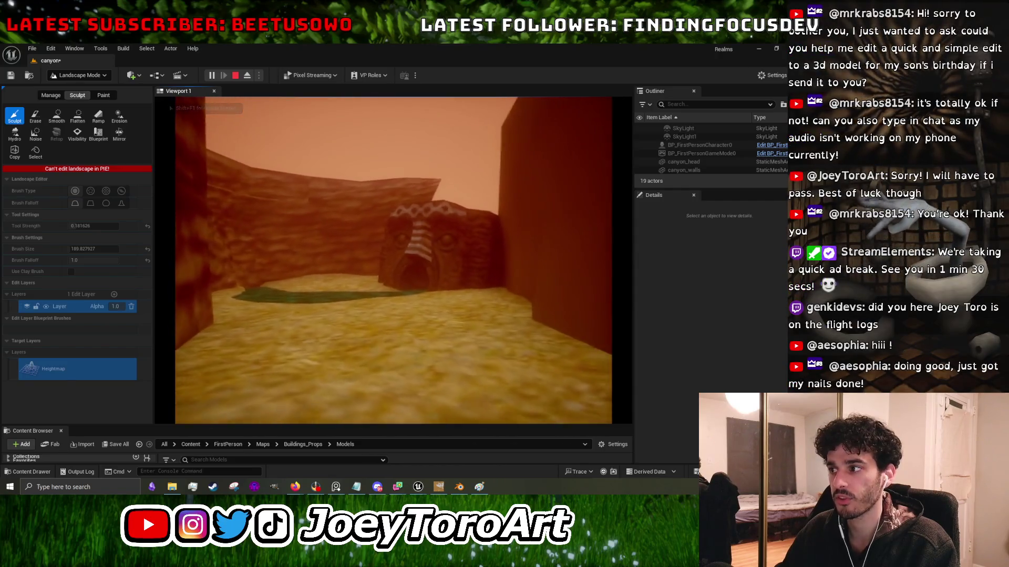
pyautogui.press('Escape')
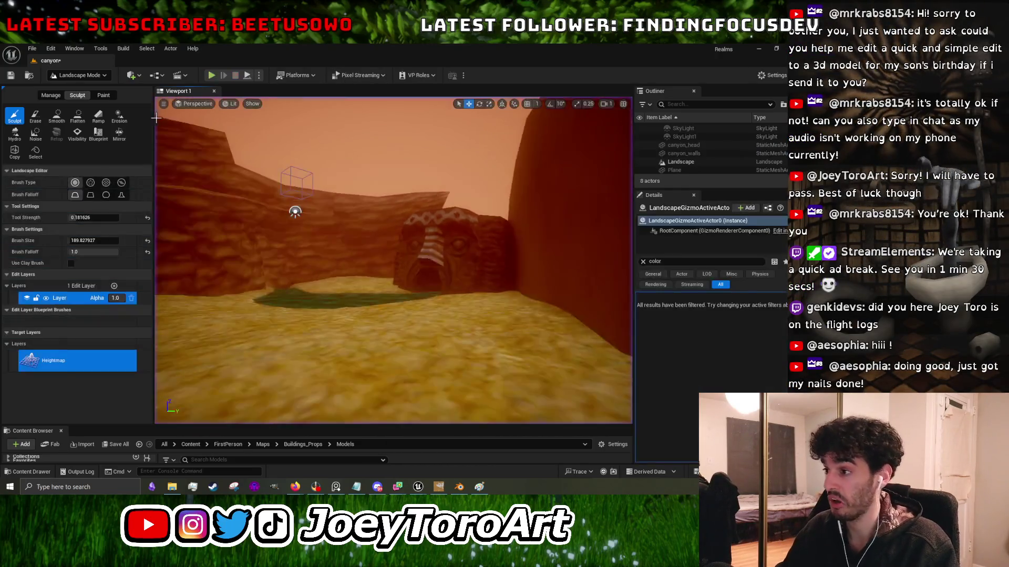
pyautogui.click(759, 48)
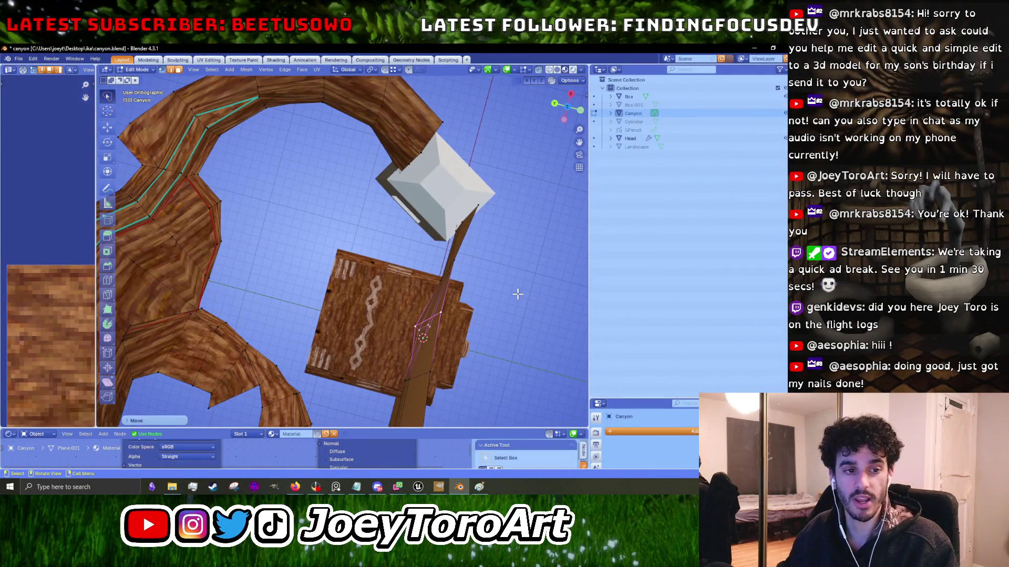
# Raise the plank strip's bottom edge slightly.
pyautogui.scroll(-4, 472, 319)
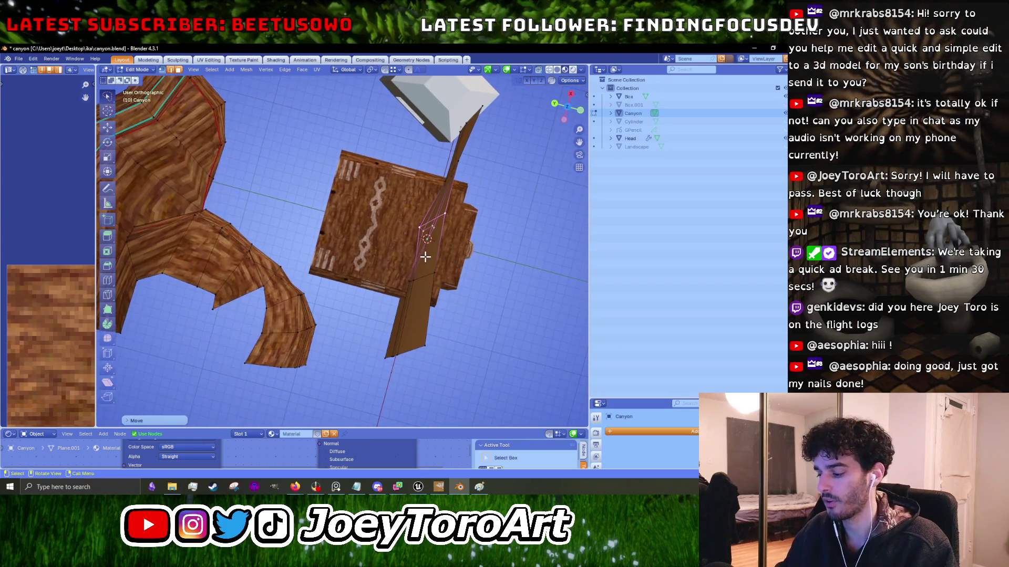
pyautogui.click(406, 351)
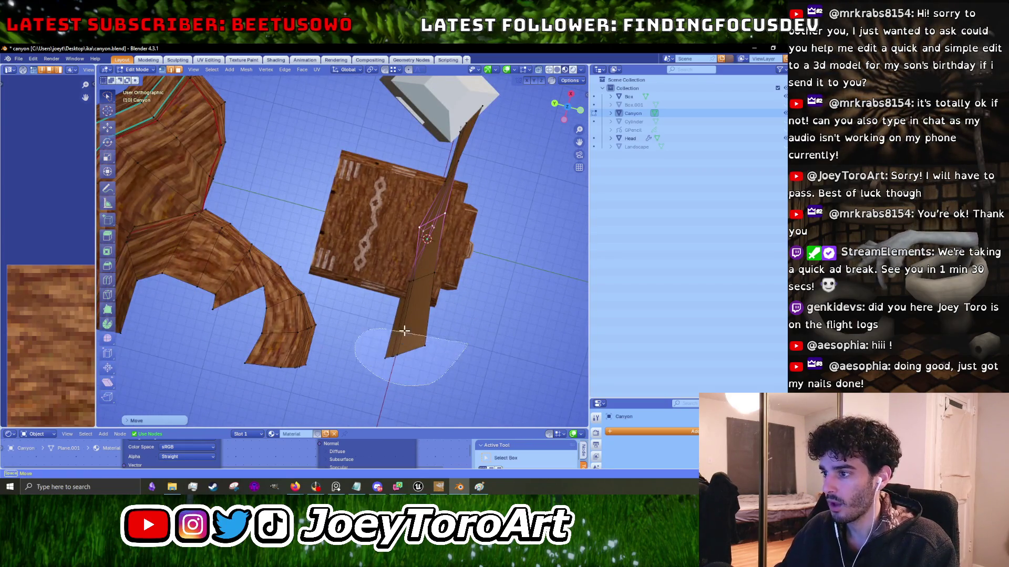
pyautogui.press('g')
pyautogui.click(468, 338)
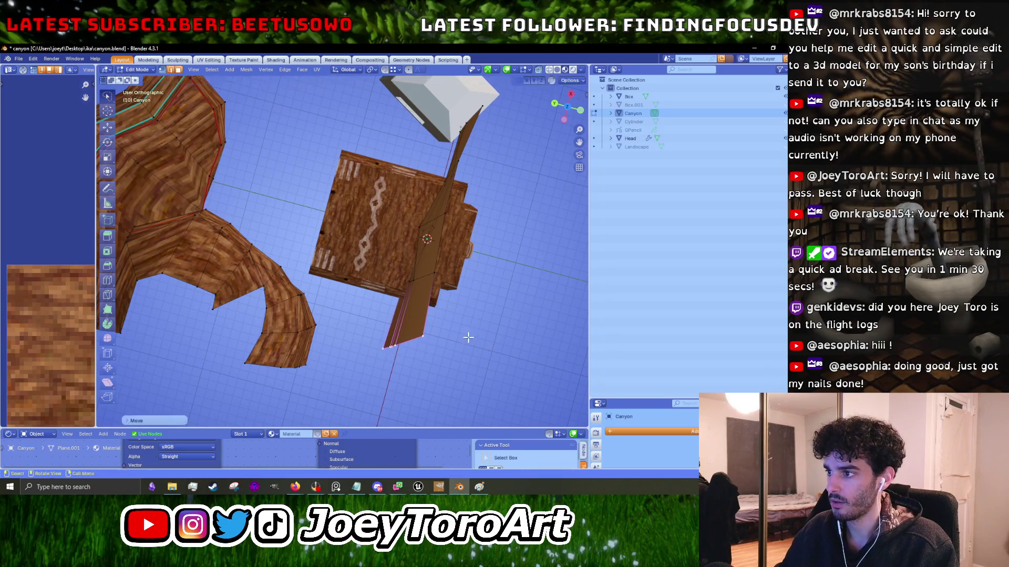
pyautogui.click(508, 271)
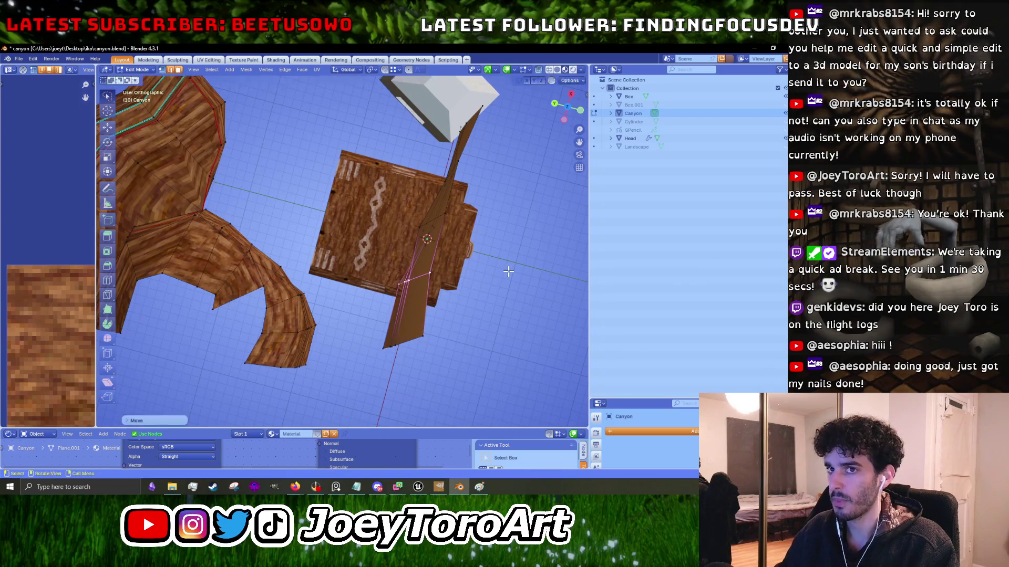
pyautogui.scroll(-2, 490, 281)
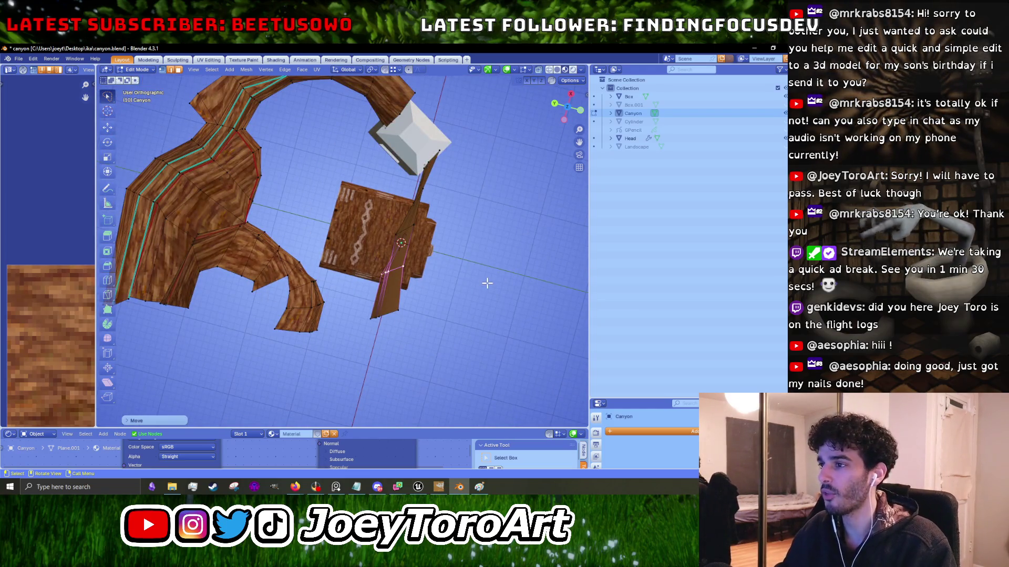
pyautogui.scroll(3, 487, 284)
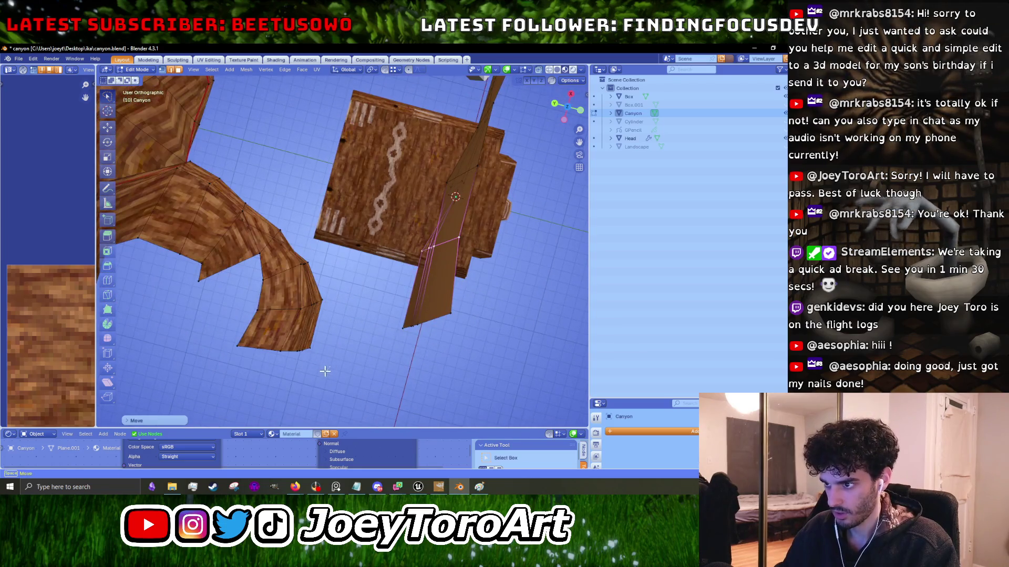
# Select the curved canyon tip's lower edges and lift its bottom edge slightly.
pyautogui.click(313, 336)
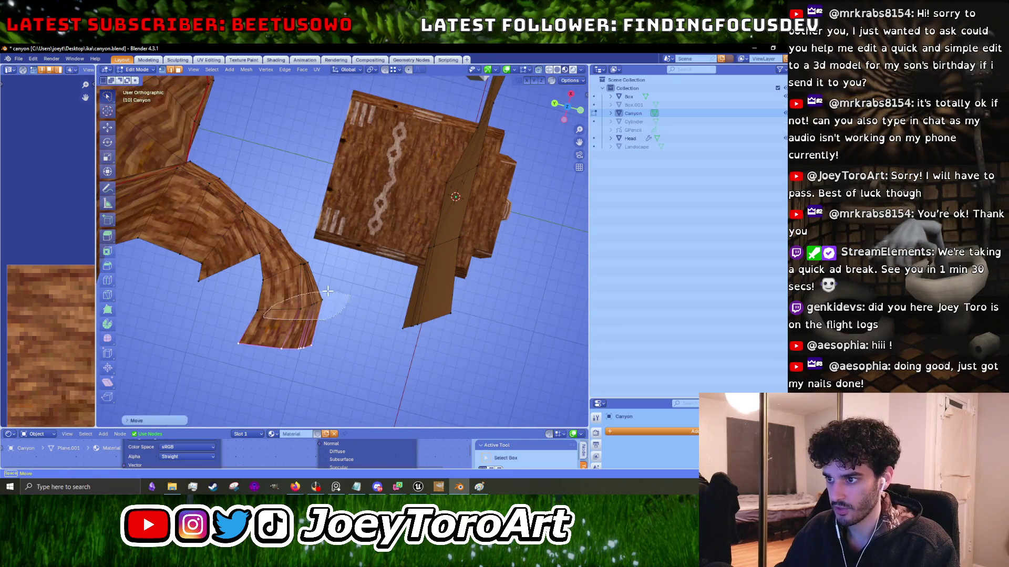
pyautogui.moveTo(328, 291); pyautogui.dragTo(347, 293)
pyautogui.moveTo(356, 287); pyautogui.dragTo(307, 319)
pyautogui.click(273, 347)
pyautogui.press('g')
pyautogui.click(322, 332)
# Shift the tall plank's lower edges up again and bring Unreal back to the front.
pyautogui.click(395, 337)
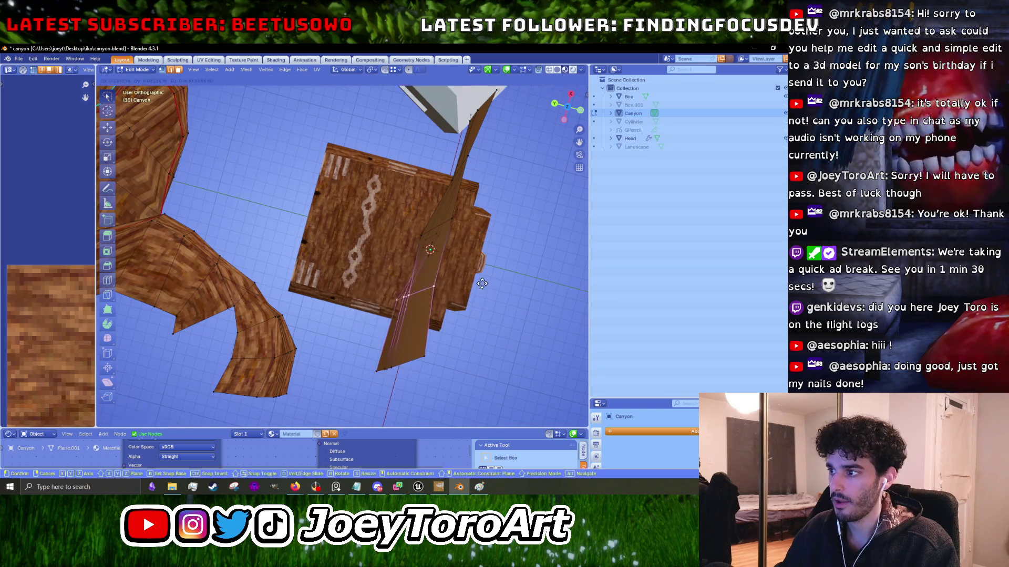
pyautogui.press('KP_8')
pyautogui.press('g')
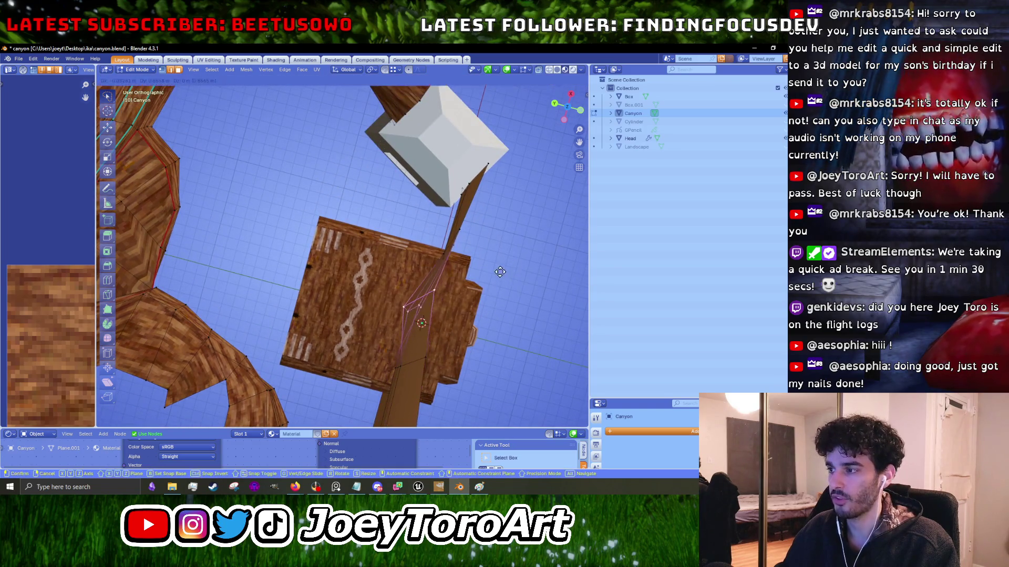
pyautogui.click(506, 271)
pyautogui.moveTo(495, 295); pyautogui.dragTo(480, 340)
pyautogui.click(424, 486)
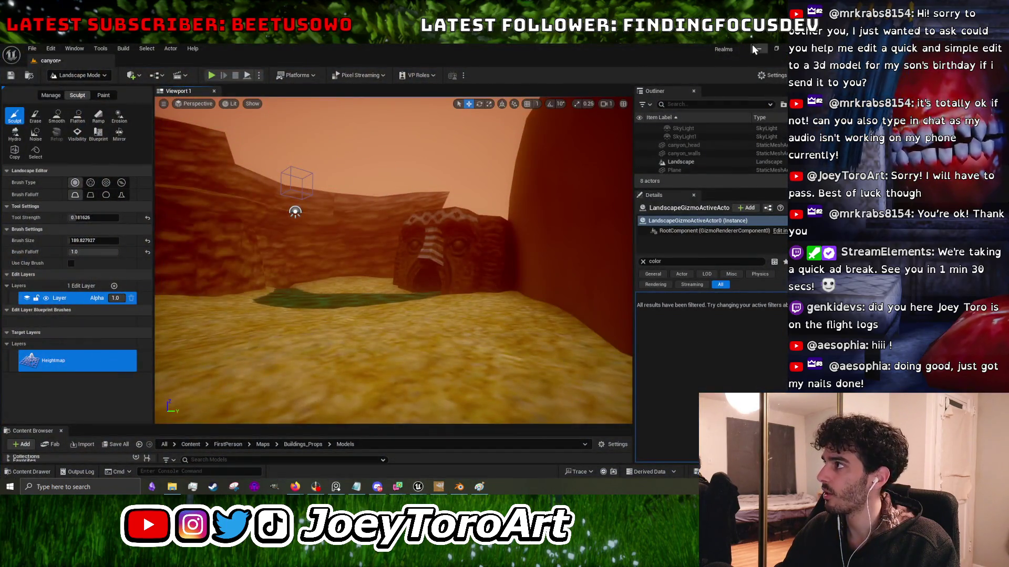
# Back in Blender, move the post's upper vertices to a new position.
pyautogui.click(756, 48)
pyautogui.scroll(-3, 396, 317)
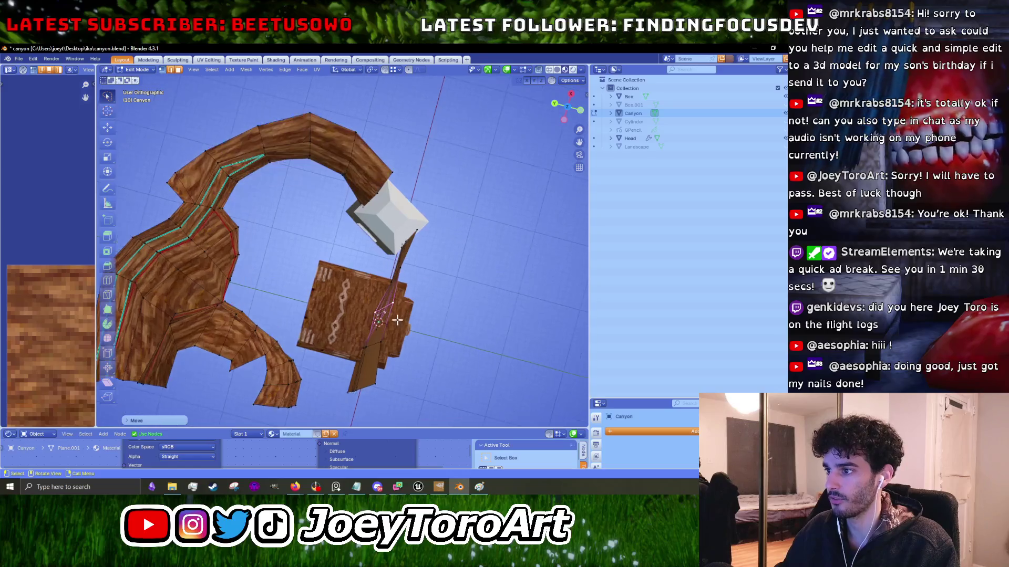
pyautogui.moveTo(406, 343); pyautogui.dragTo(423, 314)
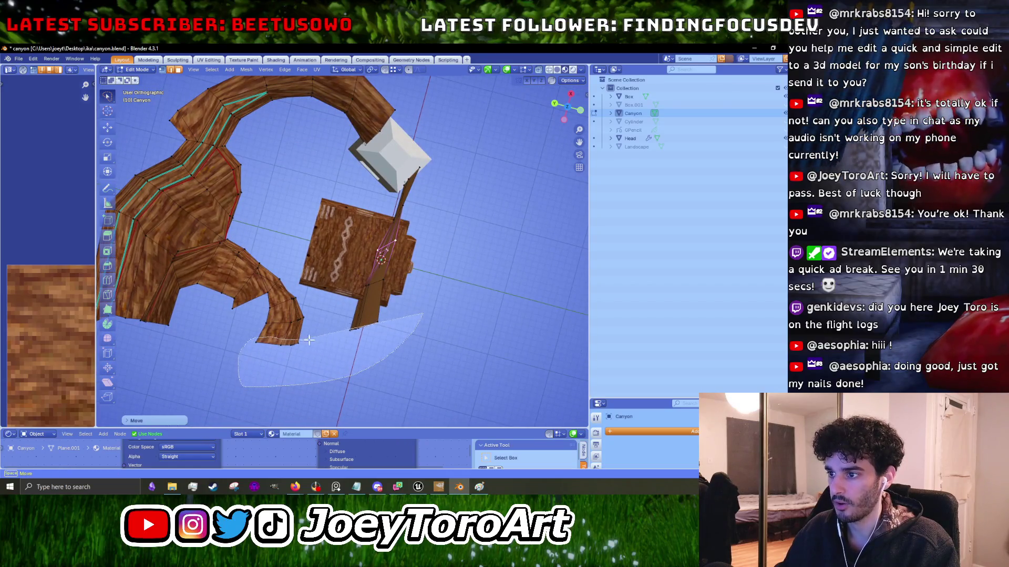
pyautogui.moveTo(344, 328); pyautogui.dragTo(343, 328)
pyautogui.scroll(3, 443, 306)
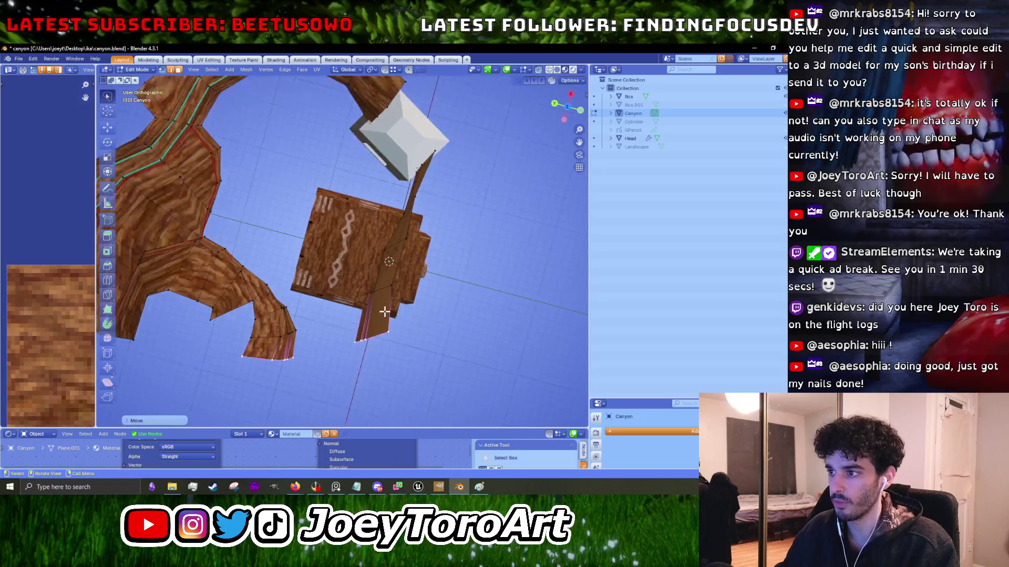
pyautogui.moveTo(443, 307); pyautogui.dragTo(457, 284)
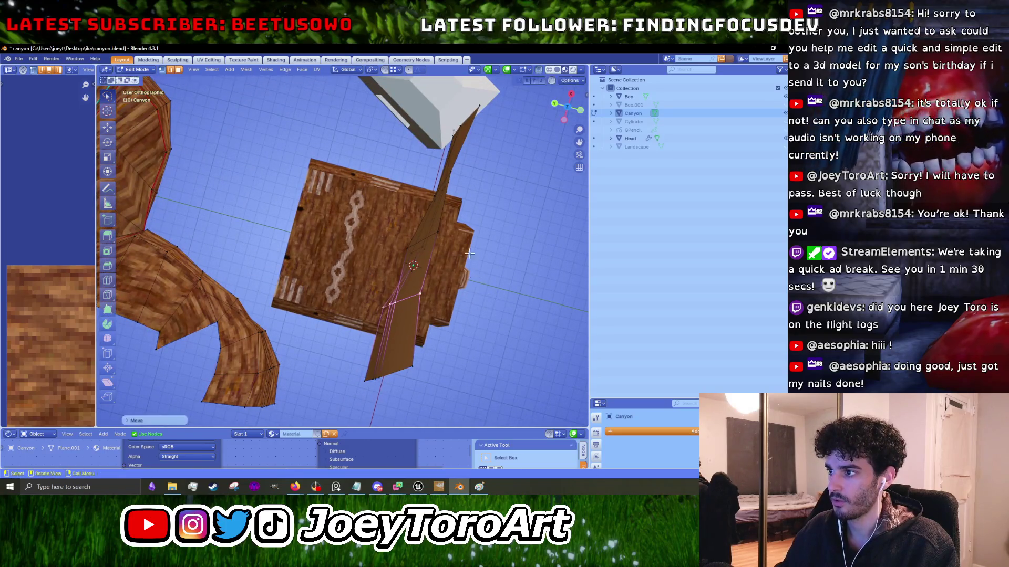
pyautogui.moveTo(455, 217); pyautogui.dragTo(455, 217)
pyautogui.press('g')
pyautogui.click(497, 207)
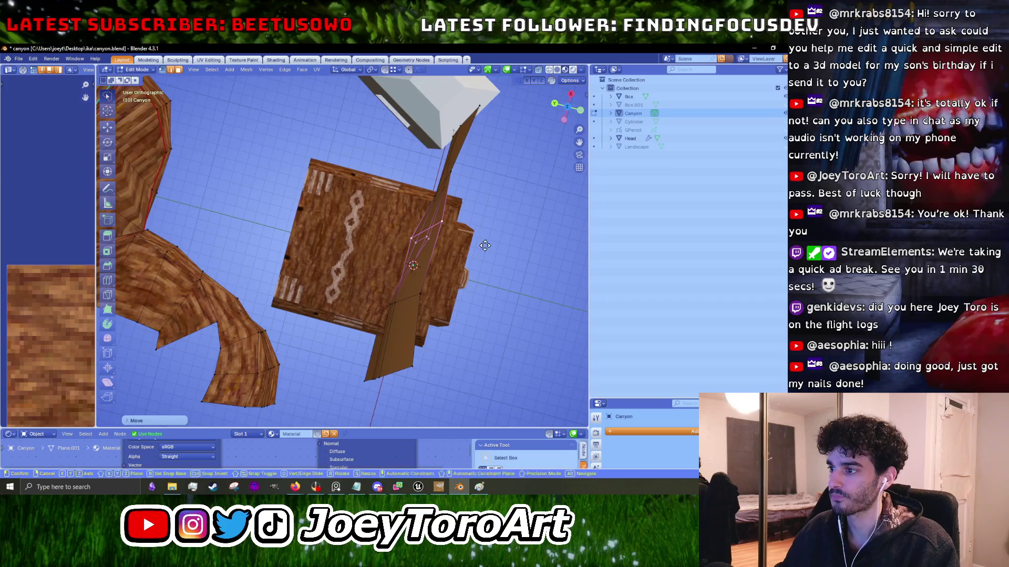
# Rotate and shift the post's lower faces to angle them.
pyautogui.moveTo(479, 329)
pyautogui.mouseDown()
pyautogui.moveTo(381, 286)
pyautogui.moveTo(478, 269)
pyautogui.mouseUp()
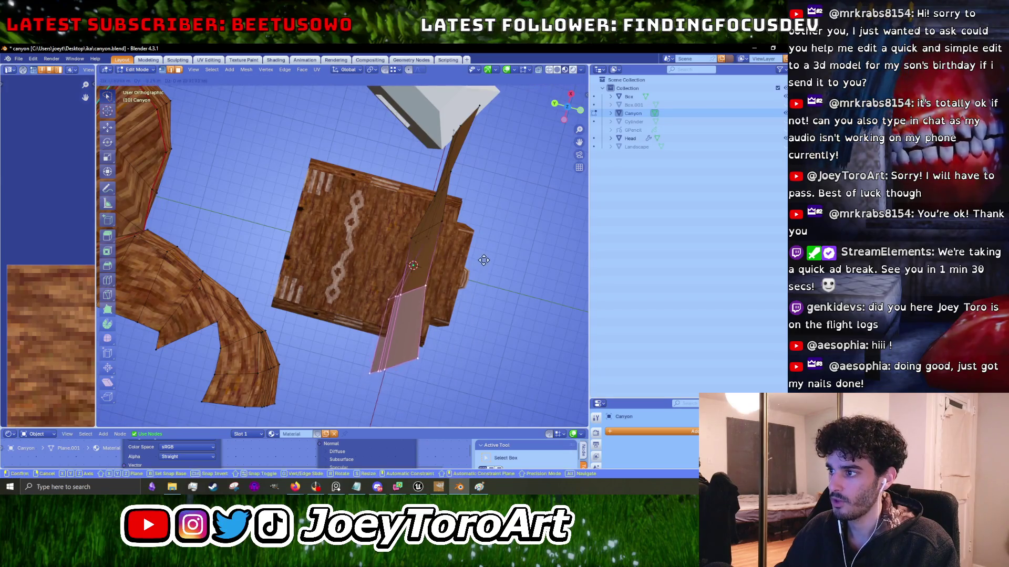
pyautogui.press('r')
pyautogui.click(503, 252)
pyautogui.press('g')
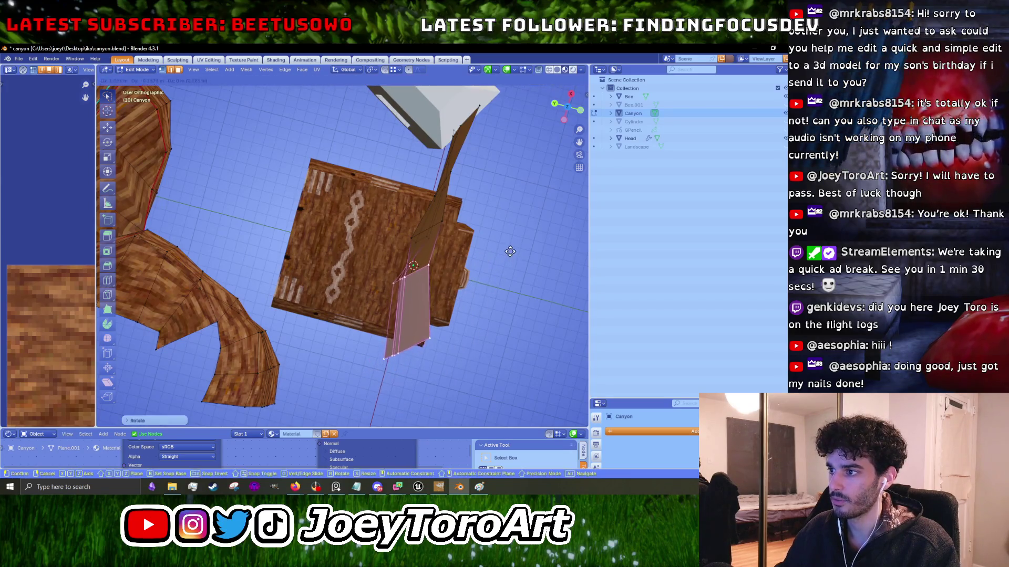
pyautogui.click(509, 251)
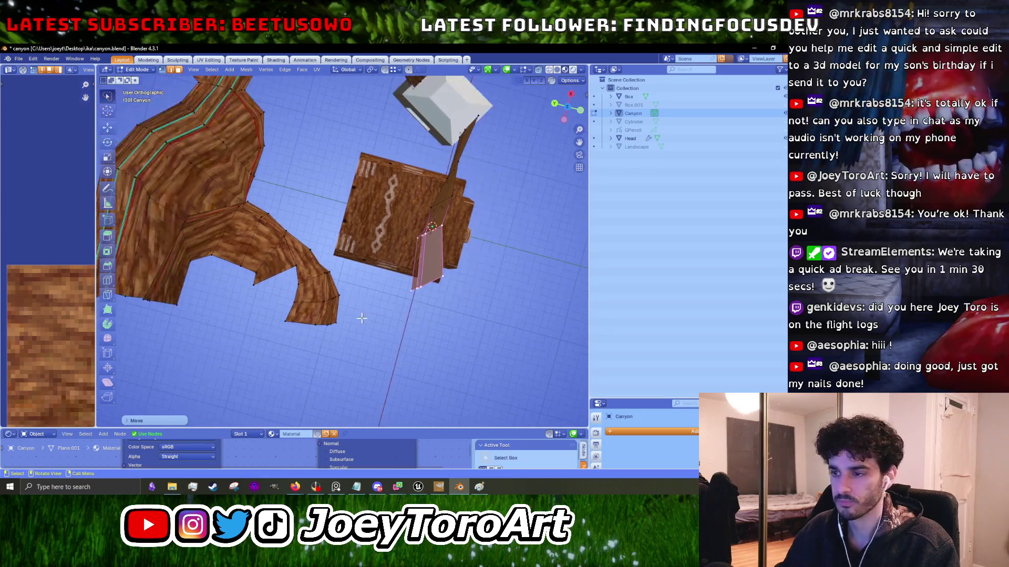
# Move the canyon's curved tail faces and the thin plane's lower vertices.
pyautogui.moveTo(397, 327); pyautogui.dragTo(266, 374)
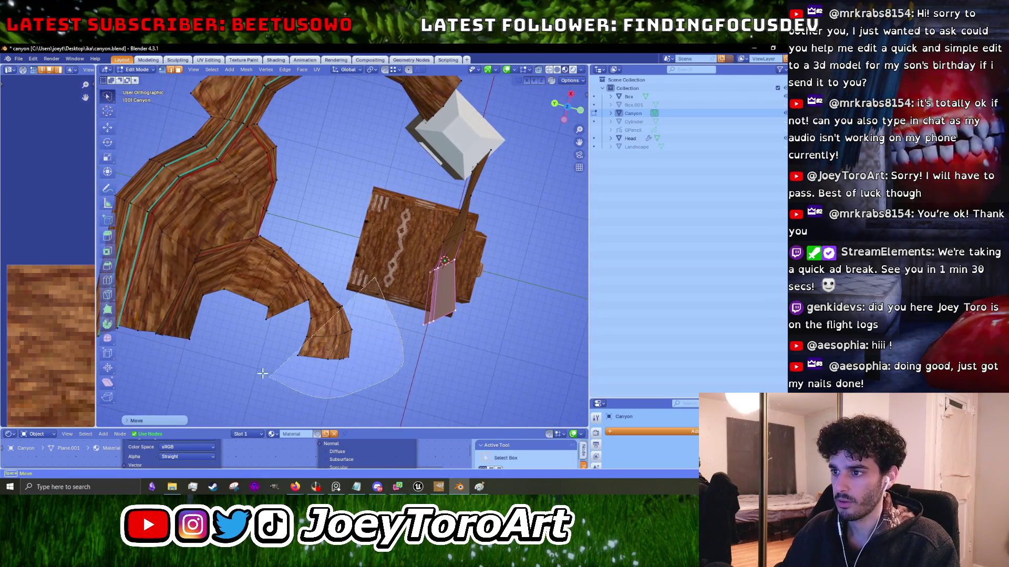
pyautogui.moveTo(322, 238); pyautogui.dragTo(322, 237)
pyautogui.press('g')
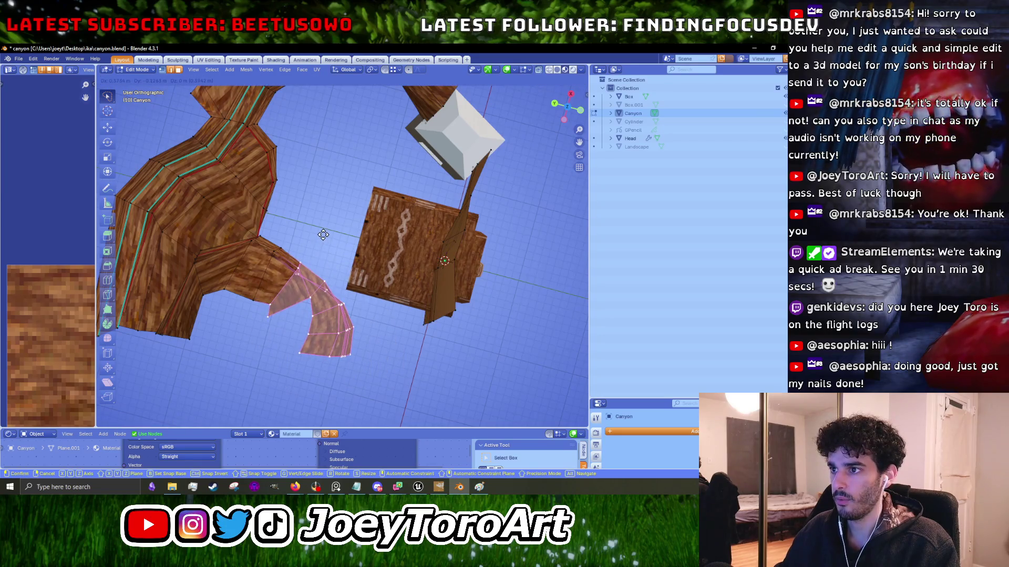
pyautogui.click(324, 235)
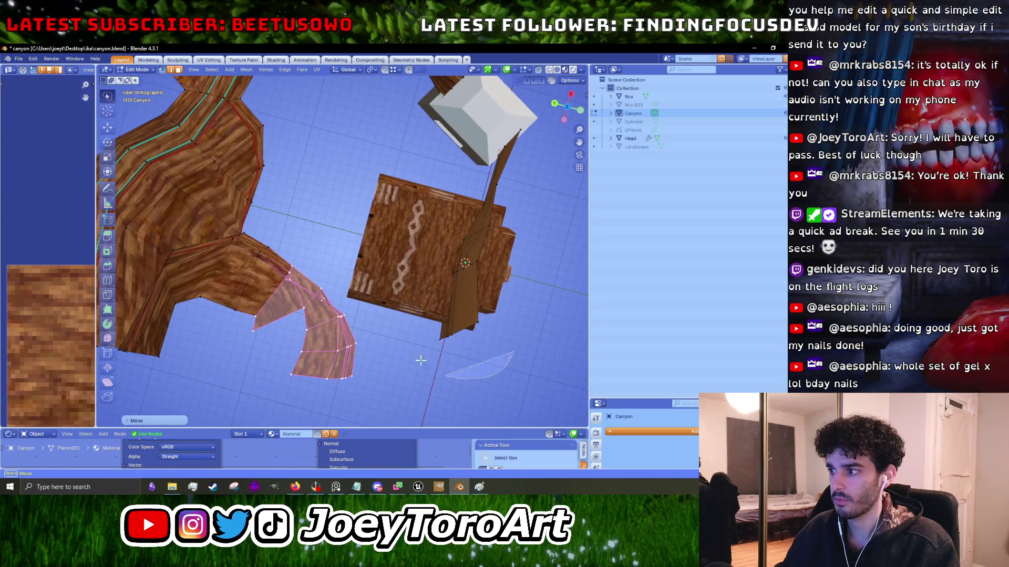
pyautogui.moveTo(431, 370); pyautogui.dragTo(519, 314)
pyautogui.press('g')
pyautogui.click(516, 311)
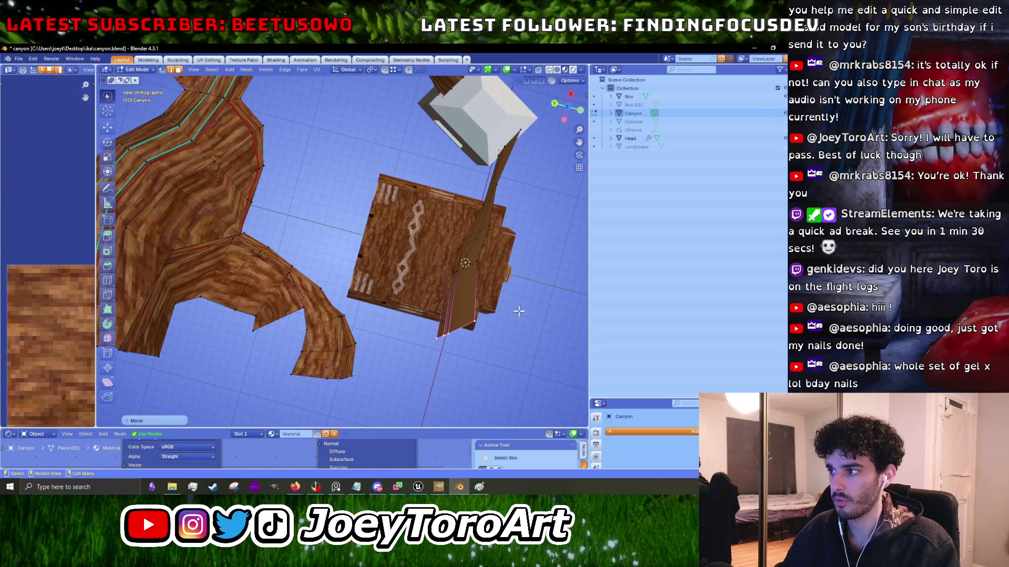
# Check the canyon walls and sand floor in Unreal, then return to Blender.
pyautogui.click(418, 487)
pyautogui.press('w')
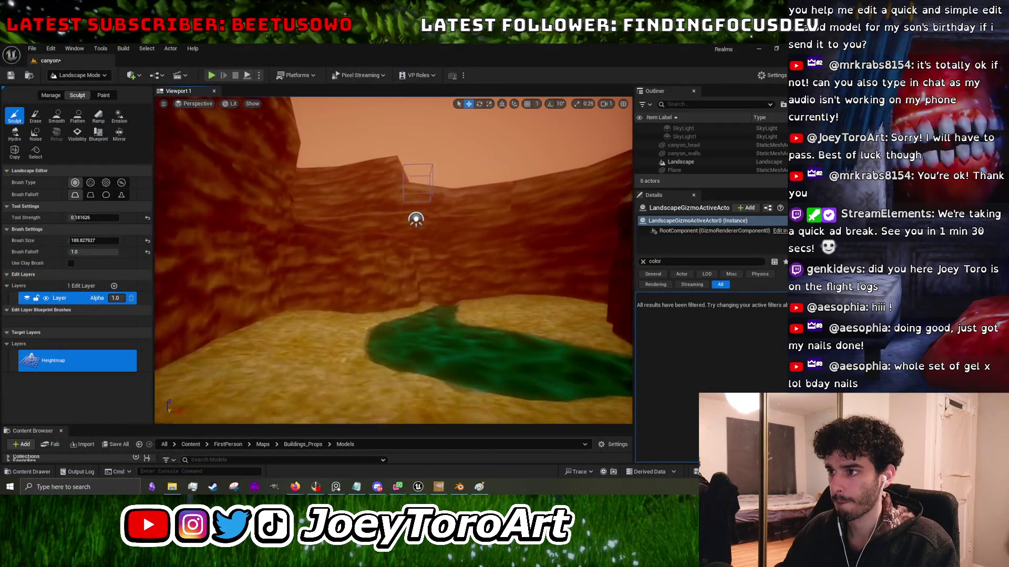
pyautogui.press('w')
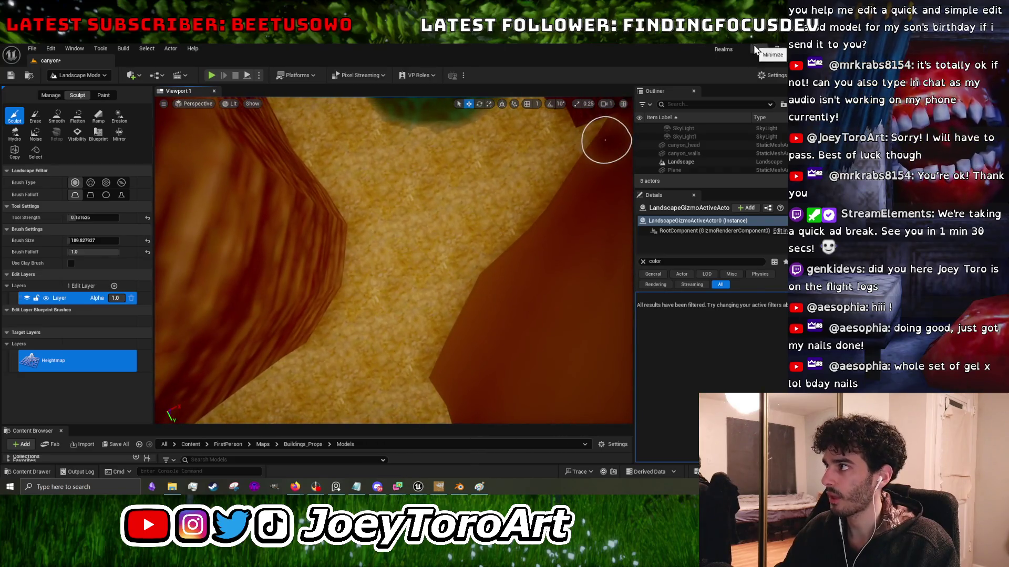
pyautogui.click(753, 44)
pyautogui.scroll(4, 357, 326)
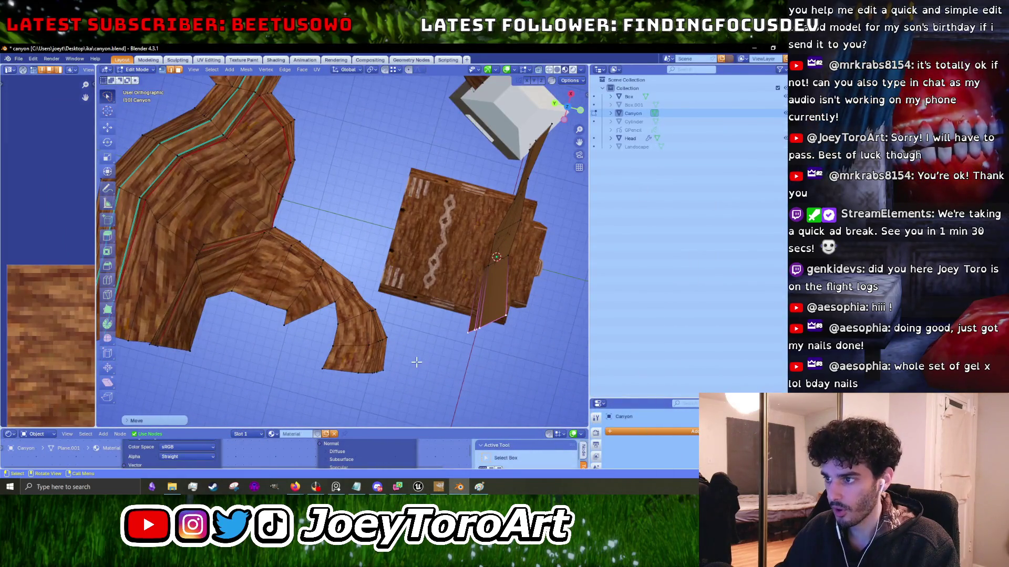
# Dissolve a vertical edge on the canyon wall's tail section.
pyautogui.moveTo(417, 361); pyautogui.dragTo(263, 252)
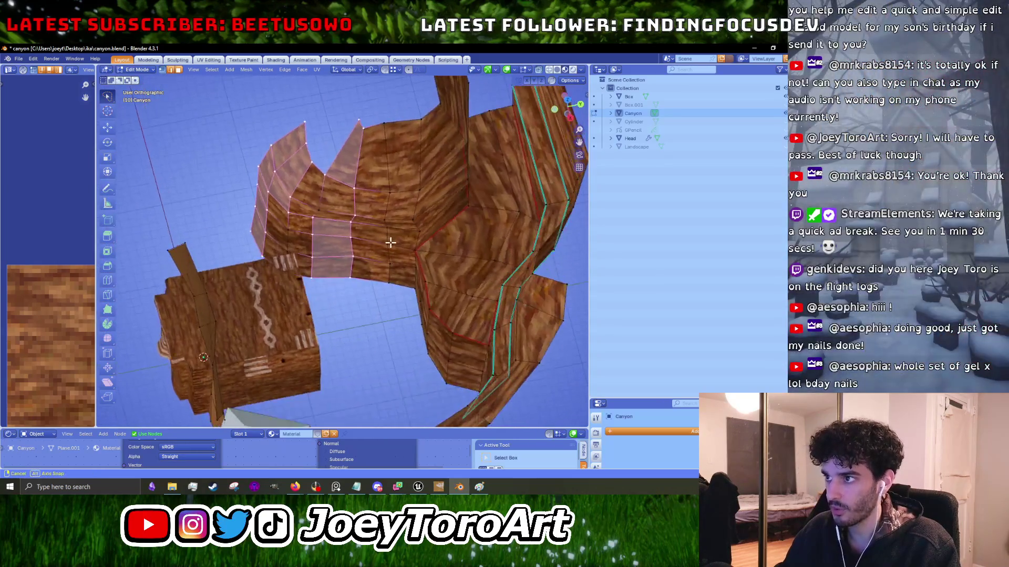
pyautogui.click(384, 251)
pyautogui.press('x')
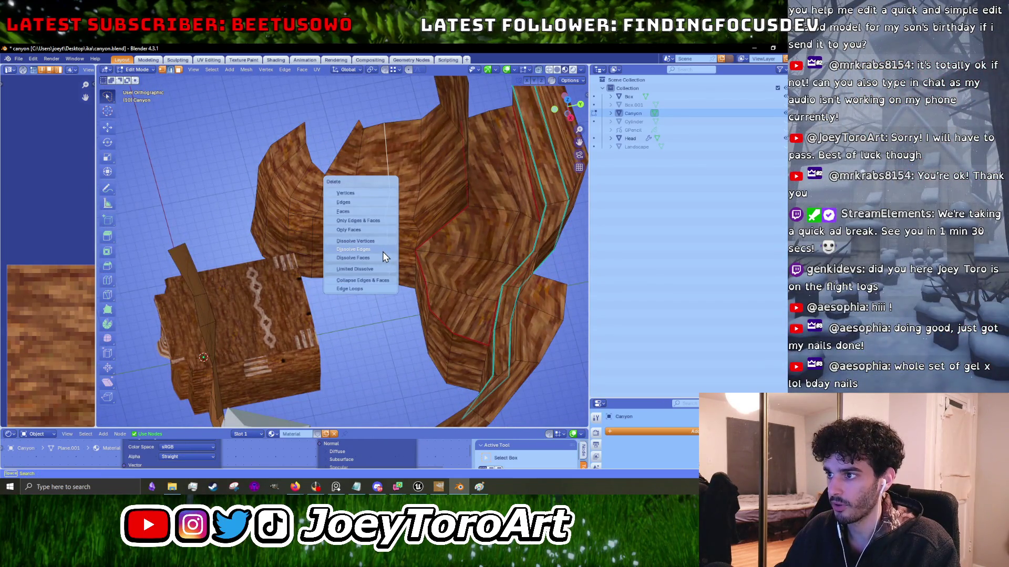
pyautogui.click(382, 251)
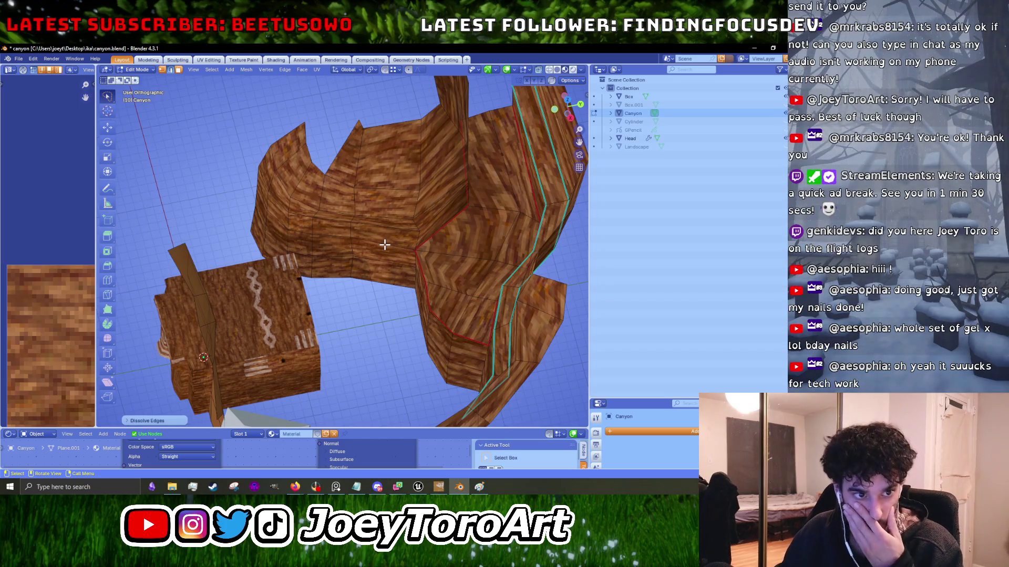
# From the top view, raise the hook-shaped faces of the wall higher.
pyautogui.press('KP_7')
pyautogui.scroll(-3, 370, 237)
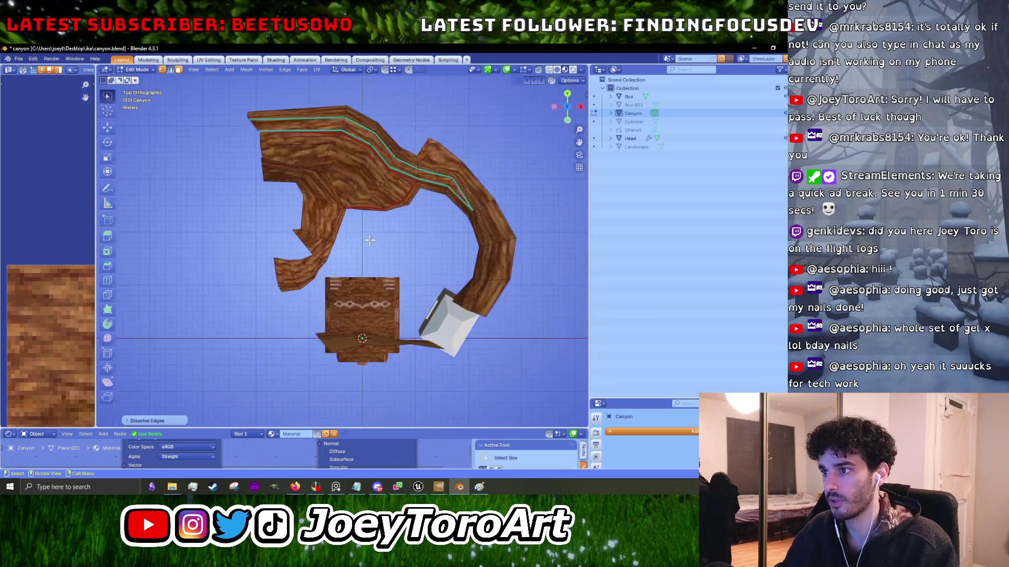
pyautogui.scroll(2, 335, 244)
pyautogui.moveTo(236, 311)
pyautogui.mouseDown()
pyautogui.moveTo(292, 207)
pyautogui.moveTo(347, 257)
pyautogui.mouseUp()
pyautogui.press('g')
pyautogui.click(358, 237)
pyautogui.scroll(3, 358, 236)
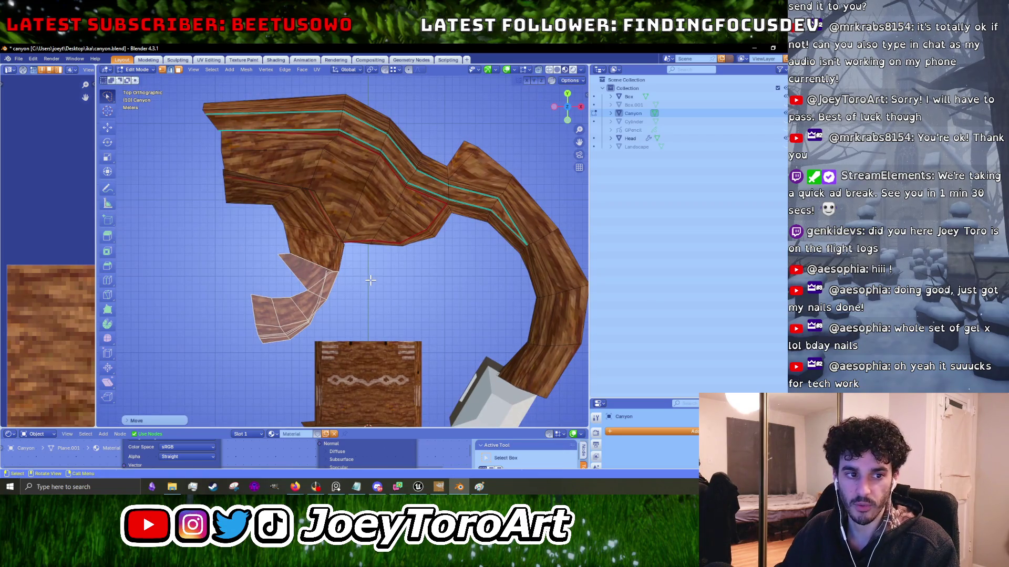
pyautogui.click(358, 299)
# Pull the hook's inner corner onto the main wall's edge.
pyautogui.scroll(2, 368, 305)
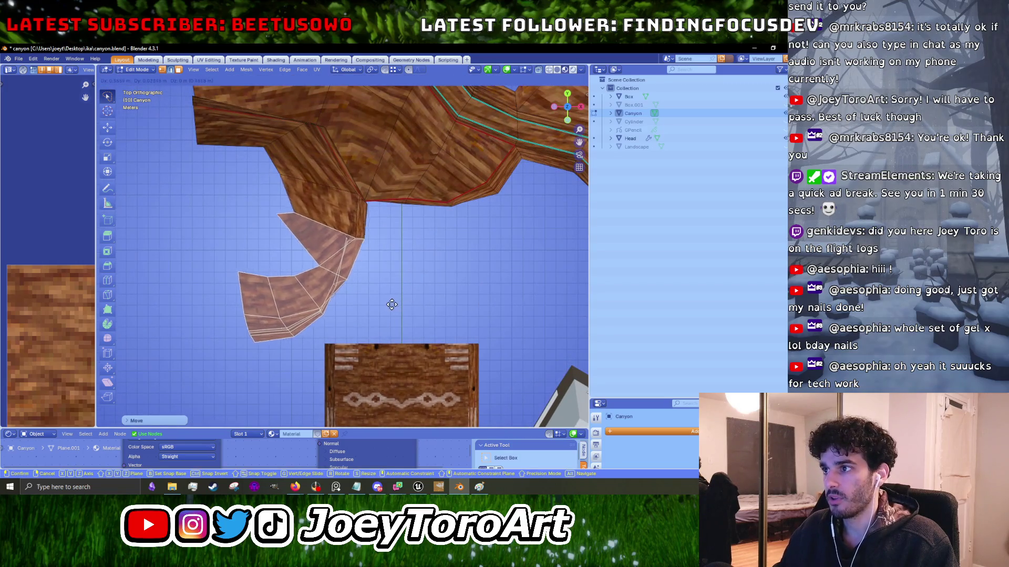
pyautogui.scroll(3, 350, 241)
pyautogui.click(384, 272)
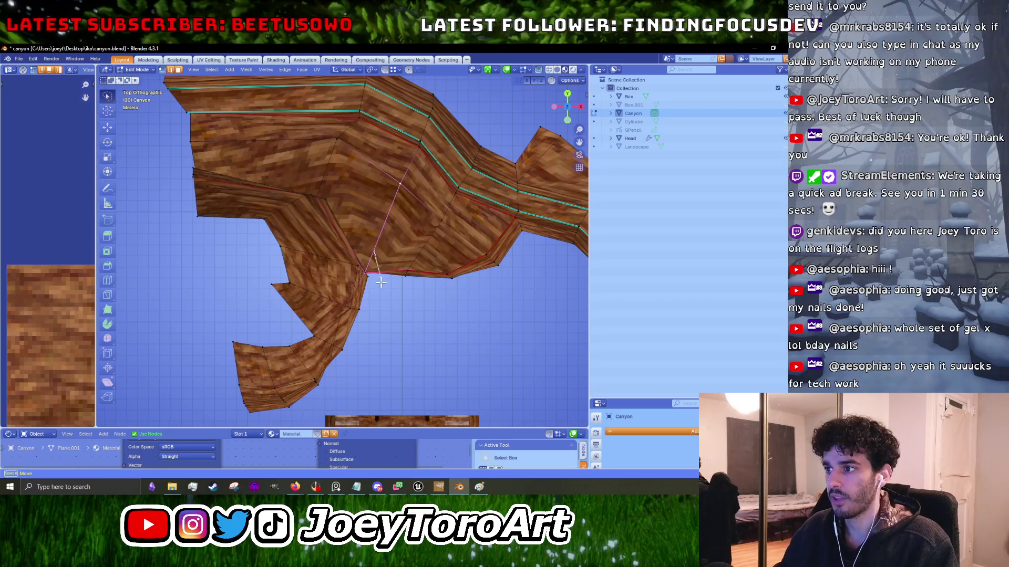
pyautogui.moveTo(275, 240); pyautogui.dragTo(278, 242)
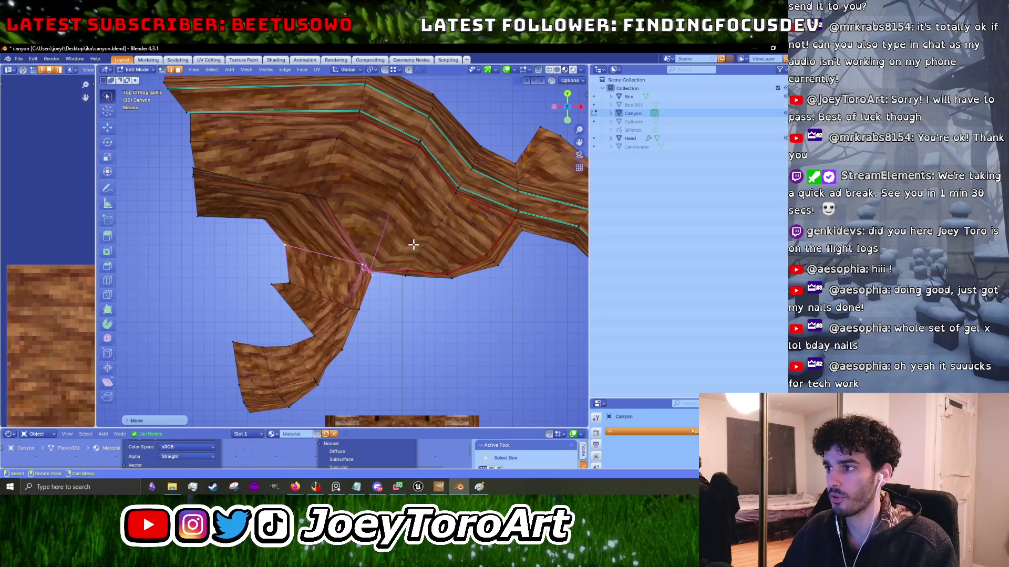
# Inspect the join in perspective and top view, in Object Mode and back in Edit Mode.
pyautogui.moveTo(379, 284)
pyautogui.mouseDown()
pyautogui.moveTo(443, 308)
pyautogui.moveTo(330, 243)
pyautogui.mouseUp()
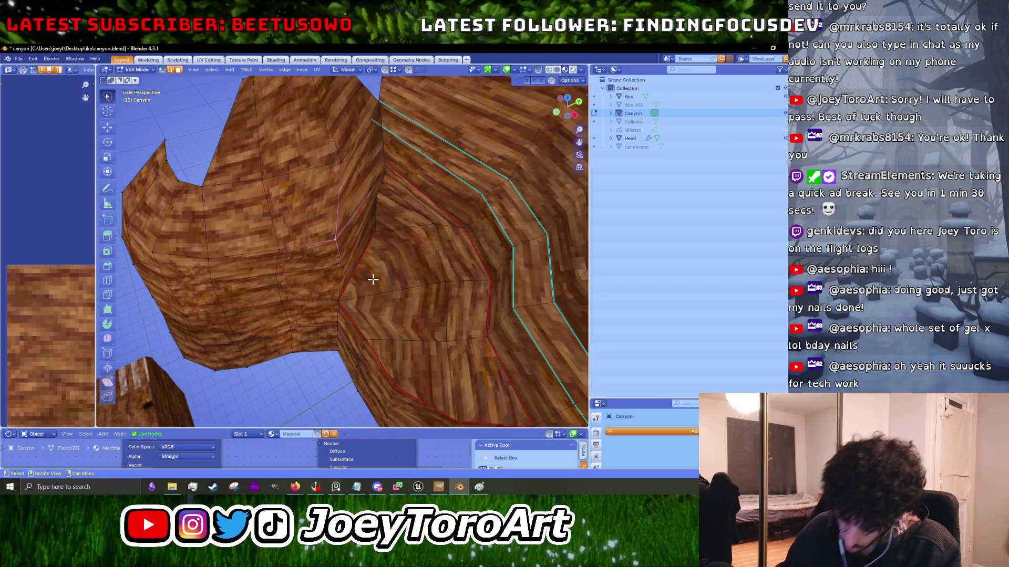
pyautogui.moveTo(349, 264)
pyautogui.mouseDown()
pyautogui.moveTo(307, 243)
pyautogui.moveTo(313, 228)
pyautogui.moveTo(329, 322)
pyautogui.moveTo(335, 288)
pyautogui.moveTo(352, 282)
pyautogui.mouseUp()
pyautogui.scroll(4, 322, 306)
pyautogui.press('Tab')
pyautogui.scroll(-5, 342, 300)
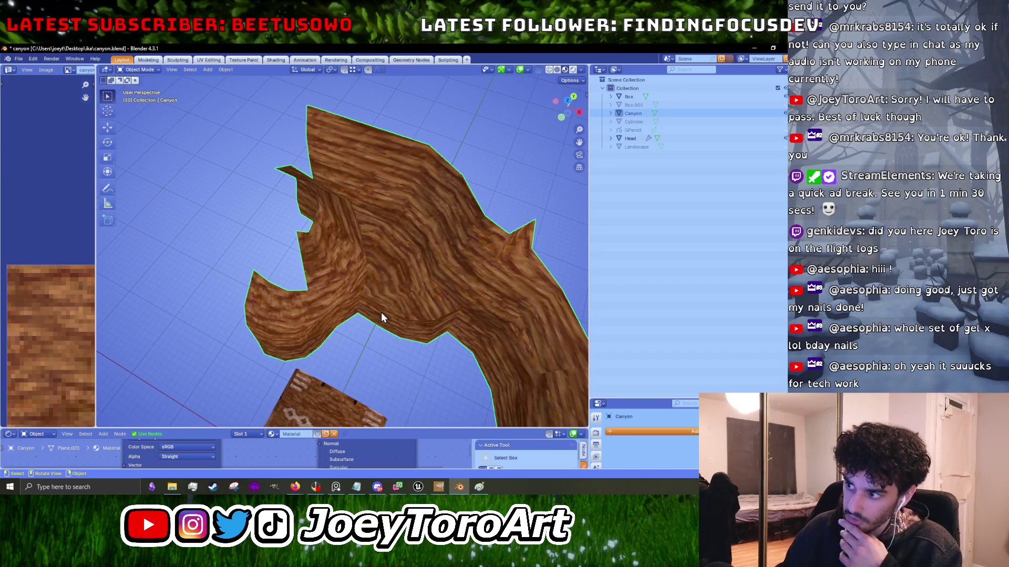
pyautogui.press('KP_7')
pyautogui.press('Tab')
pyautogui.scroll(3, 378, 310)
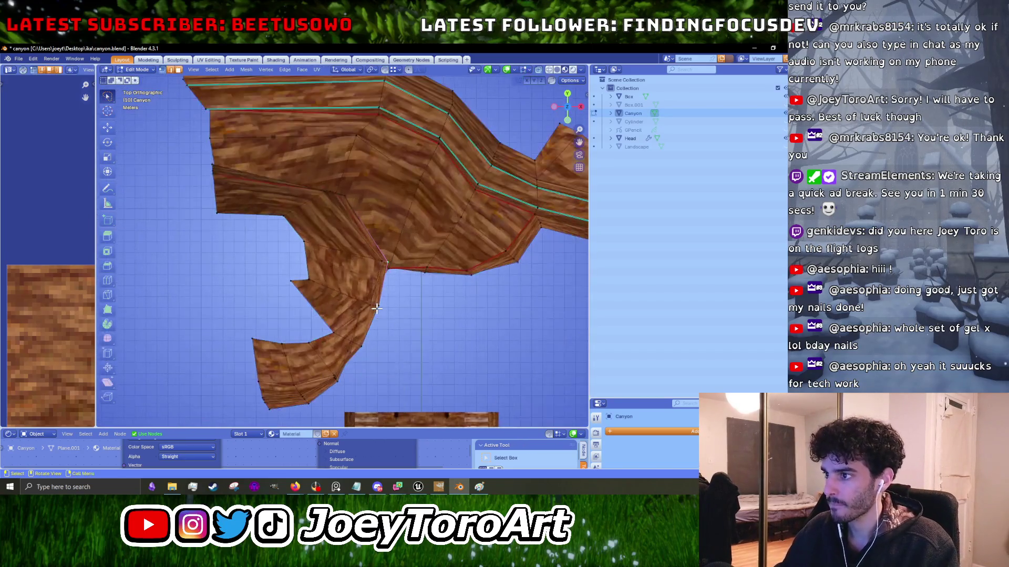
# Move and rotate the vertex cluster where the branch joins the main wall.
pyautogui.moveTo(329, 256); pyautogui.dragTo(329, 256)
pyautogui.moveTo(330, 255)
pyautogui.mouseDown()
pyautogui.moveTo(356, 291)
pyautogui.moveTo(342, 257)
pyautogui.moveTo(330, 278)
pyautogui.moveTo(279, 279)
pyautogui.mouseUp()
pyautogui.scroll(2, 338, 299)
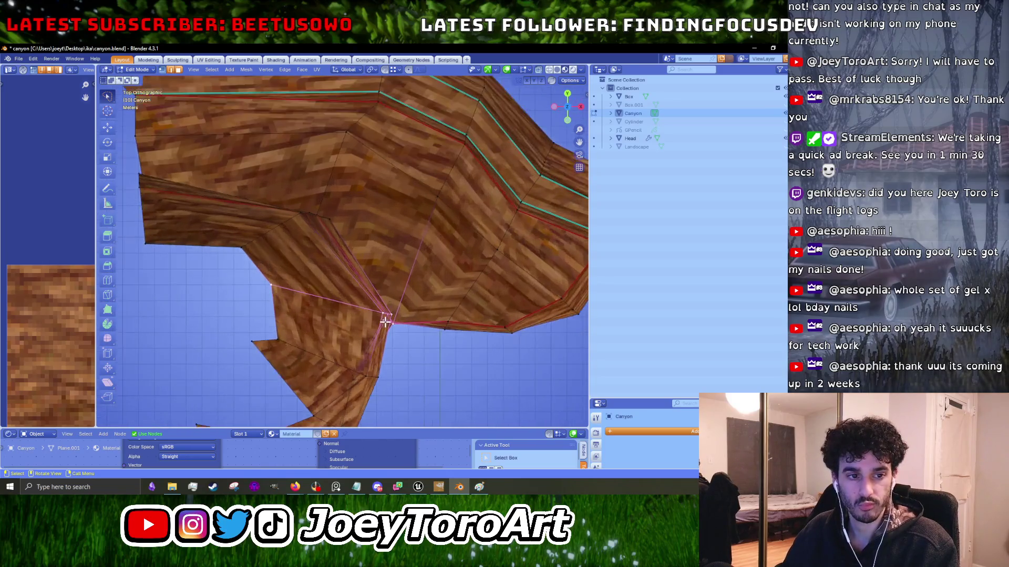
pyautogui.press('g')
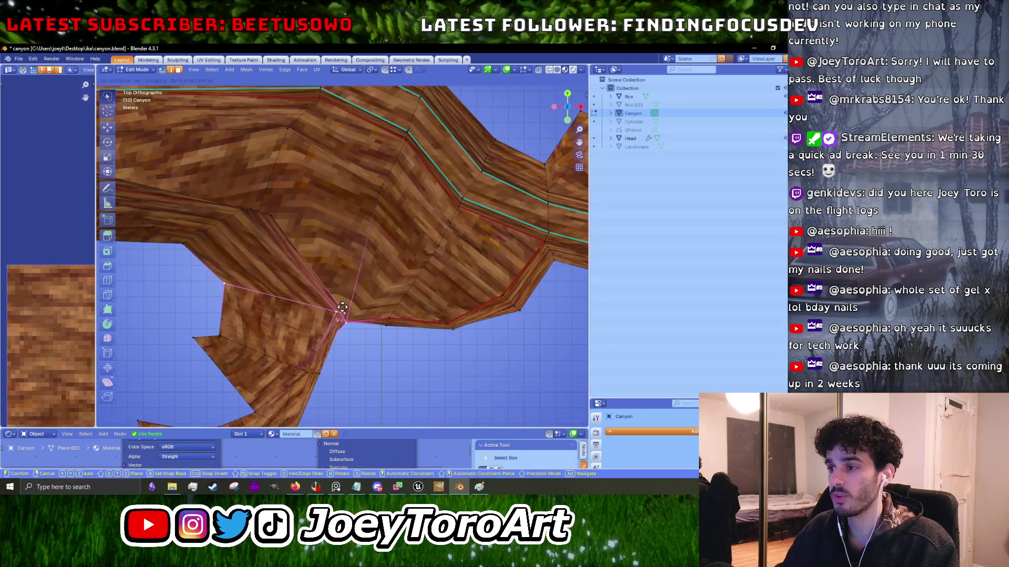
pyautogui.click(349, 312)
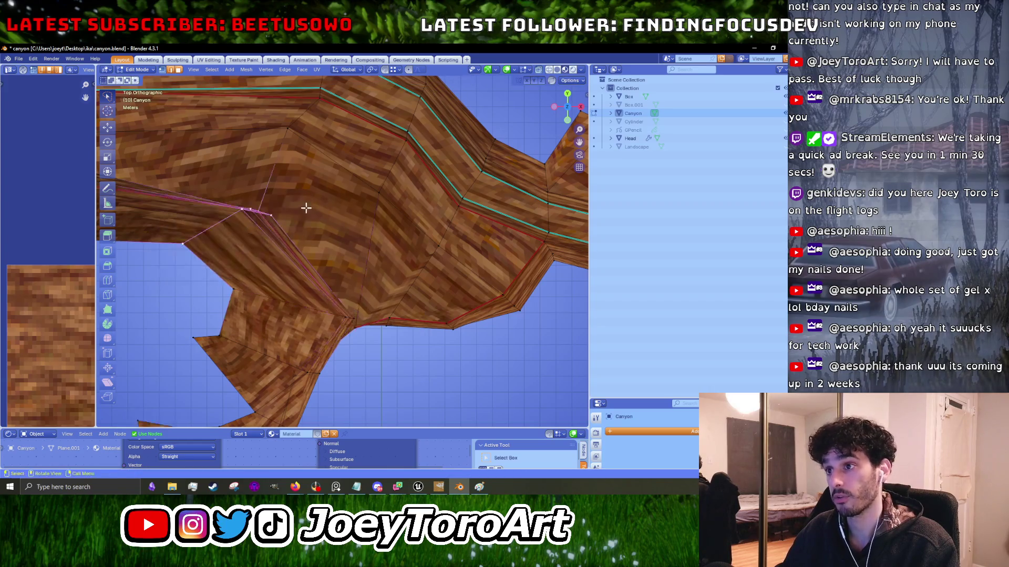
pyautogui.press('g')
pyautogui.click(374, 270)
pyautogui.press('r')
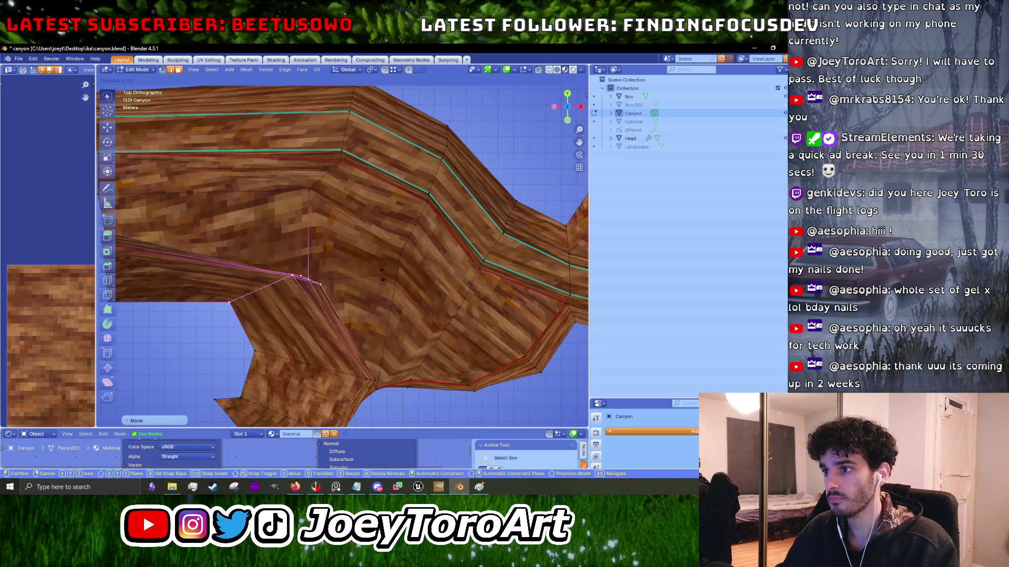
pyautogui.click(377, 278)
pyautogui.moveTo(289, 267); pyautogui.dragTo(326, 267)
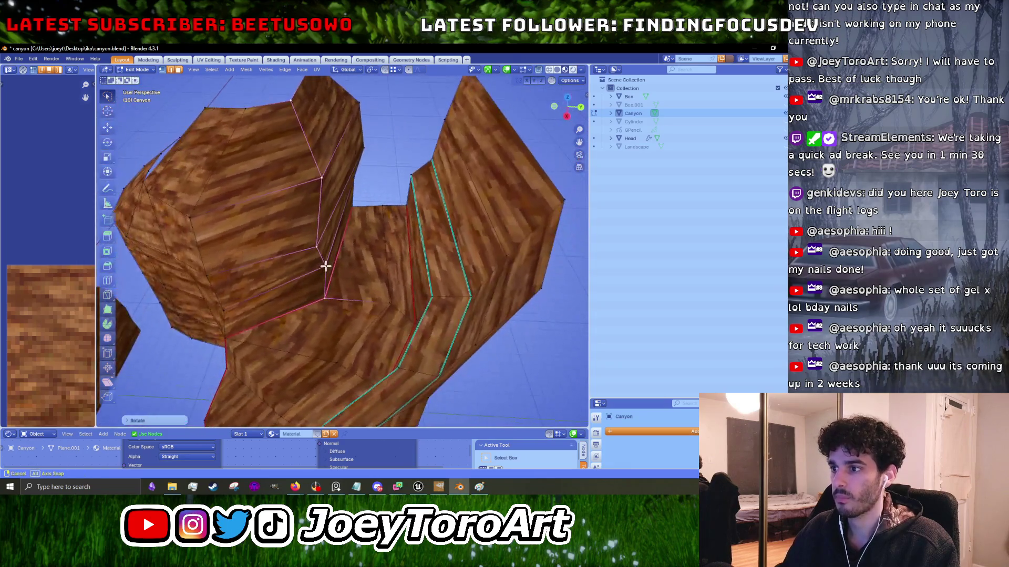
pyautogui.press('KP_7')
# Reposition another junction vertex and the vertex at the branch's inner corner.
pyautogui.click(309, 191)
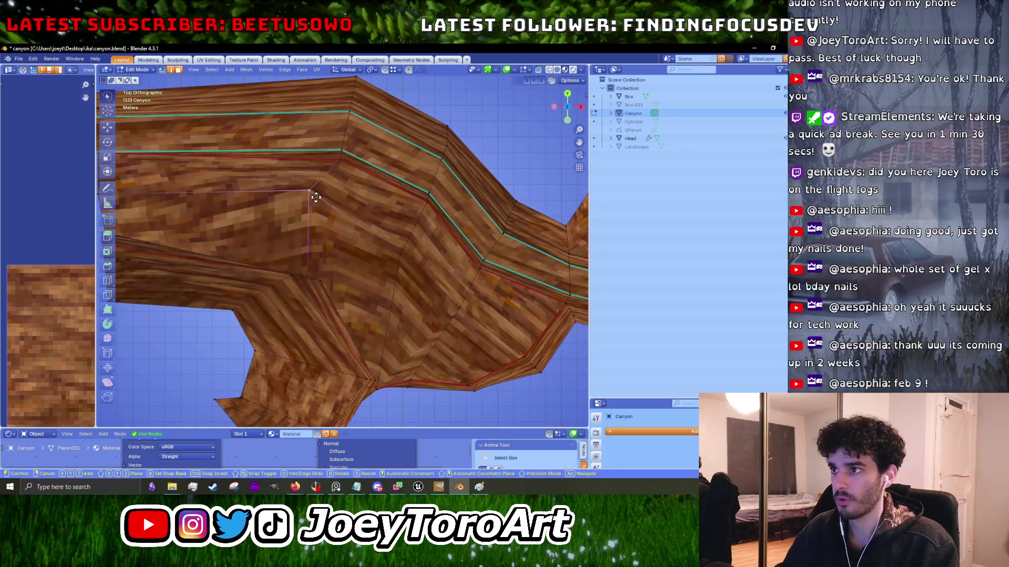
pyautogui.press('g')
pyautogui.click(395, 284)
pyautogui.scroll(-2, 350, 252)
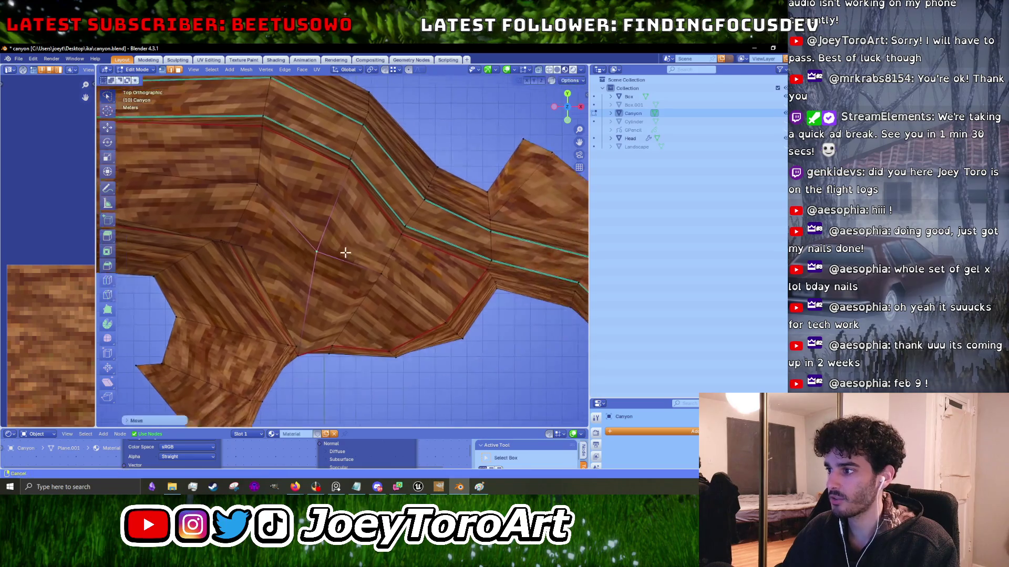
pyautogui.scroll(3, 349, 279)
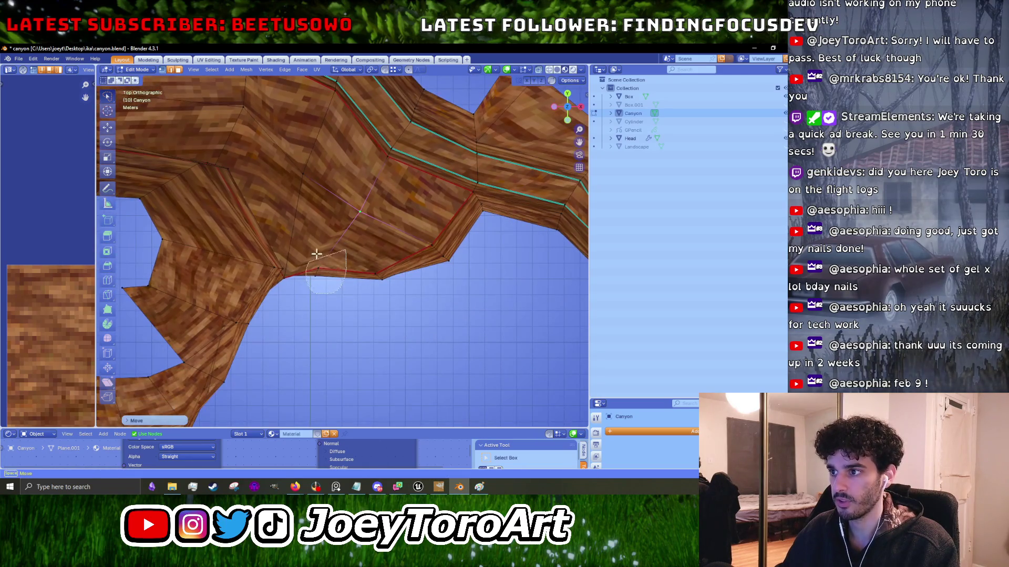
pyautogui.moveTo(313, 257); pyautogui.dragTo(314, 258)
pyautogui.press('g')
pyautogui.click(357, 253)
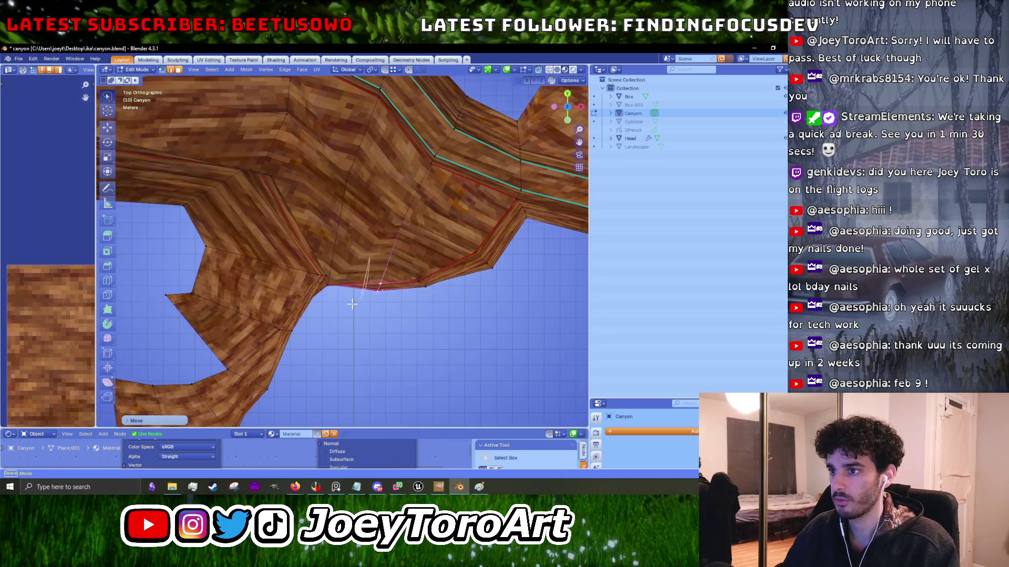
# Select vertices along the branch's left side, after briefly checking the system calendar.
pyautogui.moveTo(182, 234); pyautogui.dragTo(181, 236)
pyautogui.scroll(2, 356, 263)
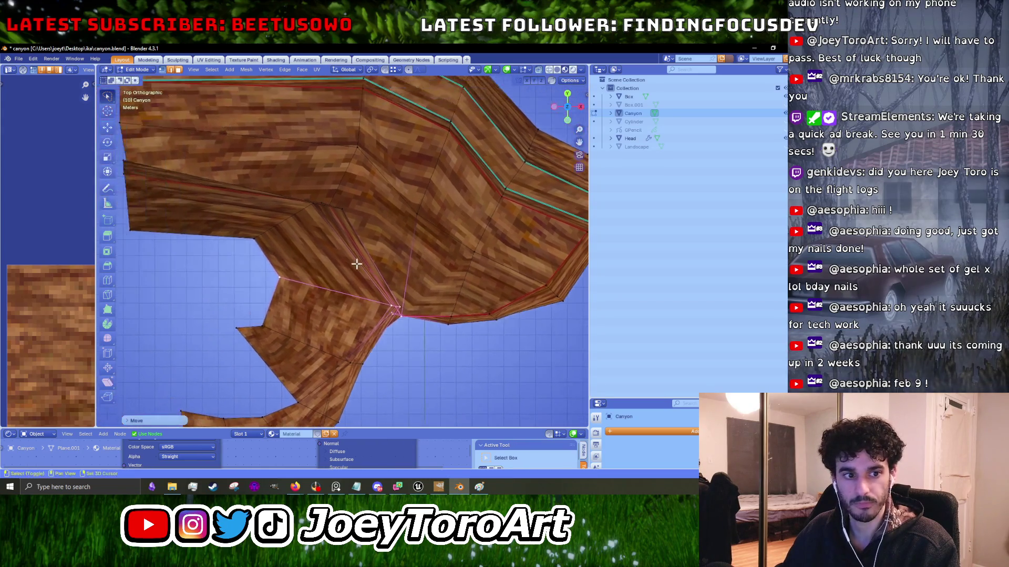
pyautogui.scroll(-1, 356, 264)
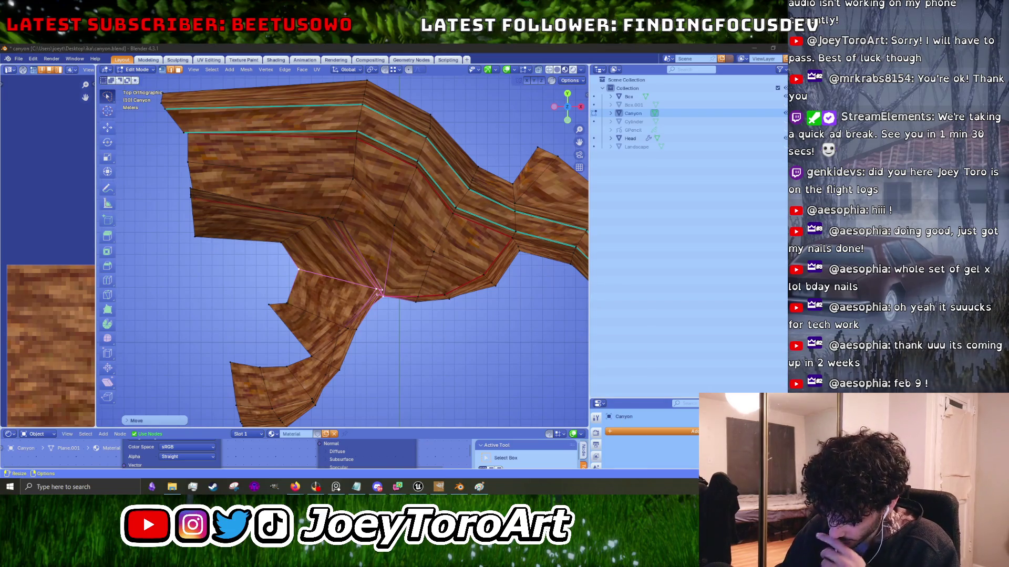
pyautogui.click(809, 487)
pyautogui.scroll(-2, 765, 351)
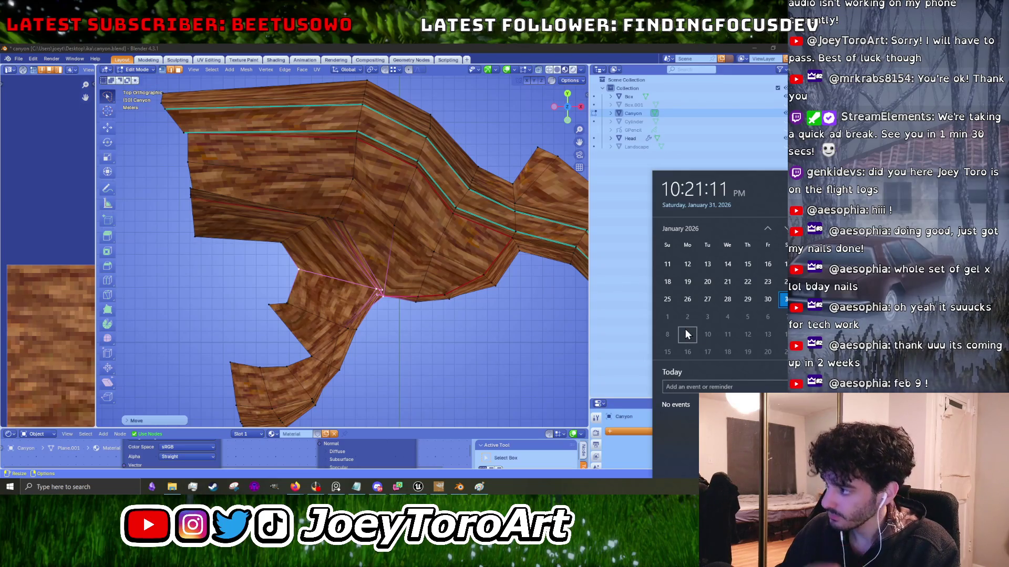
pyautogui.scroll(2, 668, 257)
pyautogui.click(617, 345)
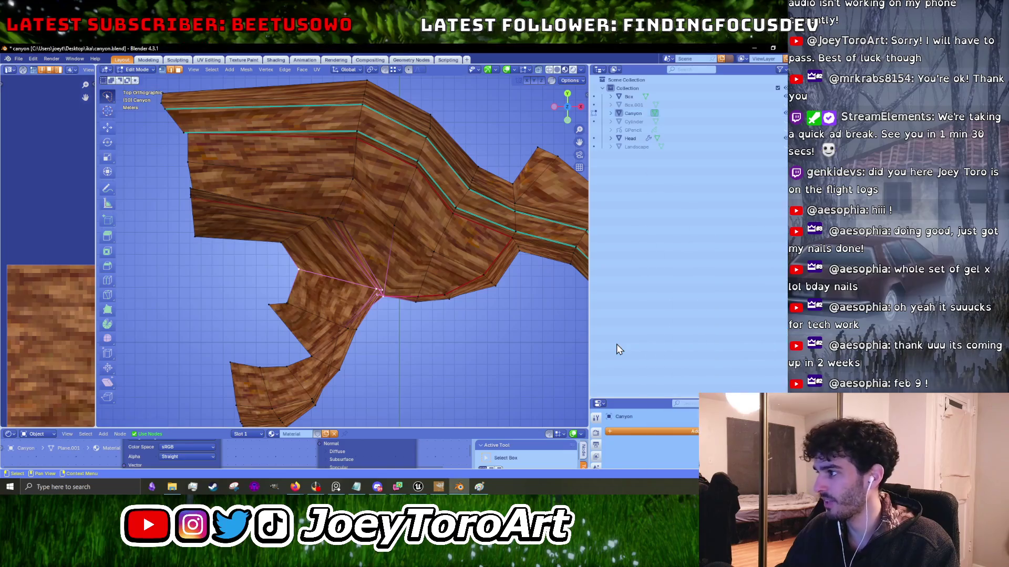
pyautogui.moveTo(237, 136); pyautogui.dragTo(307, 382)
# Move and rotate the junction vertices and nudge the branch's corner vertices.
pyautogui.press('g')
pyautogui.click(416, 254)
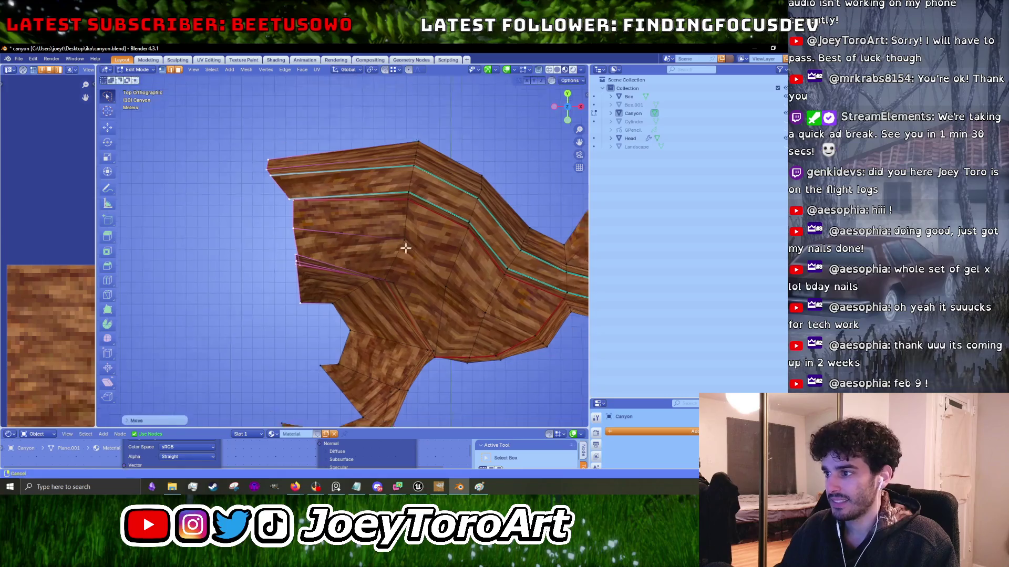
pyautogui.moveTo(283, 259); pyautogui.dragTo(284, 259)
pyautogui.press('r')
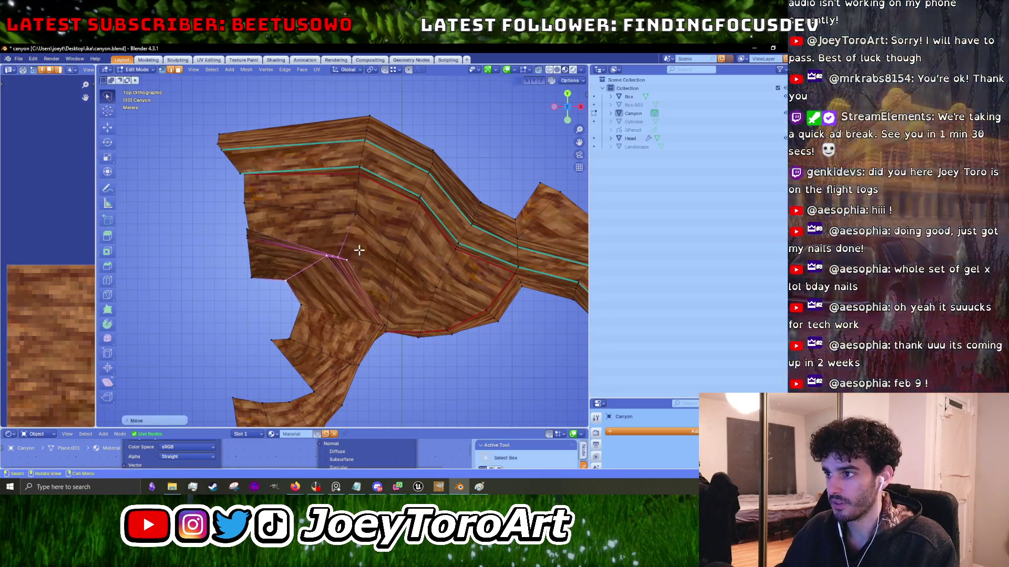
pyautogui.click(396, 249)
pyautogui.press('g')
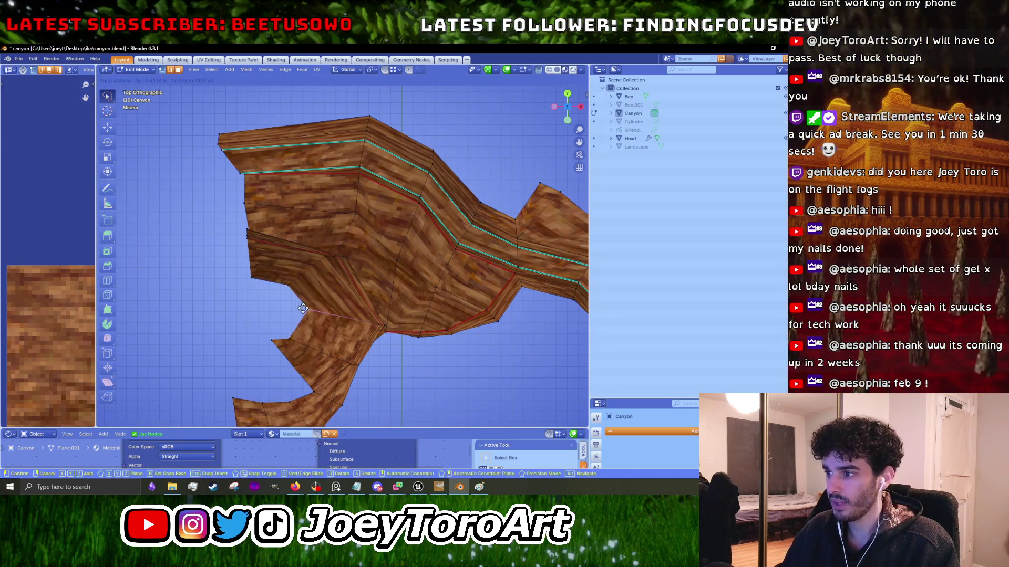
pyautogui.click(299, 305)
pyautogui.scroll(4, 349, 281)
pyautogui.moveTo(383, 295); pyautogui.dragTo(378, 292)
pyautogui.press('g')
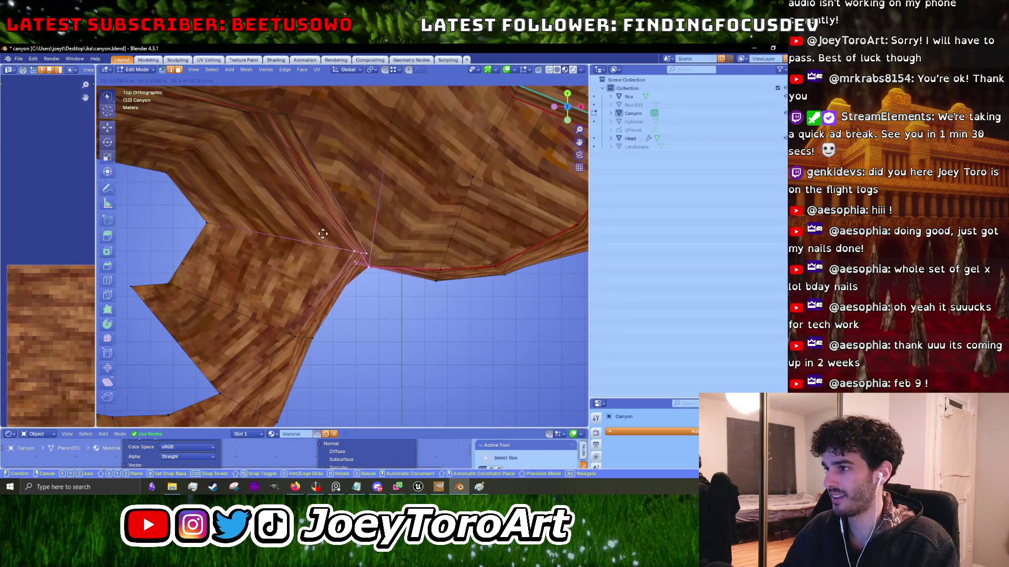
pyautogui.click(334, 250)
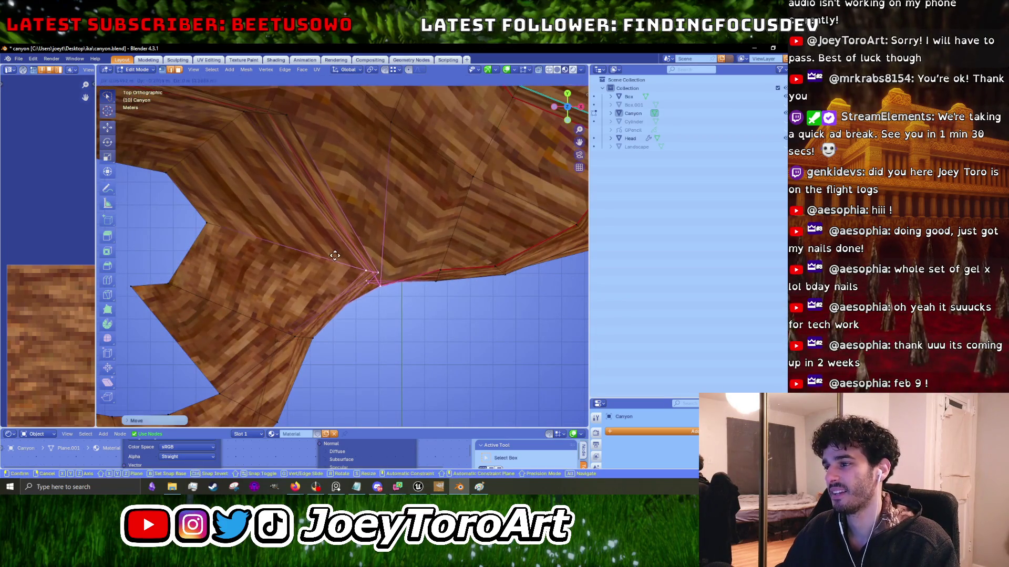
# Move the two left corner vertices right and down, checking in perspective.
pyautogui.scroll(-3, 334, 251)
pyautogui.moveTo(234, 262); pyautogui.dragTo(234, 264)
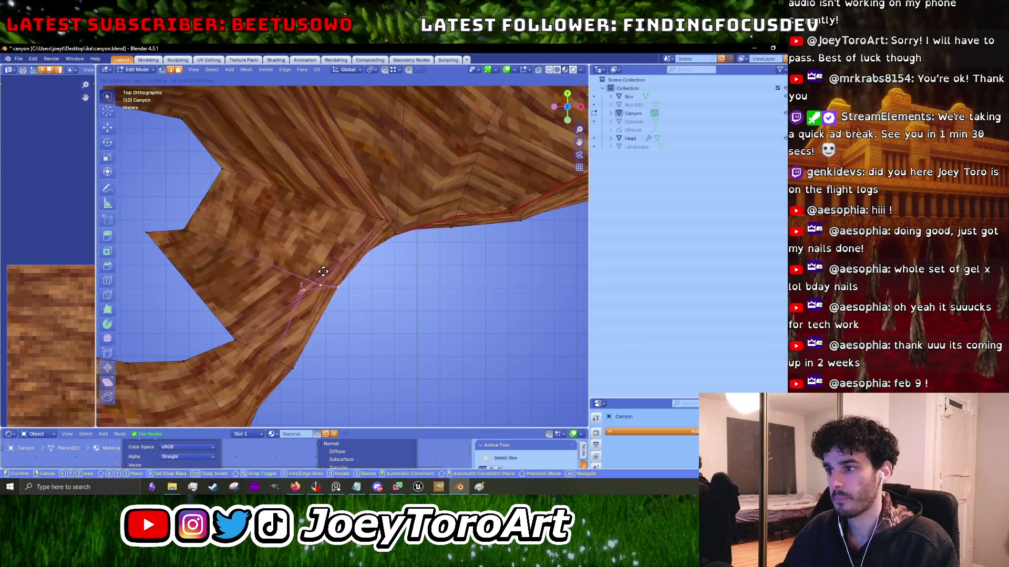
pyautogui.press('g')
pyautogui.click(215, 254)
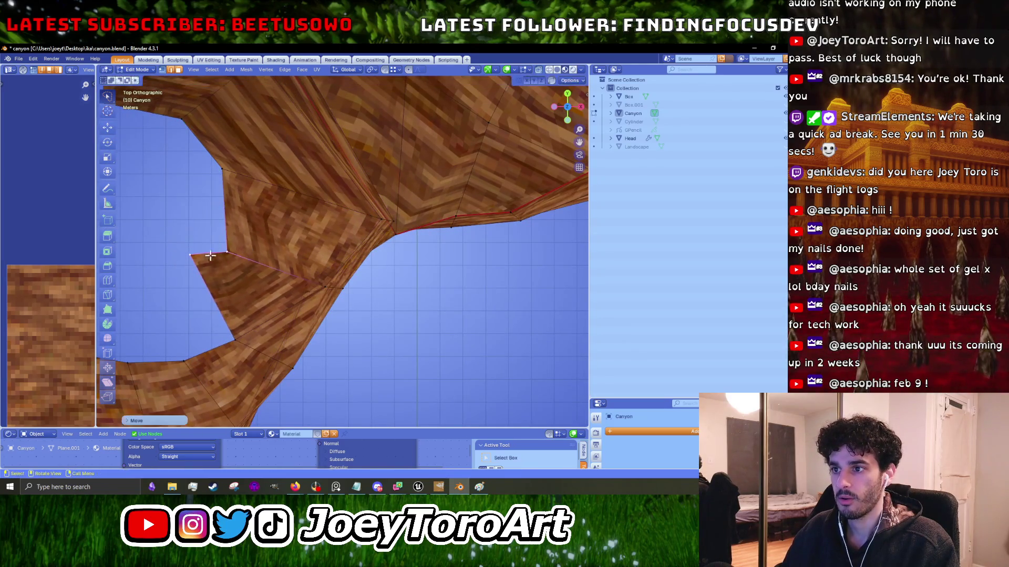
pyautogui.click(196, 255)
pyautogui.moveTo(196, 255)
pyautogui.mouseDown()
pyautogui.moveTo(295, 176)
pyautogui.moveTo(322, 243)
pyautogui.moveTo(371, 275)
pyautogui.moveTo(358, 297)
pyautogui.moveTo(417, 315)
pyautogui.moveTo(404, 267)
pyautogui.mouseUp()
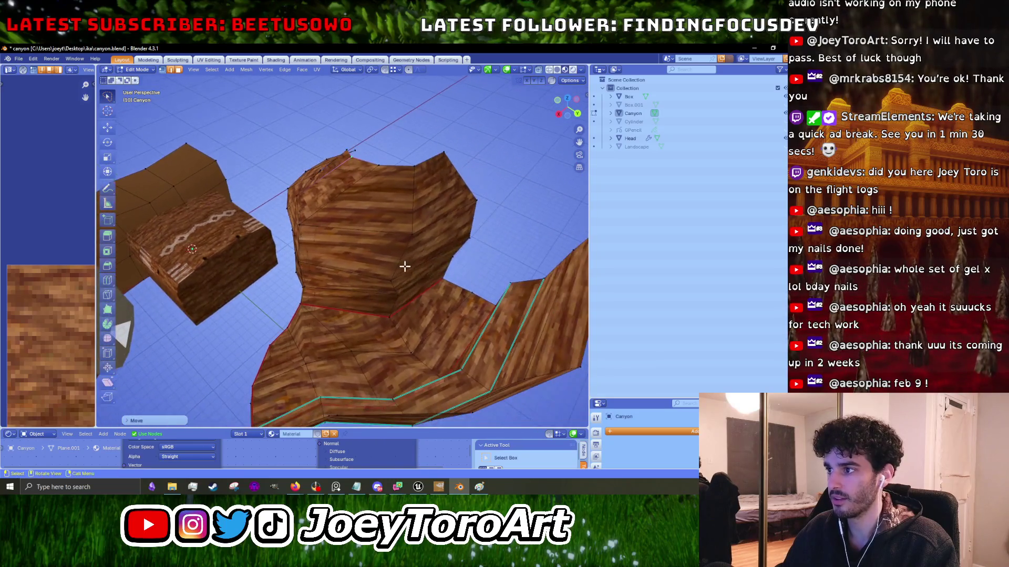
# In top view, reposition the corner vertex and pull a stray bend vertex back into line.
pyautogui.press('KP_7')
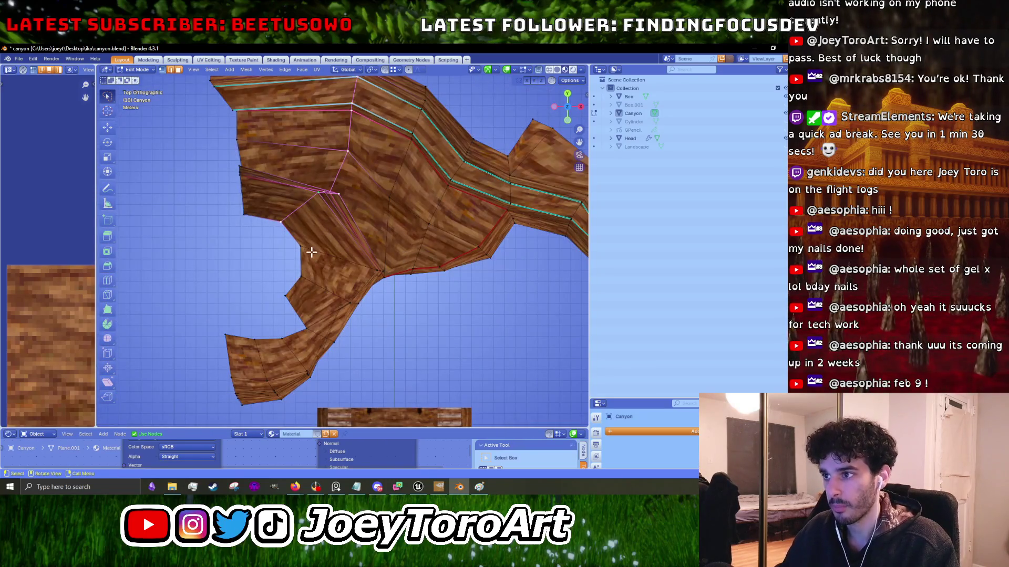
pyautogui.click(311, 252)
pyautogui.press('g')
pyautogui.click(288, 297)
pyautogui.scroll(2, 311, 285)
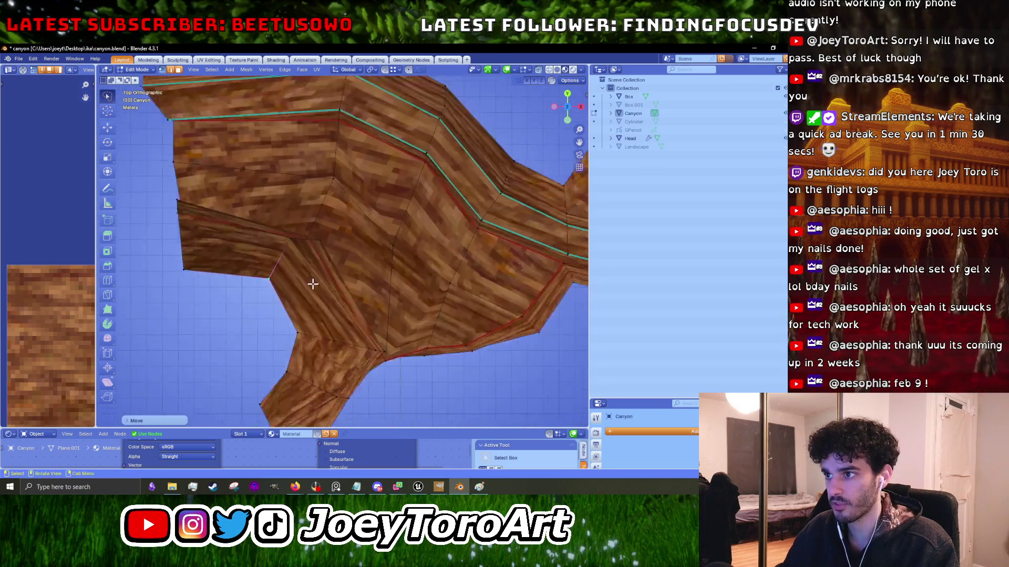
pyautogui.scroll(1, 311, 285)
pyautogui.press('c')
pyautogui.click(315, 259)
pyautogui.press('g')
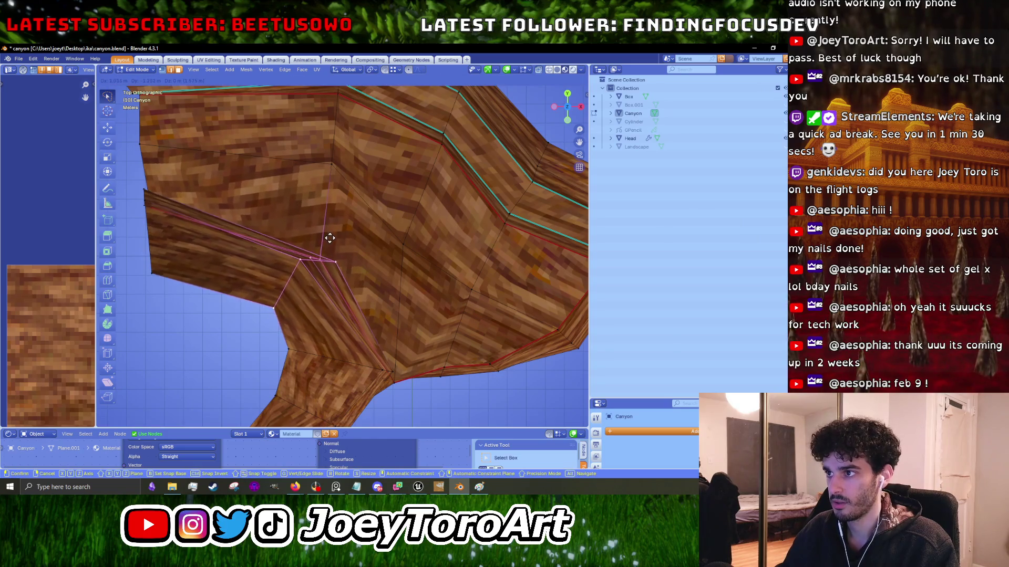
pyautogui.click(331, 180)
# Align the vertices along the inner edge, then return to Object Mode.
pyautogui.moveTo(365, 282); pyautogui.dragTo(276, 310)
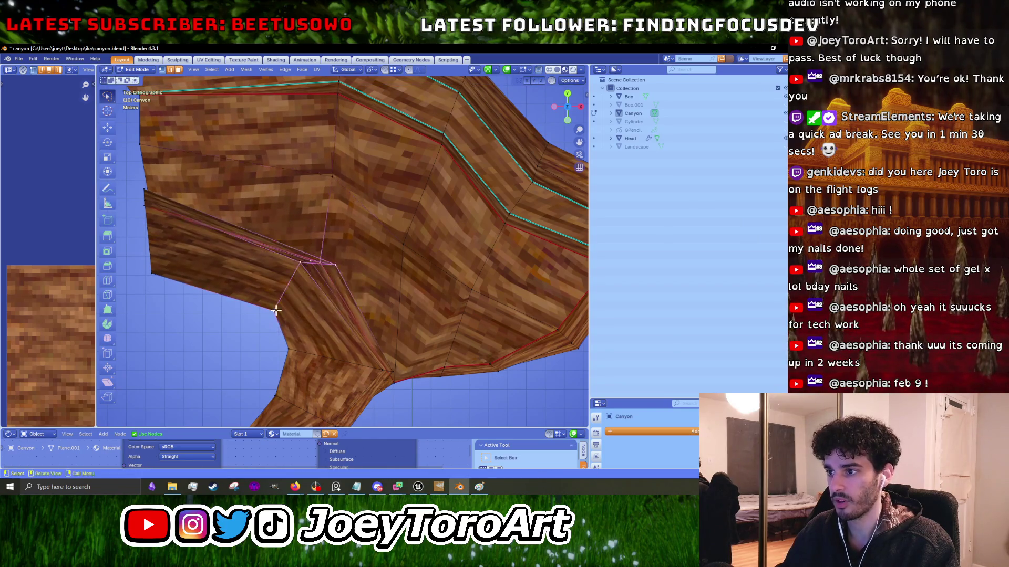
pyautogui.press('g')
pyautogui.click(296, 265)
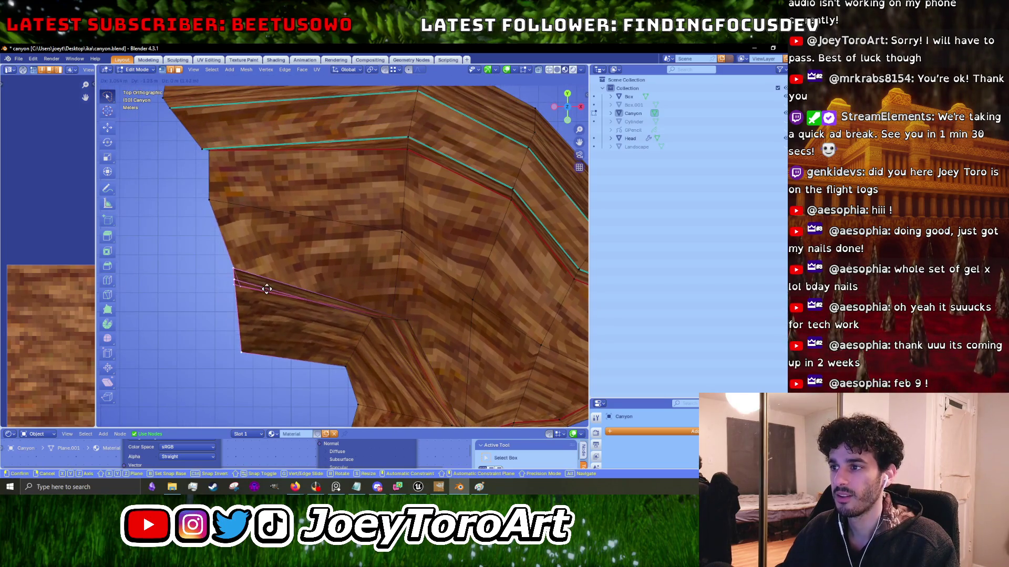
pyautogui.scroll(-5, 263, 286)
pyautogui.press('Tab')
pyautogui.moveTo(366, 273)
pyautogui.mouseDown()
pyautogui.moveTo(376, 231)
pyautogui.moveTo(412, 194)
pyautogui.moveTo(370, 201)
pyautogui.mouseUp()
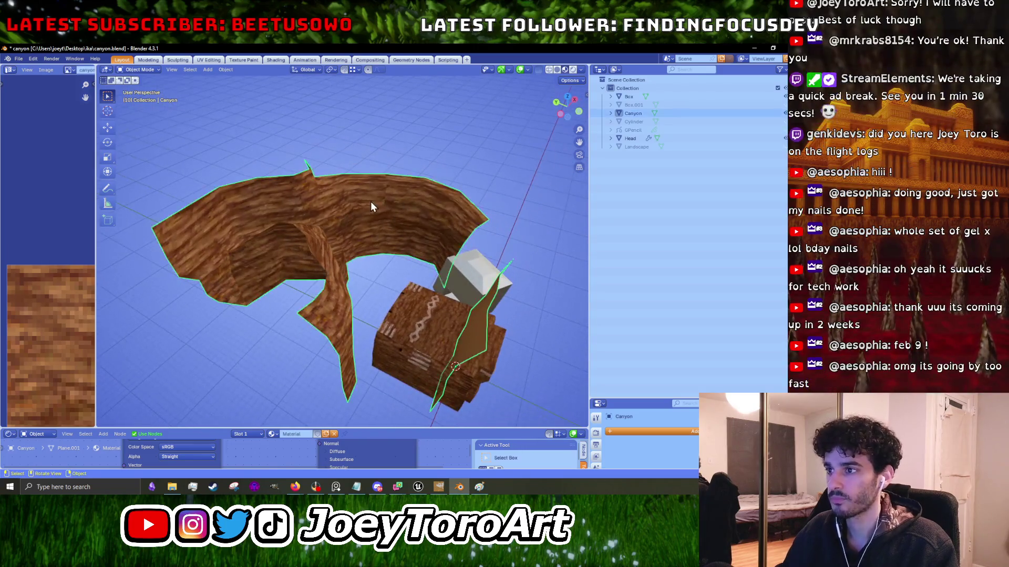
# Export the Canyon mesh as FBX over canyon_walls.fbx and view it in Unreal's asset browser.
pyautogui.click(20, 60)
pyautogui.moveTo(66, 186)
pyautogui.click(156, 263)
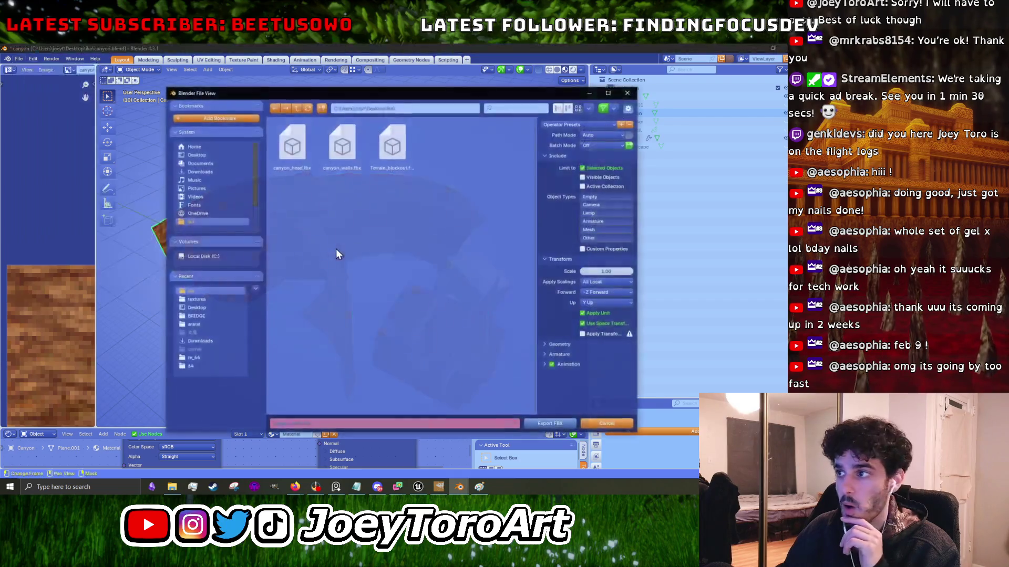
pyautogui.click(531, 422)
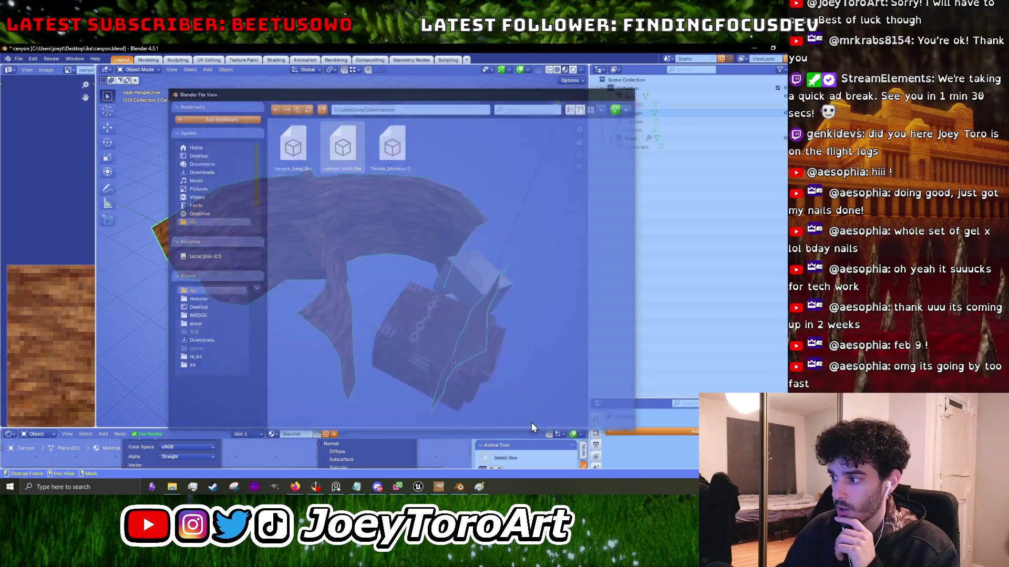
pyautogui.click(418, 487)
pyautogui.moveTo(249, 424); pyautogui.dragTo(289, 207)
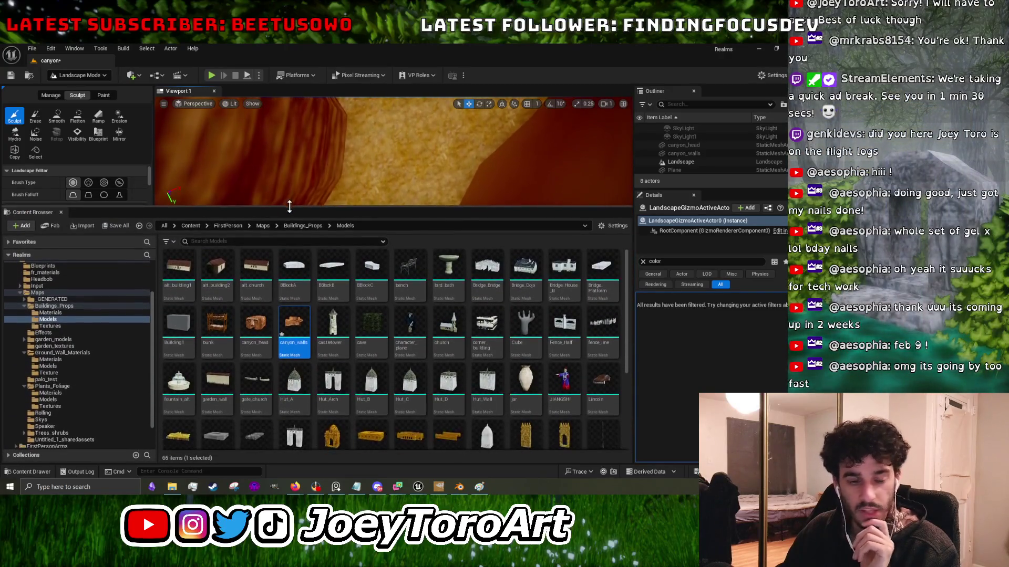
# Reimport canyon_walls from the updated FBX and view the walls and pond.
pyautogui.rightClick(307, 360)
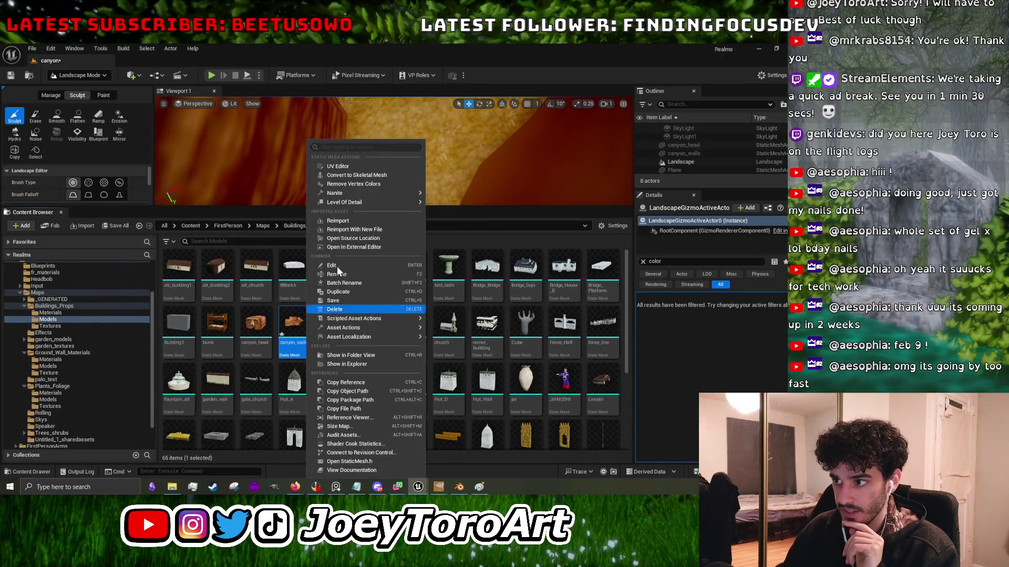
pyautogui.click(346, 223)
pyautogui.moveTo(423, 209); pyautogui.dragTo(410, 380)
pyautogui.moveTo(331, 135)
pyautogui.mouseDown()
pyautogui.moveTo(158, 213)
pyautogui.moveTo(250, 229)
pyautogui.moveTo(289, 164)
pyautogui.moveTo(427, 226)
pyautogui.mouseUp()
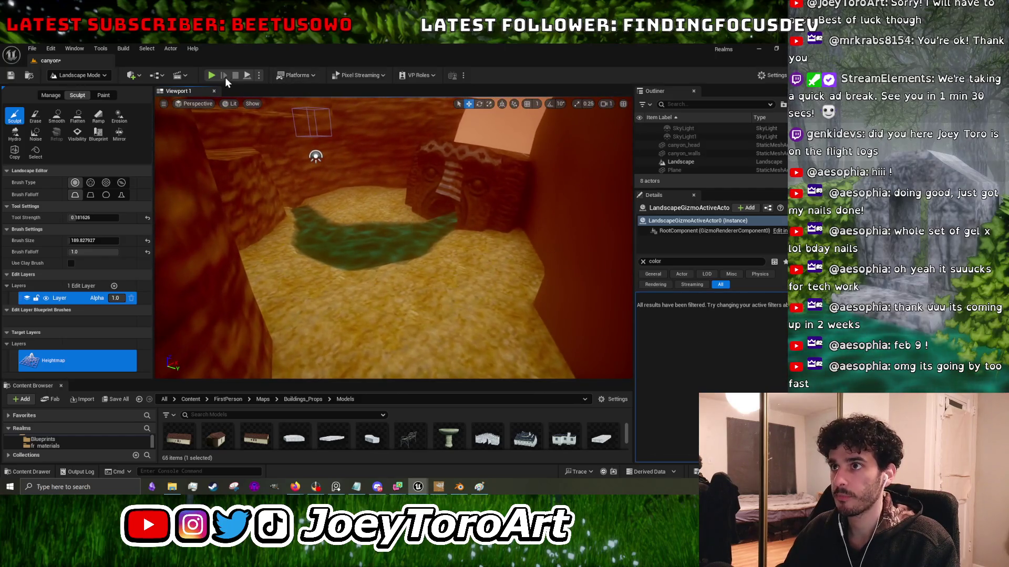
# Play-test the level walking toward the carved entrance, then return to Selection Mode.
pyautogui.click(212, 76)
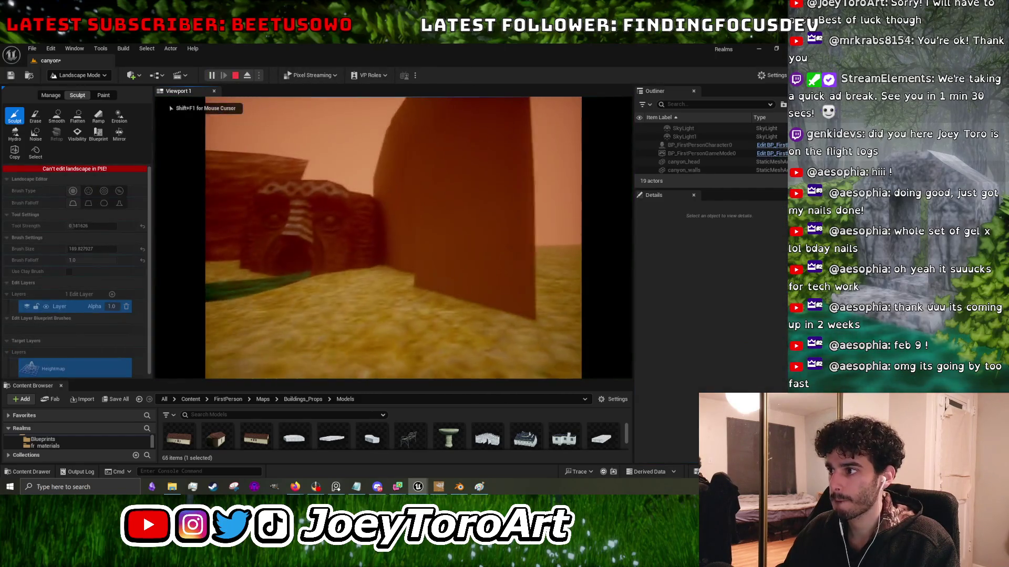
pyautogui.press('w')
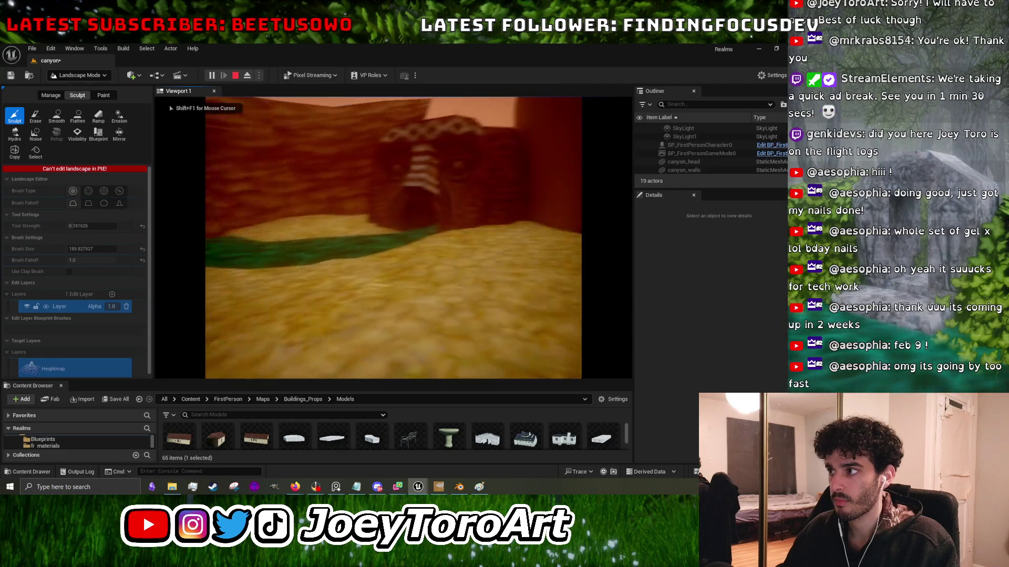
pyautogui.press('Escape')
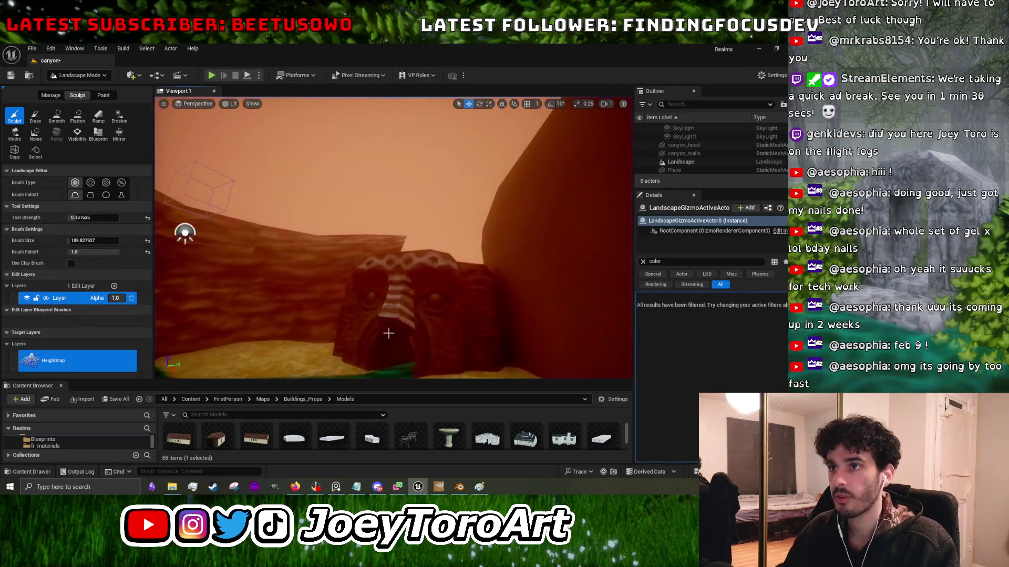
pyautogui.click(73, 78)
pyautogui.click(79, 95)
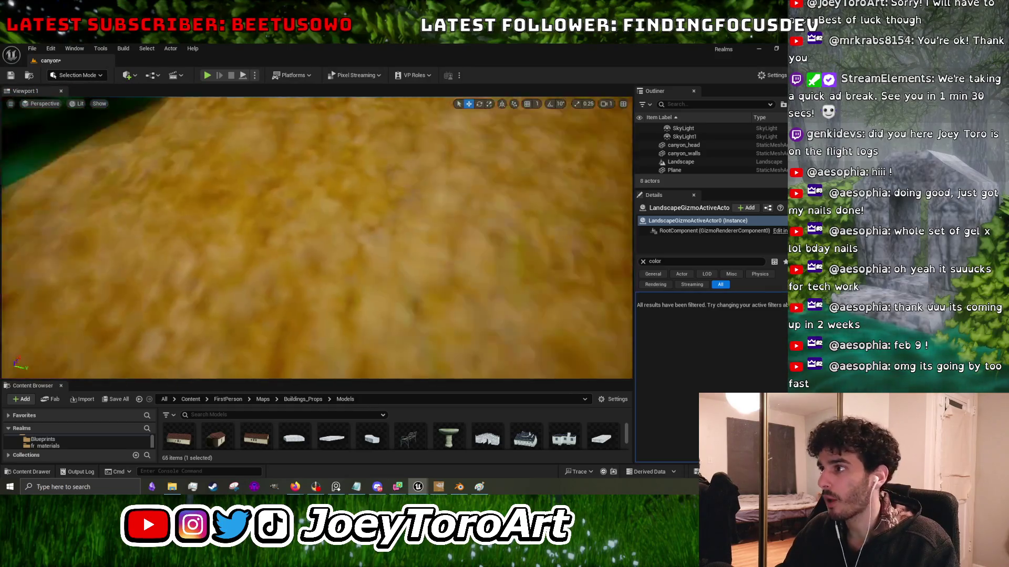
# Select the green water plane and scale it to fit the pond.
pyautogui.press('s')
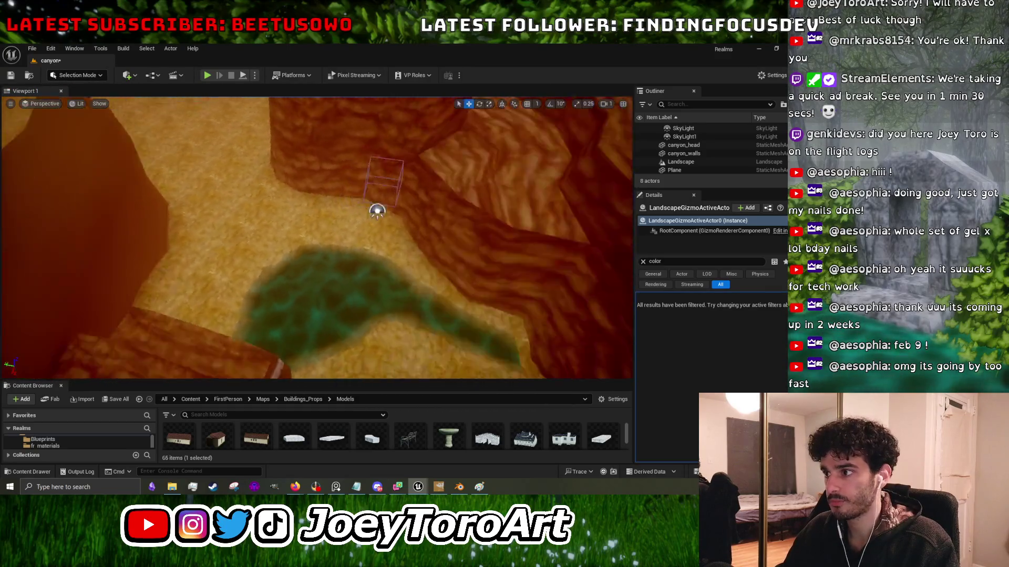
pyautogui.press('w')
pyautogui.click(369, 266)
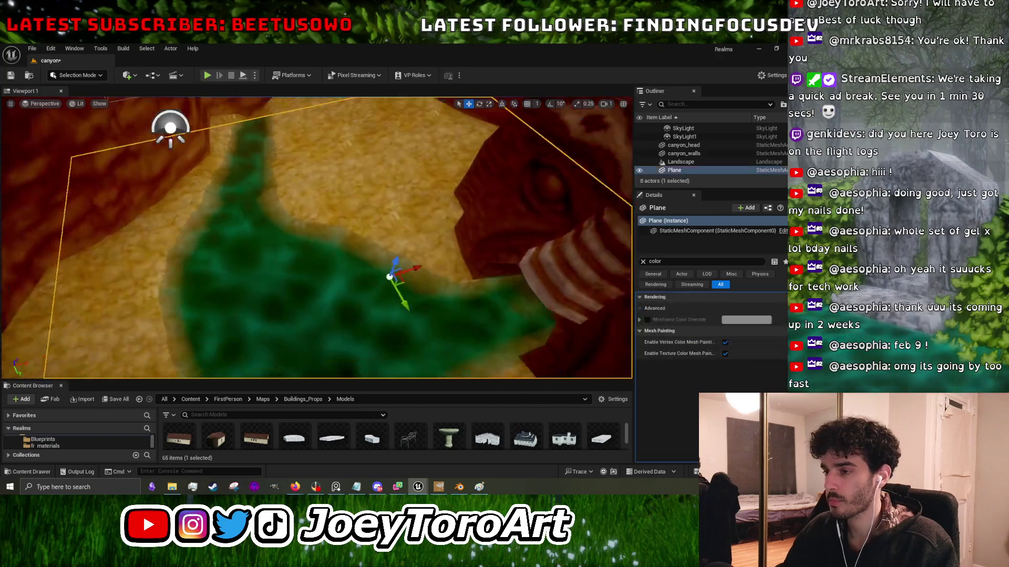
pyautogui.press('s')
pyautogui.press('r')
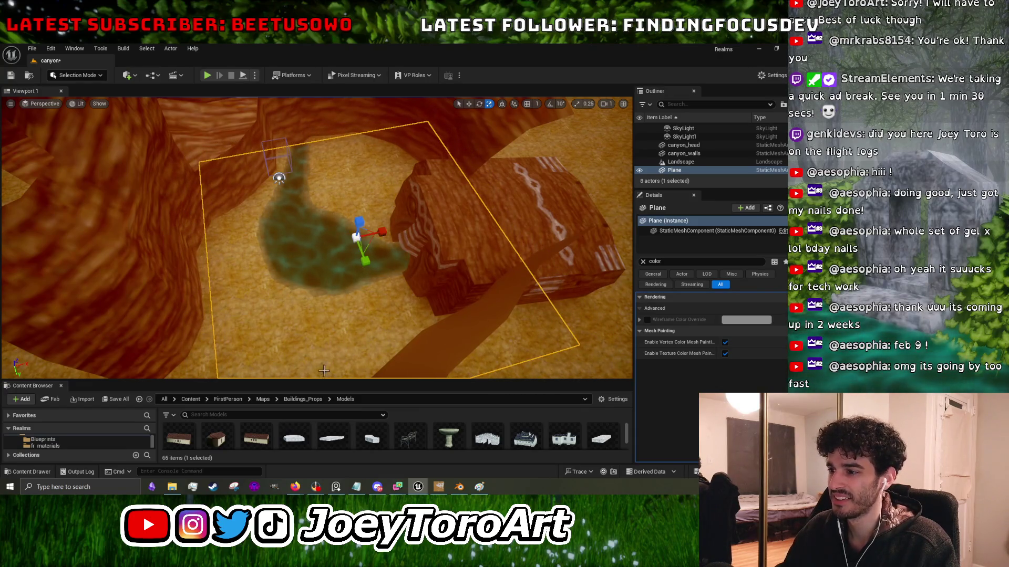
pyautogui.moveTo(318, 380); pyautogui.dragTo(318, 230)
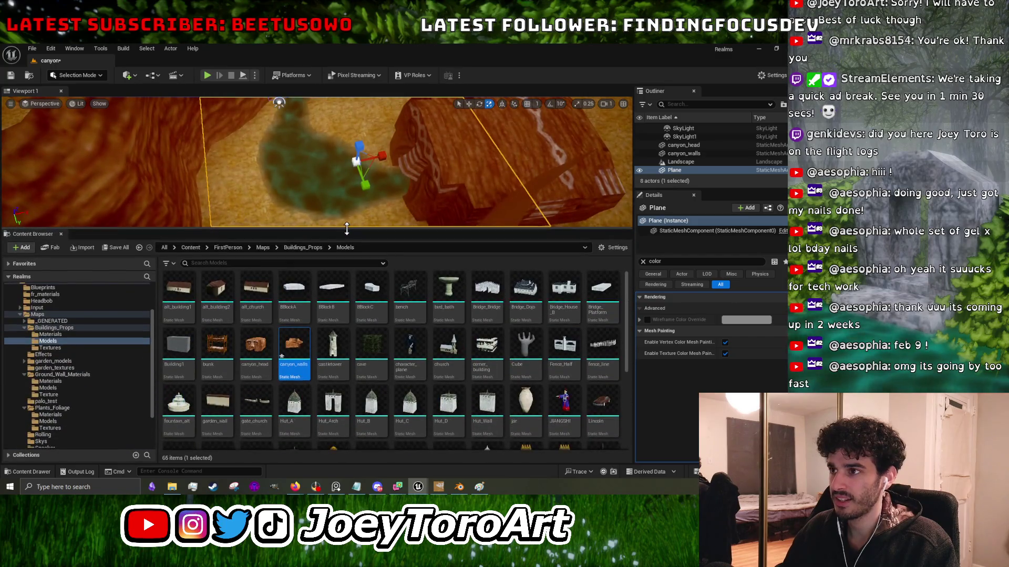
pyautogui.moveTo(315, 184); pyautogui.dragTo(295, 184)
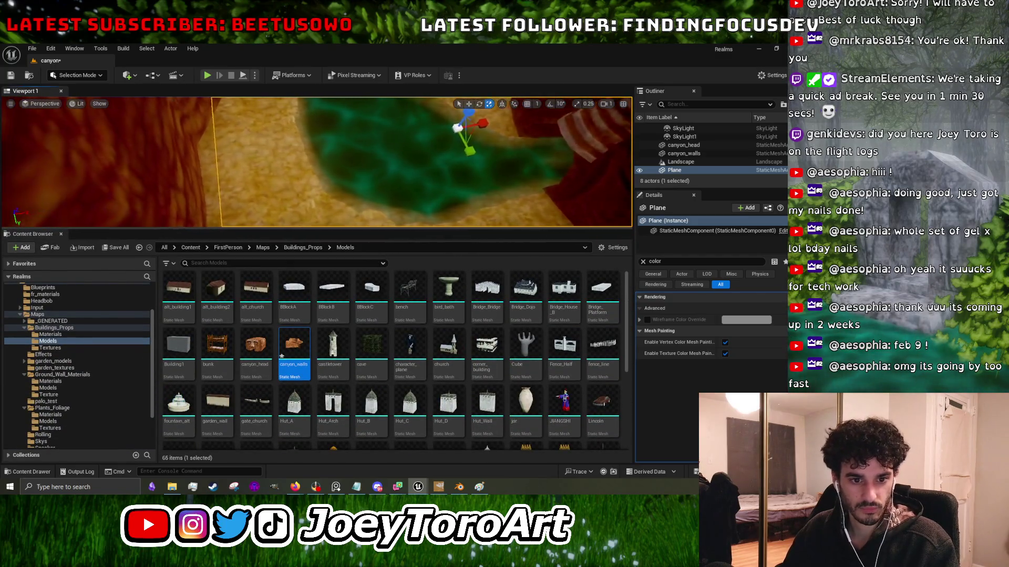
pyautogui.moveTo(364, 229); pyautogui.dragTo(364, 383)
pyautogui.press('w')
pyautogui.moveTo(329, 262); pyautogui.dragTo(329, 262)
# Switch to Landscape Mode's Smooth tool with brush size 394.6.
pyautogui.hotkey('shift', '2')
pyautogui.click(57, 116)
pyautogui.moveTo(417, 313)
pyautogui.mouseDown()
pyautogui.moveTo(360, 266)
pyautogui.moveTo(388, 259)
pyautogui.moveTo(356, 252)
pyautogui.moveTo(455, 252)
pyautogui.moveTo(408, 255)
pyautogui.moveTo(467, 267)
pyautogui.moveTo(558, 261)
pyautogui.moveTo(371, 243)
pyautogui.moveTo(331, 313)
pyautogui.moveTo(376, 291)
pyautogui.moveTo(337, 266)
pyautogui.moveTo(476, 254)
pyautogui.moveTo(473, 263)
pyautogui.moveTo(451, 282)
pyautogui.moveTo(427, 257)
pyautogui.moveTo(329, 270)
pyautogui.moveTo(376, 302)
pyautogui.moveTo(392, 261)
pyautogui.moveTo(379, 222)
pyautogui.moveTo(392, 242)
pyautogui.moveTo(508, 285)
pyautogui.moveTo(473, 259)
pyautogui.moveTo(423, 282)
pyautogui.moveTo(351, 275)
pyautogui.moveTo(384, 243)
pyautogui.moveTo(441, 264)
pyautogui.moveTo(415, 237)
pyautogui.moveTo(367, 257)
pyautogui.moveTo(380, 262)
pyautogui.mouseUp()
pyautogui.press(']')
pyautogui.press(']')
pyautogui.press(']')
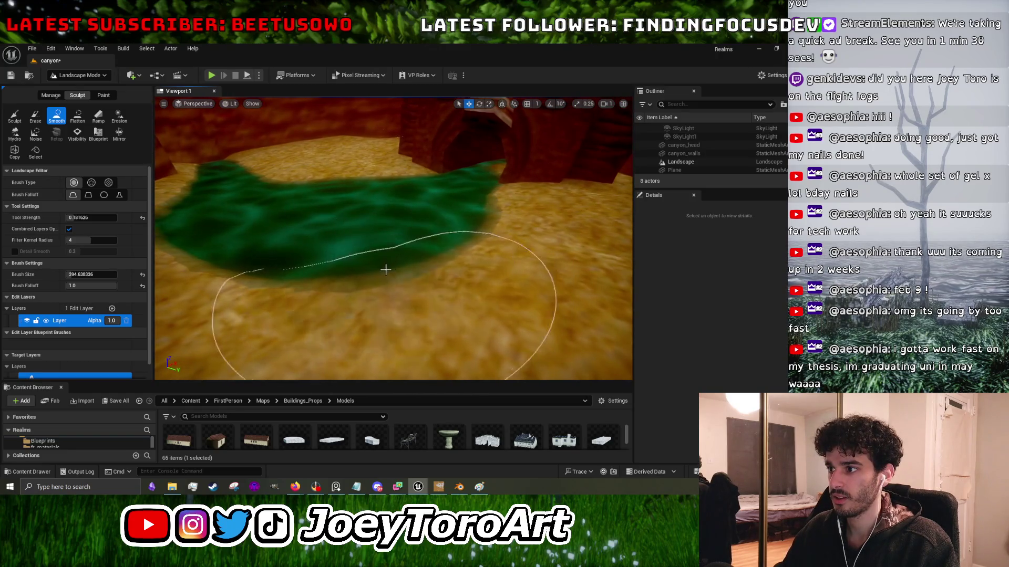
# Smooth the sandy floor along the green river beneath the red arched wall.
pyautogui.moveTo(451, 260); pyautogui.dragTo(451, 265)
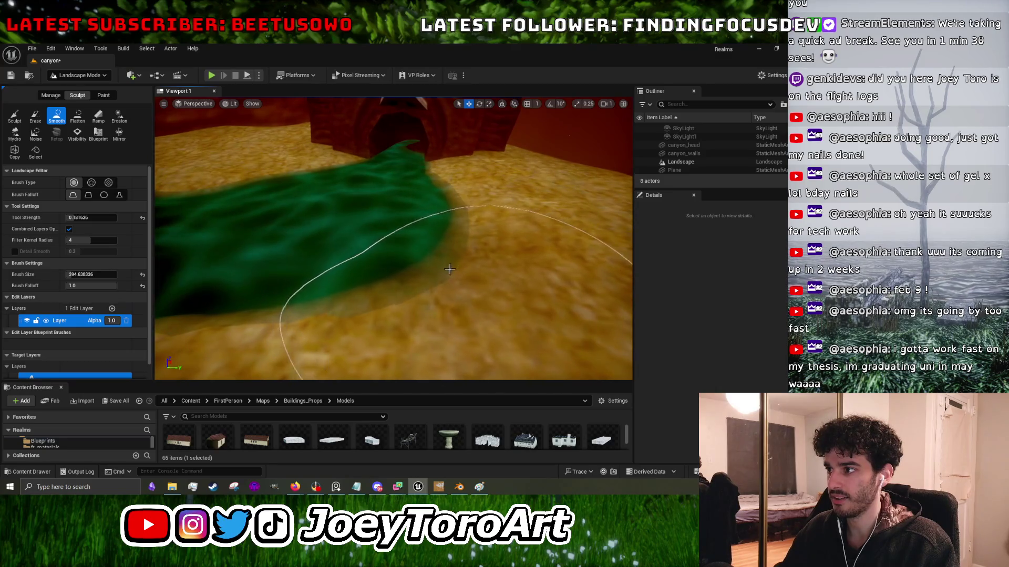
pyautogui.moveTo(302, 311); pyautogui.dragTo(367, 305)
pyautogui.moveTo(261, 284); pyautogui.dragTo(274, 256)
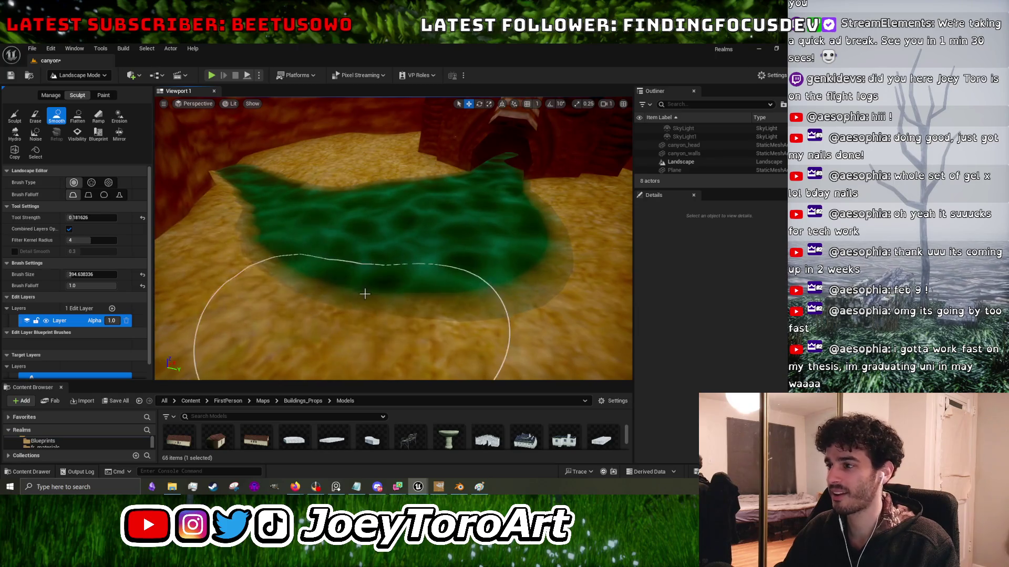
pyautogui.moveTo(459, 284)
pyautogui.mouseDown()
pyautogui.moveTo(513, 269)
pyautogui.moveTo(473, 288)
pyautogui.mouseUp()
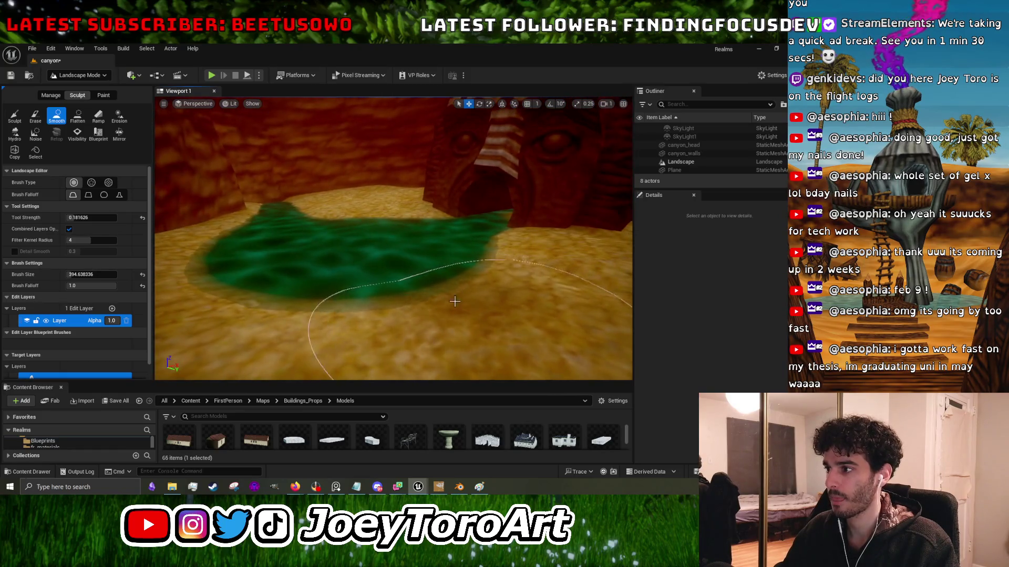
pyautogui.moveTo(374, 311); pyautogui.dragTo(324, 269)
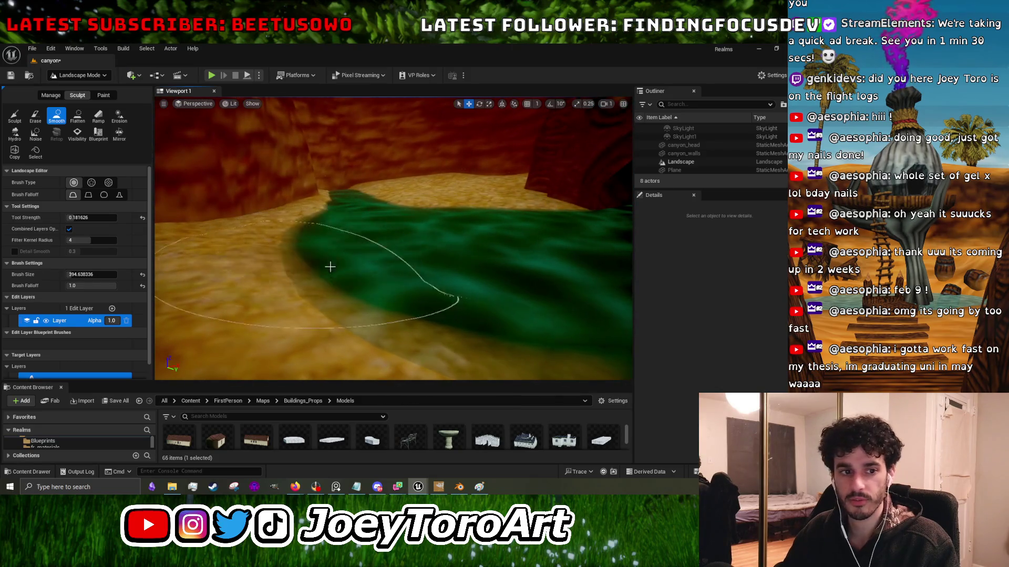
pyautogui.moveTo(383, 281); pyautogui.dragTo(388, 281)
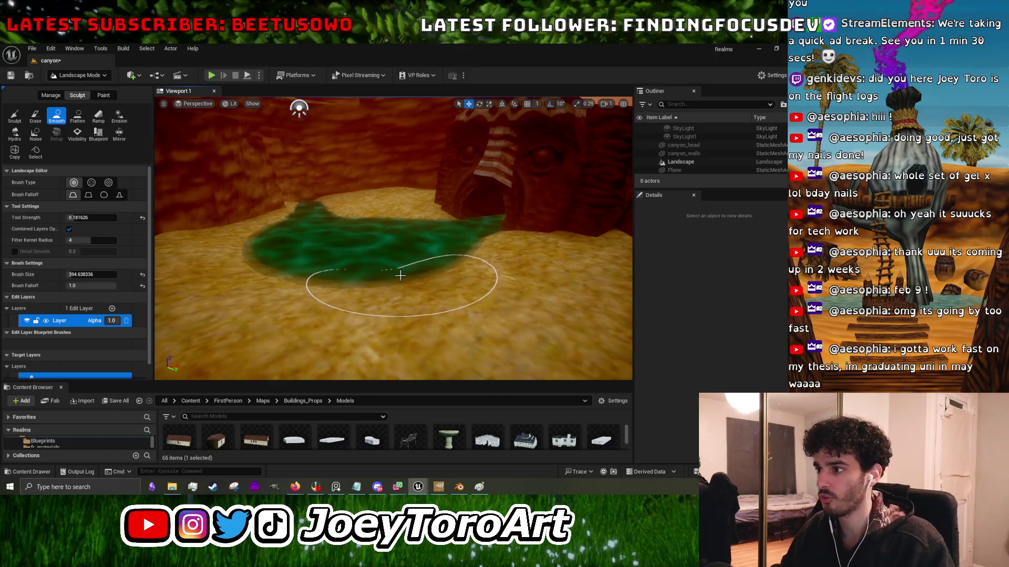
# Smooth the floor around the pool and up to the base of the canyon wall.
pyautogui.moveTo(420, 293); pyautogui.dragTo(357, 284)
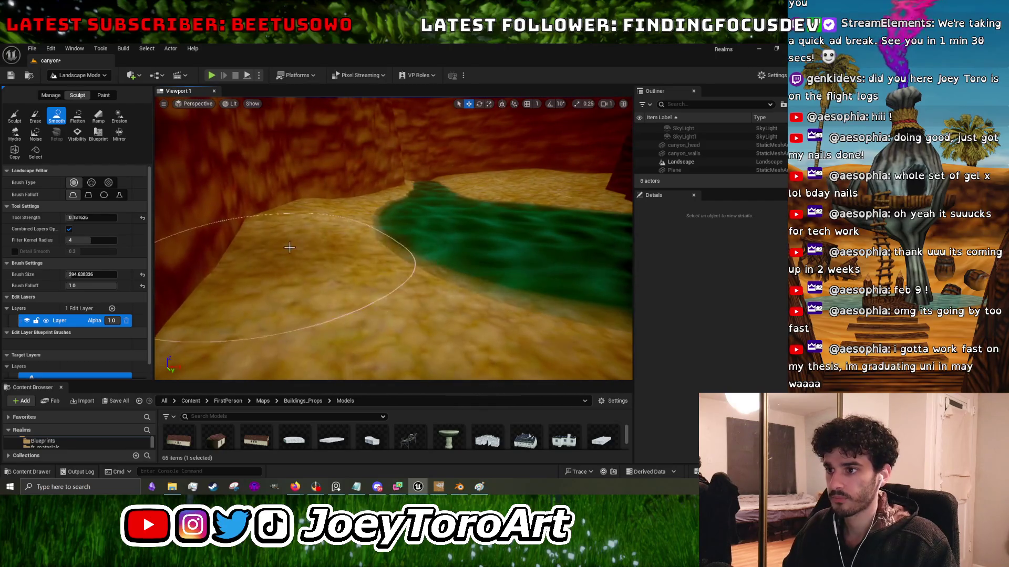
pyautogui.scroll(5, 400, 241)
pyautogui.moveTo(400, 241)
pyautogui.mouseDown()
pyautogui.moveTo(423, 207)
pyautogui.moveTo(405, 212)
pyautogui.moveTo(541, 203)
pyautogui.mouseUp()
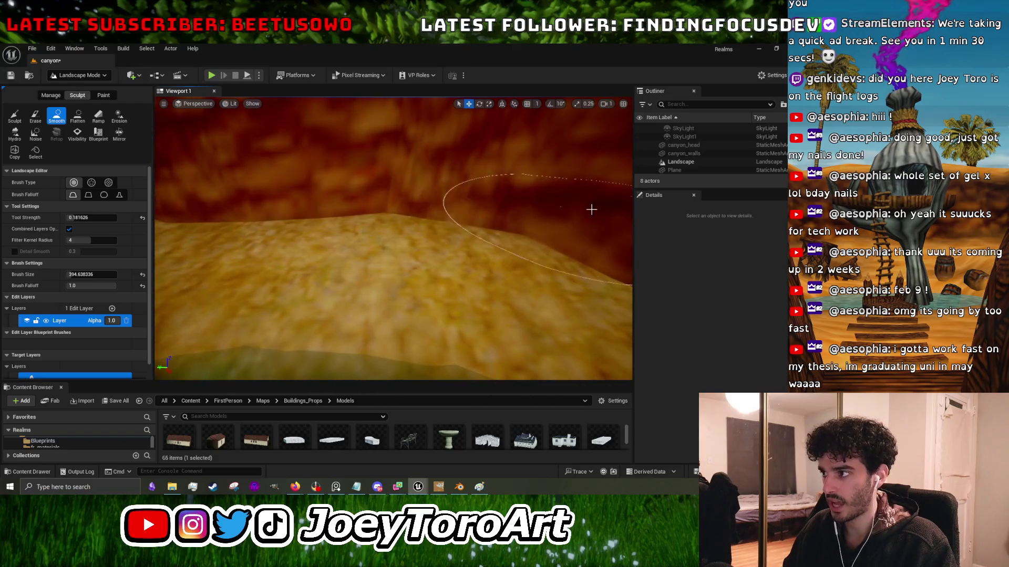
pyautogui.moveTo(388, 216)
pyautogui.mouseDown()
pyautogui.moveTo(367, 216)
pyautogui.moveTo(420, 221)
pyautogui.moveTo(426, 247)
pyautogui.moveTo(316, 273)
pyautogui.mouseUp()
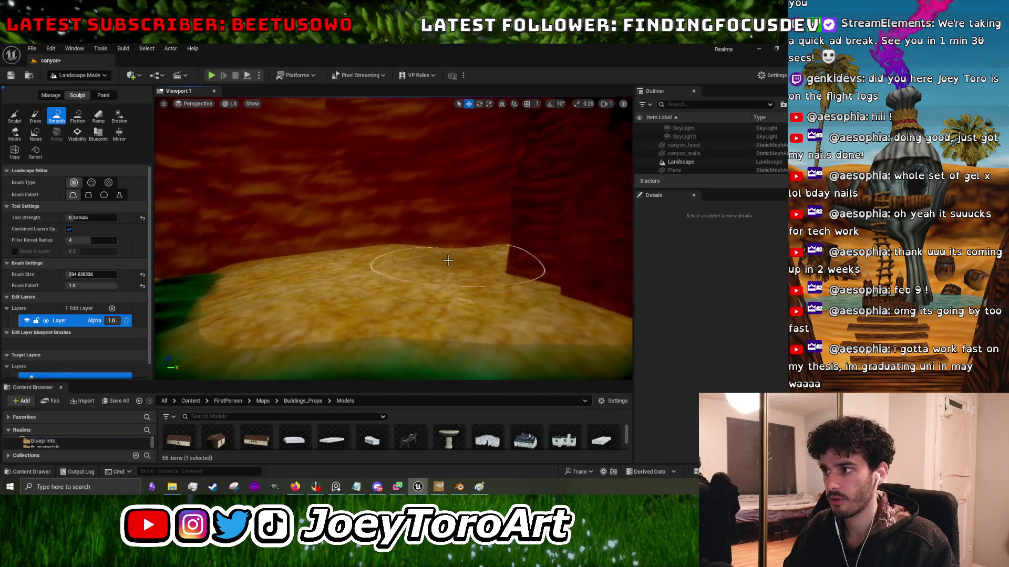
pyautogui.moveTo(399, 273); pyautogui.dragTo(487, 273)
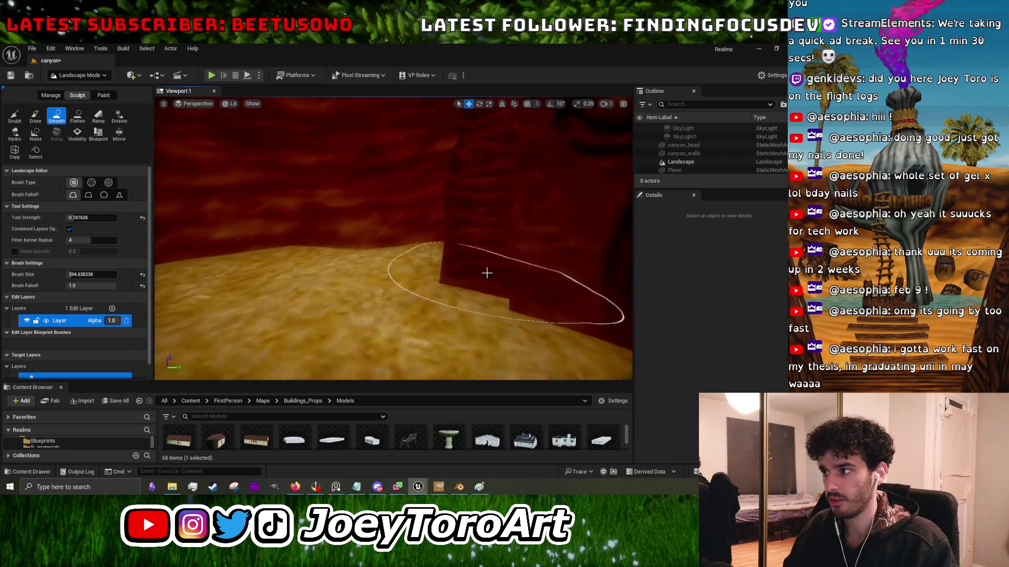
pyautogui.moveTo(417, 286)
pyautogui.mouseDown()
pyautogui.moveTo(494, 310)
pyautogui.moveTo(452, 304)
pyautogui.moveTo(326, 87)
pyautogui.mouseUp()
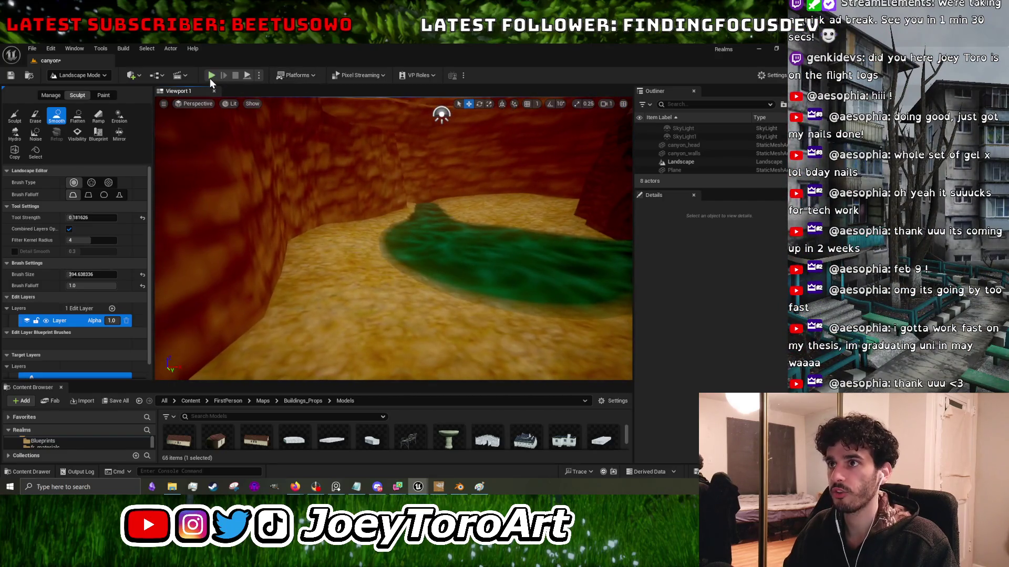
# Play-test the level by walking toward the canyon wall, then stop playing.
pyautogui.click(211, 76)
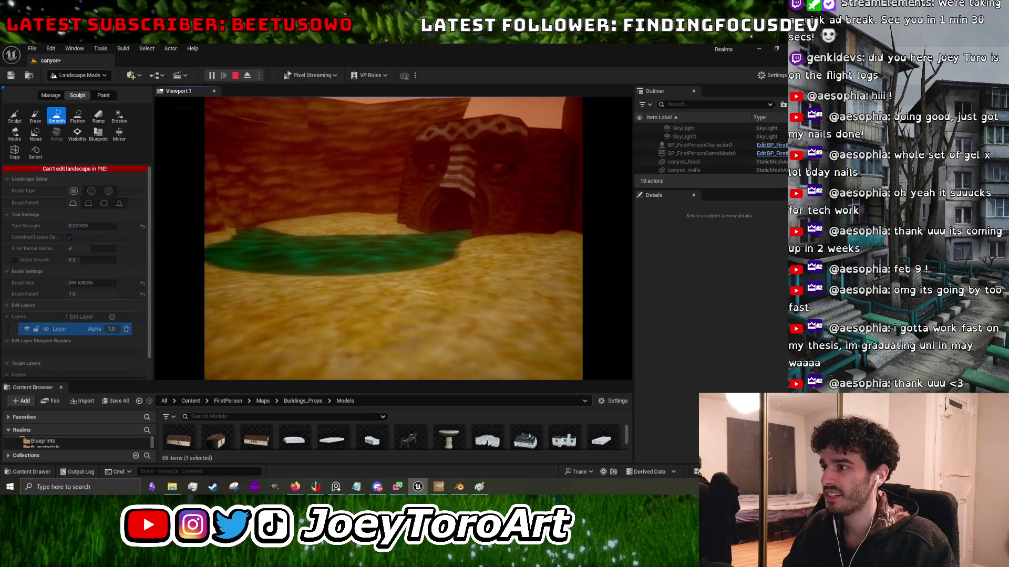
pyautogui.press('w')
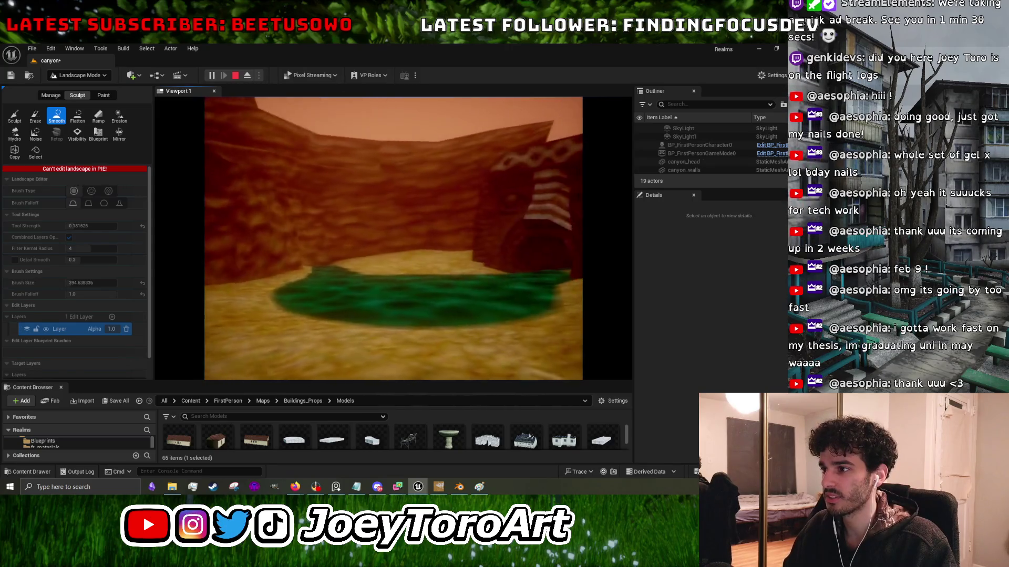
pyautogui.press('a')
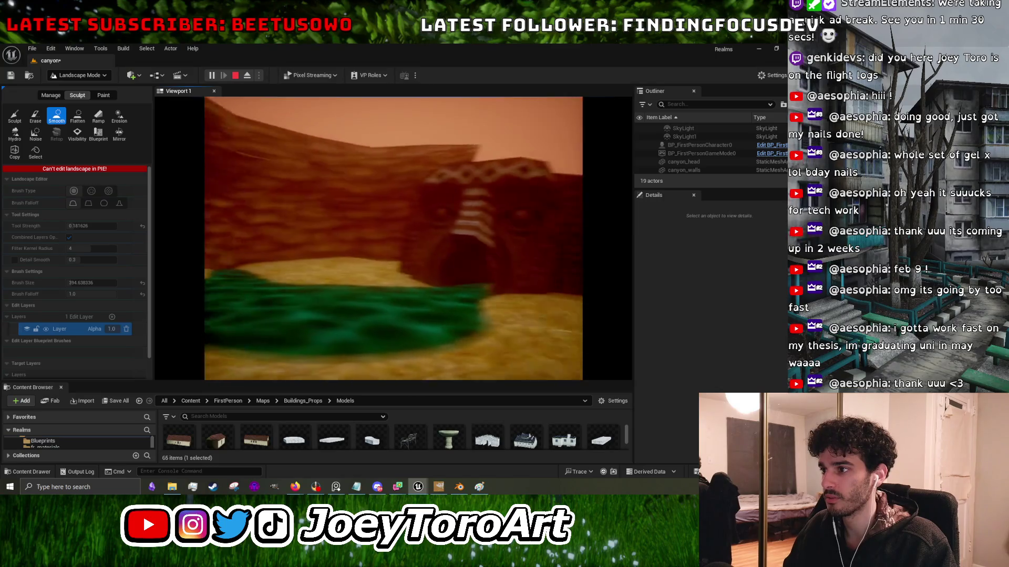
pyautogui.press('w')
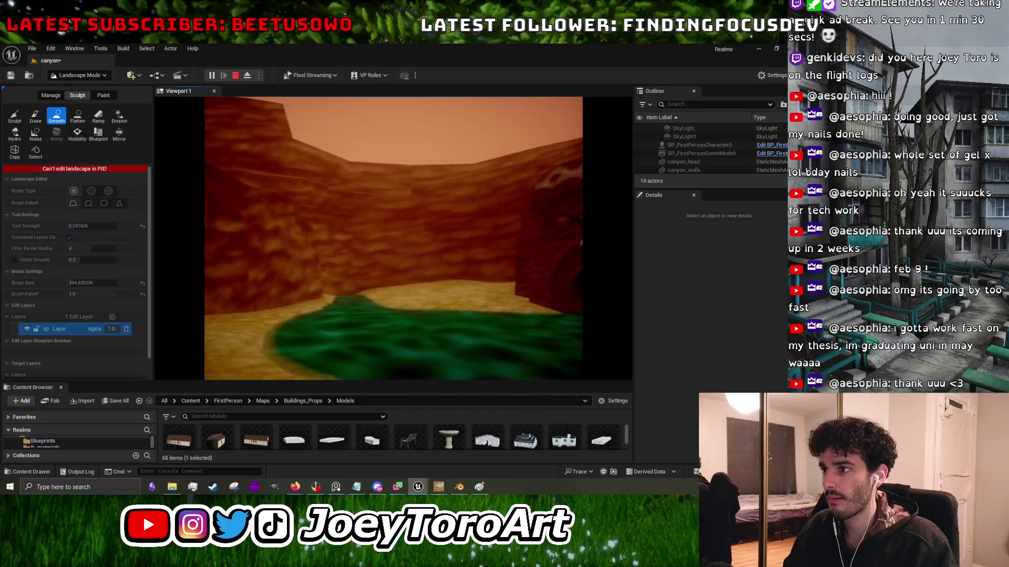
pyautogui.press('Escape')
# Save the canyon level and minimize Unreal to return to Blender.
pyautogui.moveTo(425, 165); pyautogui.dragTo(421, 226)
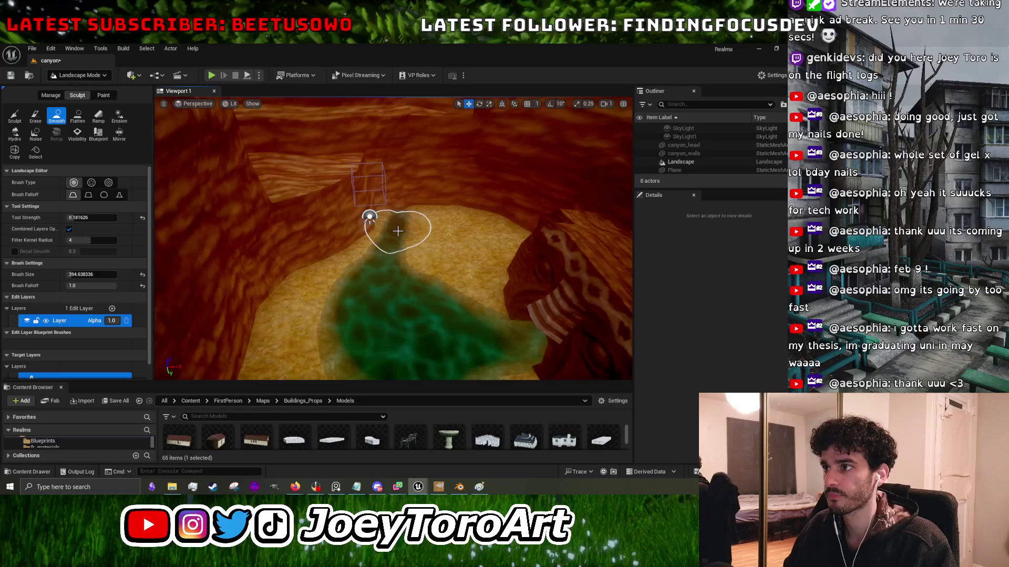
pyautogui.click(9, 76)
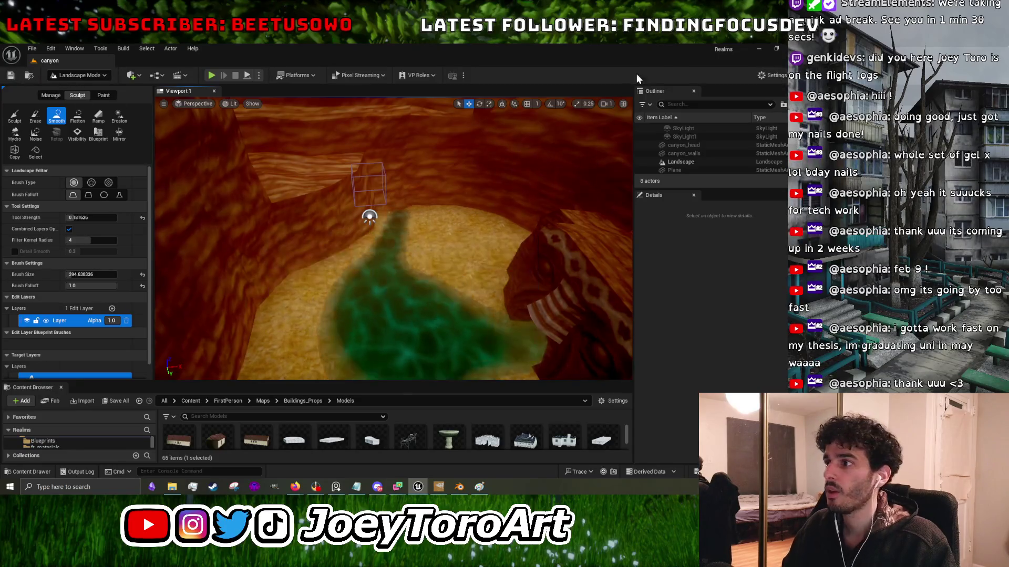
pyautogui.click(759, 49)
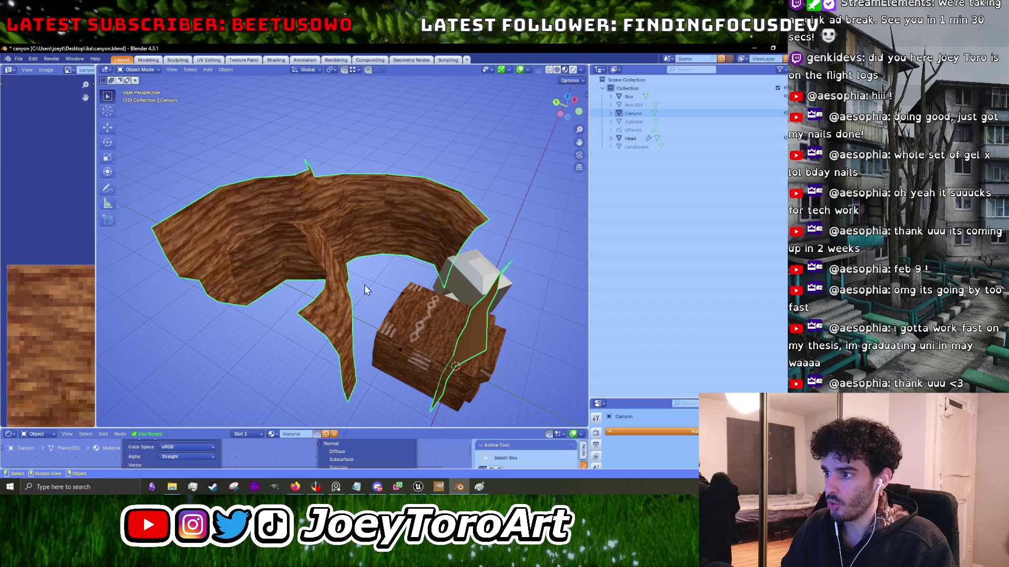
# Enter Edit Mode on the Canyon mesh in top view and nudge the middle wall faces.
pyautogui.press('KP_7')
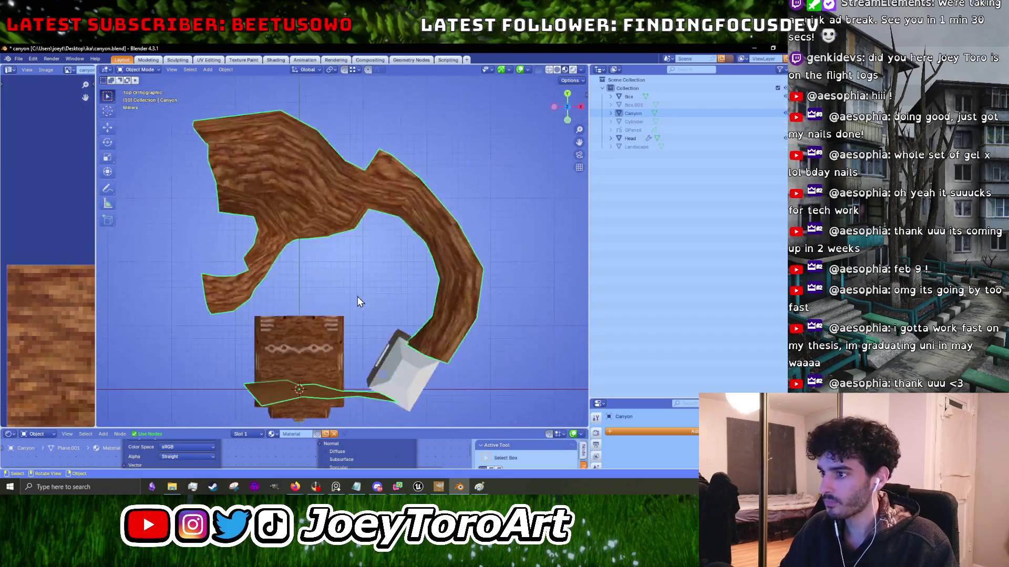
pyautogui.press('Tab')
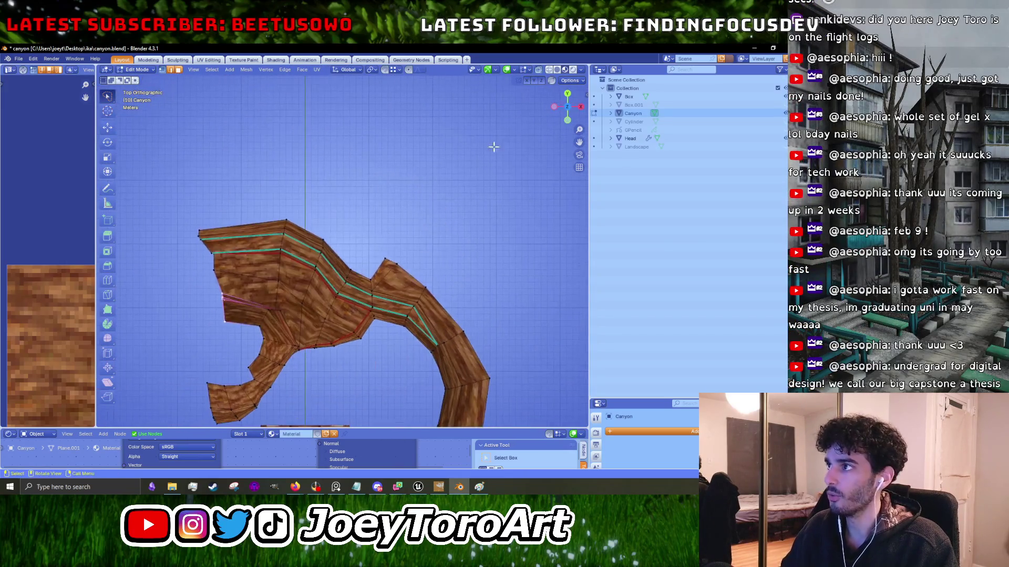
pyautogui.scroll(3, 419, 317)
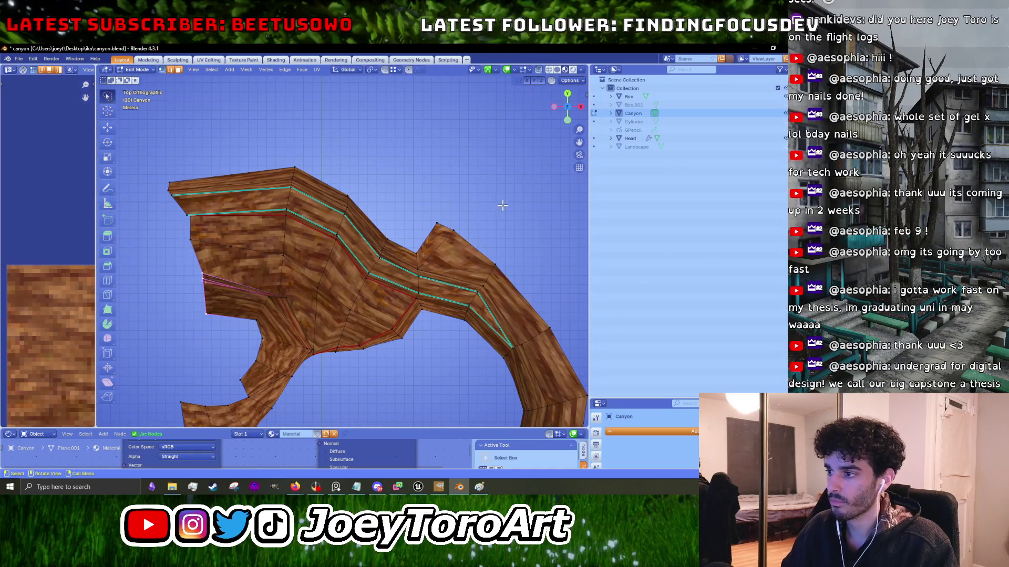
pyautogui.moveTo(394, 352)
pyautogui.mouseDown()
pyautogui.moveTo(421, 247)
pyautogui.moveTo(469, 196)
pyautogui.mouseUp()
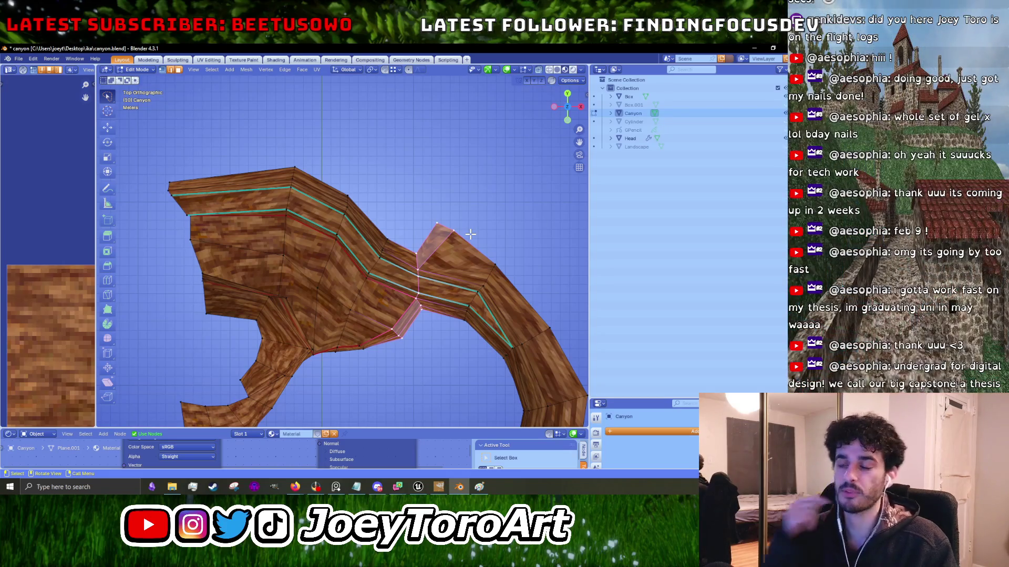
pyautogui.press('g')
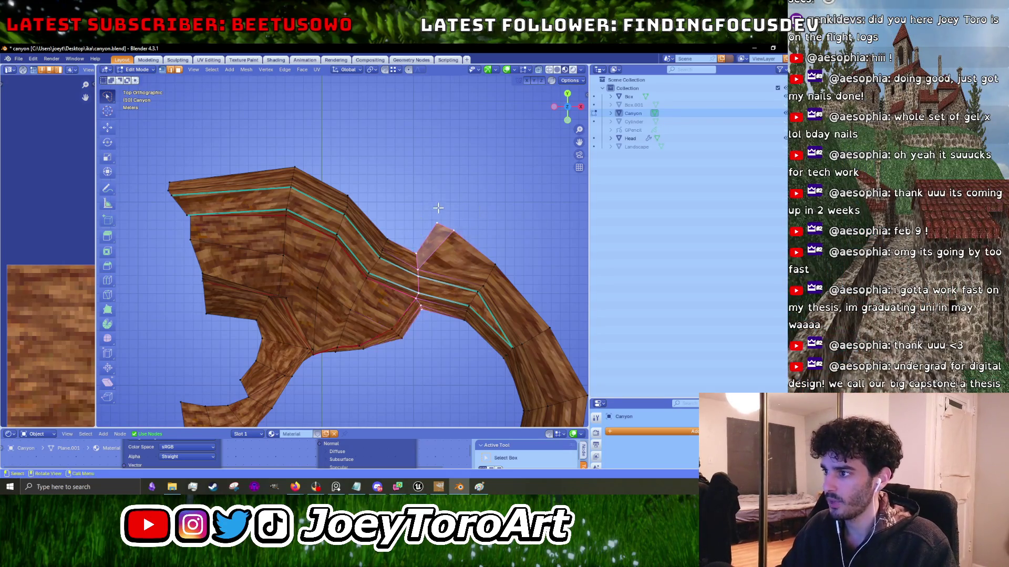
pyautogui.click(446, 211)
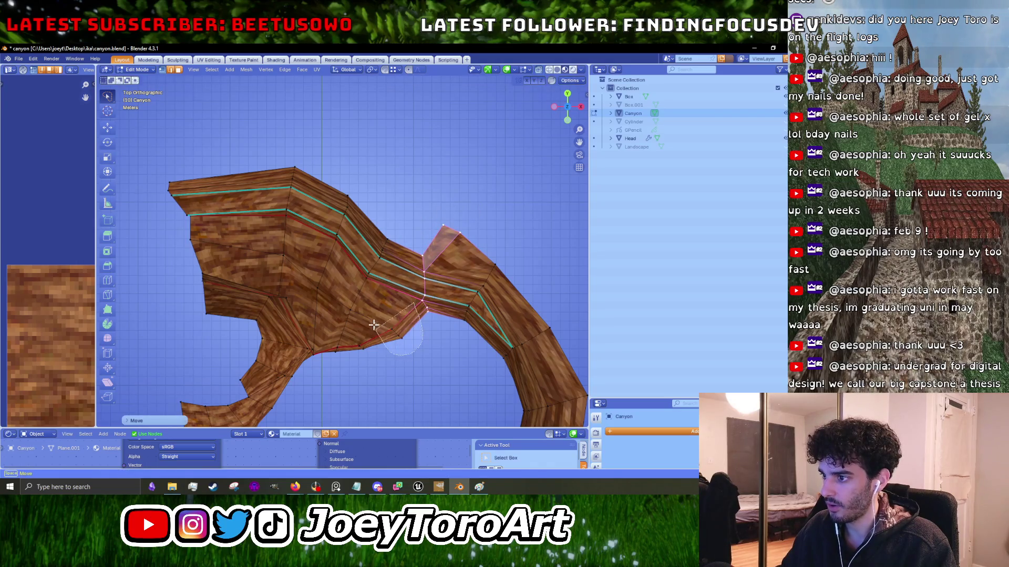
# Select the arch edges and peak face and move them further right.
pyautogui.moveTo(374, 326); pyautogui.dragTo(376, 328)
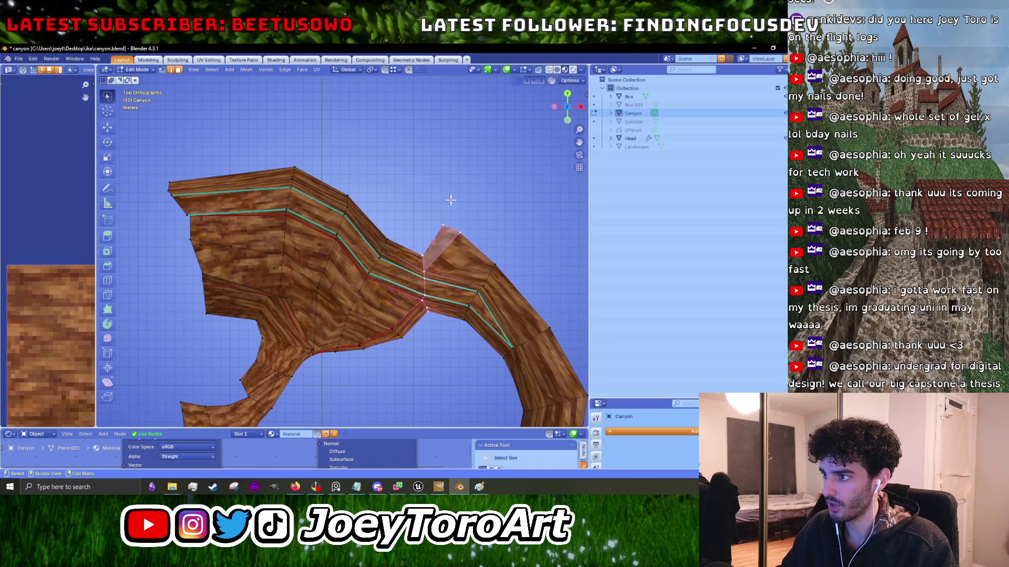
pyautogui.keyDown('shift'); pyautogui.click(445, 226); pyautogui.keyUp('shift')
pyautogui.moveTo(456, 304)
pyautogui.mouseDown()
pyautogui.moveTo(461, 228)
pyautogui.moveTo(435, 247)
pyautogui.mouseUp()
pyautogui.scroll(-3, 461, 227)
pyautogui.press('g')
pyautogui.click(523, 311)
pyautogui.click(494, 315)
pyautogui.press('g')
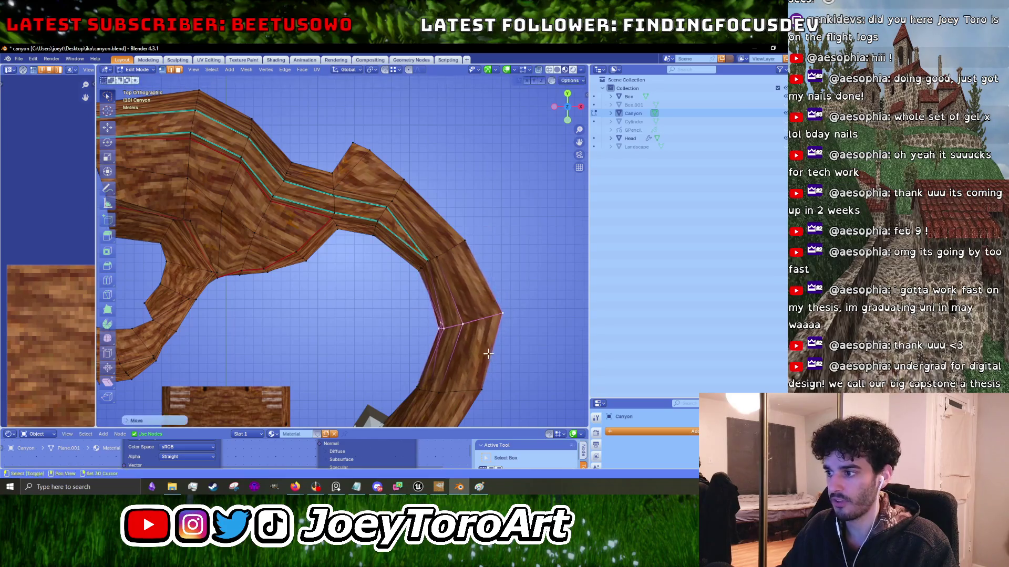
pyautogui.scroll(-5, 473, 315)
pyautogui.scroll(3, 467, 233)
pyautogui.click(473, 221)
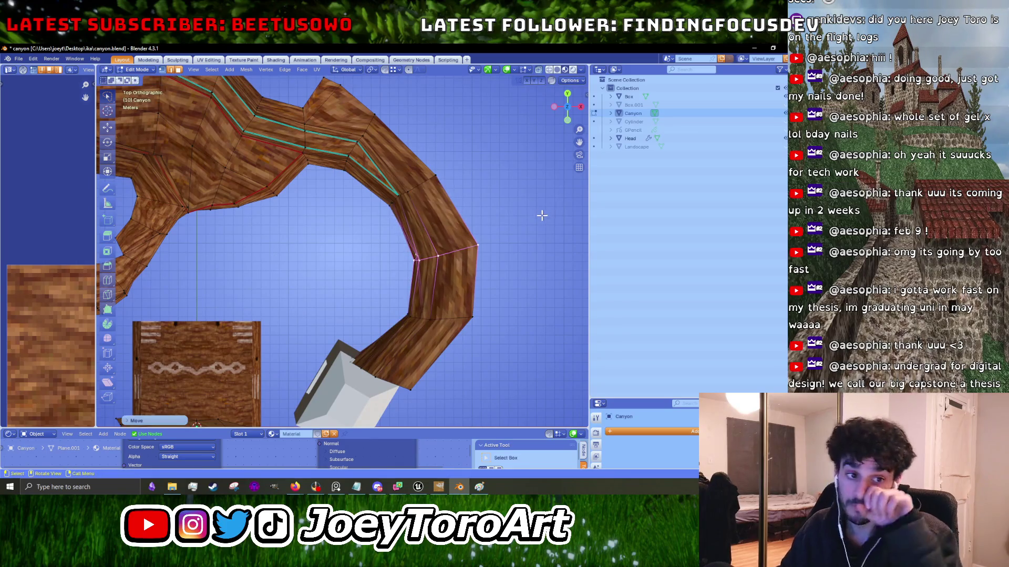
# Move the arch edge, then rotate and shift an edge loop further left on the arch.
pyautogui.scroll(4, 476, 242)
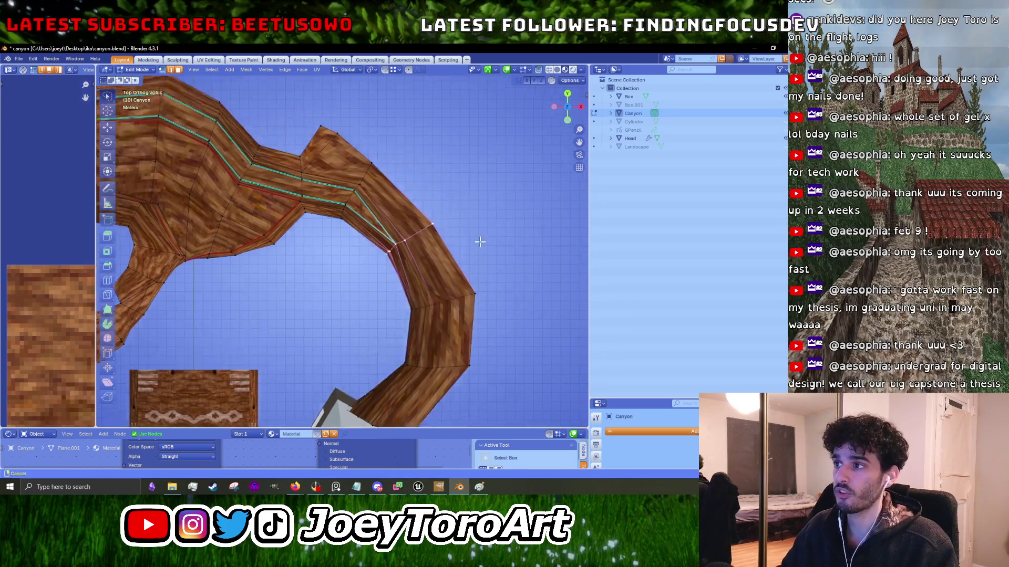
pyautogui.press('g')
pyautogui.click(485, 268)
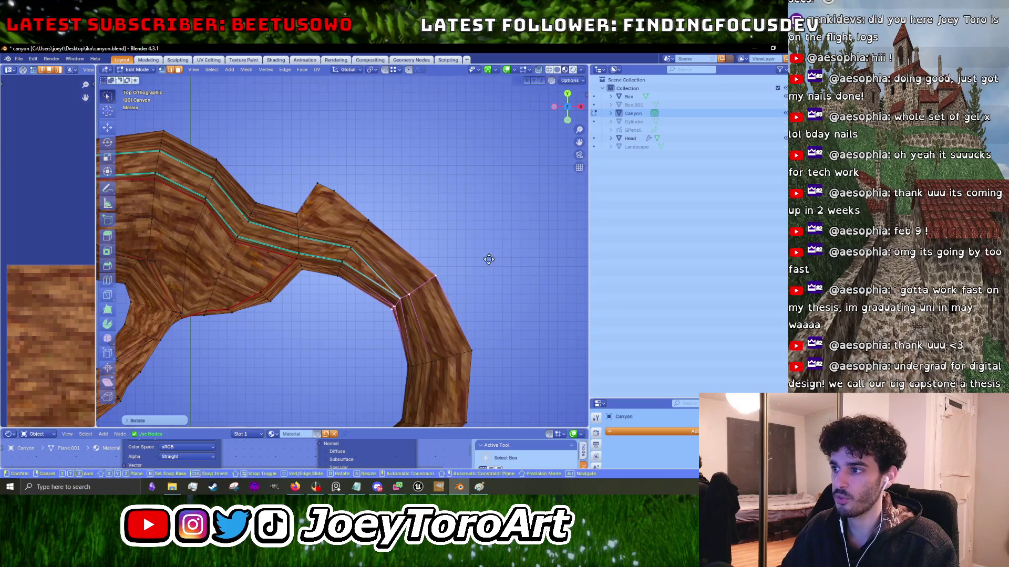
pyautogui.moveTo(324, 317); pyautogui.dragTo(438, 196)
pyautogui.click(357, 263)
pyautogui.hscroll(-3, 451, 188)
pyautogui.press('r')
pyautogui.click(347, 270)
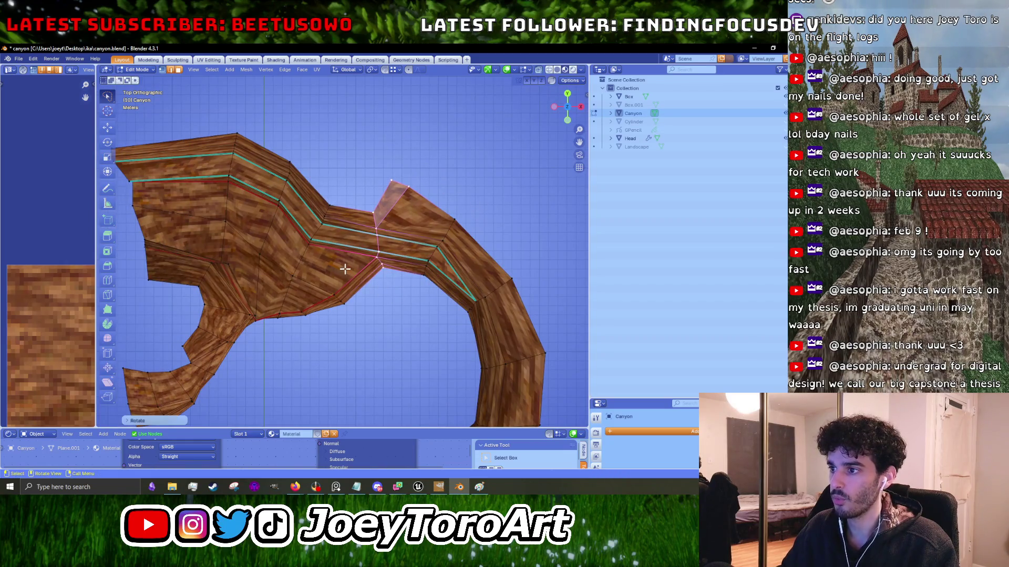
pyautogui.click(332, 297)
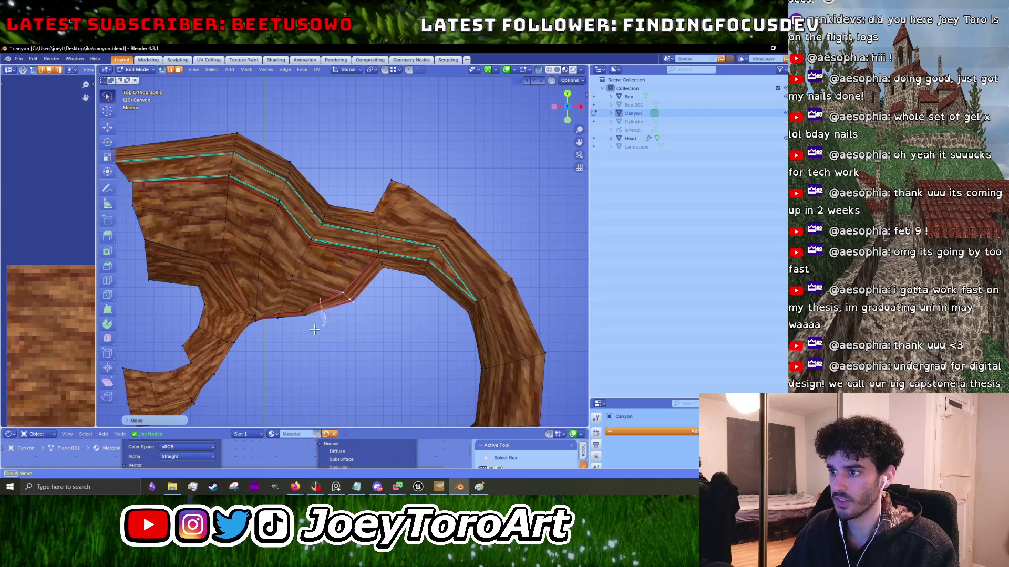
pyautogui.press('g')
pyautogui.click(301, 306)
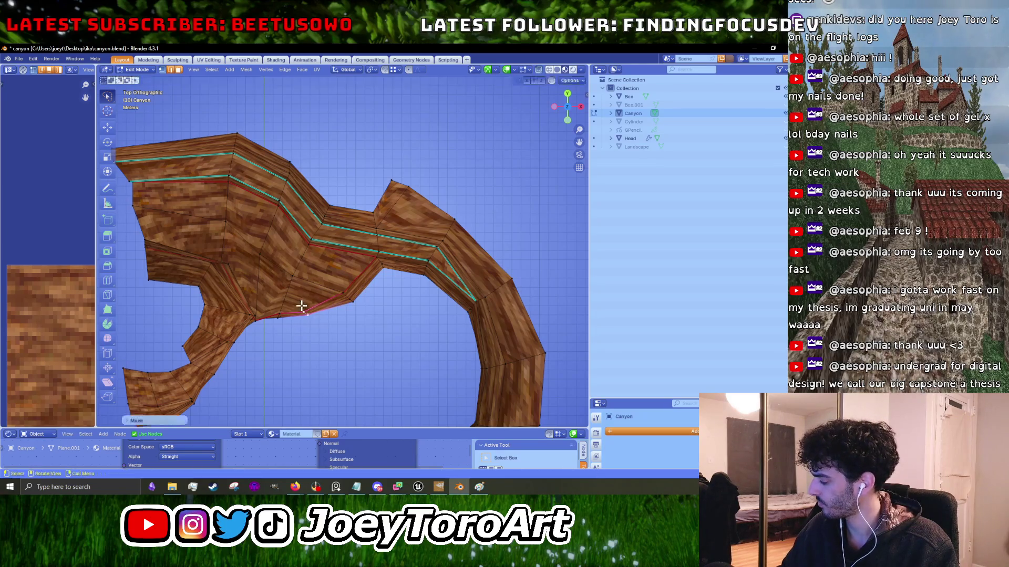
# Rotate and shift the left half of the canyon wall.
pyautogui.moveTo(308, 305)
pyautogui.mouseDown()
pyautogui.moveTo(361, 332)
pyautogui.moveTo(373, 352)
pyautogui.mouseUp()
pyautogui.moveTo(333, 386)
pyautogui.mouseDown()
pyautogui.moveTo(274, 367)
pyautogui.moveTo(169, 231)
pyautogui.moveTo(409, 168)
pyautogui.moveTo(425, 175)
pyautogui.mouseUp()
pyautogui.press('g')
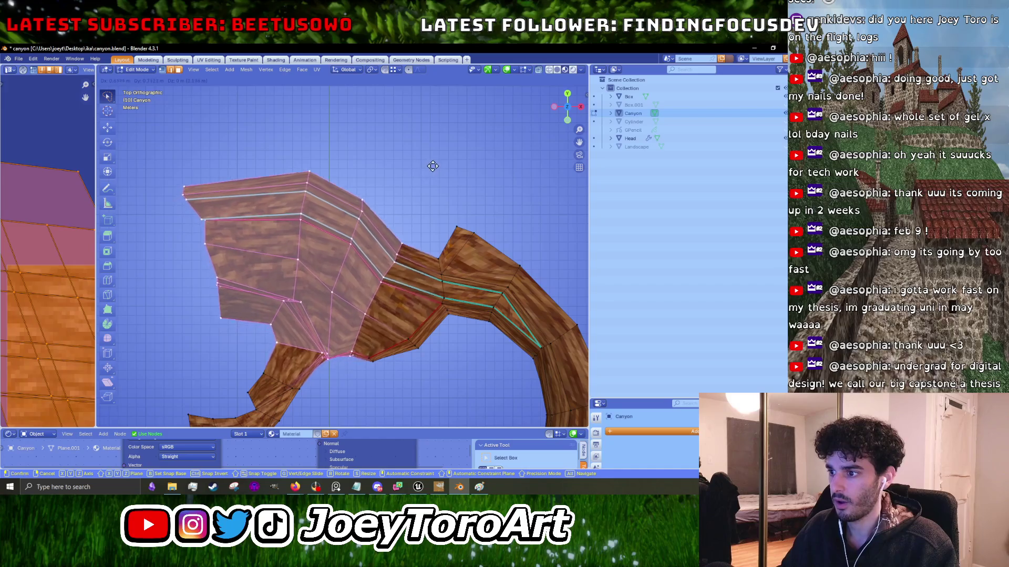
pyautogui.press('Escape')
pyautogui.press('r')
pyautogui.click(471, 168)
pyautogui.press('g')
pyautogui.click(474, 167)
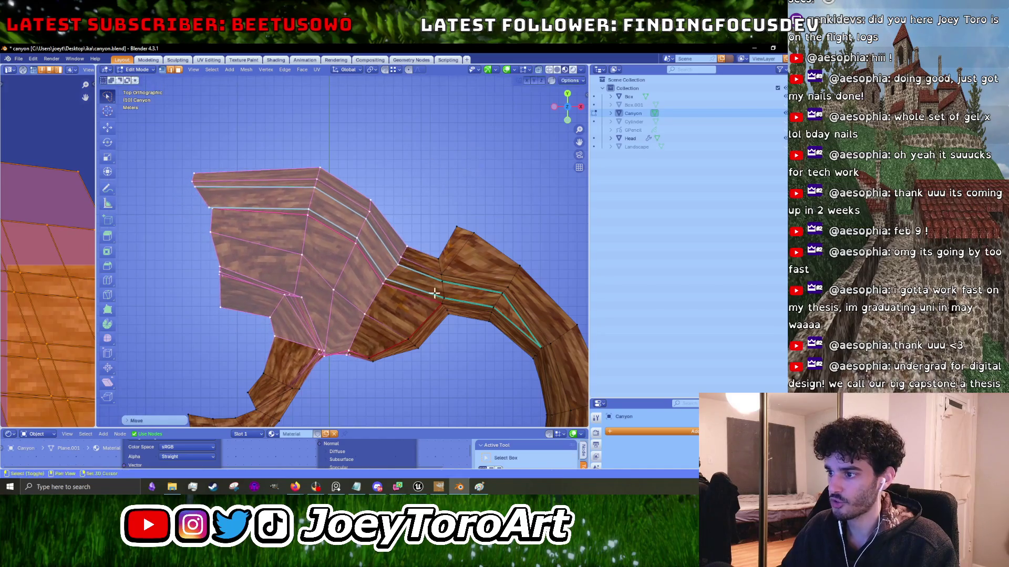
# Move a single wall edge up and to the left.
pyautogui.scroll(3, 406, 286)
pyautogui.moveTo(407, 367); pyautogui.dragTo(405, 362)
pyautogui.scroll(-2, 384, 315)
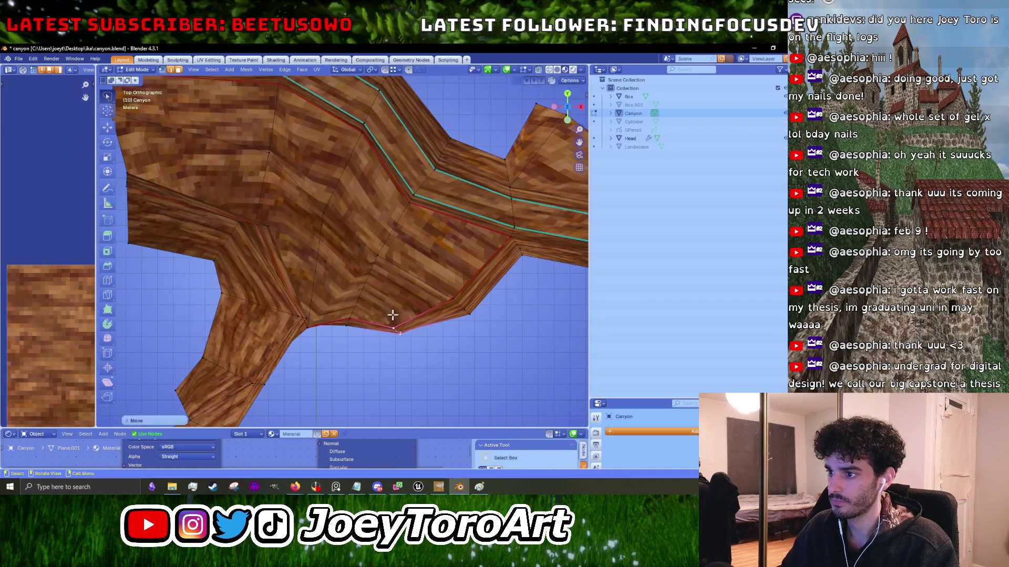
pyautogui.scroll(-3, 389, 316)
pyautogui.scroll(-3, 325, 311)
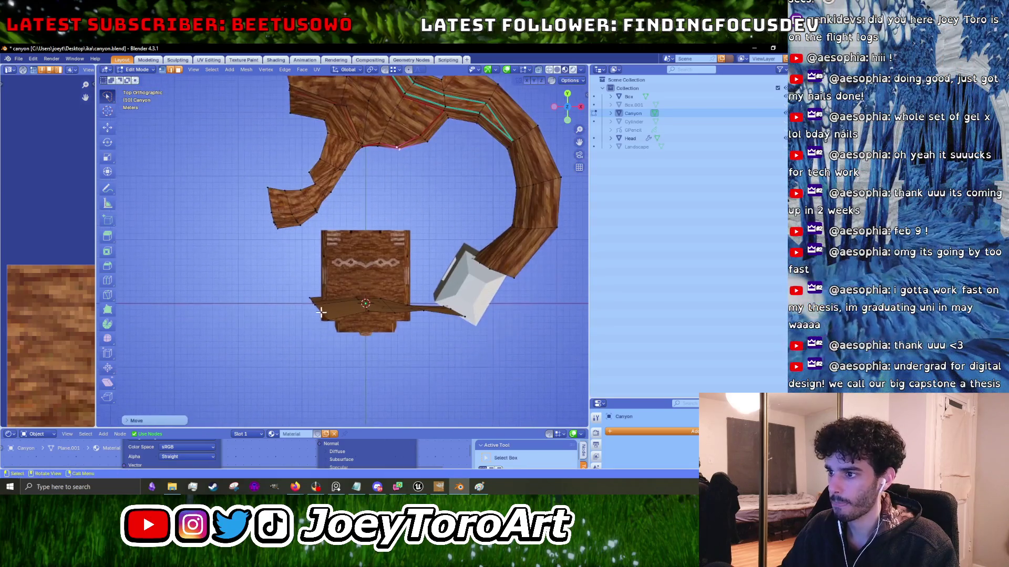
pyautogui.press('g')
pyautogui.click(258, 286)
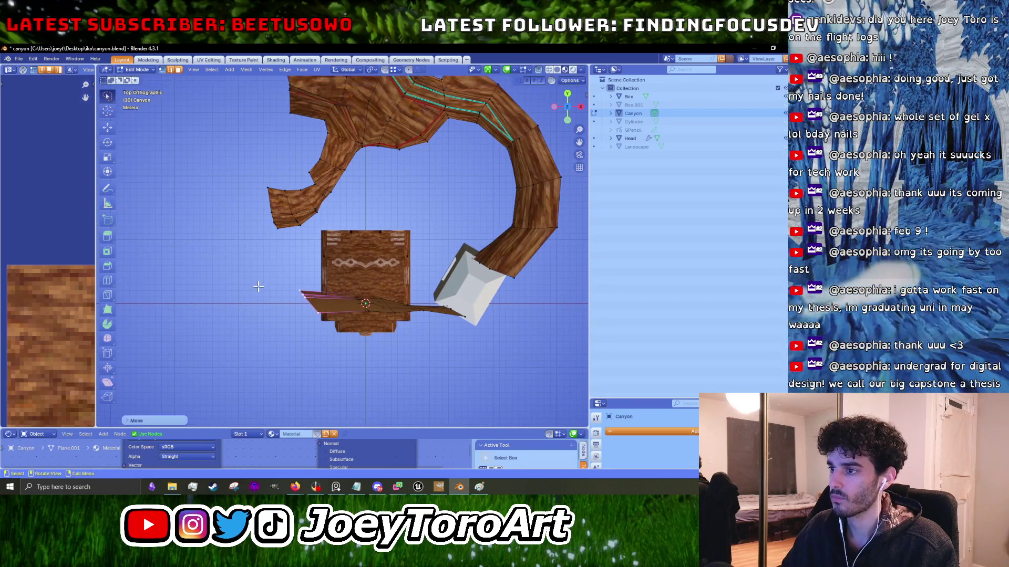
# Move the left chunk's face, then the middle strip and left chunk together.
pyautogui.scroll(3, 383, 324)
pyautogui.moveTo(324, 245); pyautogui.dragTo(385, 286)
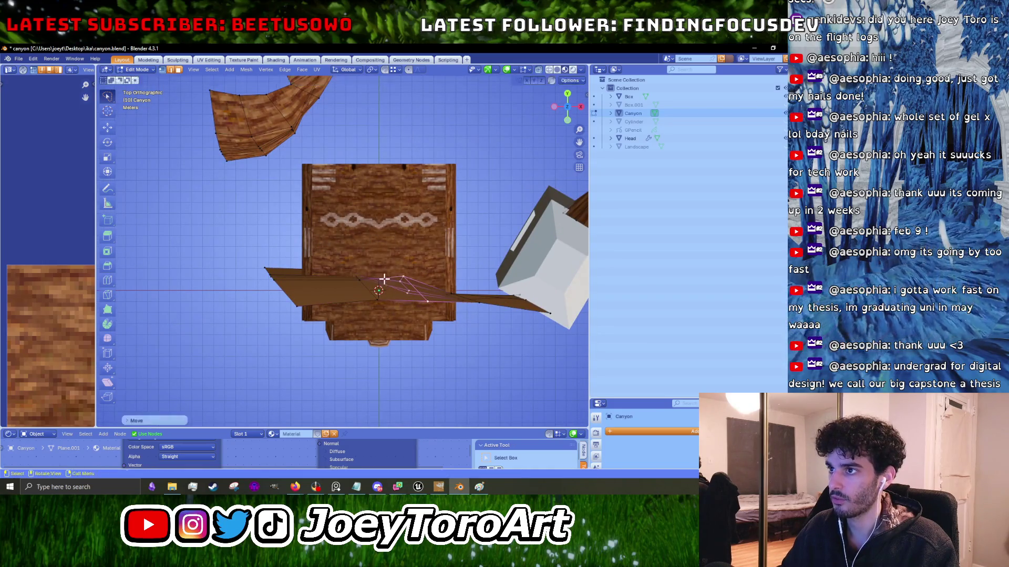
pyautogui.scroll(5, 382, 289)
pyautogui.moveTo(360, 234); pyautogui.dragTo(315, 183)
pyautogui.press('g')
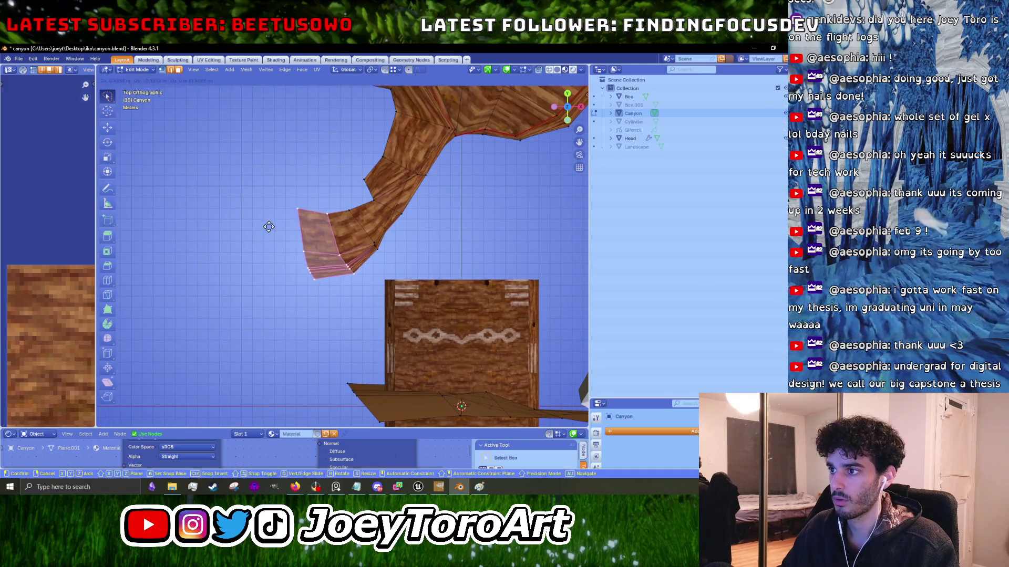
pyautogui.click(320, 204)
pyautogui.moveTo(397, 263); pyautogui.dragTo(395, 260)
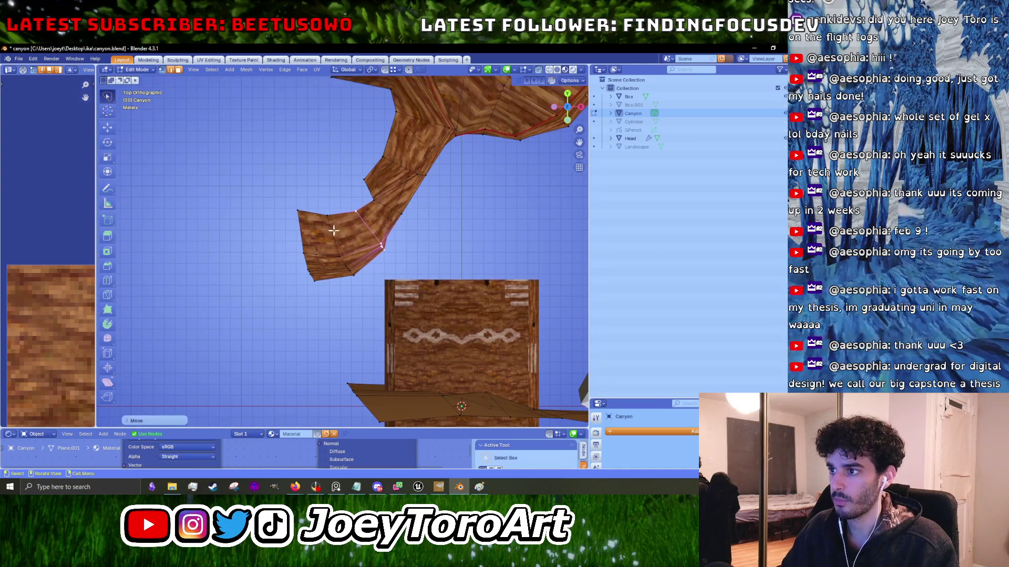
pyautogui.moveTo(363, 292); pyautogui.dragTo(243, 196)
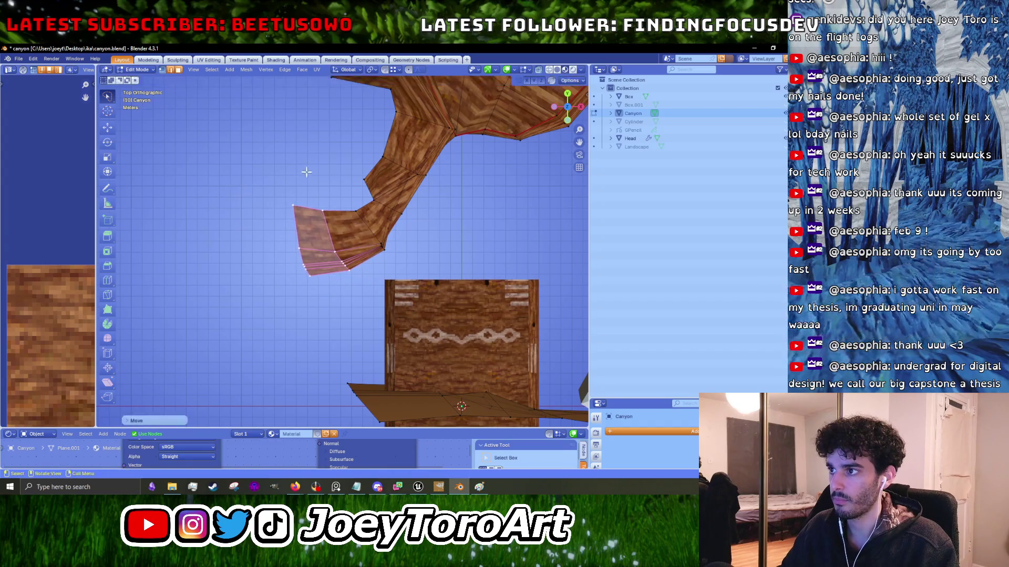
pyautogui.moveTo(402, 233)
pyautogui.mouseDown()
pyautogui.moveTo(247, 236)
pyautogui.moveTo(293, 210)
pyautogui.mouseUp()
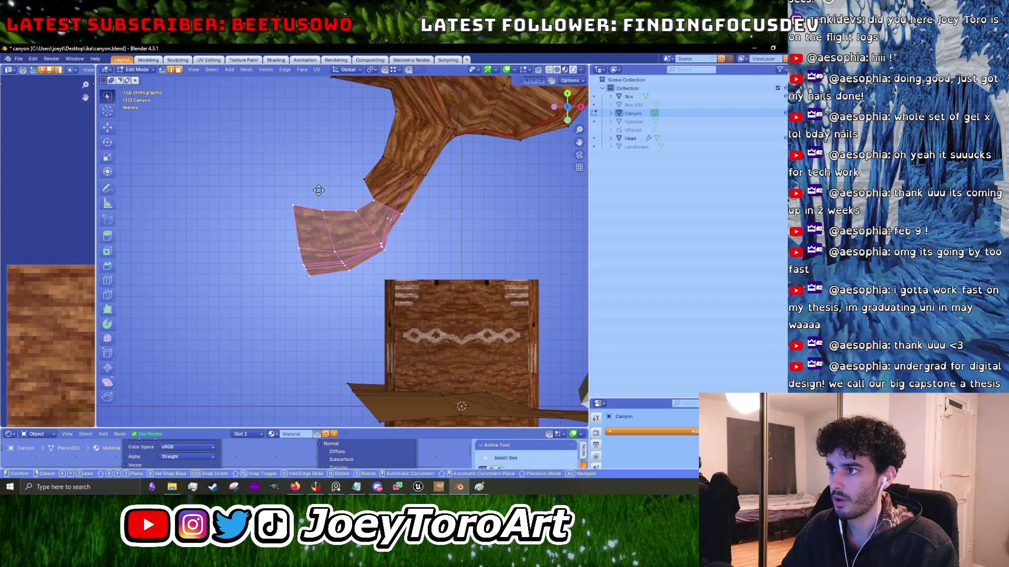
pyautogui.click(348, 230)
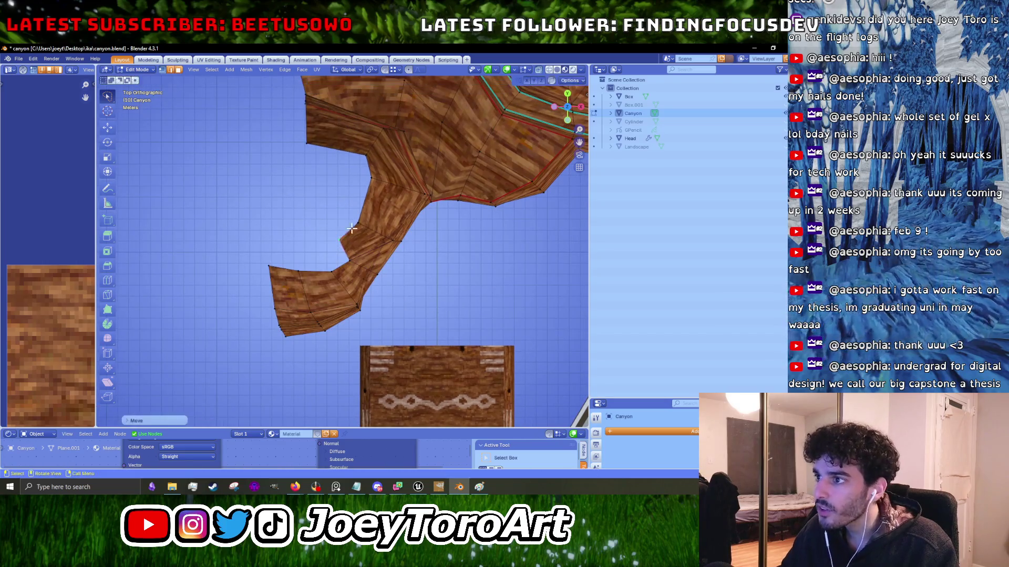
# Move and rotate the middle strip and left chunk of wall faces.
pyautogui.moveTo(305, 194)
pyautogui.mouseDown()
pyautogui.moveTo(407, 302)
pyautogui.moveTo(278, 230)
pyautogui.mouseUp()
pyautogui.press('g')
pyautogui.click(299, 223)
pyautogui.scroll(1, 409, 228)
pyautogui.press('r')
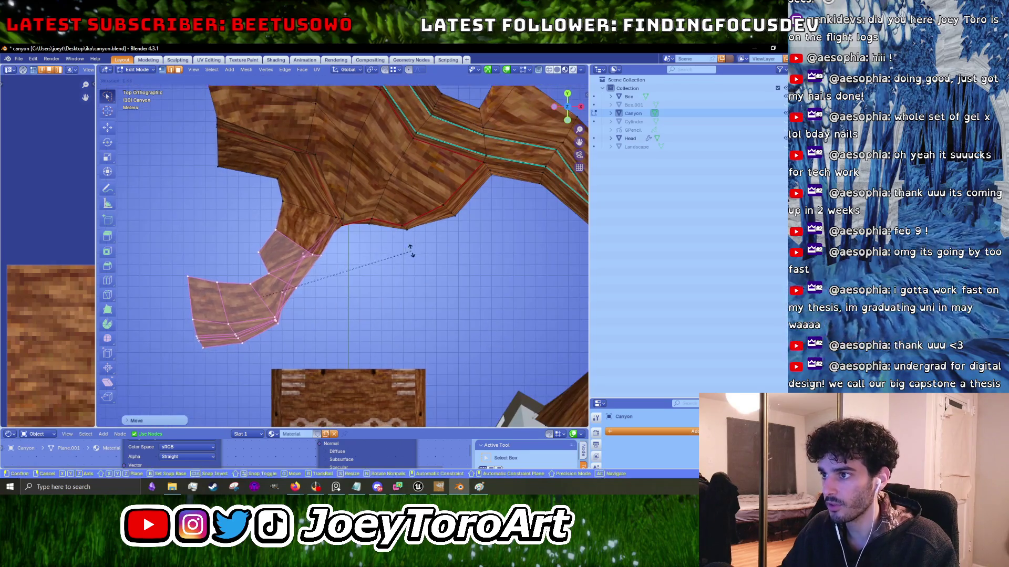
pyautogui.click(408, 255)
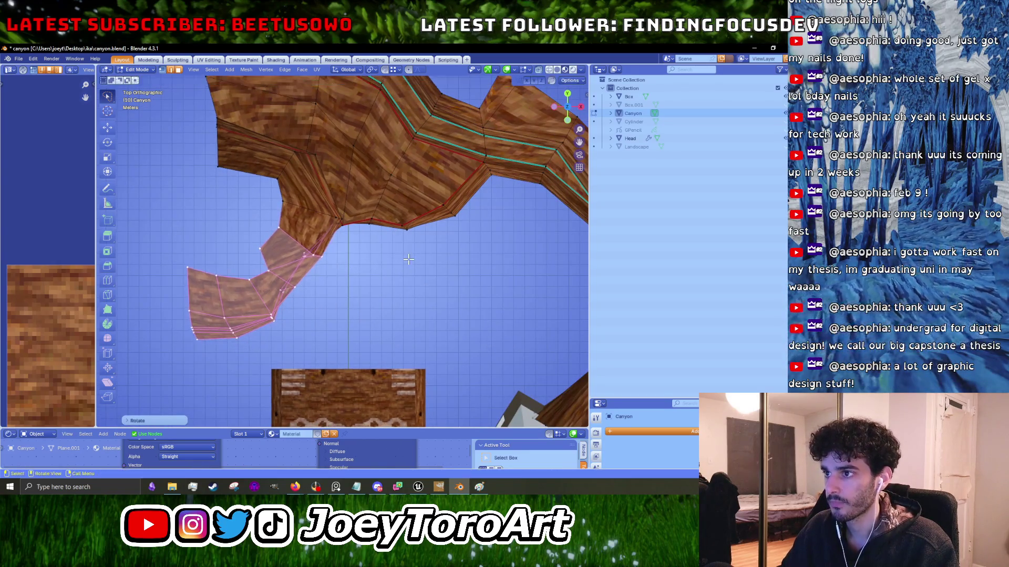
pyautogui.press('r')
pyautogui.press('Escape')
pyautogui.hotkey('ctrl', 'z')
pyautogui.press('r')
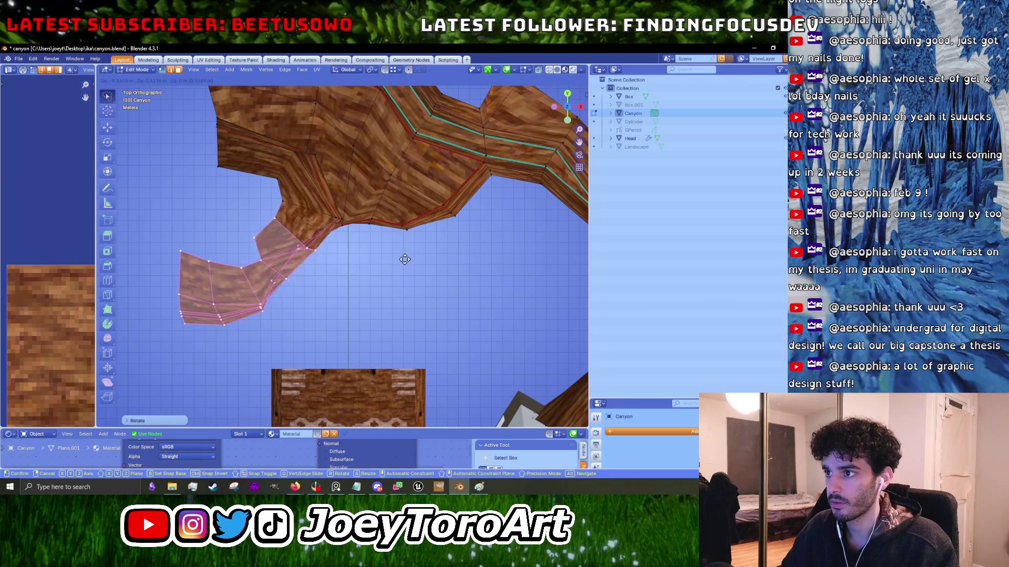
pyautogui.click(407, 260)
pyautogui.scroll(-3, 368, 273)
pyautogui.scroll(2, 337, 285)
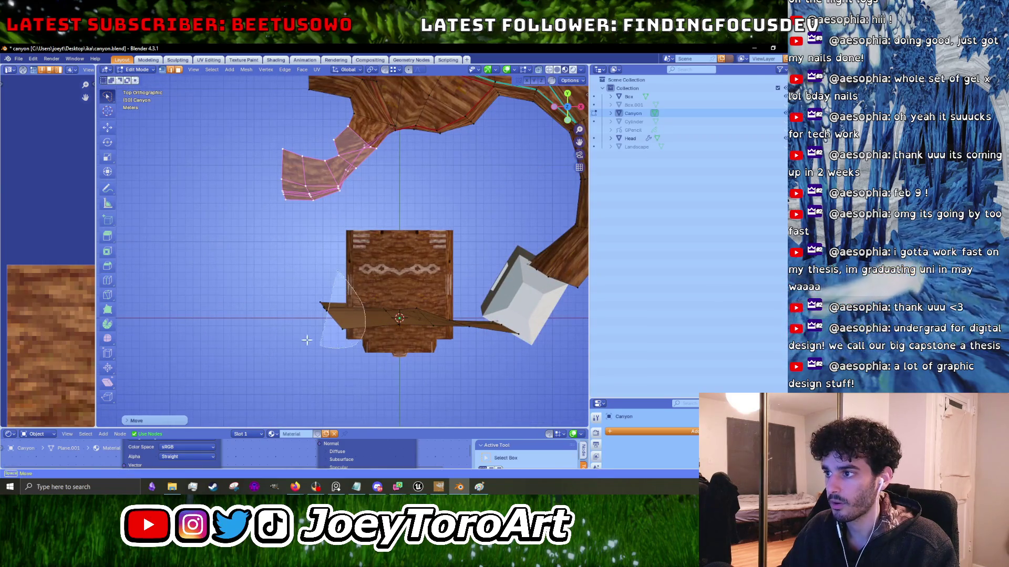
# Select the lower plank's faces and move them.
pyautogui.moveTo(329, 348); pyautogui.dragTo(329, 348)
pyautogui.hscroll(3, 366, 264)
pyautogui.moveTo(511, 300)
pyautogui.mouseDown()
pyautogui.moveTo(378, 362)
pyautogui.moveTo(345, 302)
pyautogui.mouseUp()
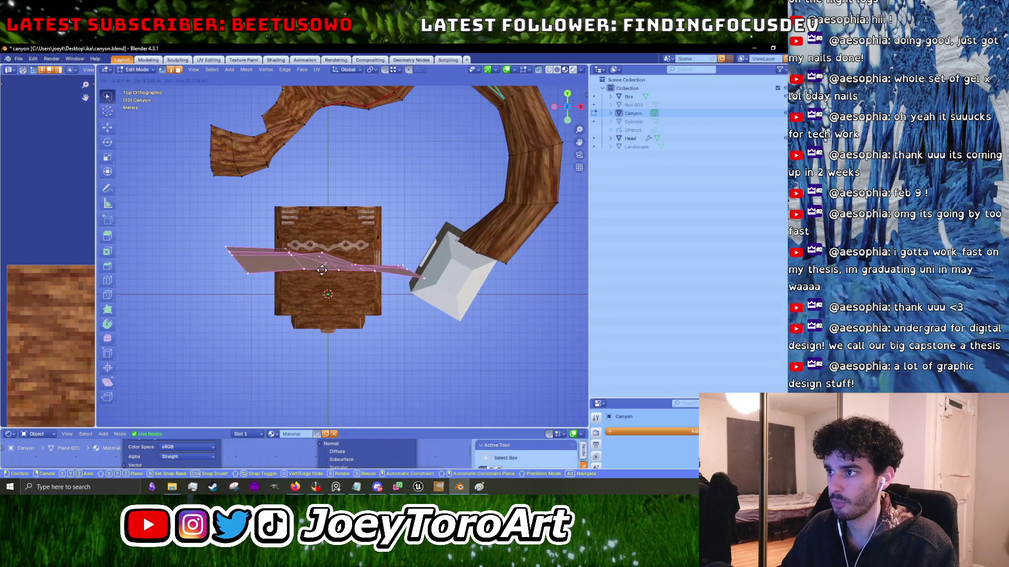
pyautogui.click(315, 278)
pyautogui.scroll(1, 308, 275)
# Push the faces beside the cube outward on the lower bend and nudge two upper-right faces.
pyautogui.moveTo(249, 304)
pyautogui.mouseDown()
pyautogui.moveTo(160, 227)
pyautogui.moveTo(153, 236)
pyautogui.mouseUp()
pyautogui.moveTo(268, 251); pyautogui.dragTo(131, 149)
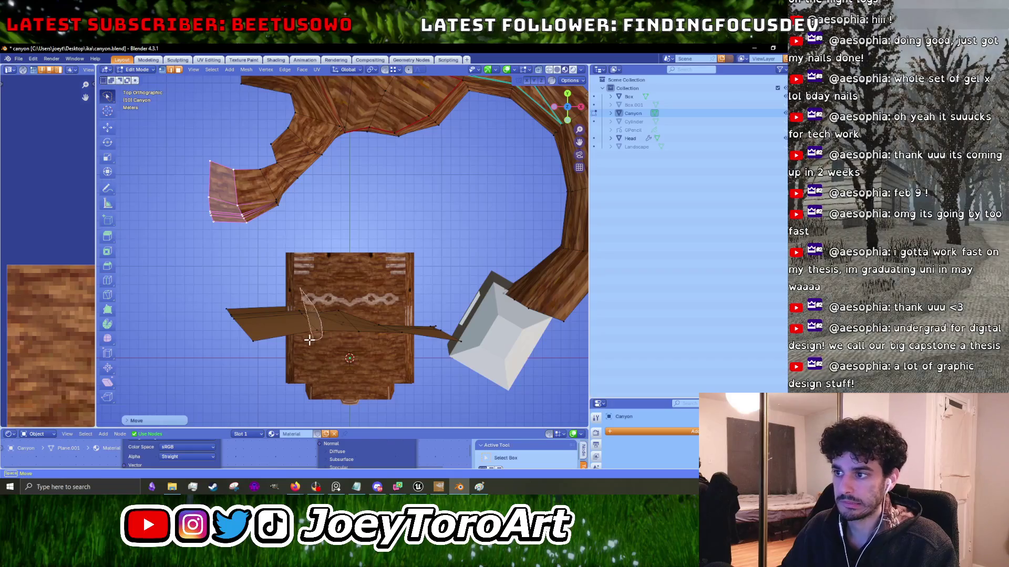
pyautogui.click(310, 321)
pyautogui.moveTo(463, 335); pyautogui.dragTo(391, 347)
pyautogui.click(457, 294)
pyautogui.press('g')
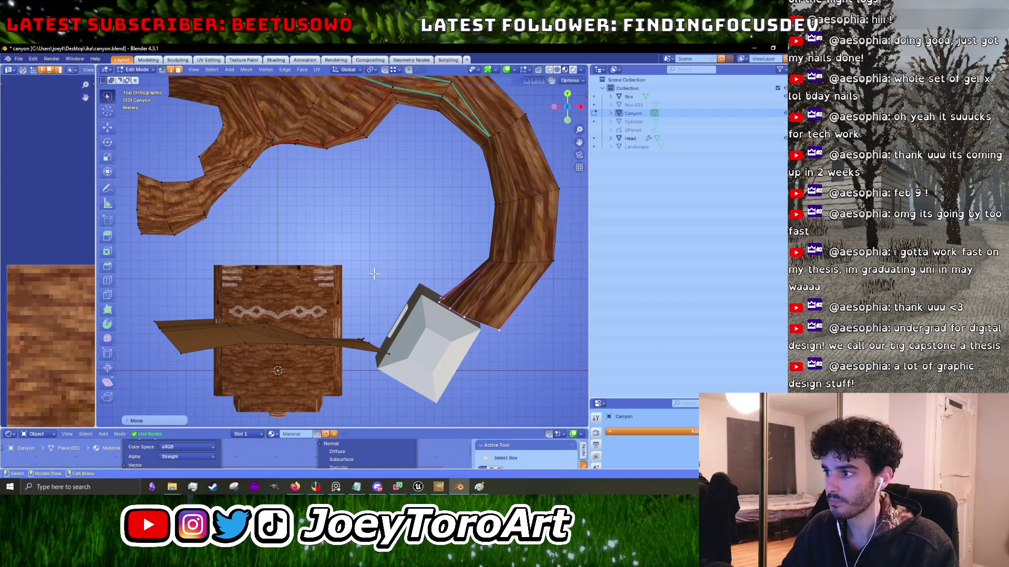
pyautogui.hscroll(3, 375, 271)
pyautogui.scroll(2, 375, 271)
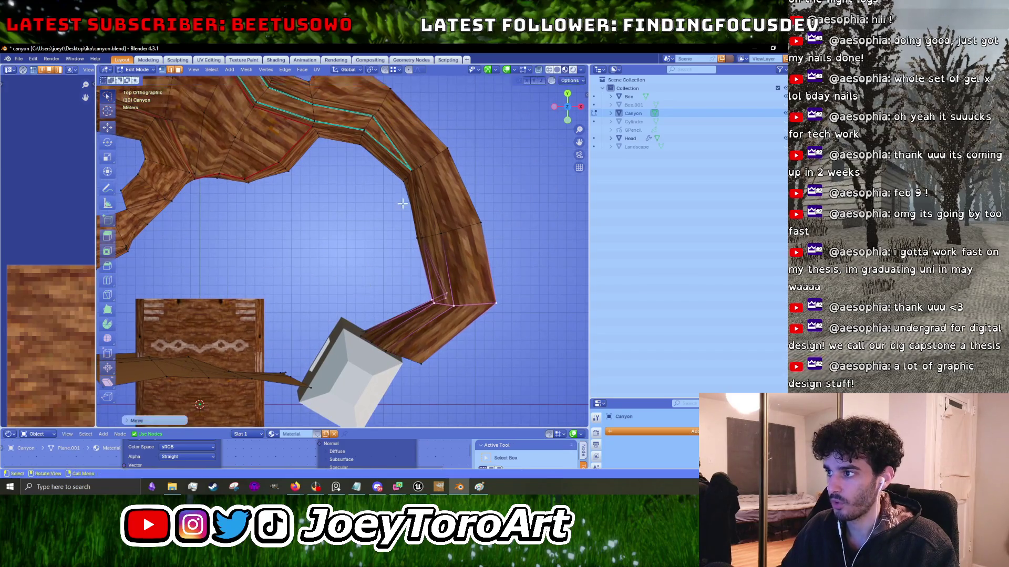
pyautogui.scroll(3, 368, 242)
pyautogui.hscroll(2, 367, 242)
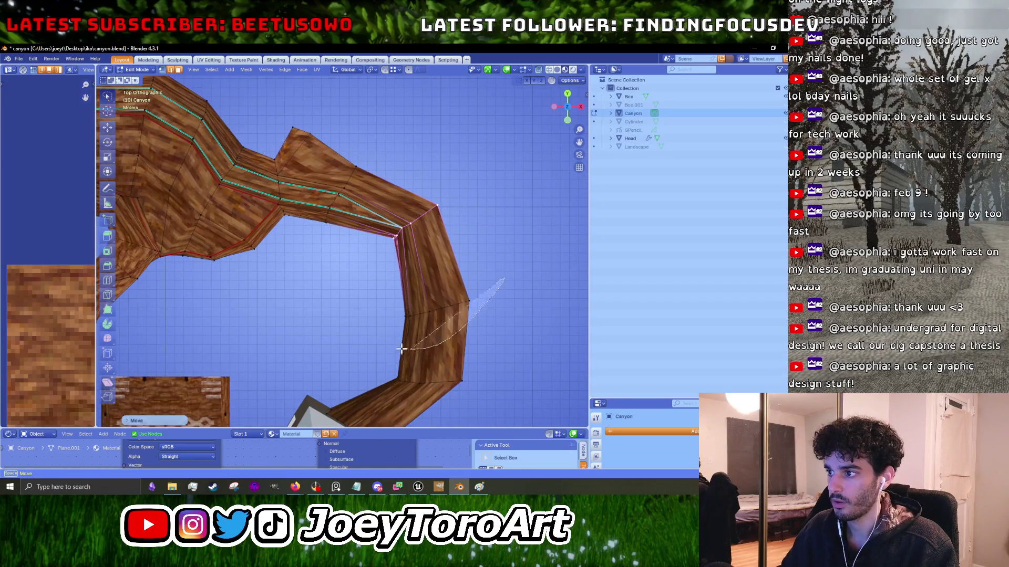
pyautogui.click(368, 311)
pyautogui.moveTo(444, 175); pyautogui.dragTo(337, 232)
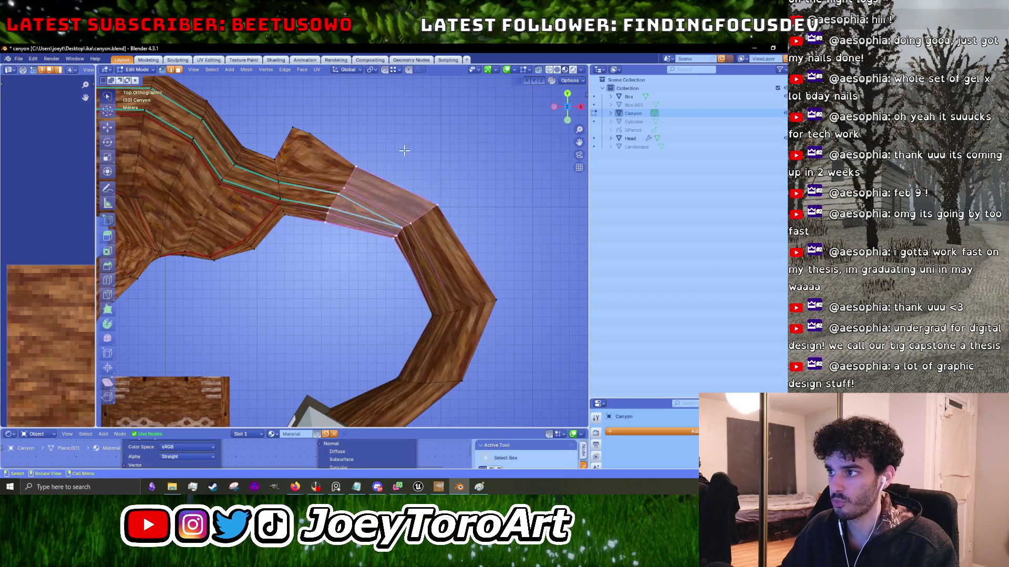
pyautogui.click(378, 95)
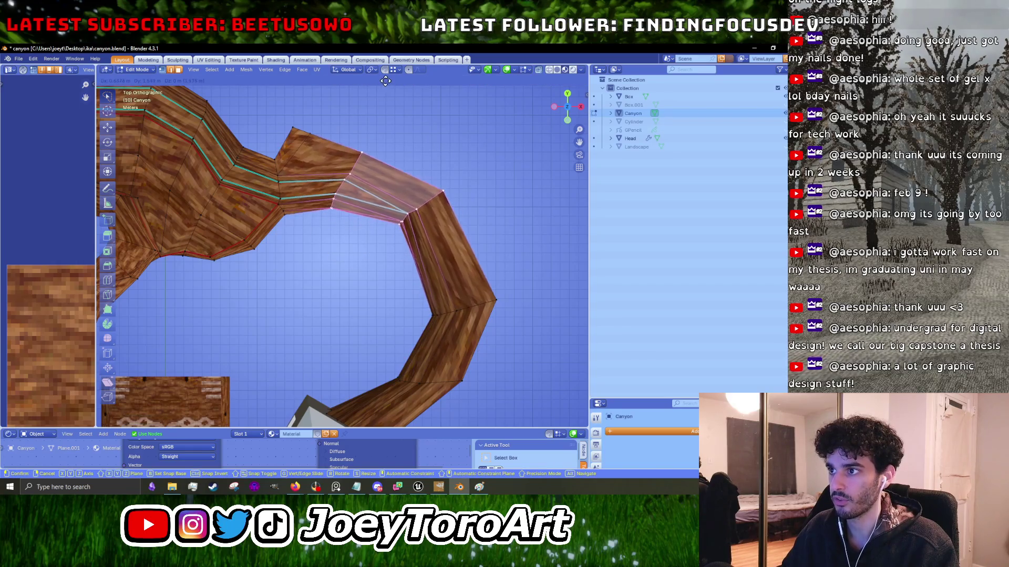
# Rotate the upper-right faces and reposition the lower-curve edge loop down-right.
pyautogui.press('r')
pyautogui.click(462, 178)
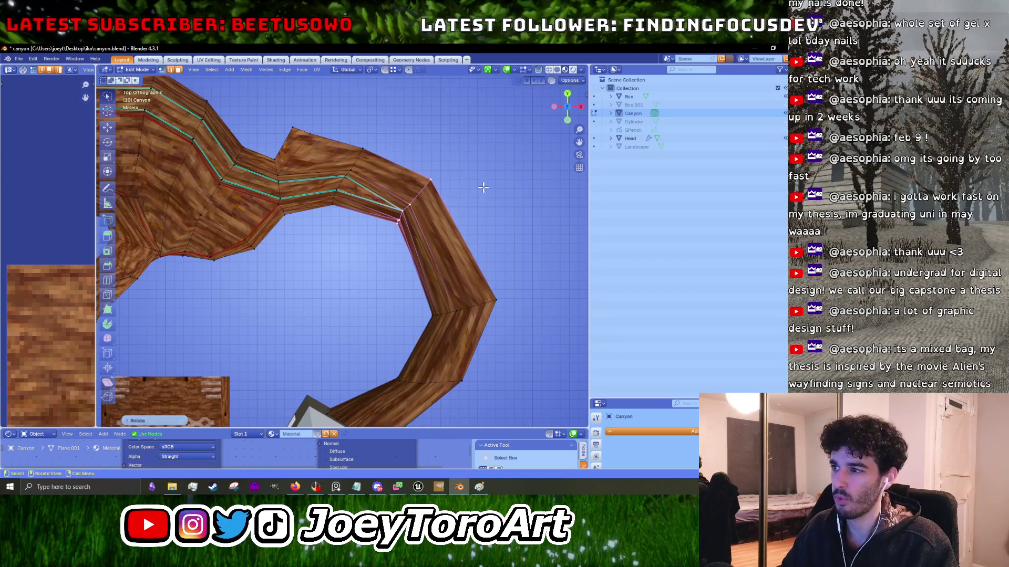
pyautogui.press('g')
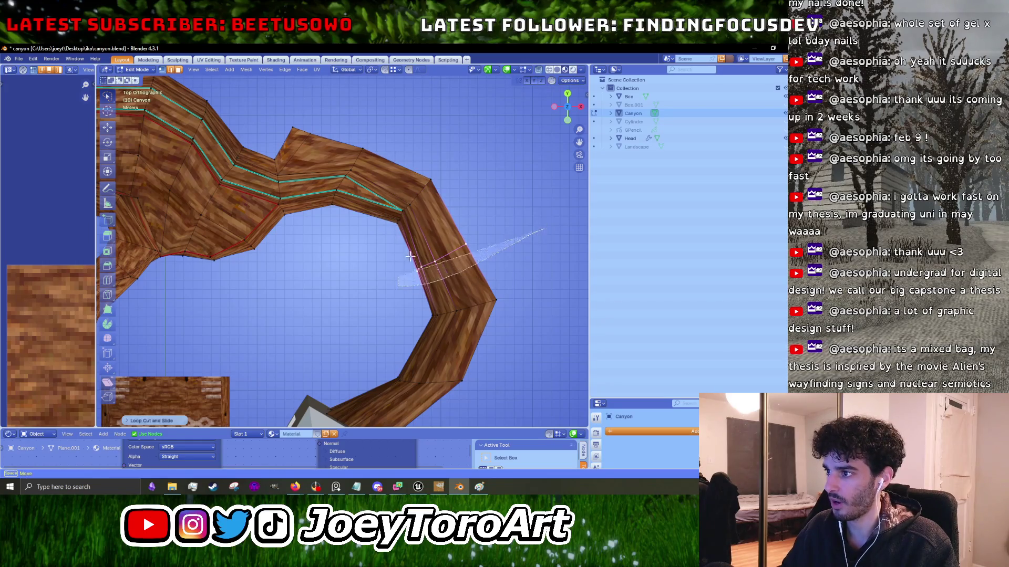
pyautogui.click(513, 199)
pyautogui.press('r')
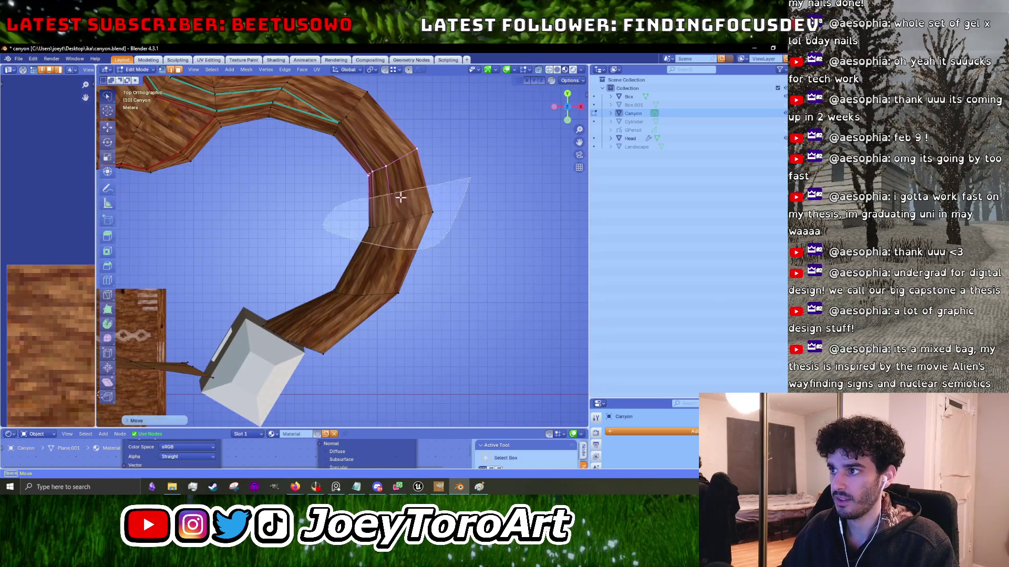
pyautogui.click(468, 221)
pyautogui.press('g')
pyautogui.click(477, 239)
# Rotate and move the lower-curve vertices into a sharper outward point.
pyautogui.moveTo(461, 288); pyautogui.dragTo(408, 274)
pyautogui.press('r')
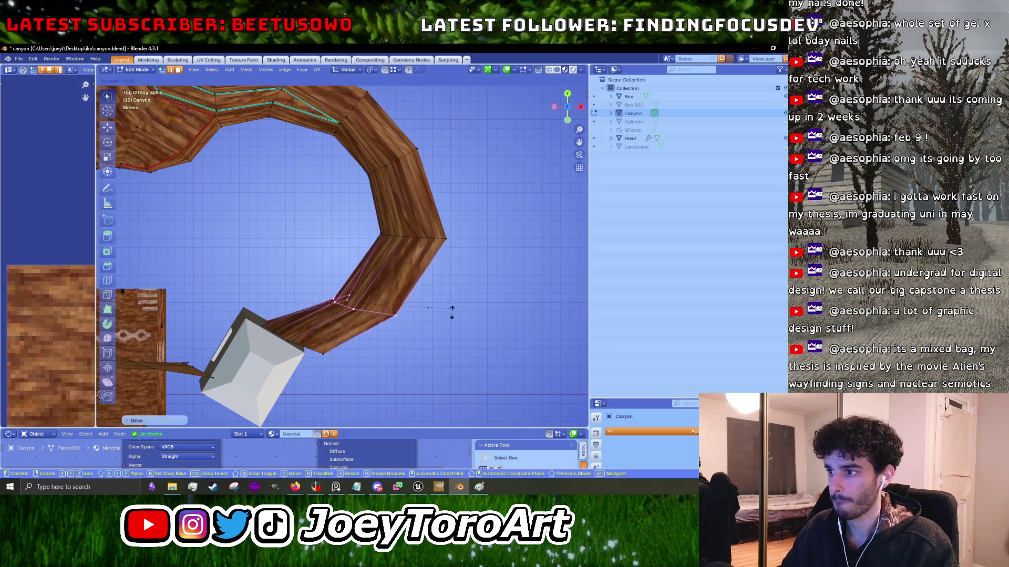
pyautogui.click(435, 337)
pyautogui.moveTo(435, 338)
pyautogui.mouseDown()
pyautogui.moveTo(462, 226)
pyautogui.moveTo(409, 304)
pyautogui.mouseUp()
pyautogui.press('KP_7')
pyautogui.press('g')
pyautogui.click(417, 297)
# Check the whole wall and return to Object Mode.
pyautogui.press('Tab')
pyautogui.scroll(-3, 426, 220)
pyautogui.press('Tab')
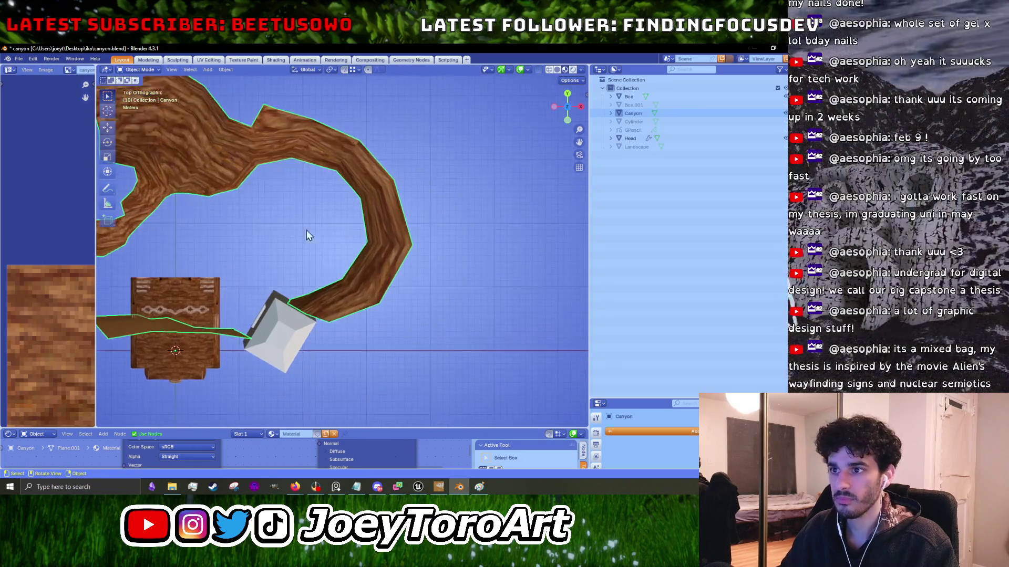
pyautogui.scroll(4, 319, 232)
pyautogui.scroll(-3, 300, 303)
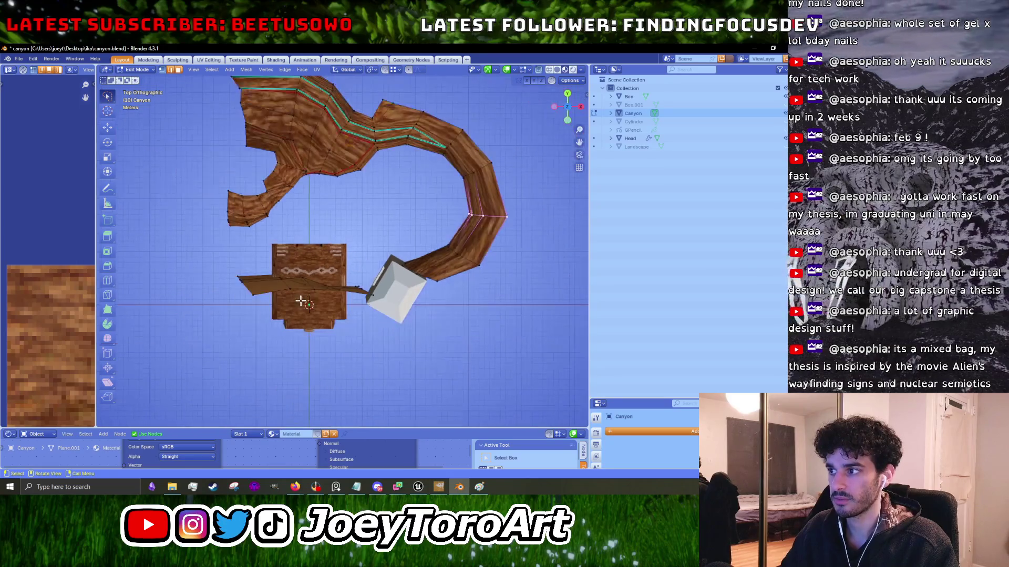
pyautogui.press('Tab')
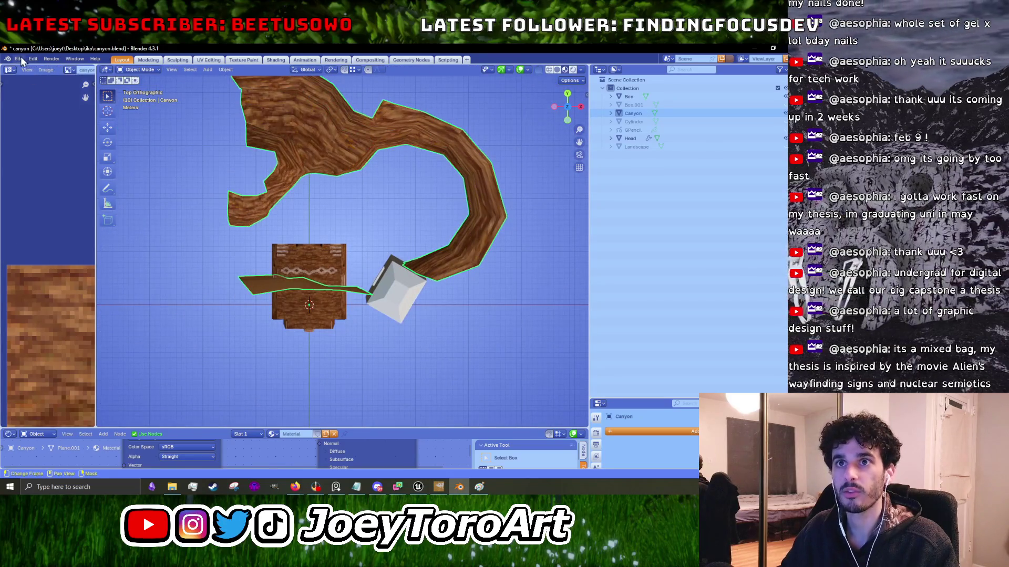
# Export the Canyon wall as FBX over canyon_walls.fbx and minimize Blender.
pyautogui.click(20, 58)
pyautogui.moveTo(41, 186)
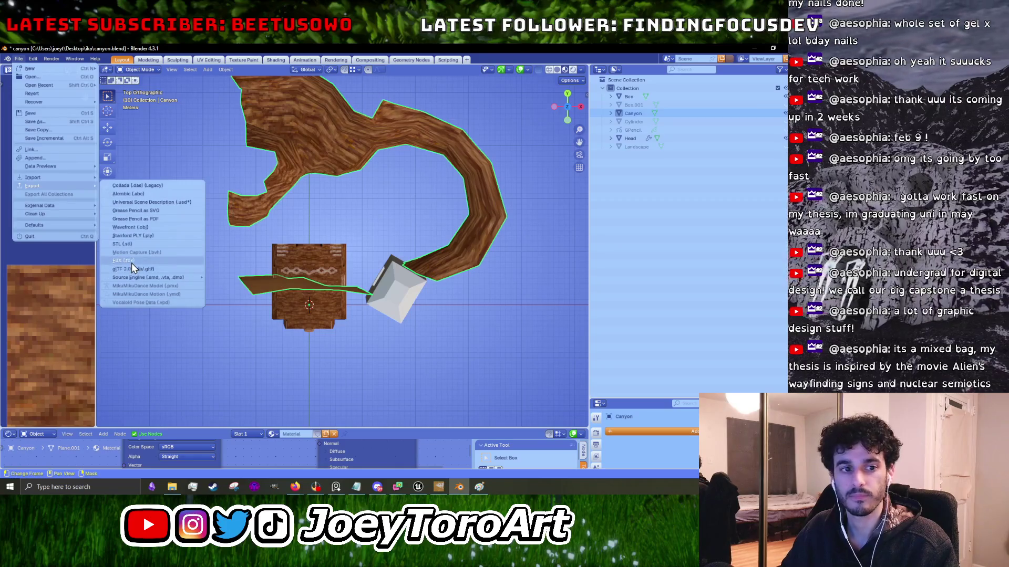
pyautogui.click(132, 262)
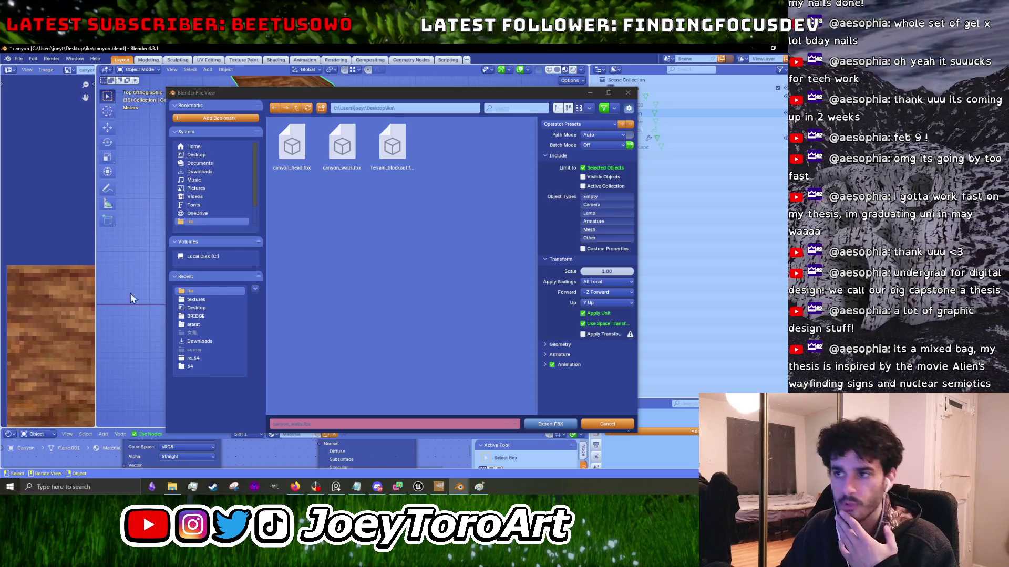
pyautogui.click(339, 162)
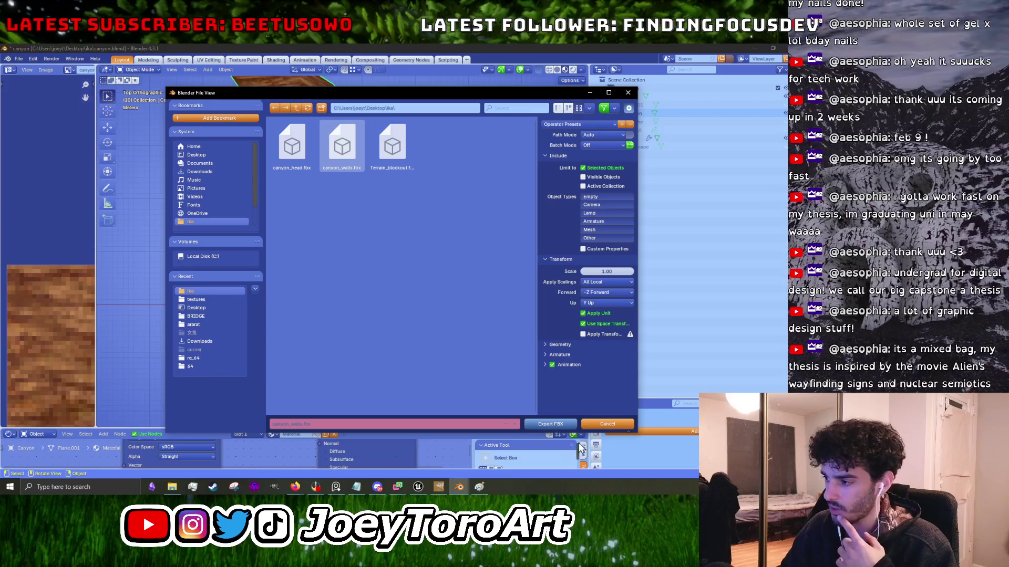
pyautogui.press('Return')
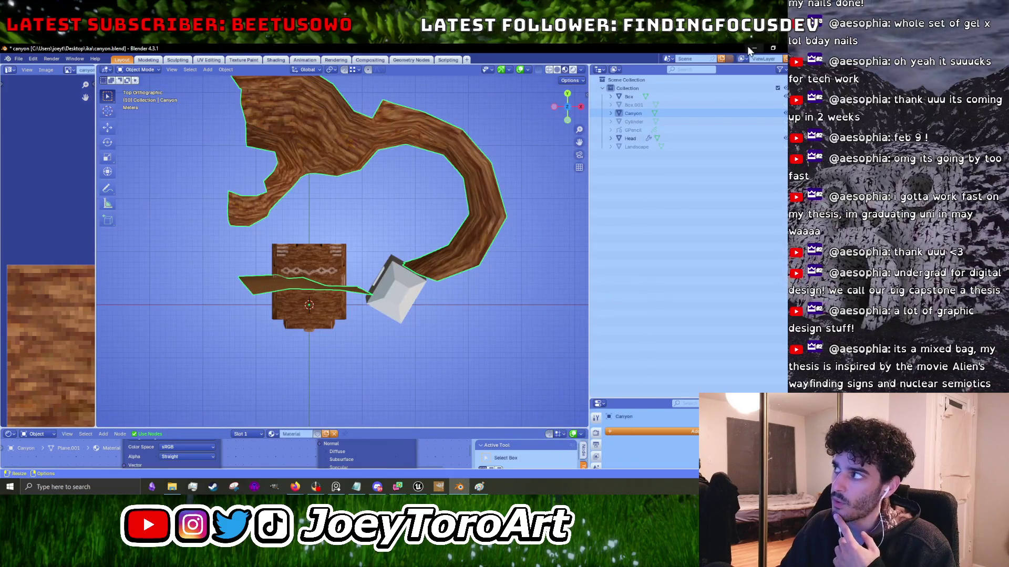
pyautogui.click(751, 48)
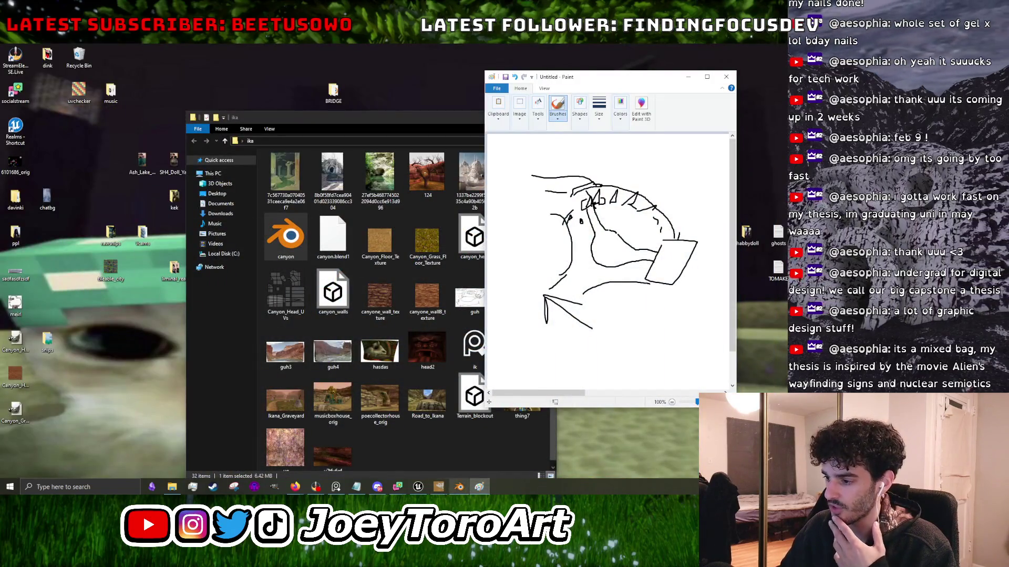
# Switch to Unreal and reimport the canyon_walls mesh from the enlarged Content Browser.
pyautogui.click(418, 486)
pyautogui.moveTo(381, 380); pyautogui.dragTo(381, 245)
pyautogui.rightClick(292, 368)
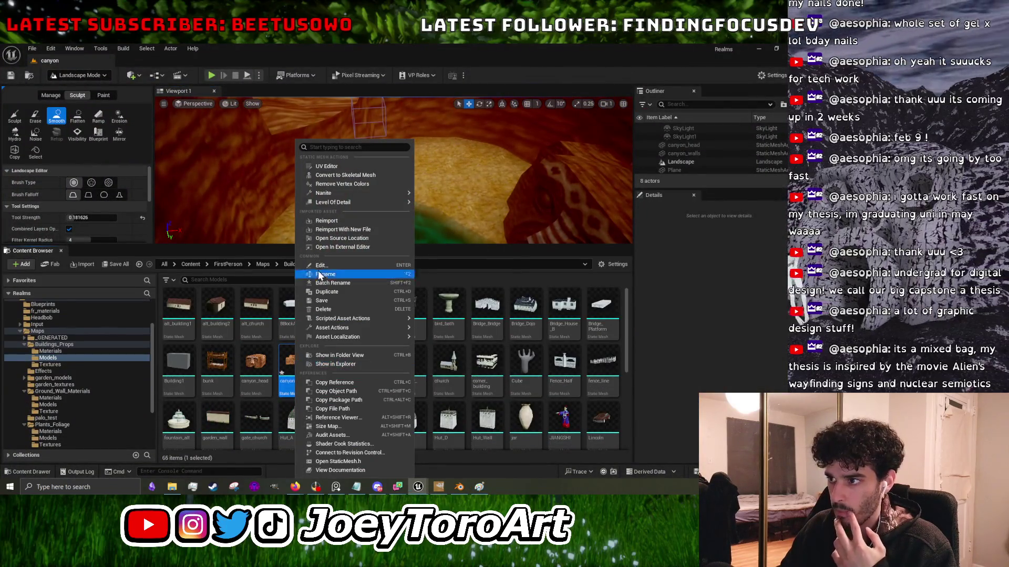
pyautogui.click(326, 216)
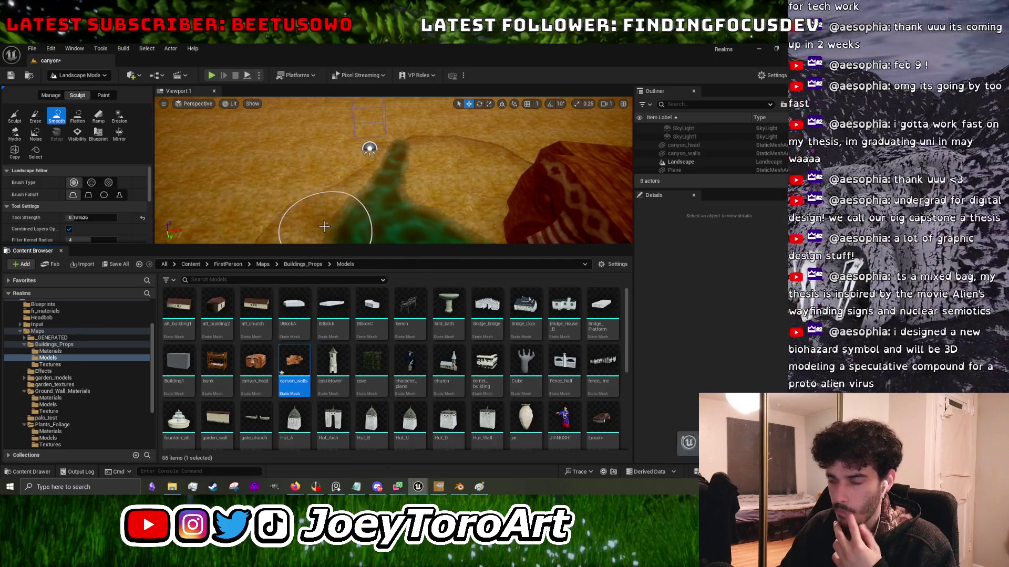
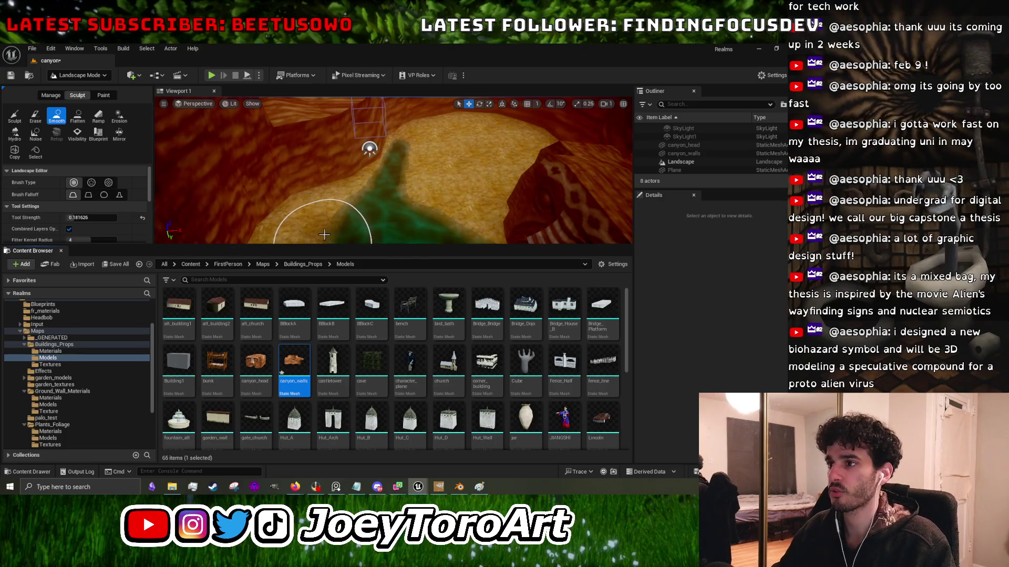
# Collapse the Content Browser and switch from Landscape Mode to Selection Mode.
pyautogui.moveTo(322, 246); pyautogui.dragTo(314, 466)
pyautogui.moveTo(368, 262)
pyautogui.mouseDown()
pyautogui.moveTo(374, 226)
pyautogui.moveTo(289, 219)
pyautogui.moveTo(322, 235)
pyautogui.moveTo(152, 112)
pyautogui.mouseUp()
pyautogui.click(79, 75)
pyautogui.click(73, 85)
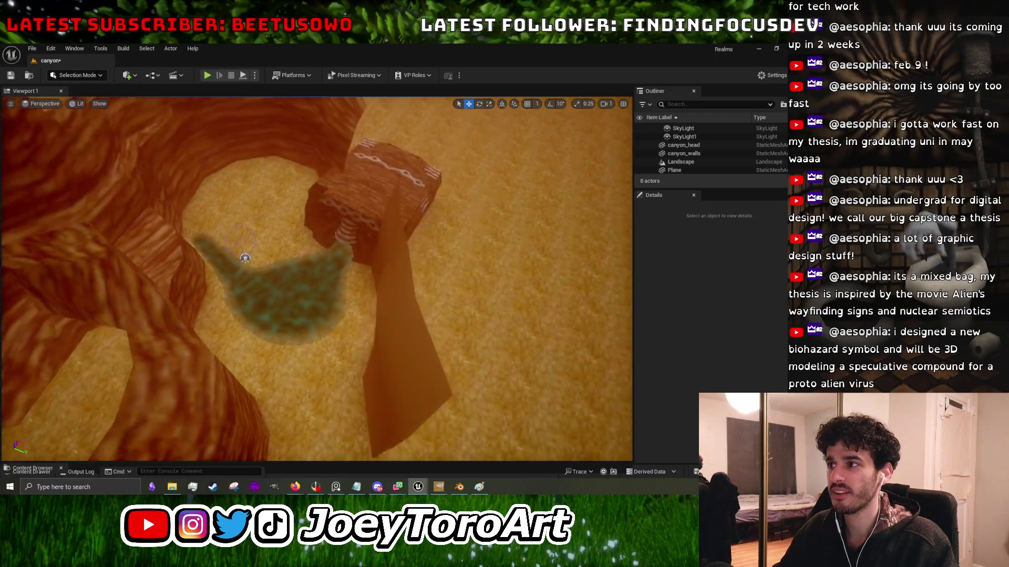
# Select the canyon_walls mesh and rotate it over the canyon floor, then return to the move gizmo.
pyautogui.click(410, 290)
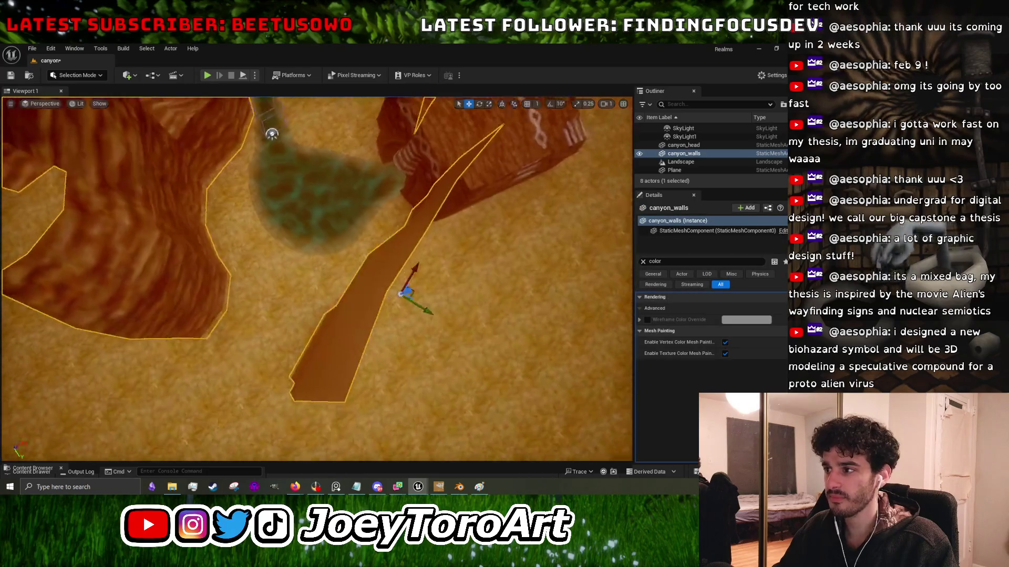
pyautogui.moveTo(465, 250)
pyautogui.mouseDown()
pyautogui.moveTo(465, 268)
pyautogui.moveTo(465, 251)
pyautogui.mouseUp()
pyautogui.moveTo(376, 317)
pyautogui.mouseDown()
pyautogui.moveTo(369, 306)
pyautogui.moveTo(525, 309)
pyautogui.mouseUp()
pyautogui.press('w')
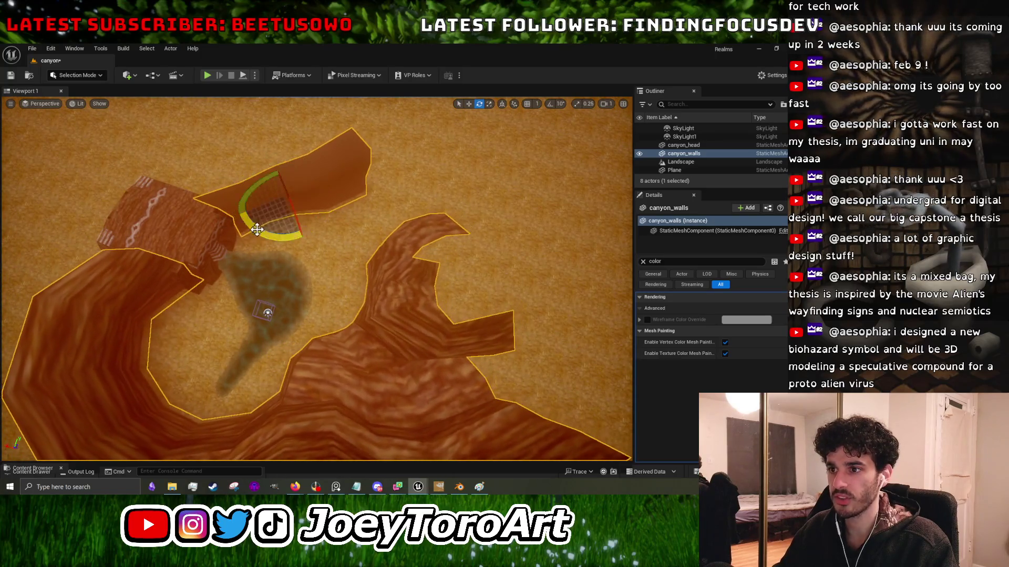
# Inspect the canyon walls from inside and undo the canyon_walls rotation.
pyautogui.moveTo(316, 263); pyautogui.dragTo(270, 255)
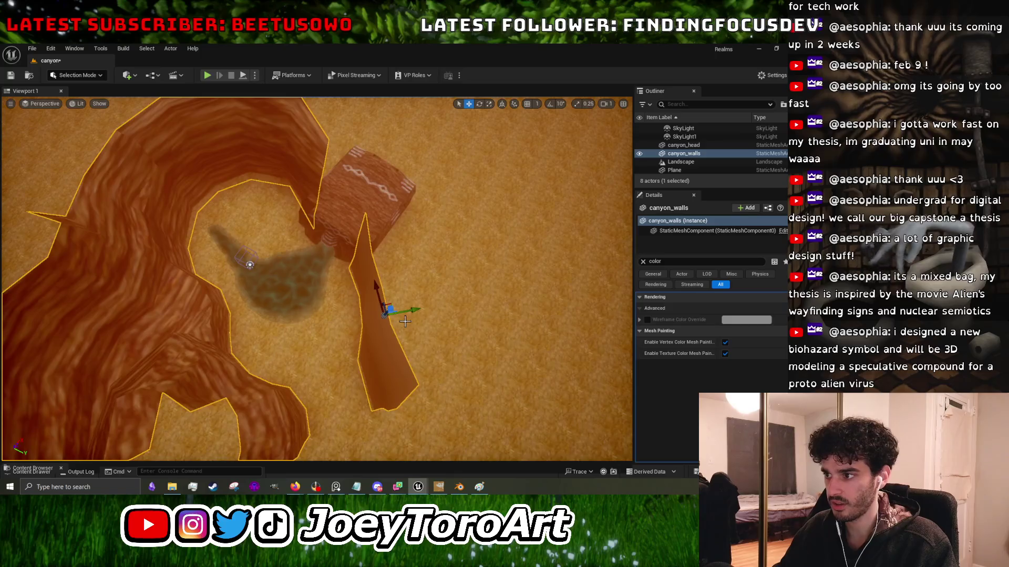
pyautogui.moveTo(418, 313); pyautogui.dragTo(365, 320)
pyautogui.moveTo(503, 373)
pyautogui.mouseDown()
pyautogui.moveTo(394, 185)
pyautogui.moveTo(225, 165)
pyautogui.moveTo(299, 260)
pyautogui.mouseUp()
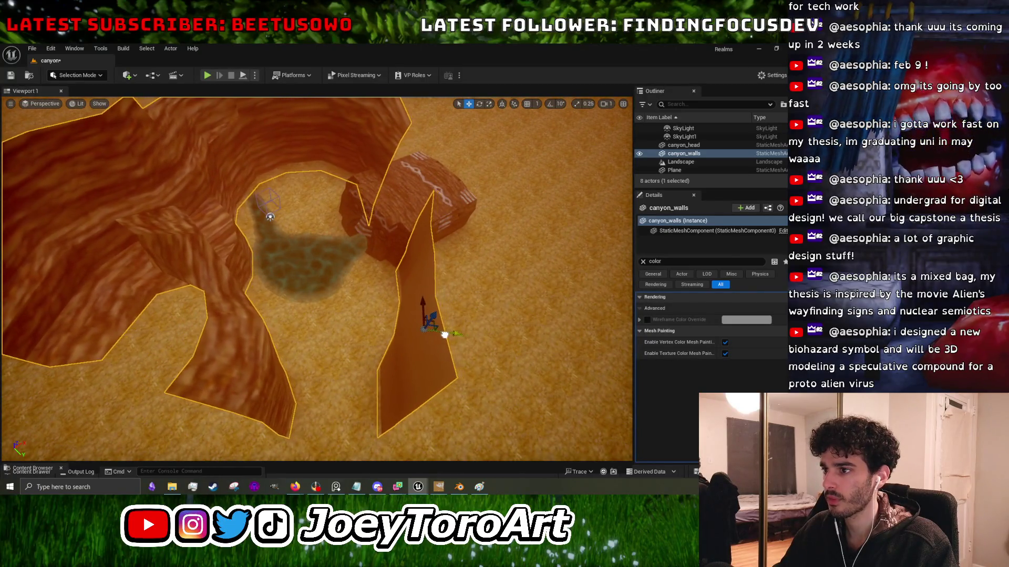
pyautogui.moveTo(284, 172)
pyautogui.mouseDown()
pyautogui.moveTo(226, 135)
pyautogui.moveTo(192, 144)
pyautogui.moveTo(188, 303)
pyautogui.moveTo(248, 241)
pyautogui.moveTo(248, 112)
pyautogui.moveTo(200, 293)
pyautogui.moveTo(250, 240)
pyautogui.moveTo(262, 196)
pyautogui.mouseUp()
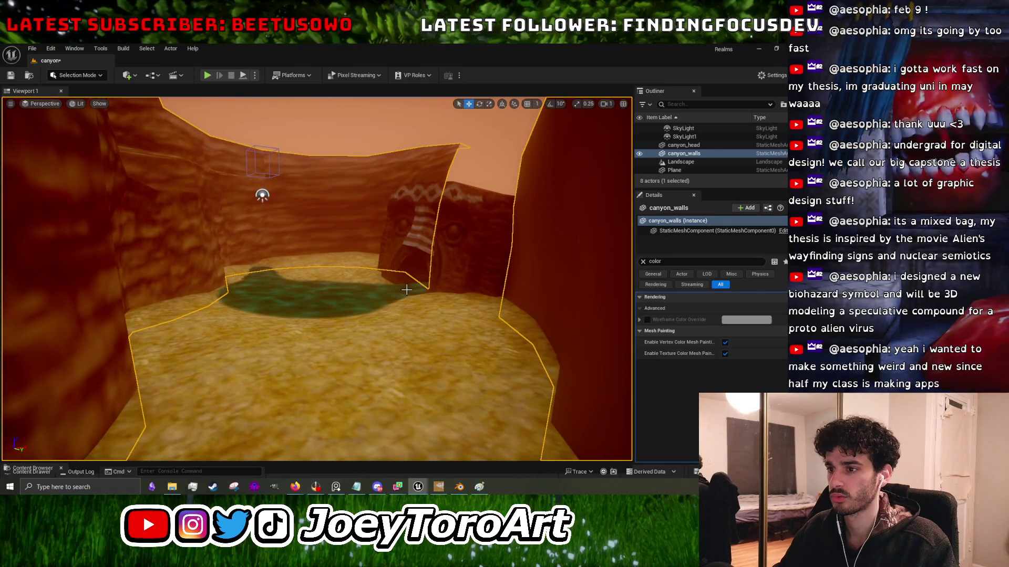
pyautogui.hotkey('ctrl', 'z')
# Play-test the canyon level from near the canyon floor, then stop the session.
pyautogui.moveTo(405, 290); pyautogui.dragTo(383, 278)
pyautogui.moveTo(315, 263); pyautogui.dragTo(316, 326)
pyautogui.moveTo(190, 131); pyautogui.dragTo(190, 100)
pyautogui.click(207, 75)
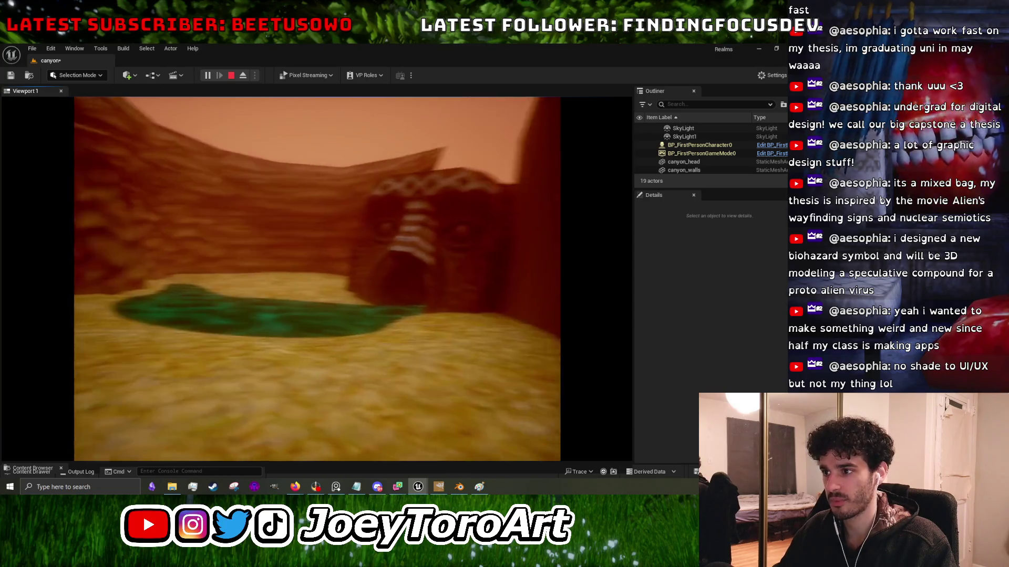
pyautogui.press('Escape')
# Minimise the Unreal editor and switch to Blender's canyon.blend.
pyautogui.moveTo(315, 278)
pyautogui.mouseDown()
pyautogui.moveTo(368, 263)
pyautogui.moveTo(551, 132)
pyautogui.moveTo(679, 76)
pyautogui.mouseUp()
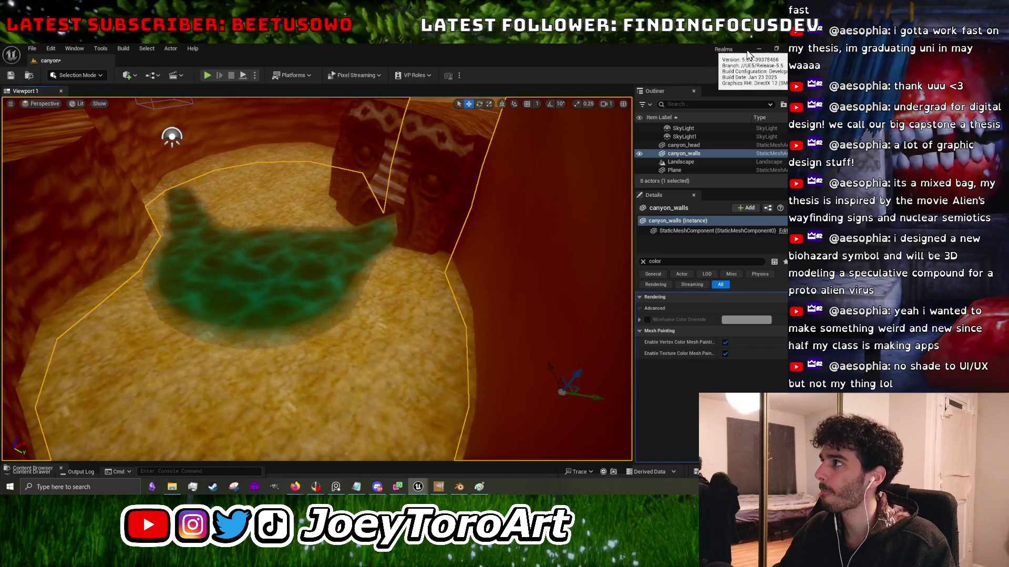
pyautogui.click(759, 49)
pyautogui.click(458, 488)
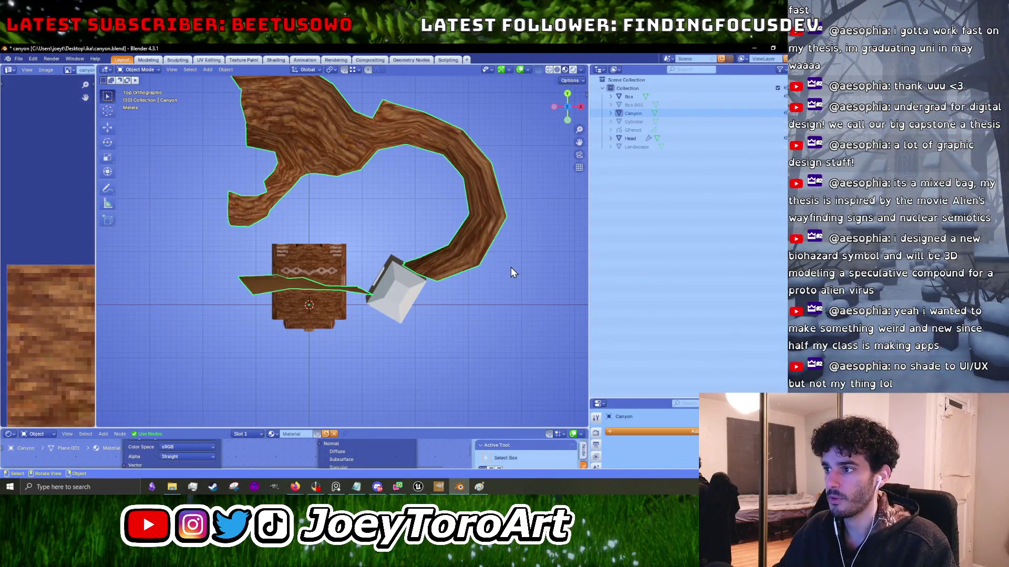
# Rotate the Canyon object and move it to a new position.
pyautogui.press('r')
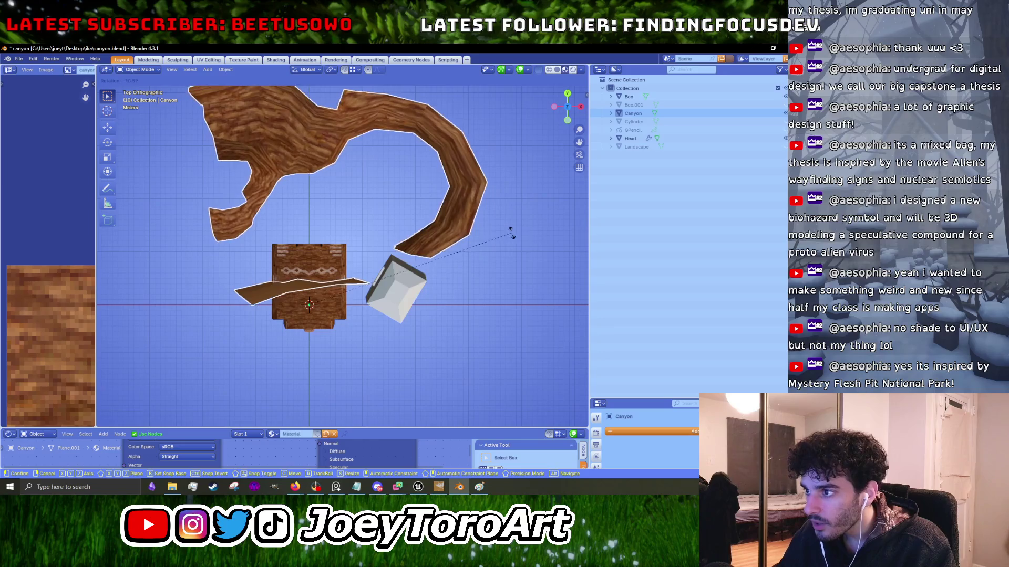
pyautogui.click(507, 258)
pyautogui.press('g')
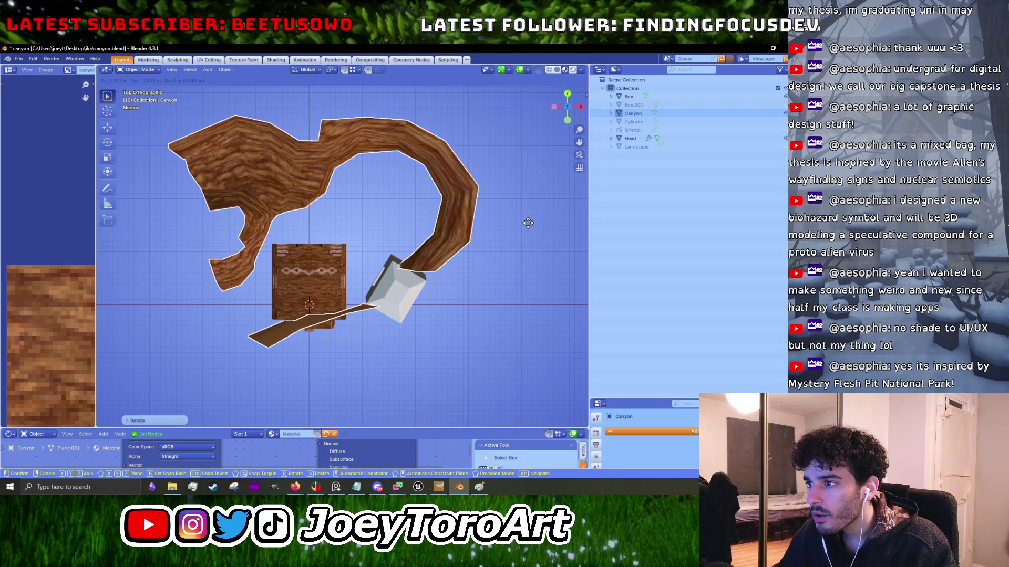
pyautogui.click(529, 223)
# Rotate and move the Canyon again into its final placement, then enter Edit Mode.
pyautogui.press('r')
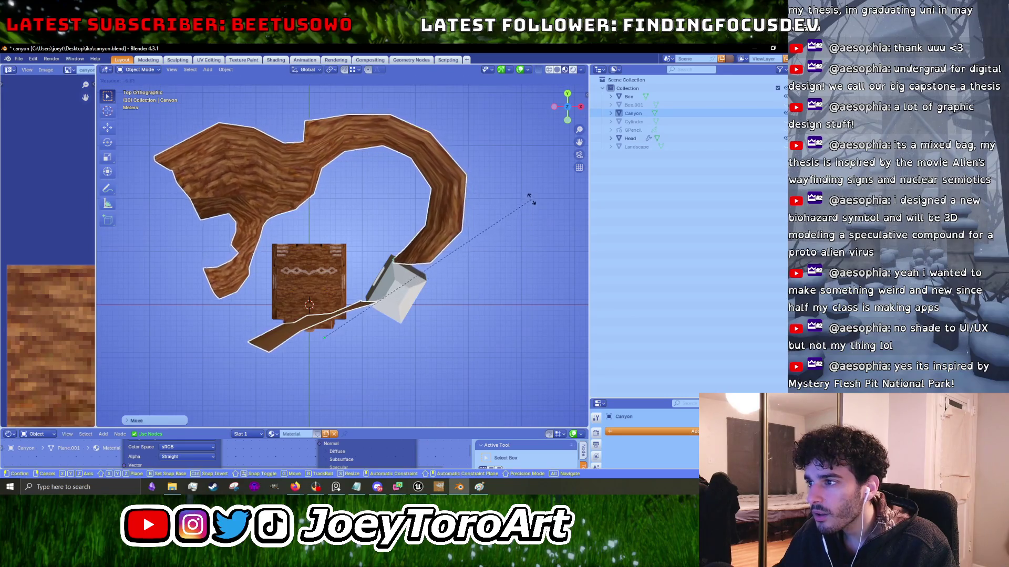
pyautogui.click(534, 186)
pyautogui.press('g')
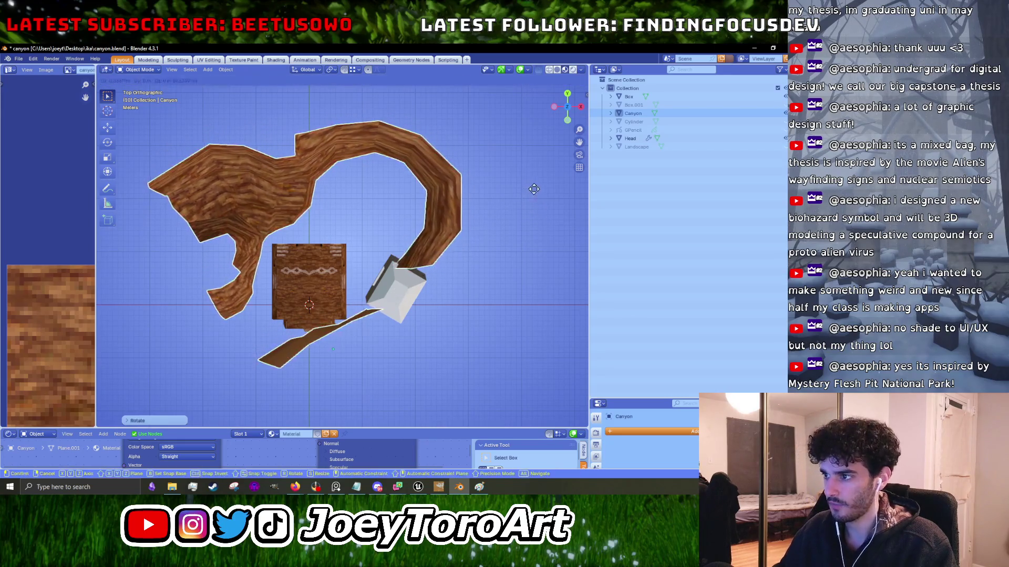
pyautogui.click(538, 191)
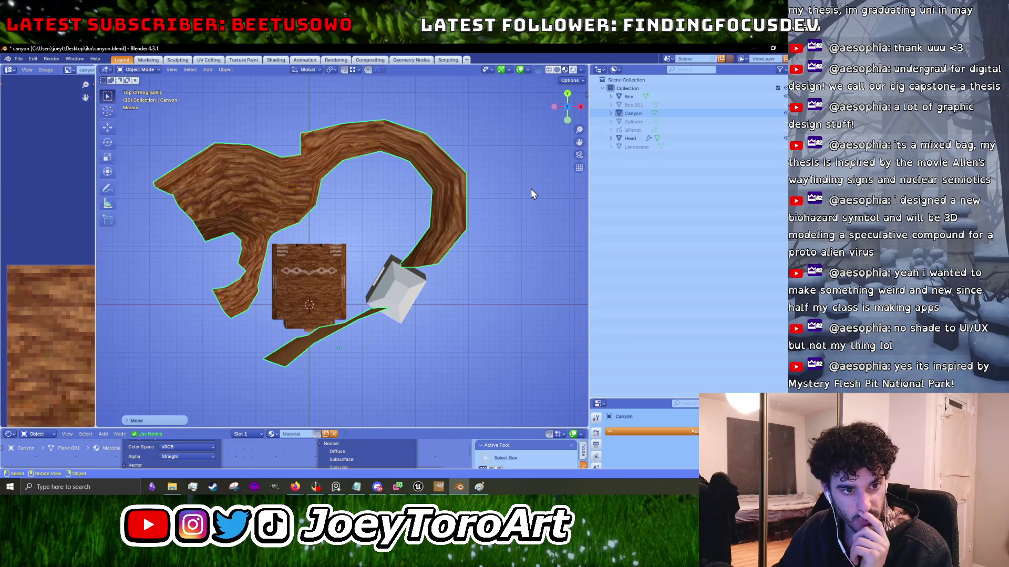
pyautogui.scroll(3, 376, 336)
pyautogui.scroll(-3, 375, 290)
pyautogui.press('Tab')
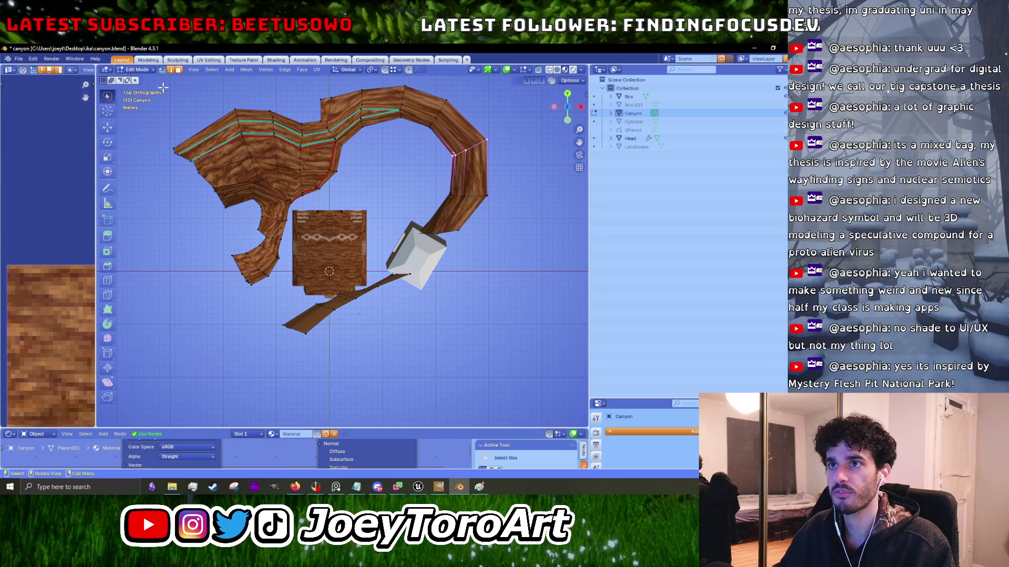
# Pull in the Canyon's left arm by lasso-selecting and moving its vertices.
pyautogui.scroll(2, 203, 212)
pyautogui.moveTo(289, 187)
pyautogui.mouseDown()
pyautogui.moveTo(221, 323)
pyautogui.moveTo(126, 173)
pyautogui.moveTo(179, 139)
pyautogui.moveTo(264, 153)
pyautogui.moveTo(292, 184)
pyautogui.mouseUp()
pyautogui.press('g')
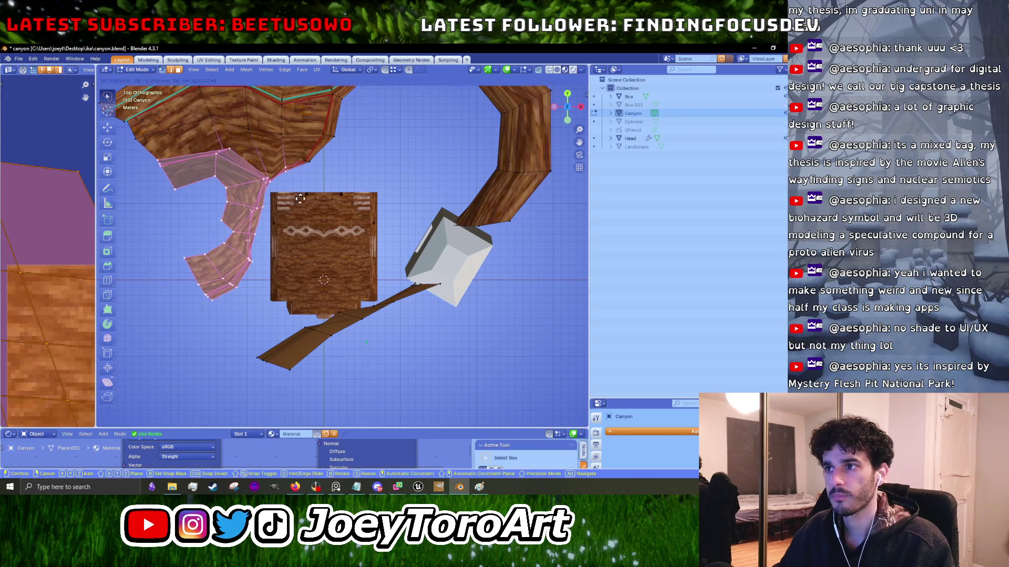
pyautogui.click(332, 181)
pyautogui.moveTo(335, 256)
pyautogui.mouseDown()
pyautogui.moveTo(208, 382)
pyautogui.moveTo(122, 273)
pyautogui.moveTo(118, 224)
pyautogui.moveTo(172, 199)
pyautogui.moveTo(315, 212)
pyautogui.moveTo(363, 237)
pyautogui.mouseUp()
pyautogui.hscroll(-5, 153, 229)
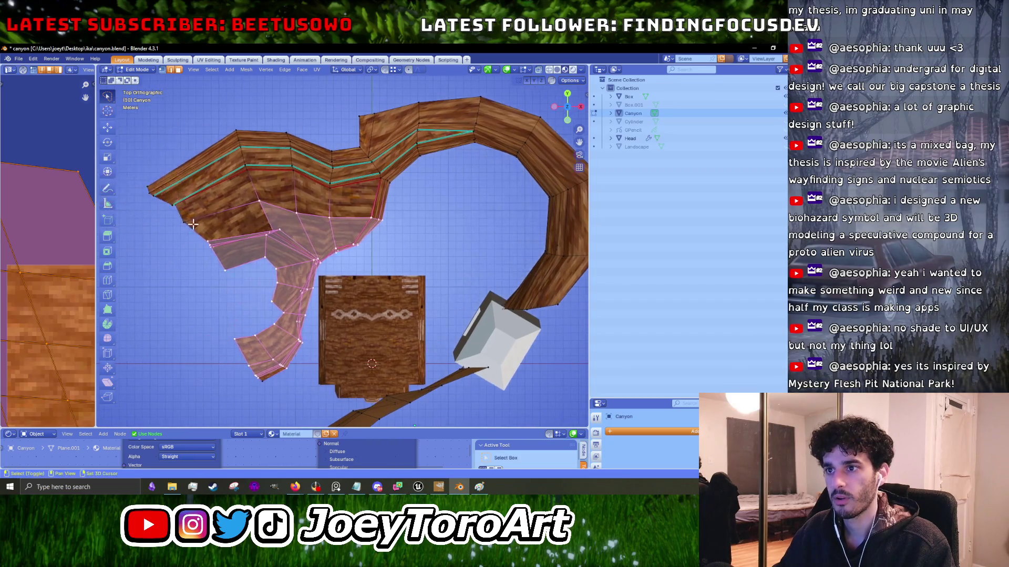
pyautogui.press('g')
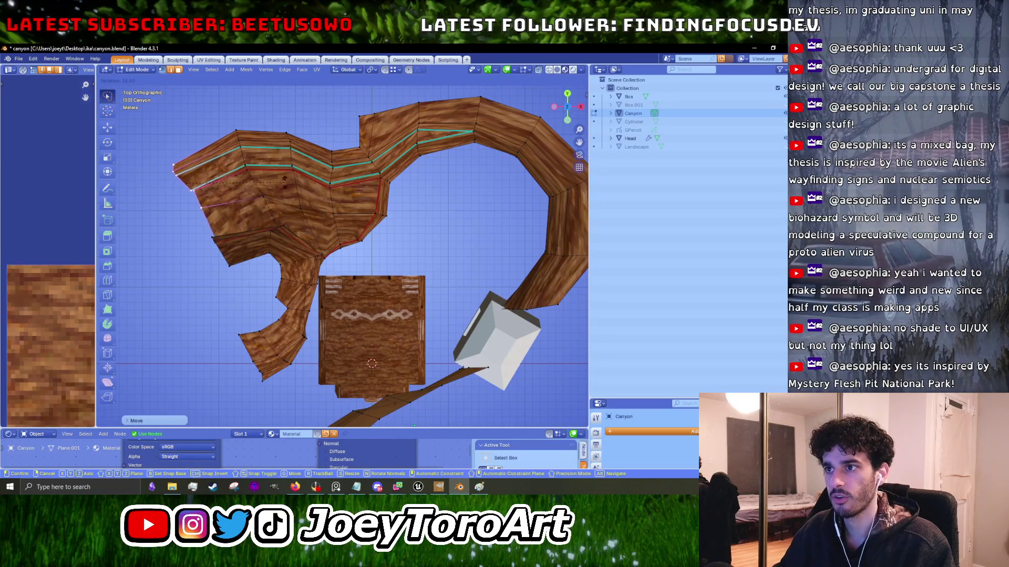
pyautogui.click(183, 139)
# Rotate the selected vertices and shift two vertex columns into new positions.
pyautogui.press('r')
pyautogui.click(310, 211)
pyautogui.press('r')
pyautogui.press('g')
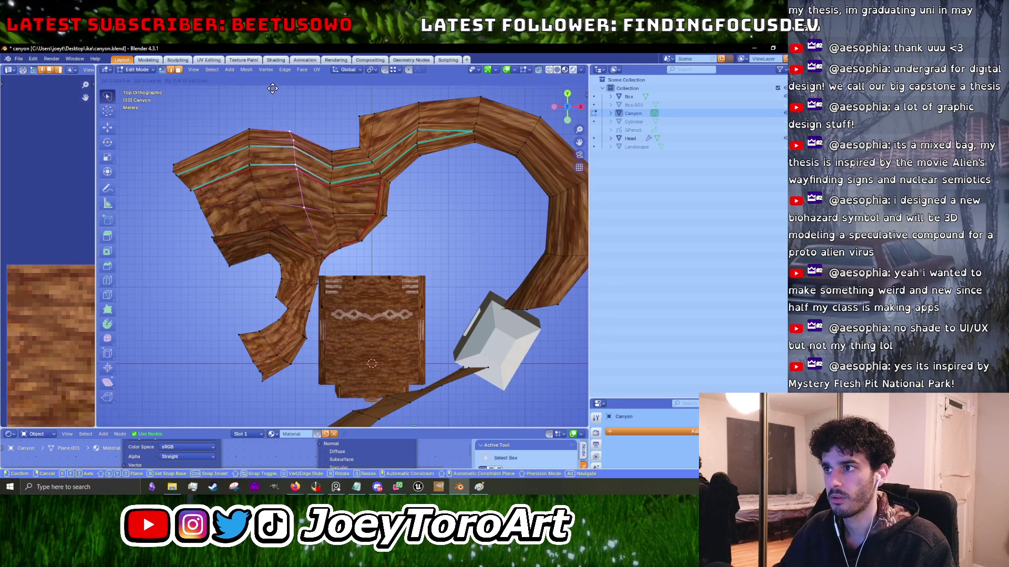
pyautogui.click(331, 131)
pyautogui.moveTo(331, 127); pyautogui.dragTo(330, 216)
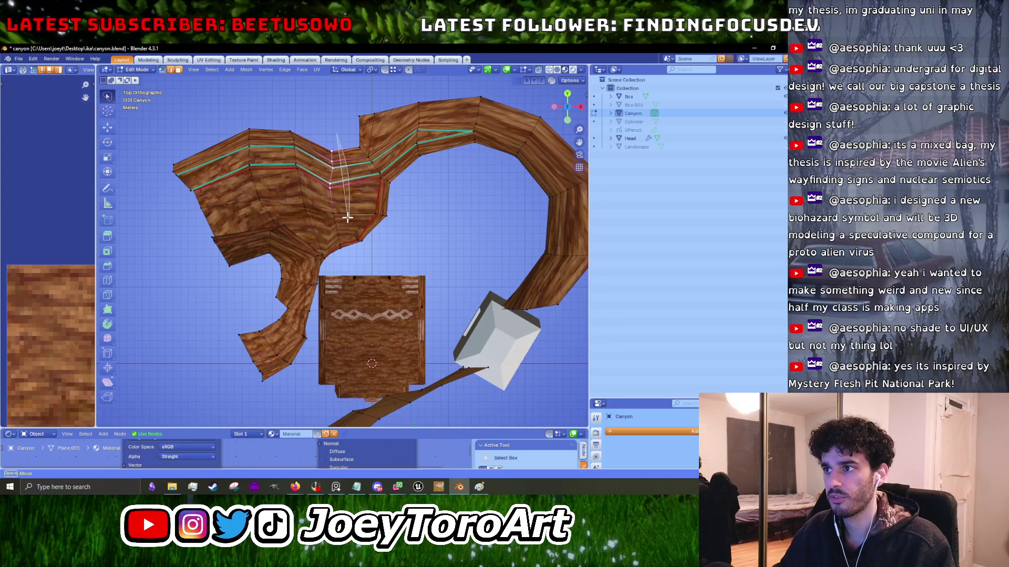
pyautogui.press('g')
pyautogui.click(315, 116)
# Reposition another vertex column on the wall's left side.
pyautogui.moveTo(268, 140)
pyautogui.mouseDown()
pyautogui.moveTo(316, 220)
pyautogui.moveTo(302, 227)
pyautogui.mouseUp()
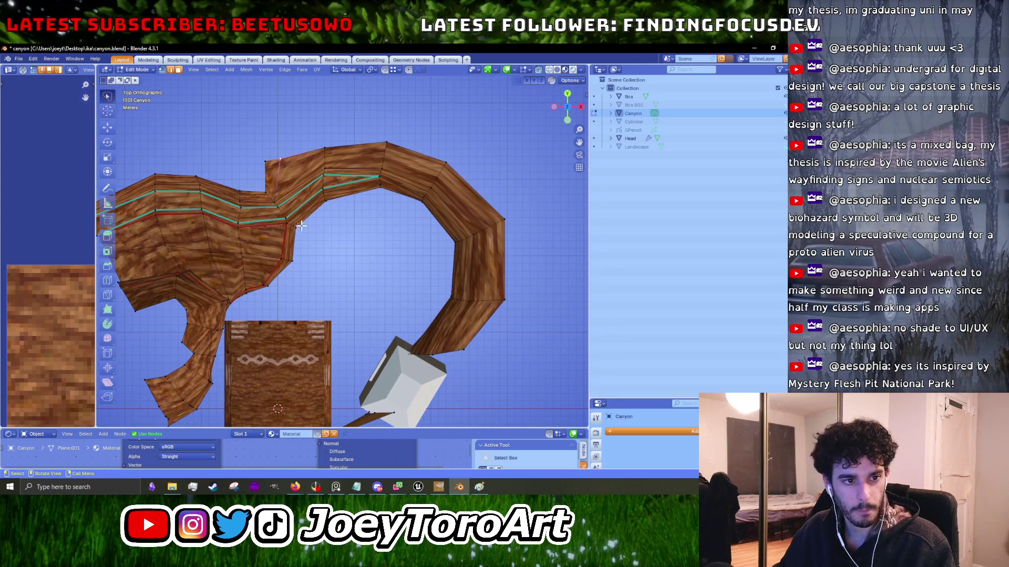
pyautogui.moveTo(270, 138)
pyautogui.mouseDown()
pyautogui.moveTo(317, 209)
pyautogui.moveTo(294, 247)
pyautogui.moveTo(247, 158)
pyautogui.mouseUp()
pyautogui.press('g')
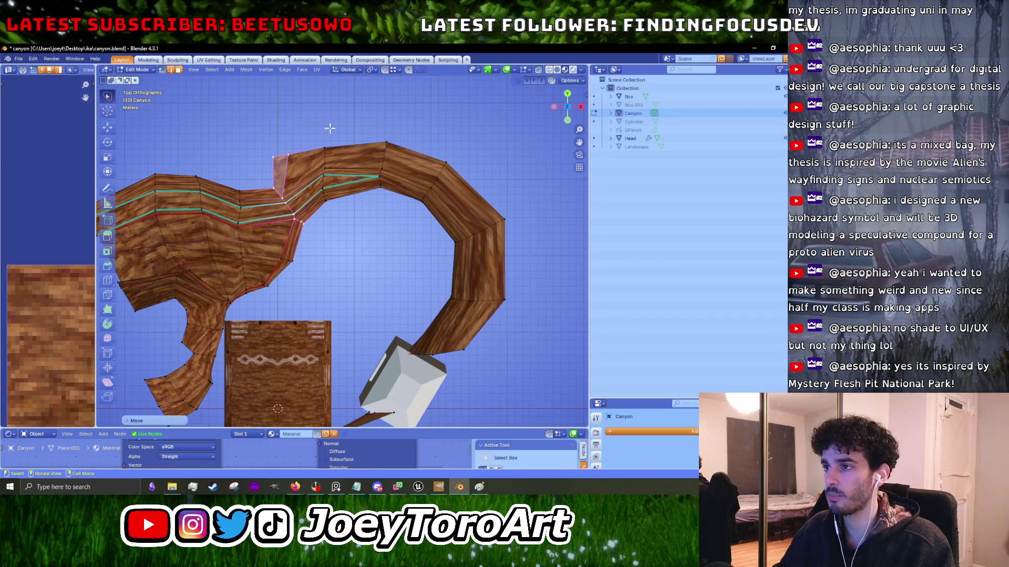
pyautogui.click(311, 150)
pyautogui.press('r')
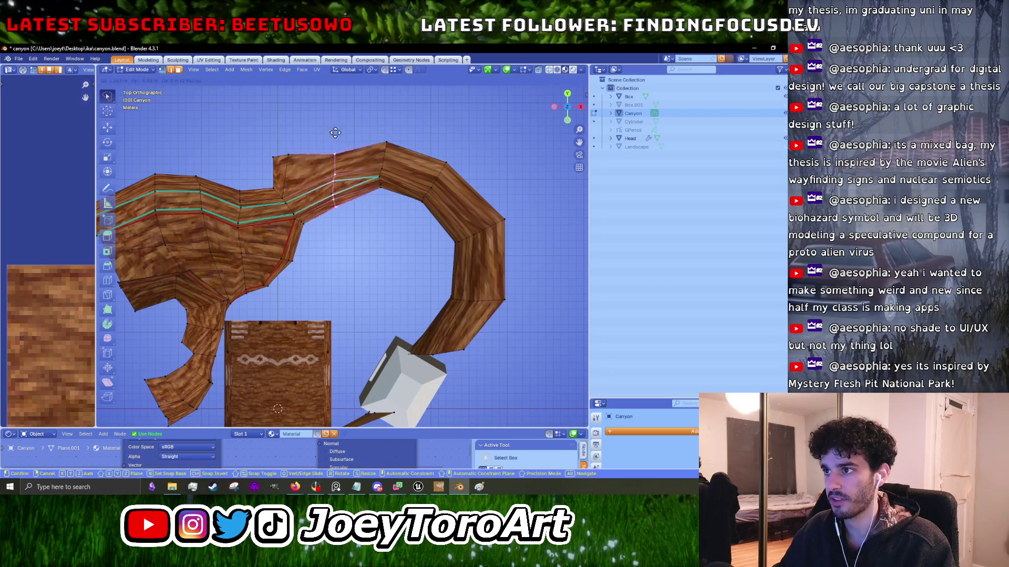
pyautogui.press('Escape')
pyautogui.press('g')
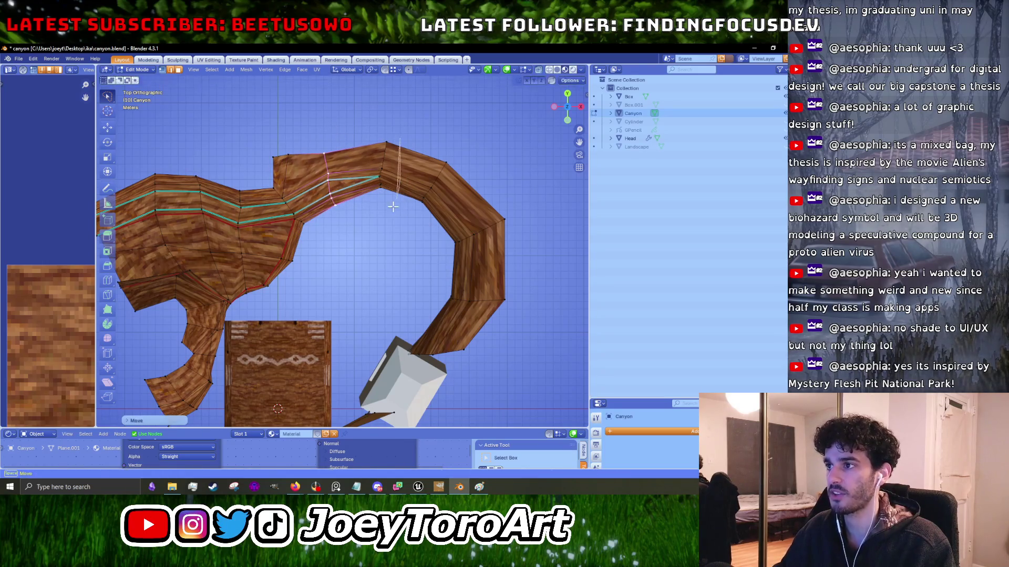
pyautogui.click(442, 157)
pyautogui.press('g')
pyautogui.click(438, 172)
# Shift the next two vertex columns, including the lower one, into place.
pyautogui.moveTo(556, 216); pyautogui.dragTo(424, 265)
pyautogui.press('g')
pyautogui.click(496, 187)
pyautogui.moveTo(530, 297); pyautogui.dragTo(437, 319)
pyautogui.press('g')
pyautogui.click(513, 288)
pyautogui.scroll(-5, 513, 287)
# Extrude the selected edge into a new wall section and angle it up and right.
pyautogui.press('e')
pyautogui.click(487, 257)
pyautogui.press('g')
pyautogui.click(485, 257)
pyautogui.press('r')
pyautogui.click(469, 255)
pyautogui.press('g')
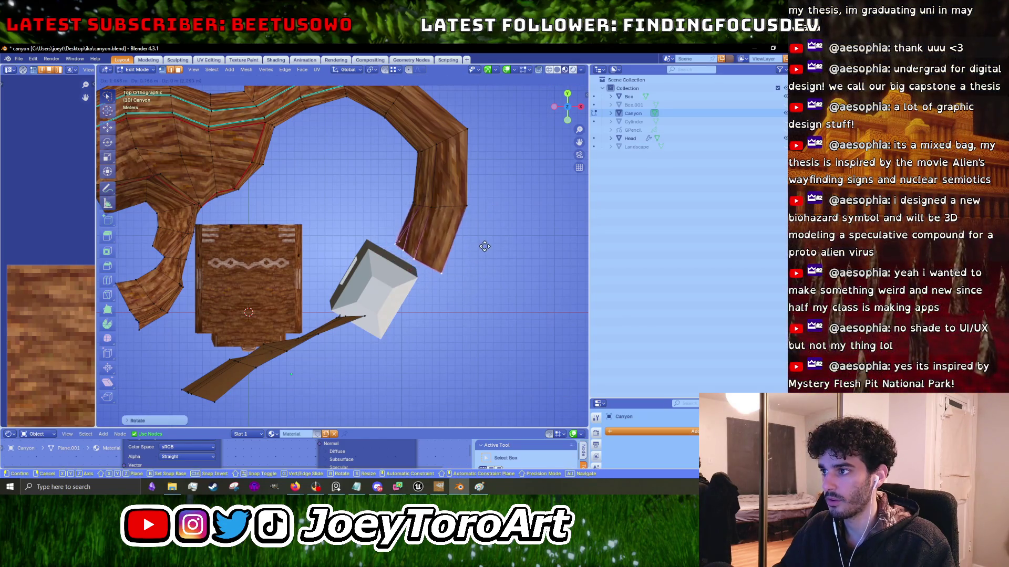
pyautogui.click(486, 243)
# Move the Box in Object Mode so it meets the Canyon wall's curved end.
pyautogui.press('Tab')
pyautogui.click(389, 280)
pyautogui.press('g')
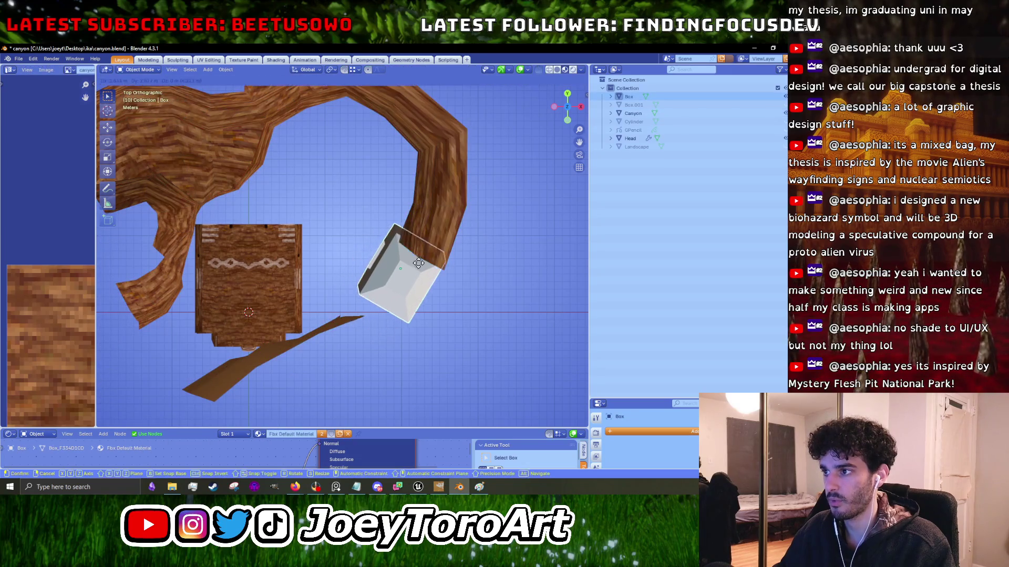
pyautogui.click(413, 273)
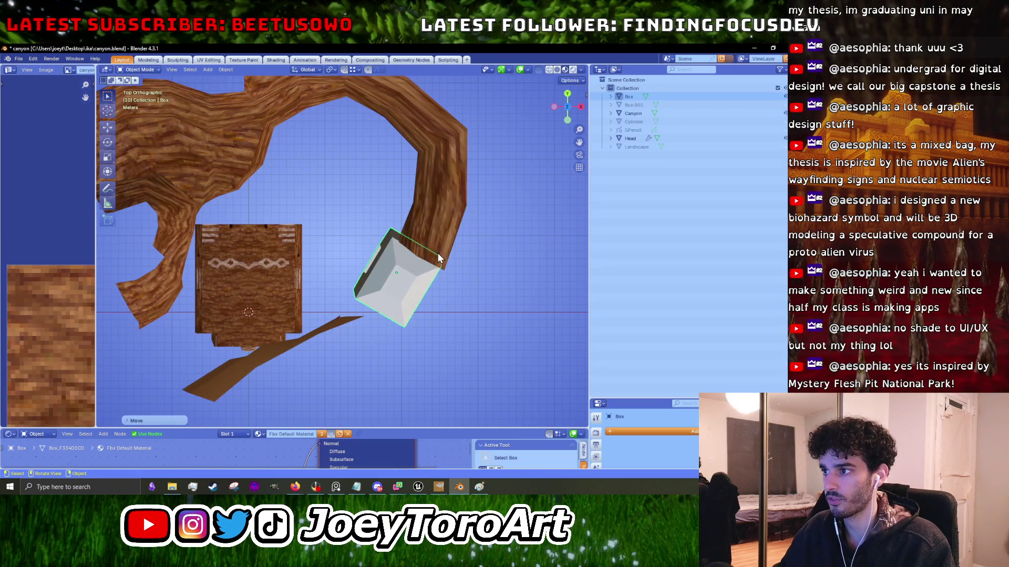
pyautogui.press('Tab')
pyautogui.press('Tab')
pyautogui.click(314, 335)
pyautogui.press('Tab')
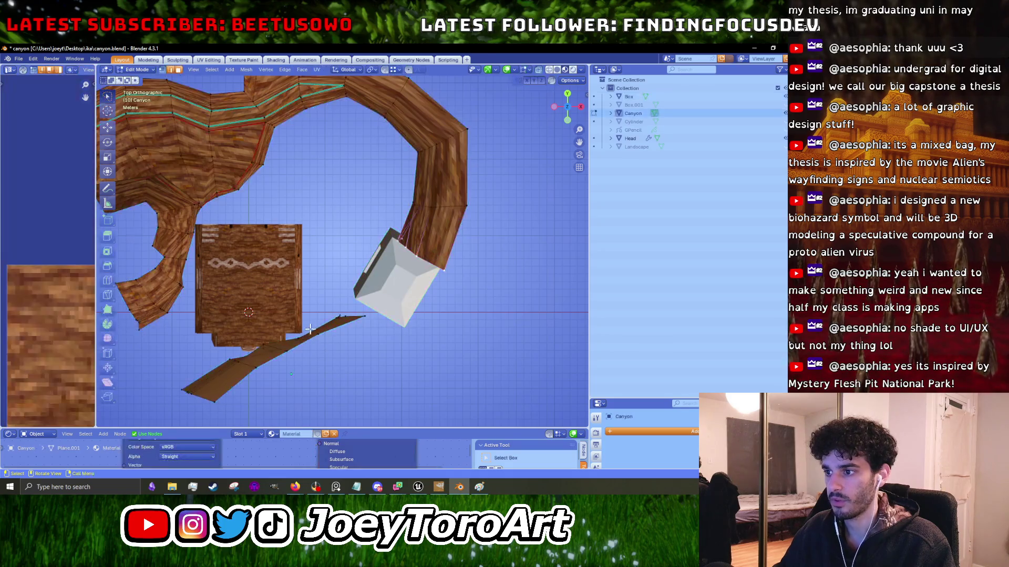
# Lasso-select the plank mesh and move it up and to the right.
pyautogui.moveTo(329, 384); pyautogui.dragTo(160, 314)
pyautogui.moveTo(366, 245); pyautogui.dragTo(157, 315)
pyautogui.moveTo(410, 241)
pyautogui.mouseDown()
pyautogui.moveTo(294, 391)
pyautogui.moveTo(299, 242)
pyautogui.moveTo(441, 287)
pyautogui.moveTo(194, 341)
pyautogui.mouseUp()
pyautogui.press('g')
pyautogui.click(402, 265)
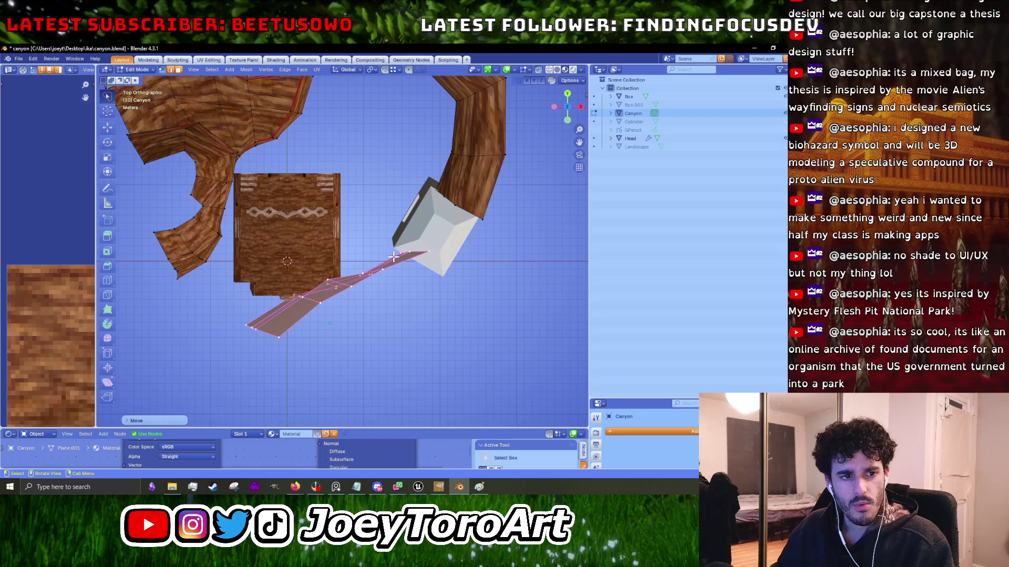
pyautogui.press('s')
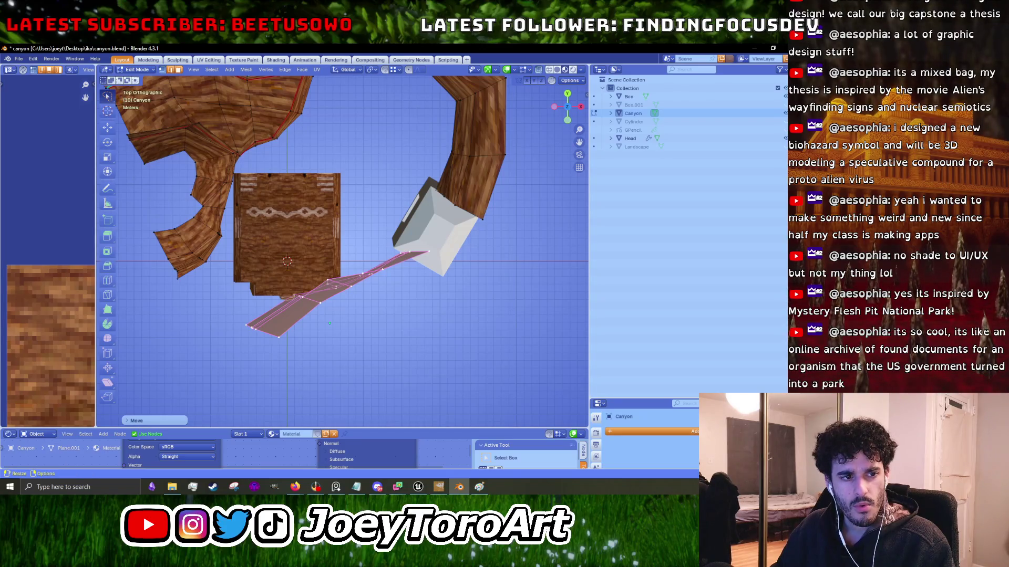
# Bring the Firefox window with the Mystery Flesh Pit website in front of Blender.
pyautogui.hotkey('alt', 'Tab')
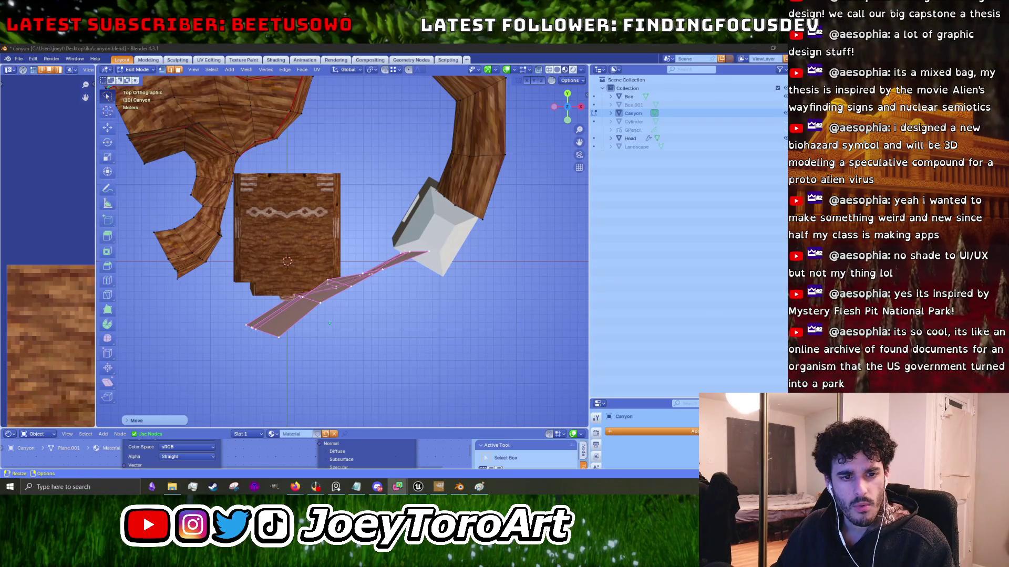
pyautogui.click(295, 486)
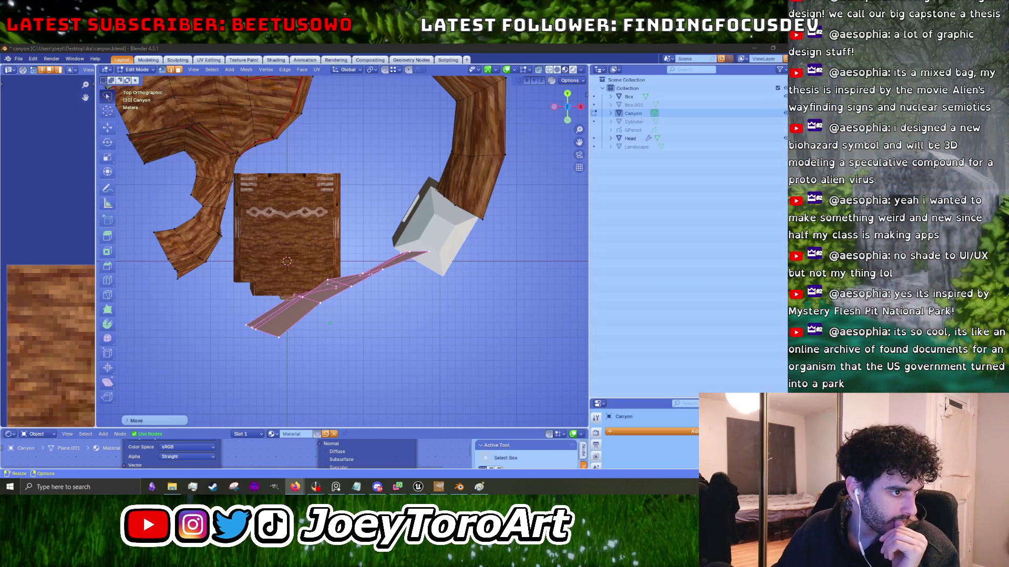
pyautogui.hotkey('alt', 'Tab')
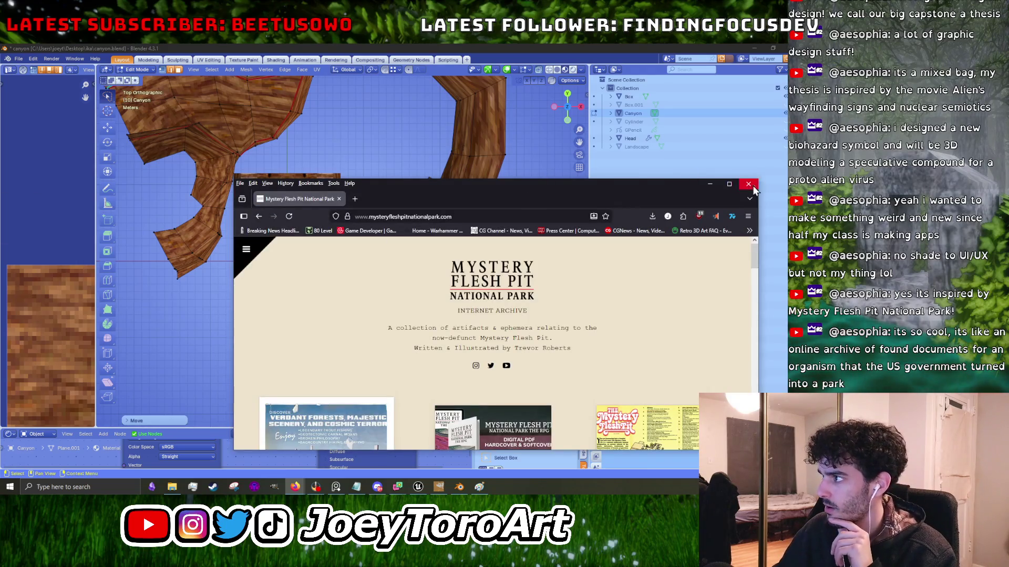
# Maximise Firefox and browse the site's home image grid.
pyautogui.click(735, 188)
pyautogui.scroll(-5, 389, 190)
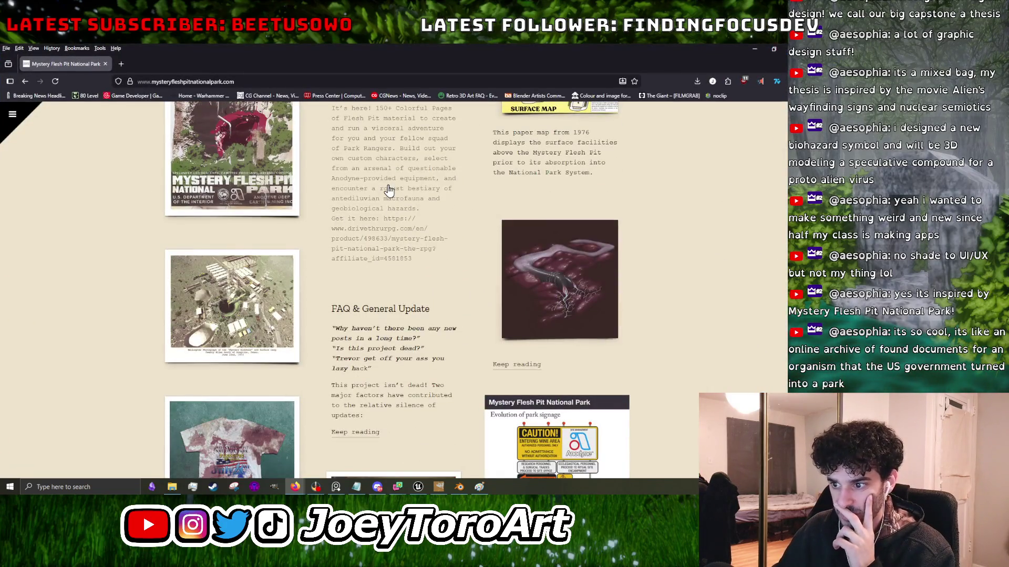
pyautogui.scroll(-3, 389, 190)
pyautogui.scroll(-3, 391, 188)
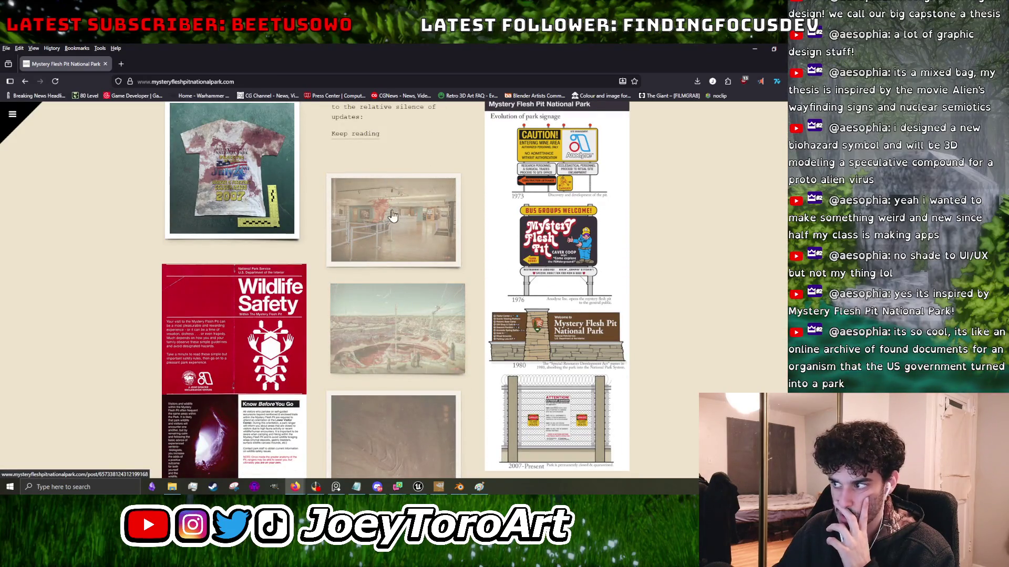
pyautogui.scroll(10, 409, 236)
pyautogui.scroll(-5, 409, 236)
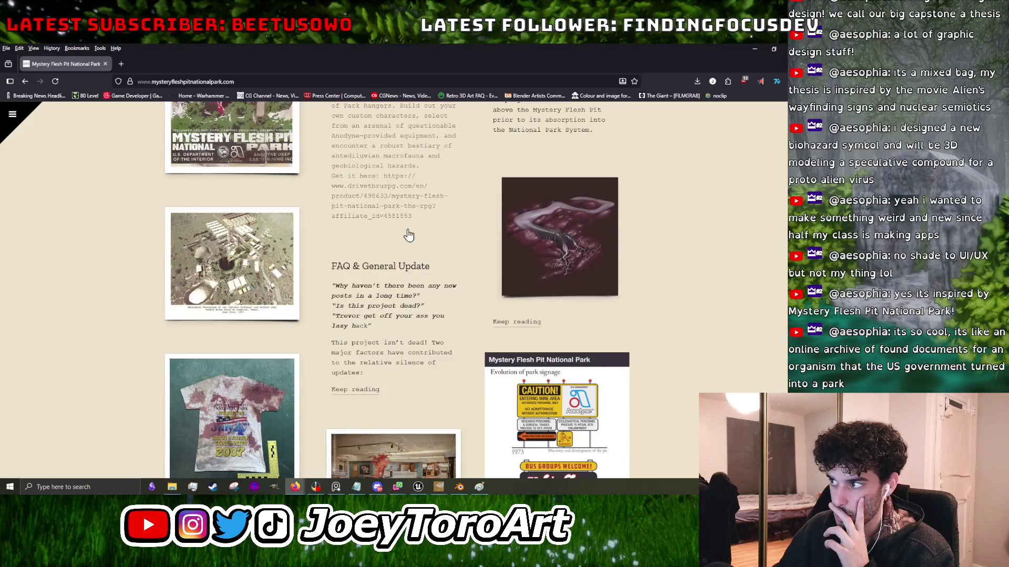
pyautogui.scroll(5, 409, 235)
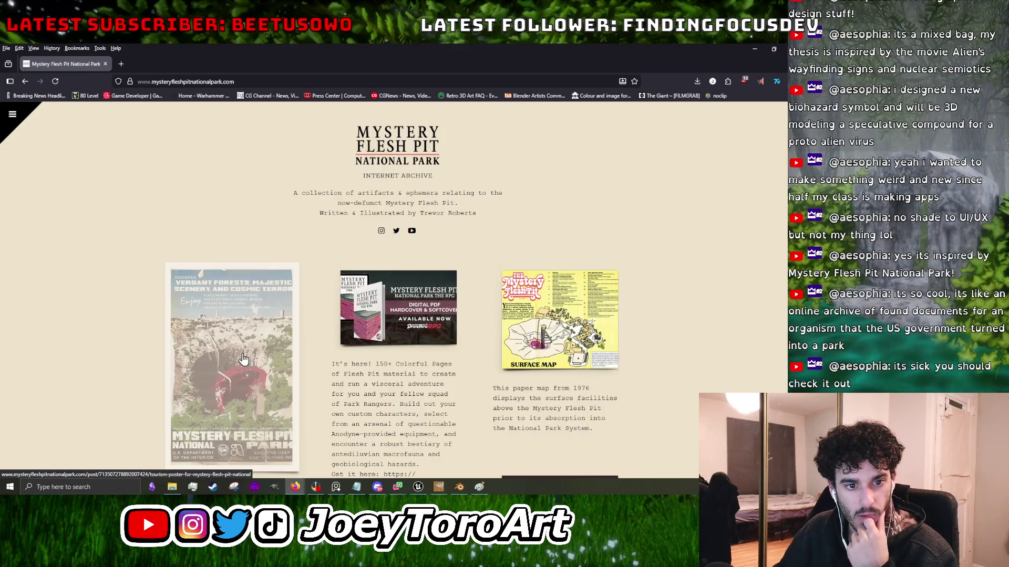
pyautogui.scroll(-10, 243, 359)
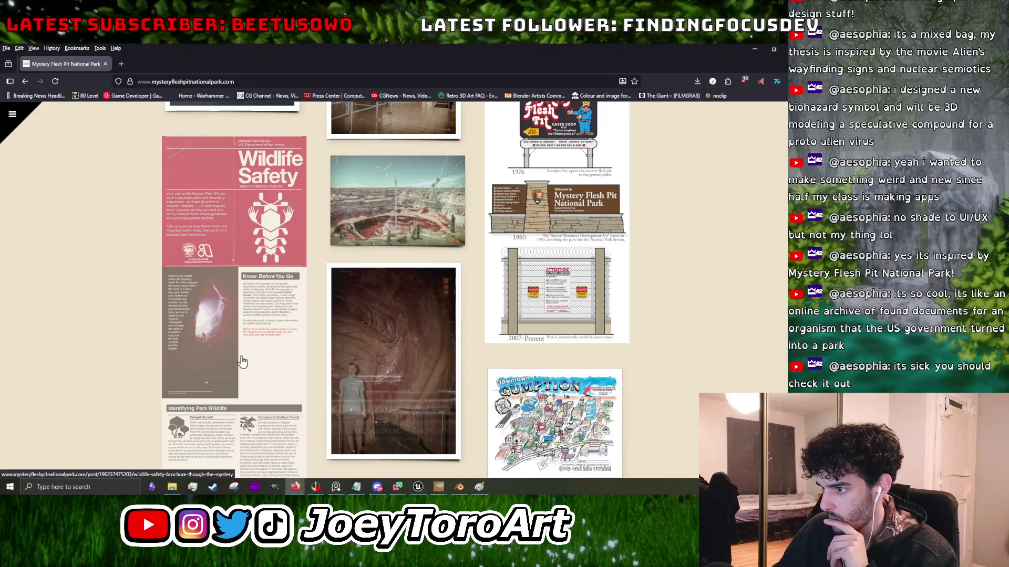
# Open the museum lobby photo post and read through it.
pyautogui.click(395, 408)
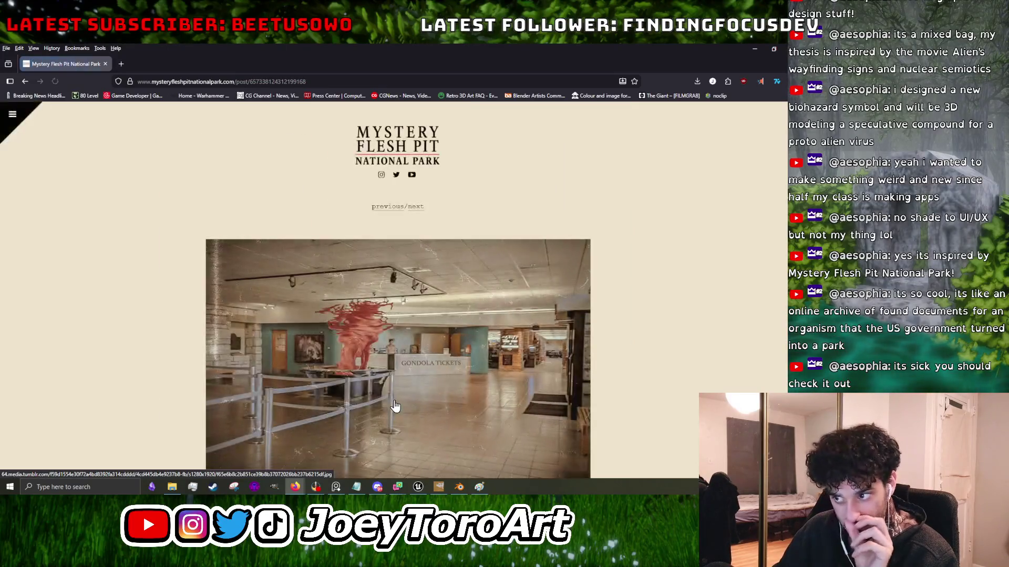
pyautogui.scroll(-9, 394, 407)
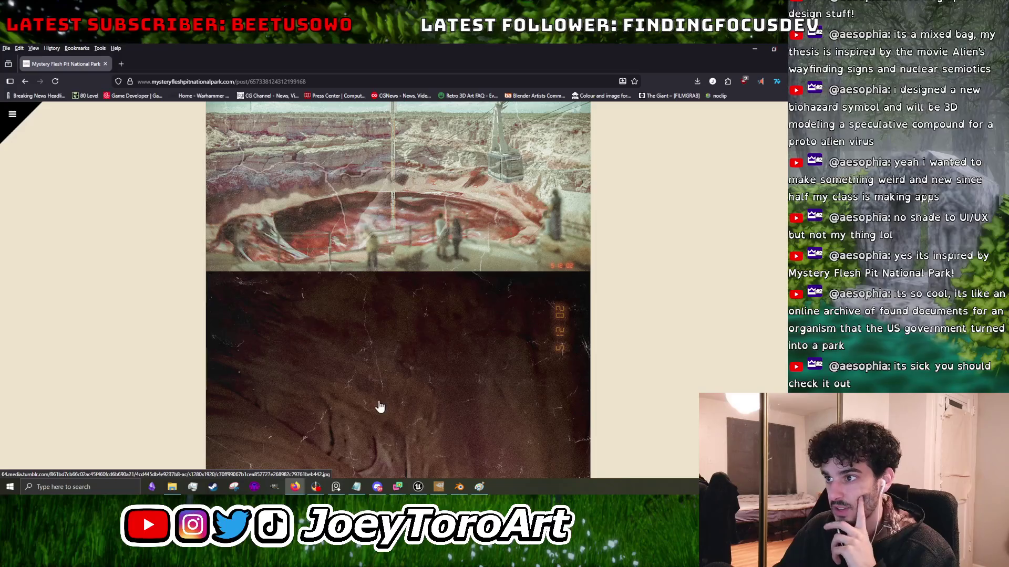
pyautogui.scroll(-4, 378, 406)
pyautogui.scroll(-4, 267, 385)
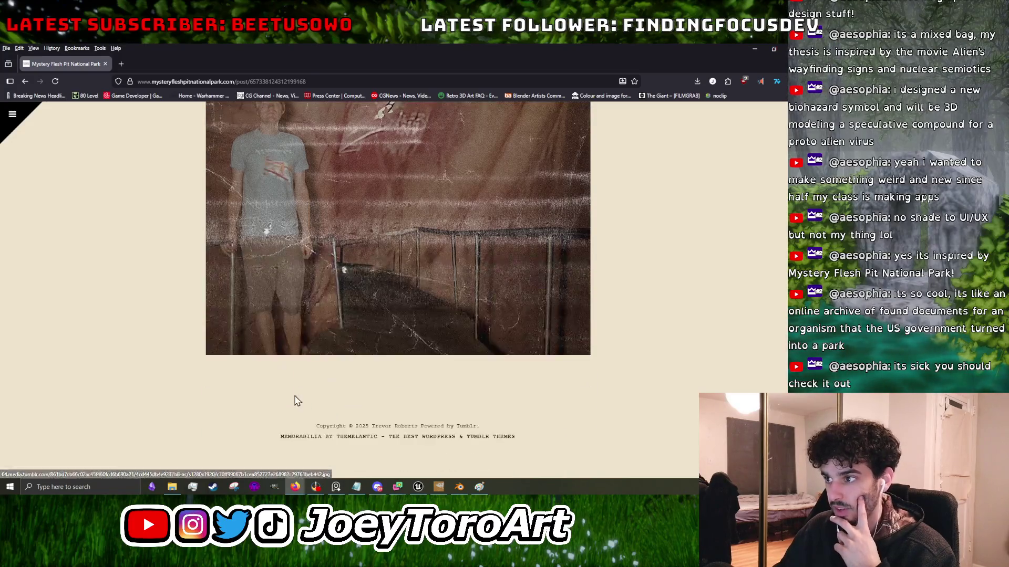
pyautogui.scroll(1, 300, 403)
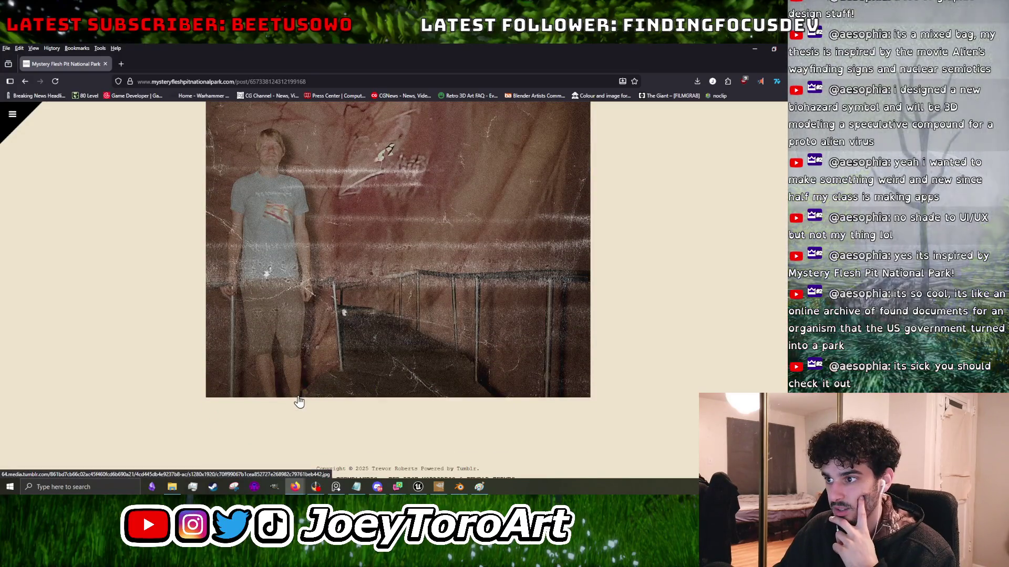
pyautogui.scroll(5, 299, 402)
pyautogui.scroll(-5, 299, 402)
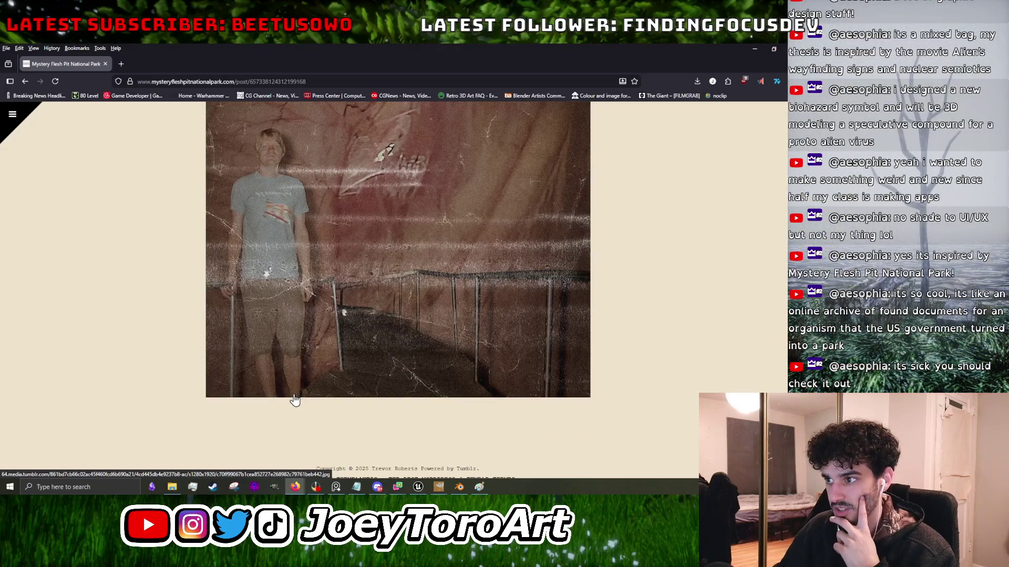
pyautogui.scroll(10, 294, 400)
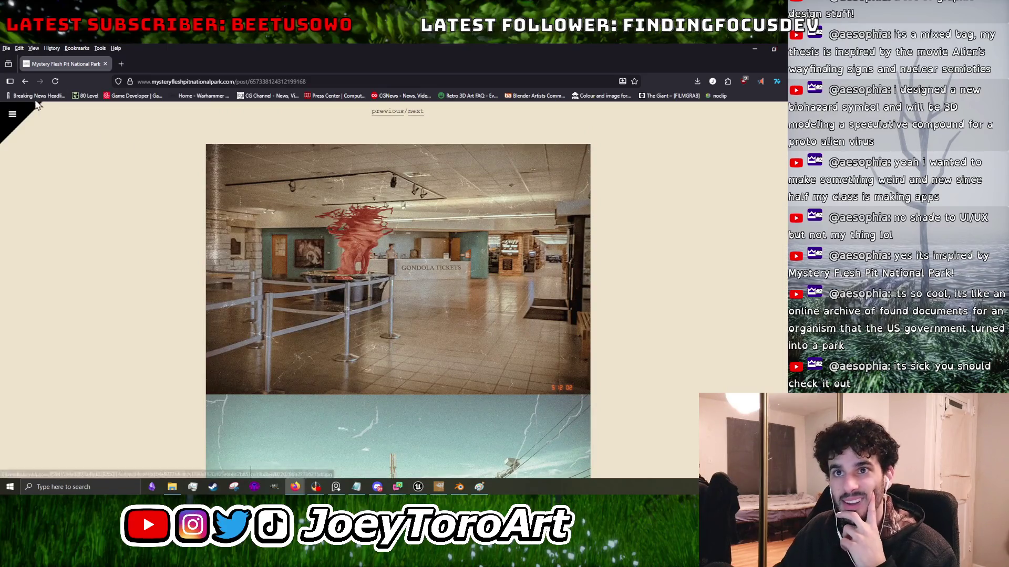
# Return to the home grid and open the Southern Bronchial Forest post.
pyautogui.click(24, 81)
pyautogui.scroll(-4, 245, 278)
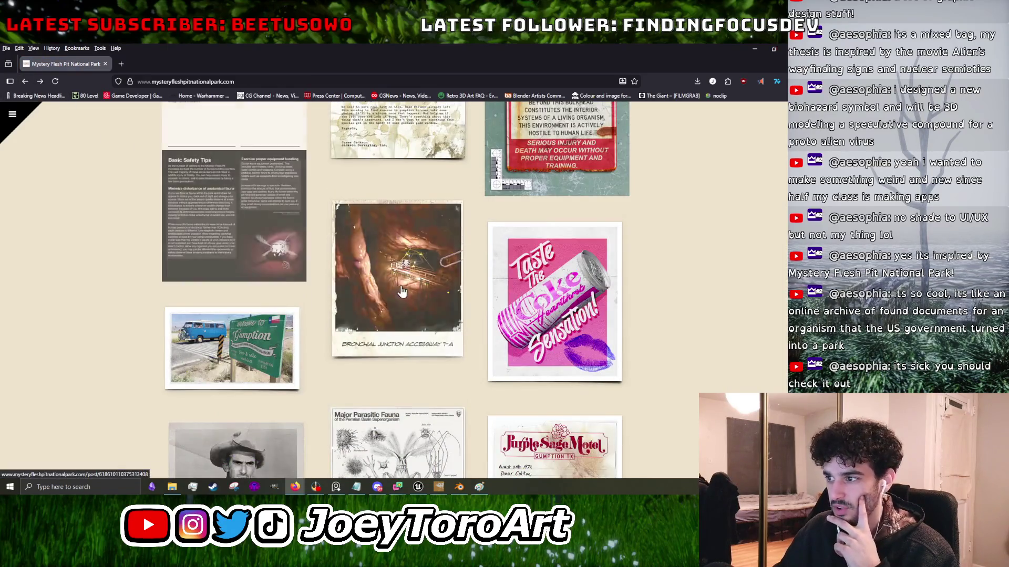
pyautogui.scroll(-3, 618, 379)
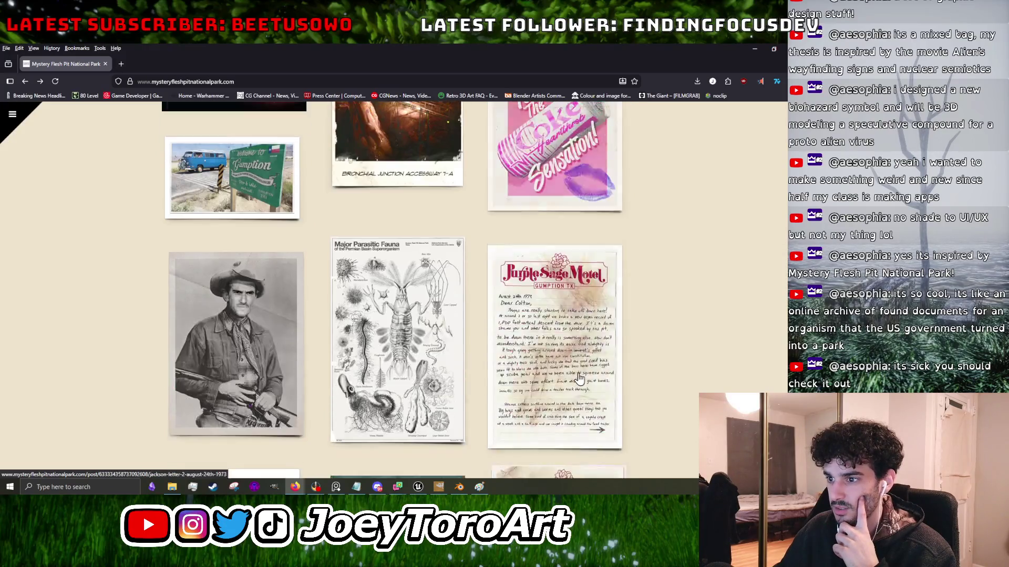
pyautogui.scroll(-4, 577, 377)
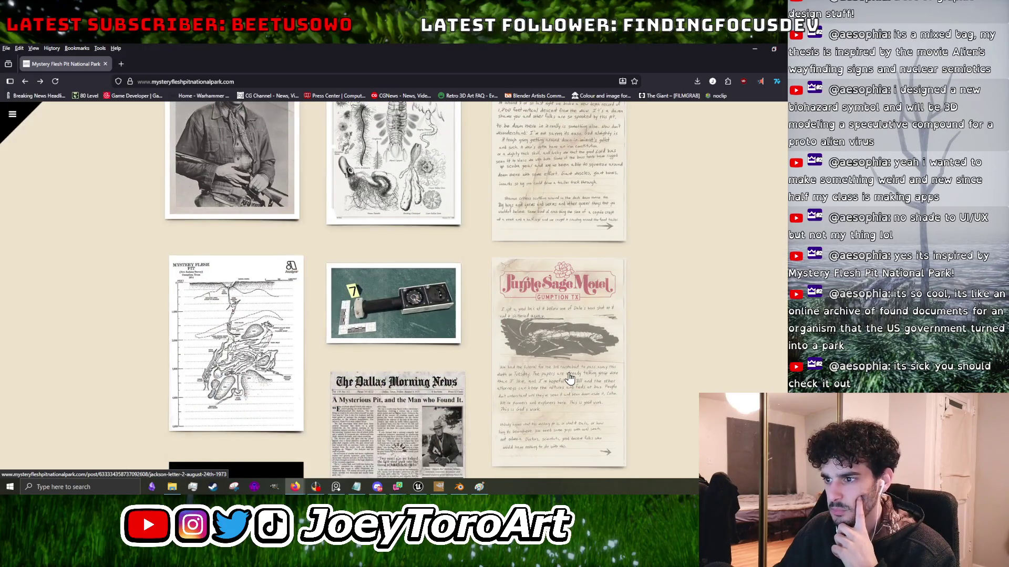
pyautogui.scroll(-4, 569, 378)
pyautogui.scroll(-4, 568, 378)
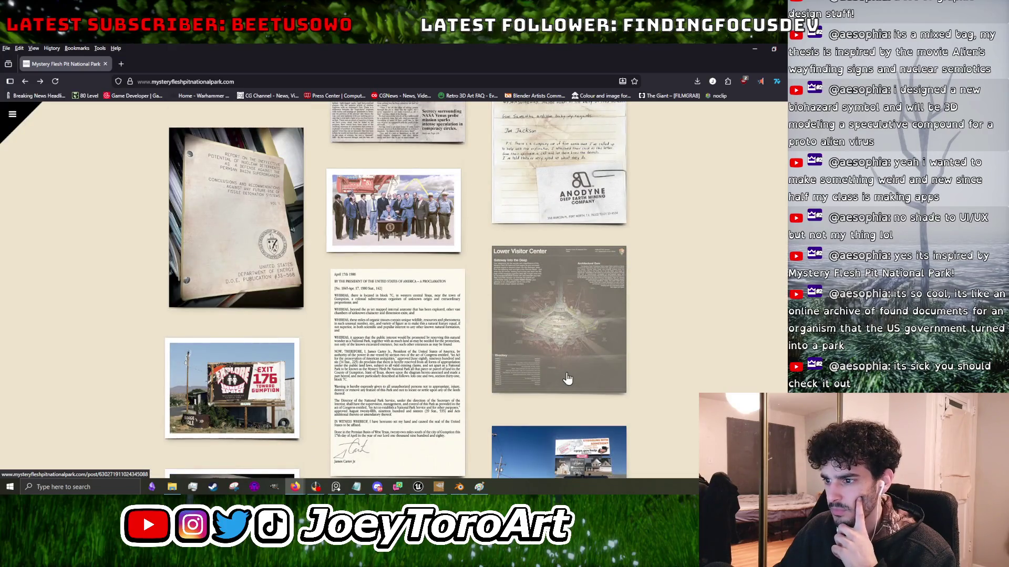
pyautogui.scroll(-6, 567, 379)
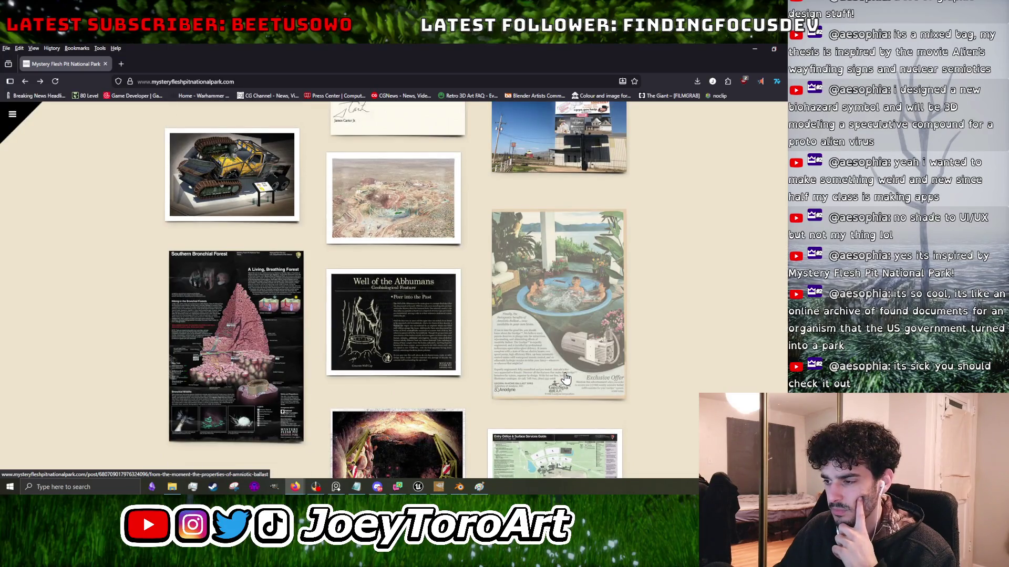
pyautogui.scroll(-2, 565, 378)
pyautogui.click(248, 235)
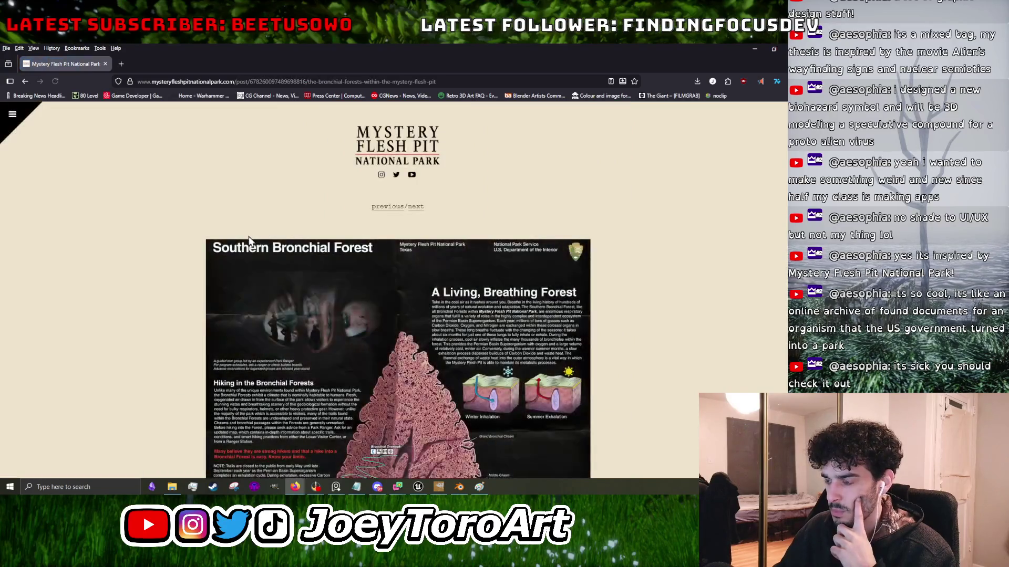
# Read through the Southern Bronchial Forest post and open its map on a separate page.
pyautogui.scroll(-3, 250, 239)
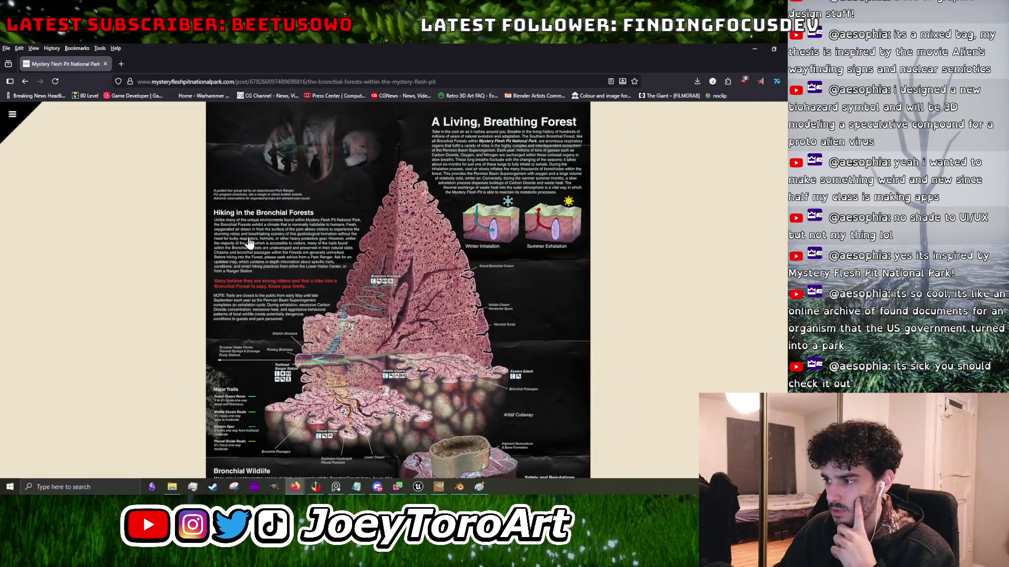
pyautogui.scroll(-4, 250, 242)
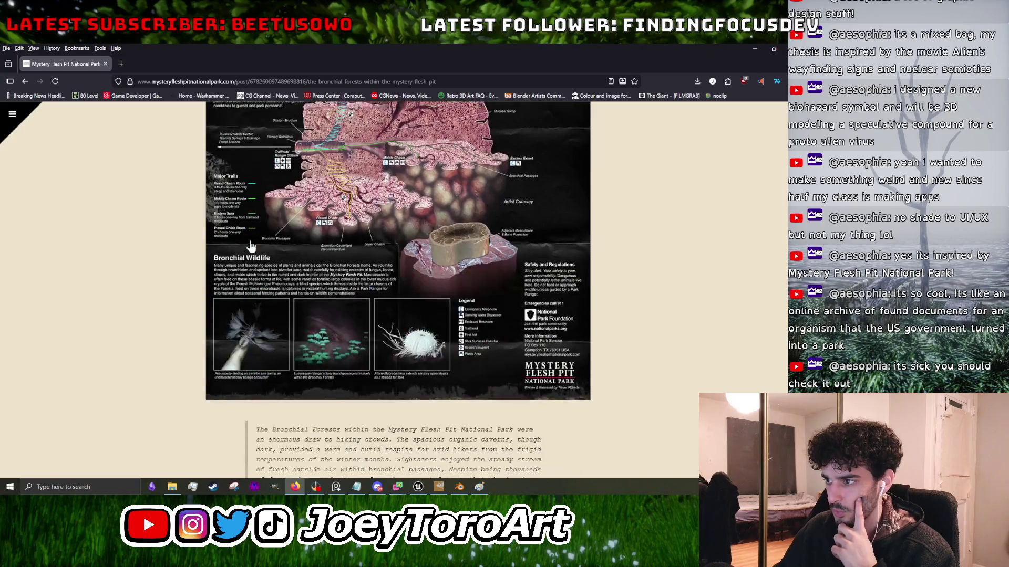
pyautogui.scroll(-5, 251, 246)
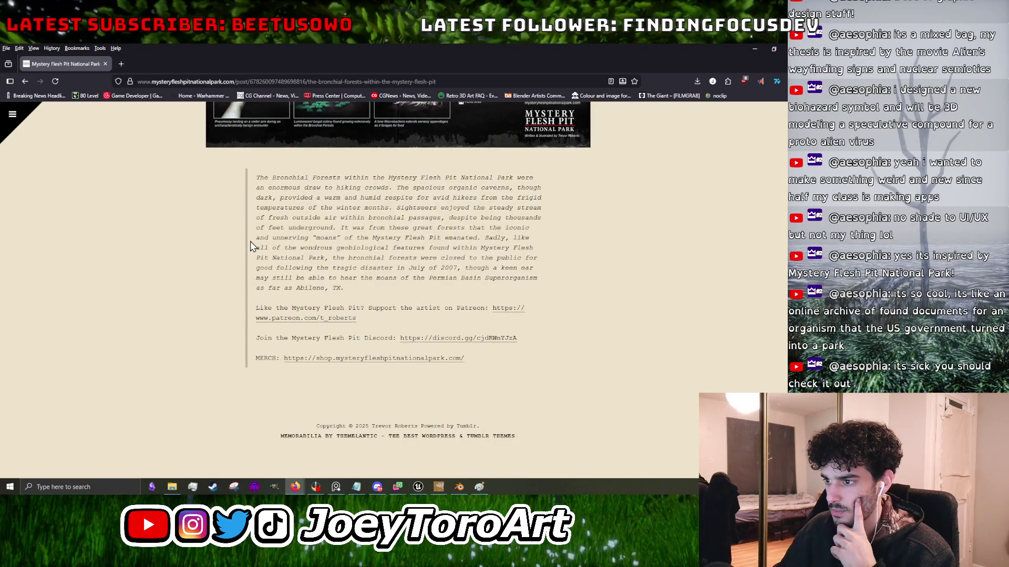
pyautogui.scroll(5, 267, 257)
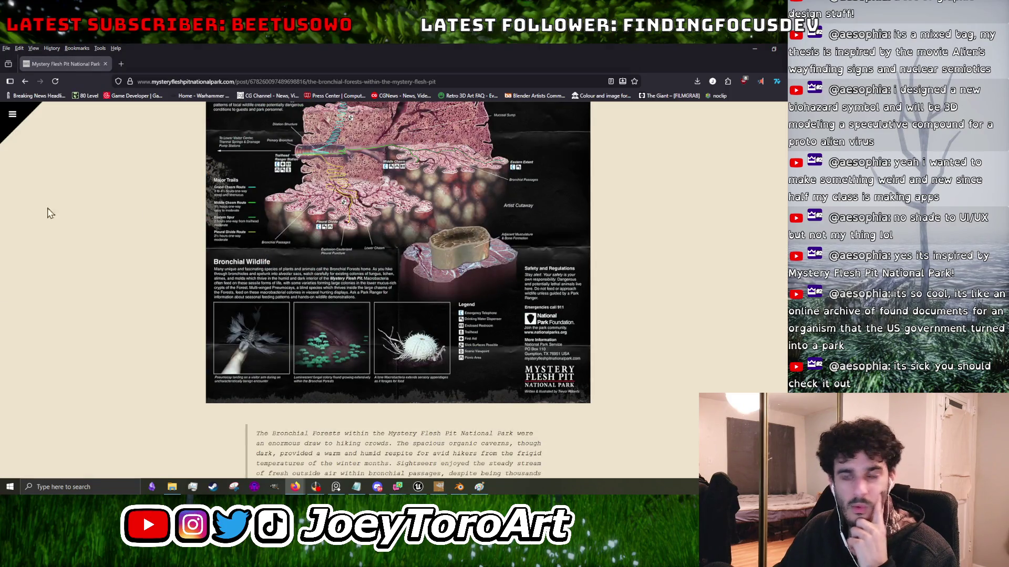
pyautogui.scroll(7, 413, 282)
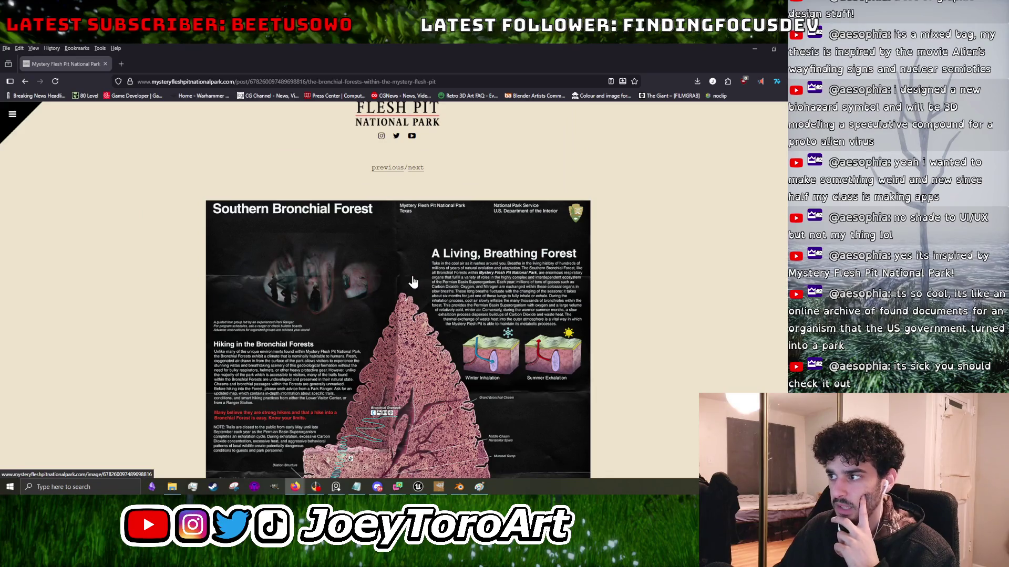
pyautogui.scroll(-9, 413, 282)
pyautogui.scroll(8, 413, 282)
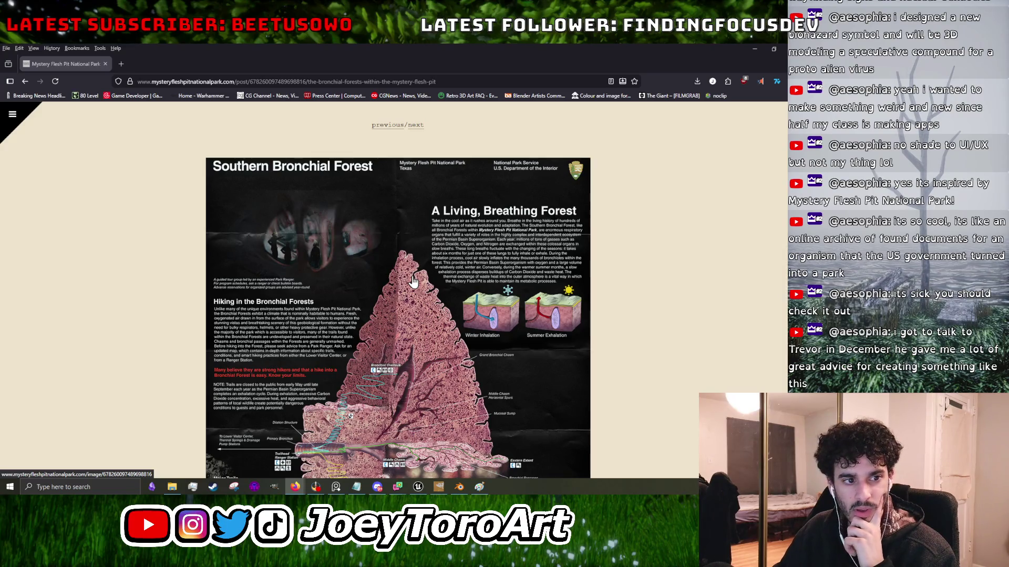
pyautogui.scroll(2, 413, 282)
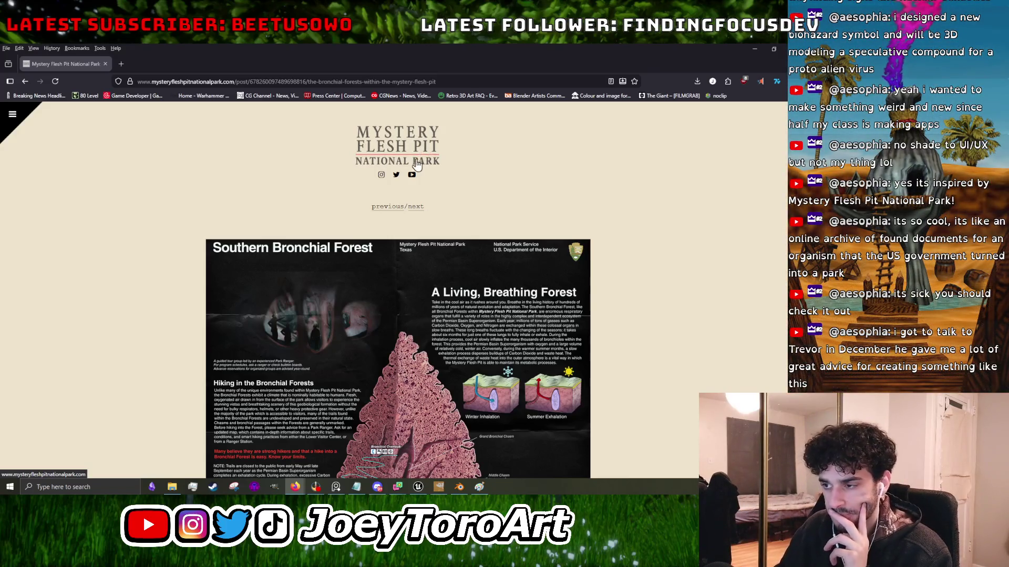
pyautogui.scroll(-4, 402, 197)
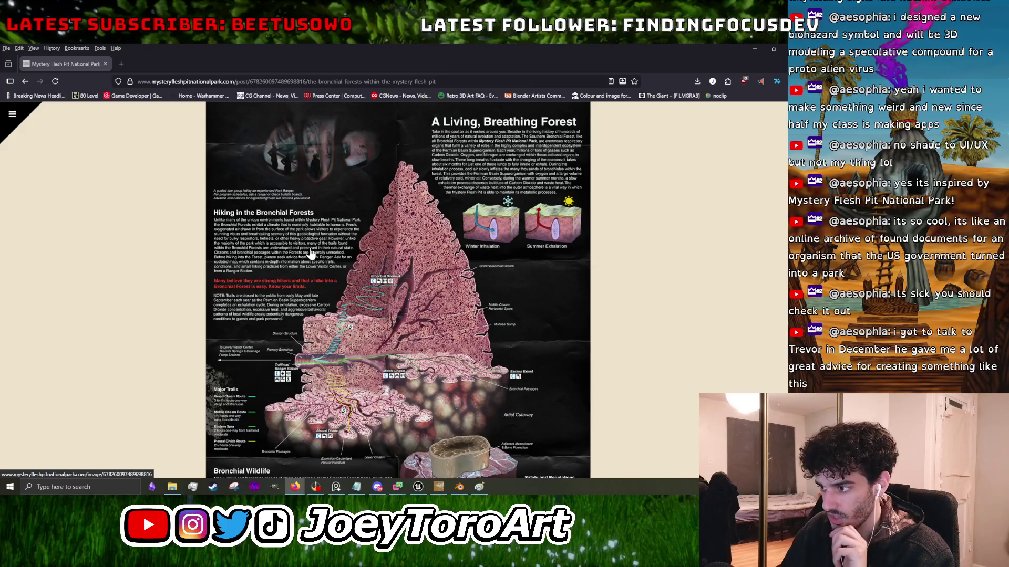
pyautogui.scroll(-5, 379, 289)
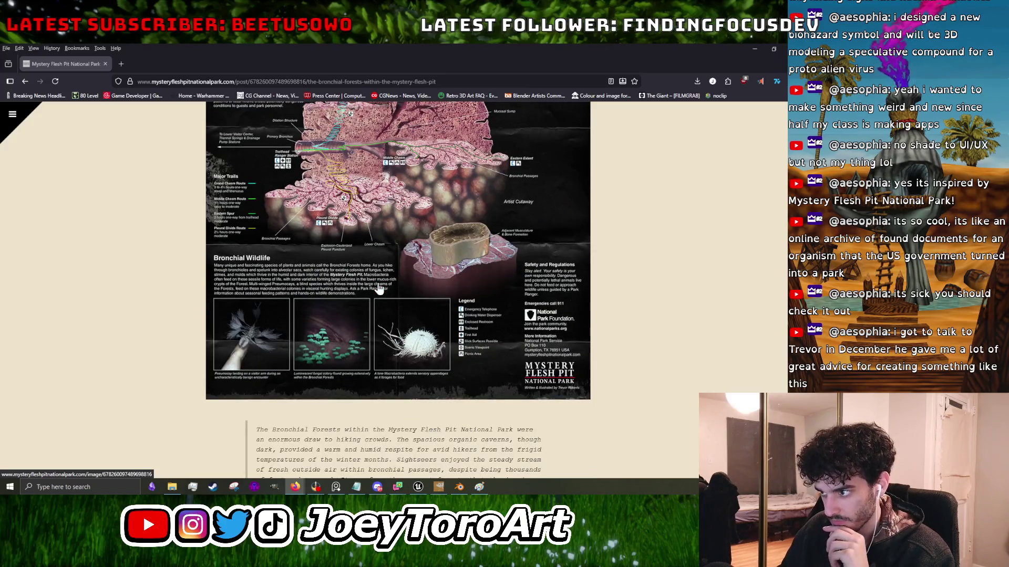
pyautogui.scroll(8, 388, 295)
pyautogui.scroll(-10, 315, 284)
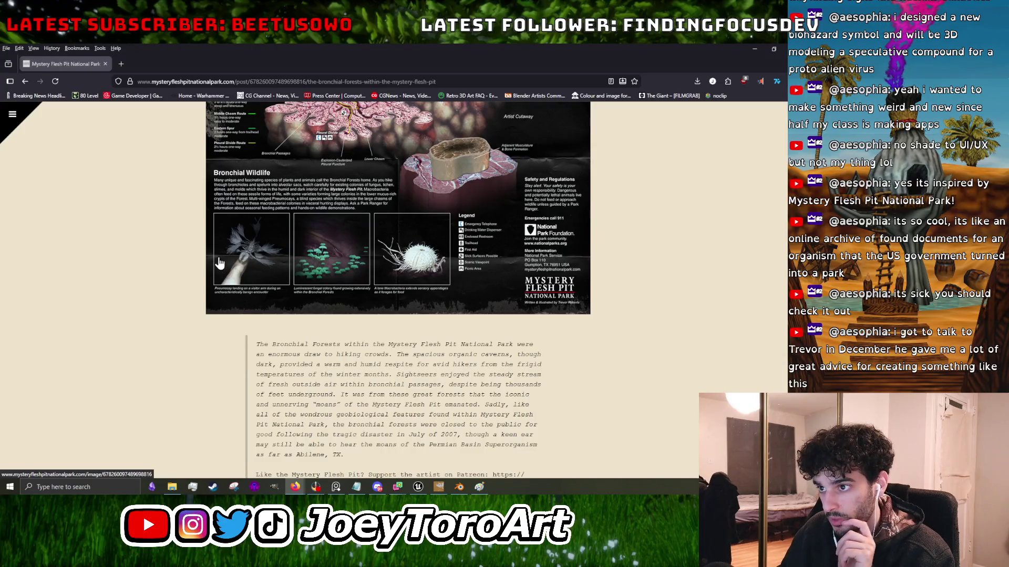
pyautogui.click(219, 266)
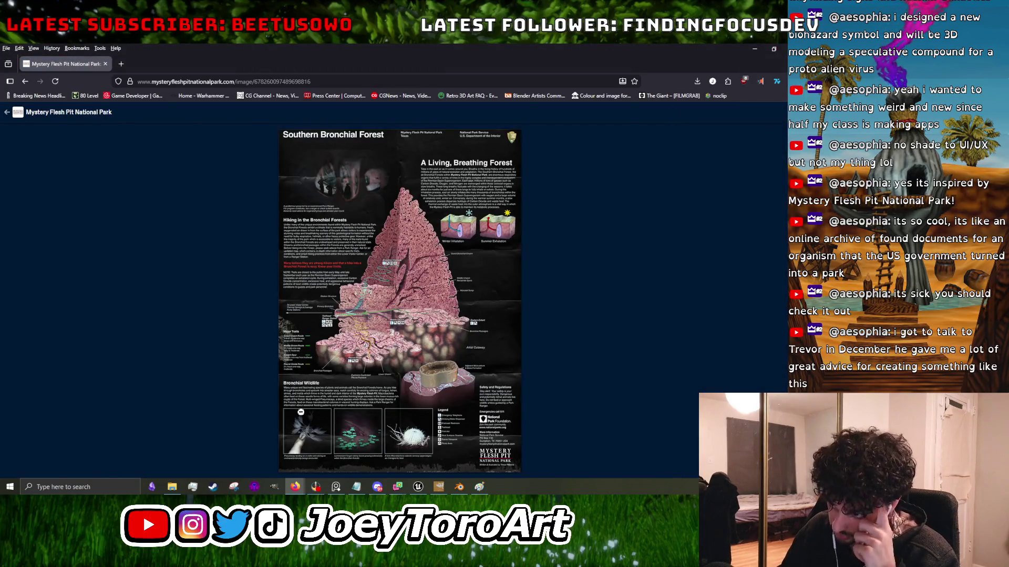
# Enlarge the Bronchial Forest map to full size and scroll through it.
pyautogui.click(299, 423)
pyautogui.scroll(-5, 270, 392)
pyautogui.scroll(-5, 269, 392)
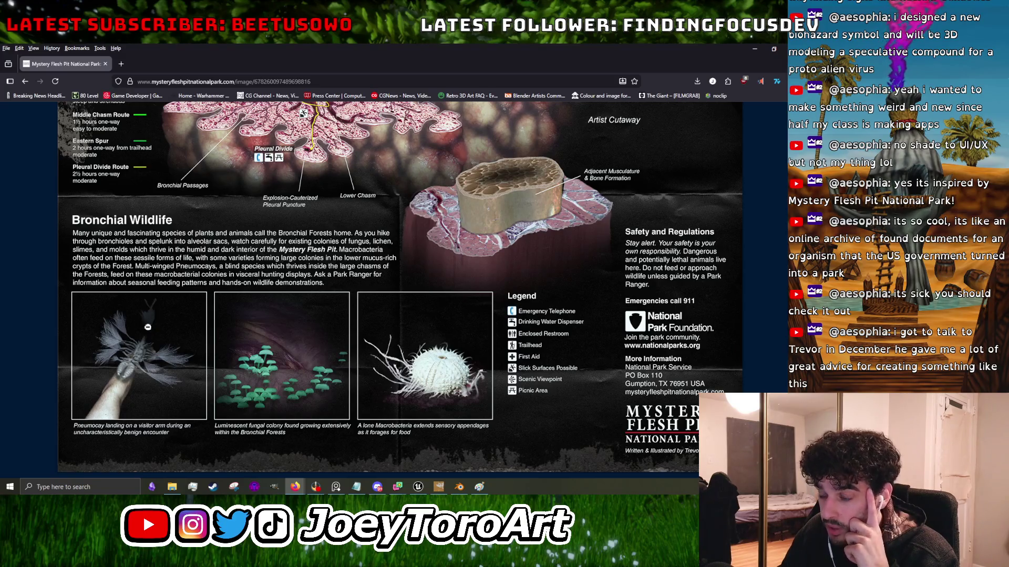
pyautogui.scroll(5, 466, 230)
pyautogui.scroll(-5, 248, 311)
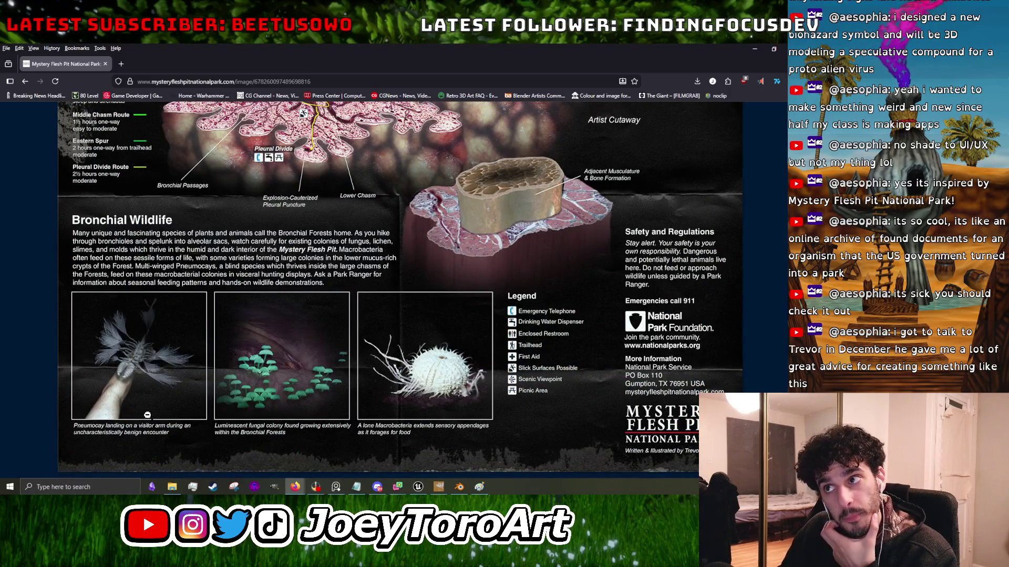
pyautogui.scroll(5, 173, 395)
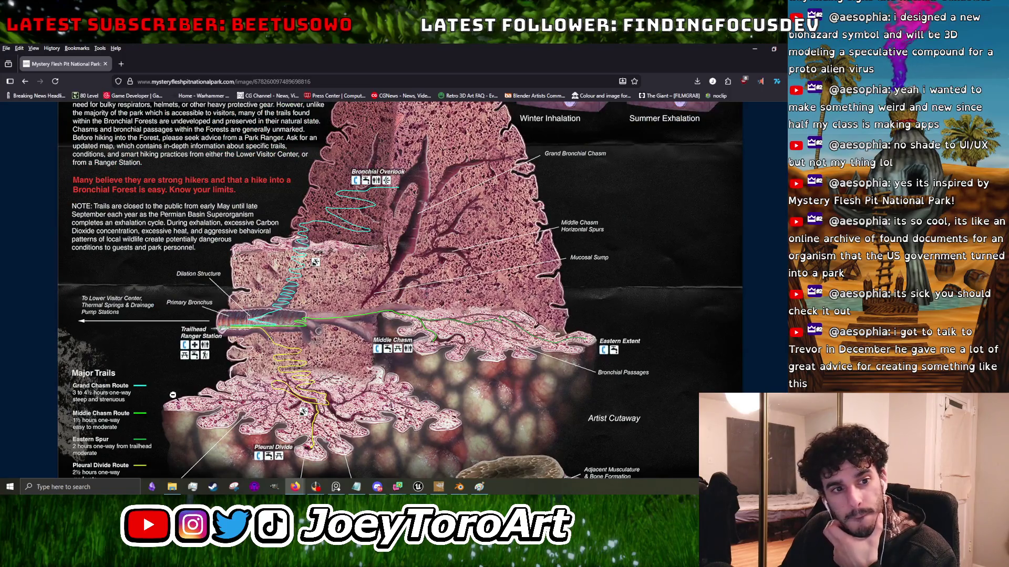
pyautogui.scroll(5, 169, 395)
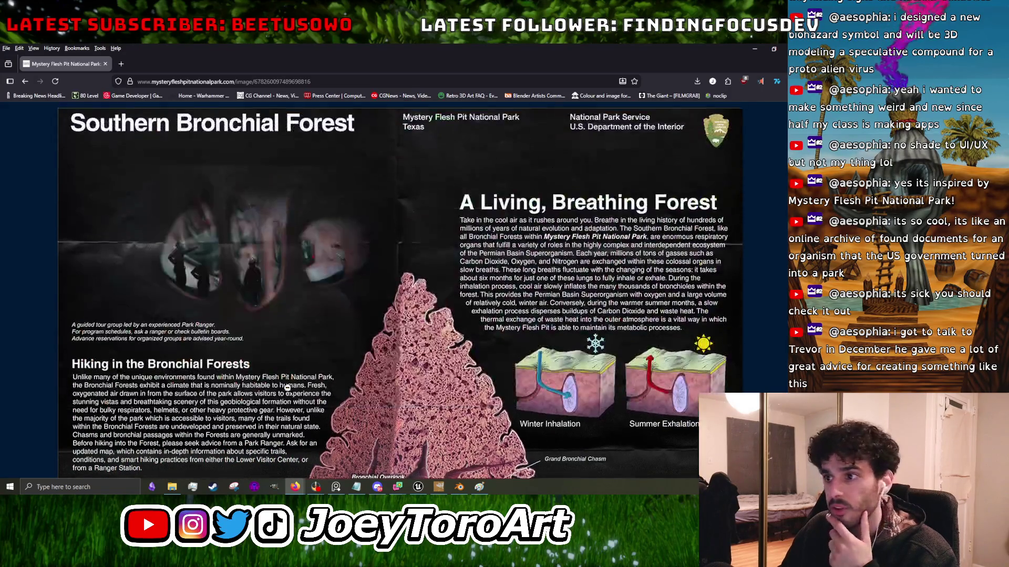
pyautogui.scroll(-5, 287, 386)
pyautogui.scroll(5, 280, 382)
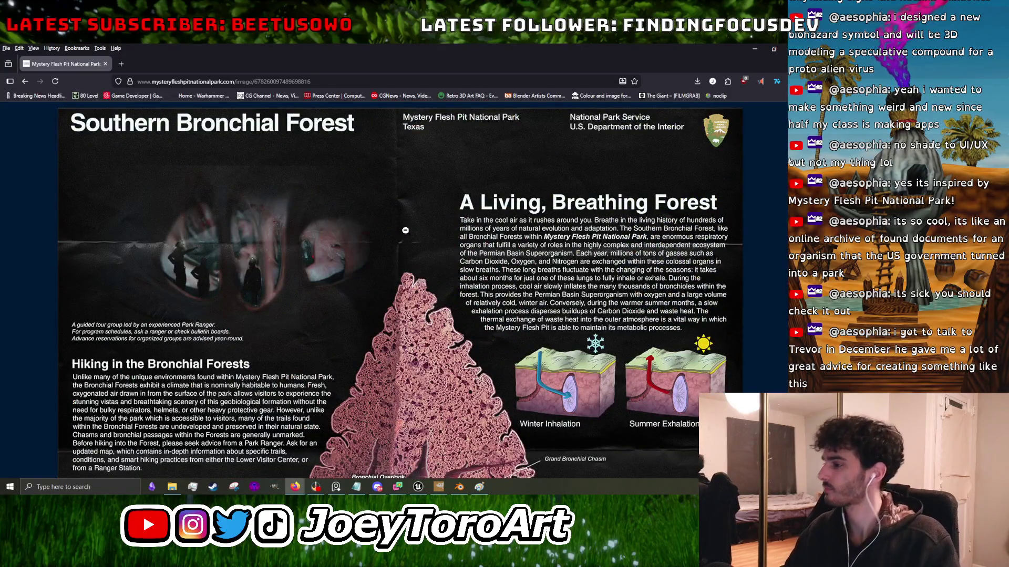
# Close the full map, go back to the archive homepage, and return to Blender.
pyautogui.click(25, 81)
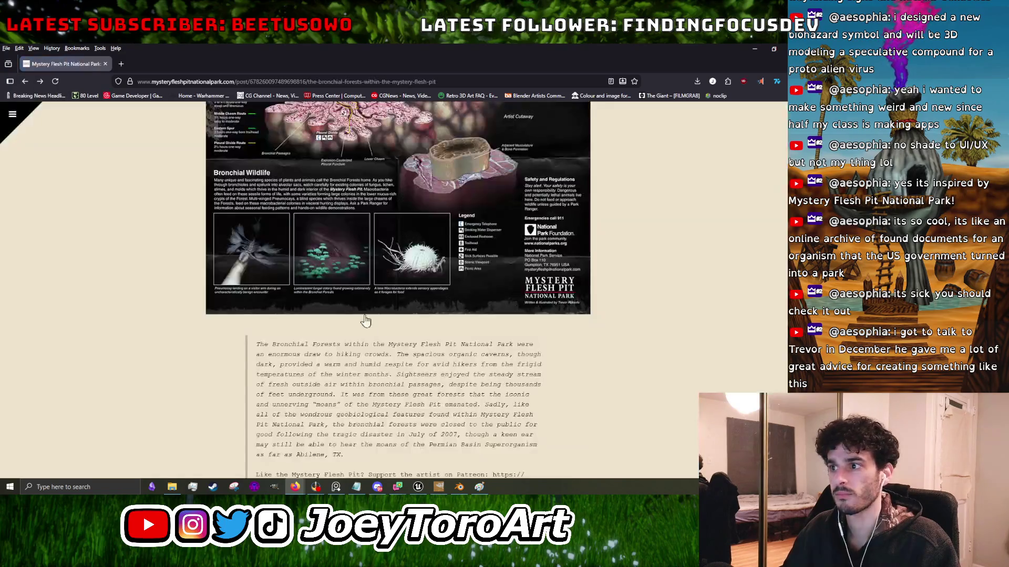
pyautogui.scroll(5, 367, 315)
pyautogui.hotkey('alt', 'Left')
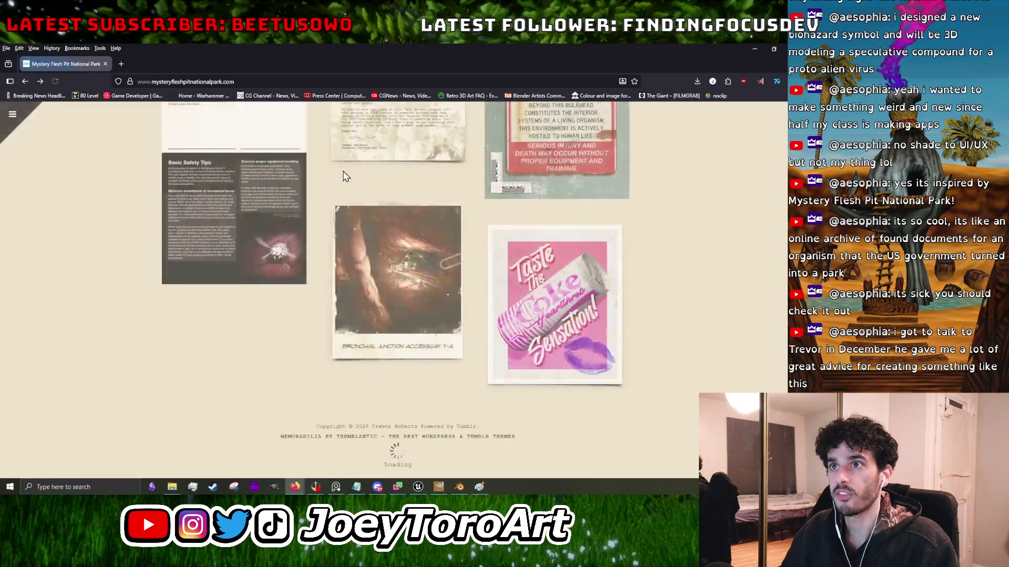
pyautogui.hotkey('alt', 'Tab')
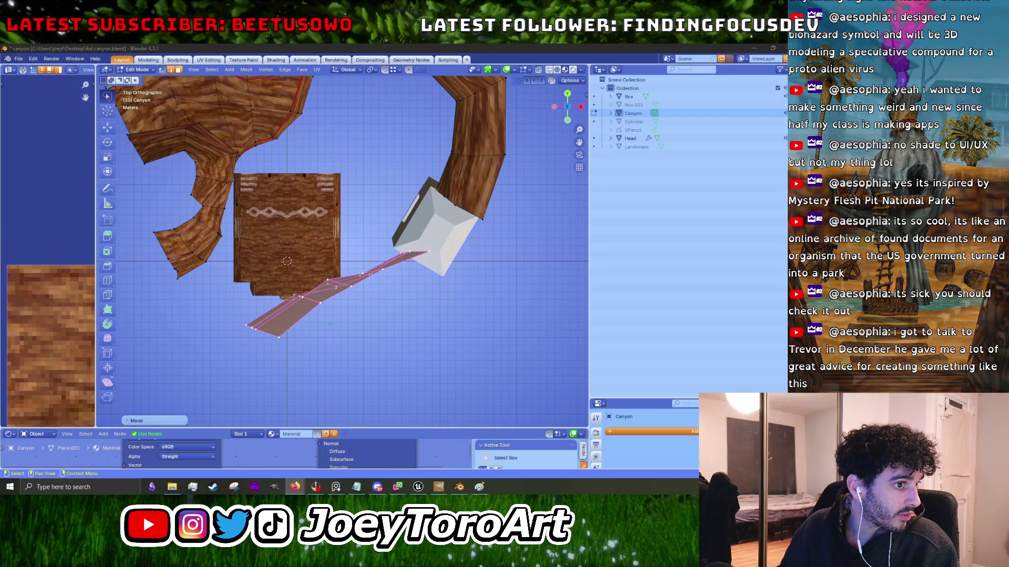
# Rotate the selected path faces slightly below the textured box.
pyautogui.scroll(2, 399, 288)
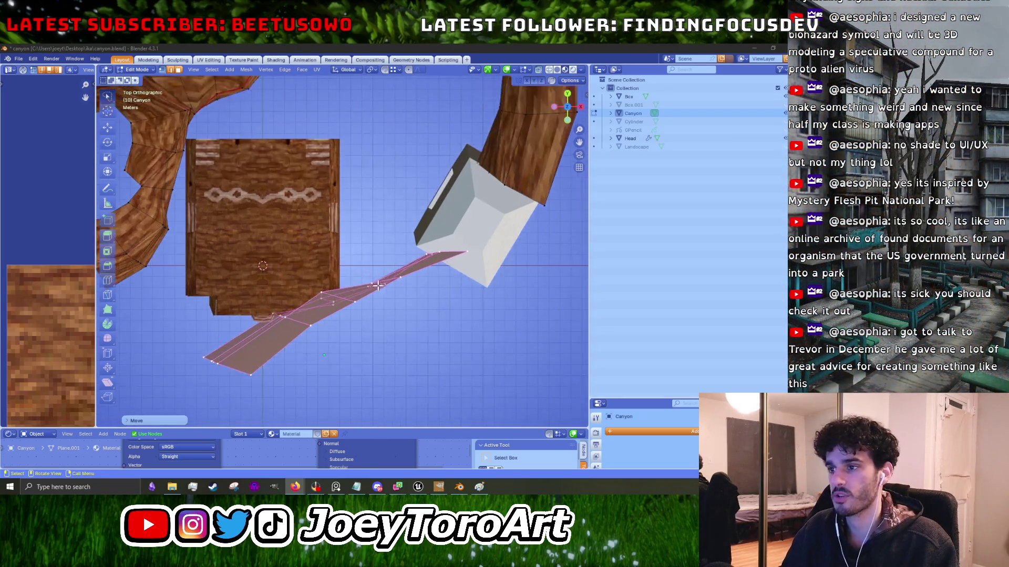
pyautogui.press('r')
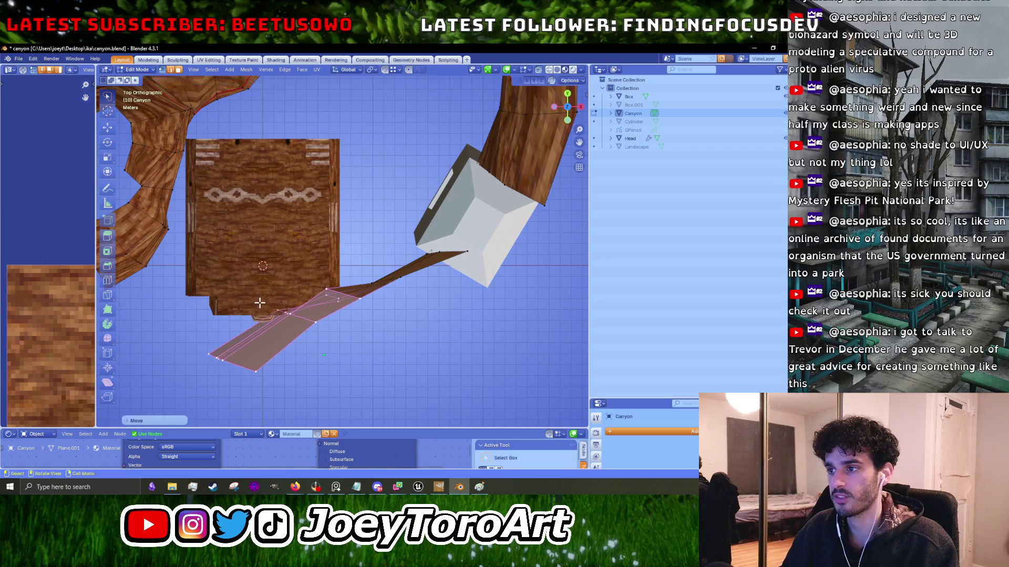
pyautogui.click(380, 267)
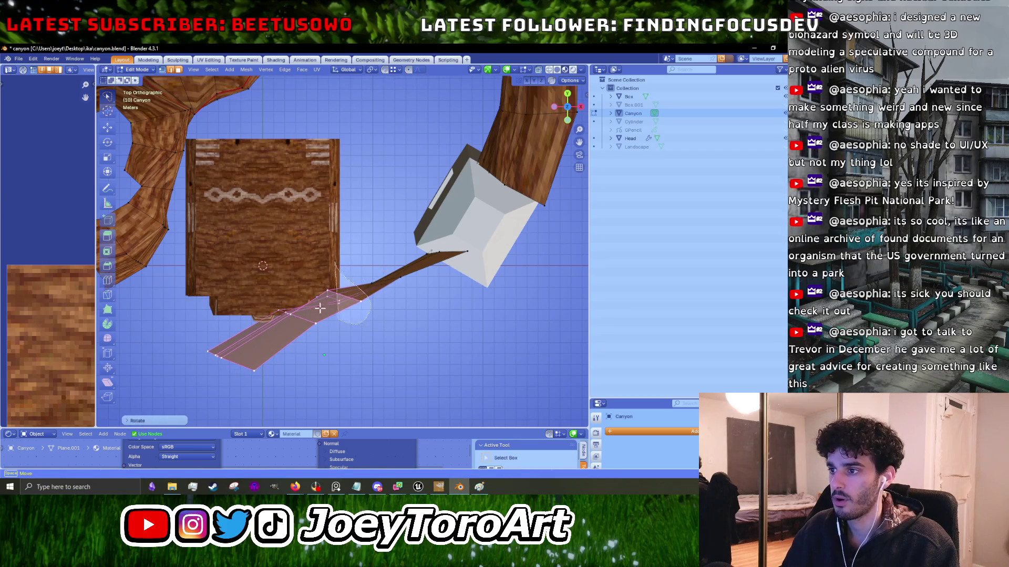
# Move a small strip of path faces up toward the white block, then select the left canyon branch.
pyautogui.moveTo(330, 314); pyautogui.dragTo(389, 278)
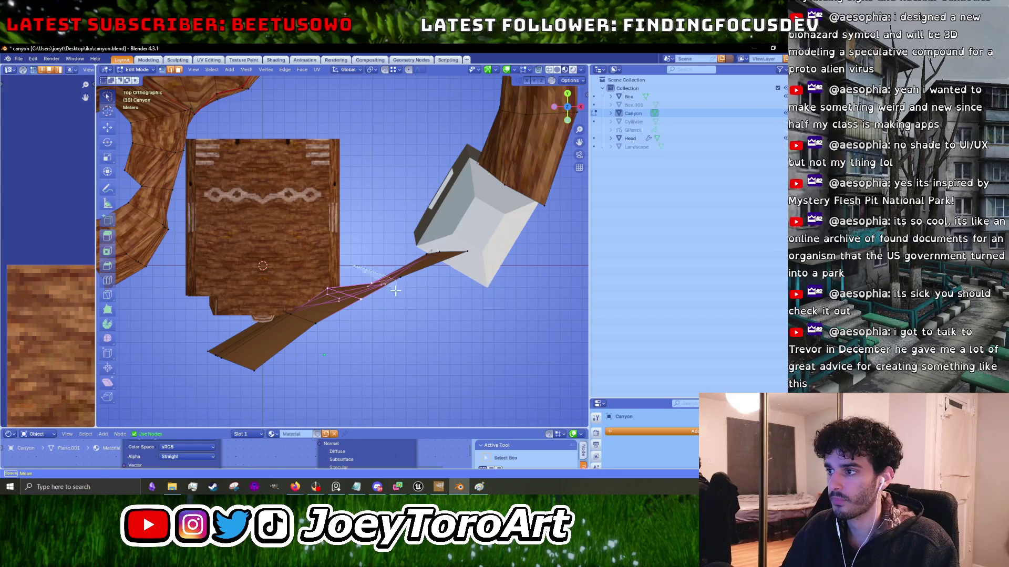
pyautogui.press('g')
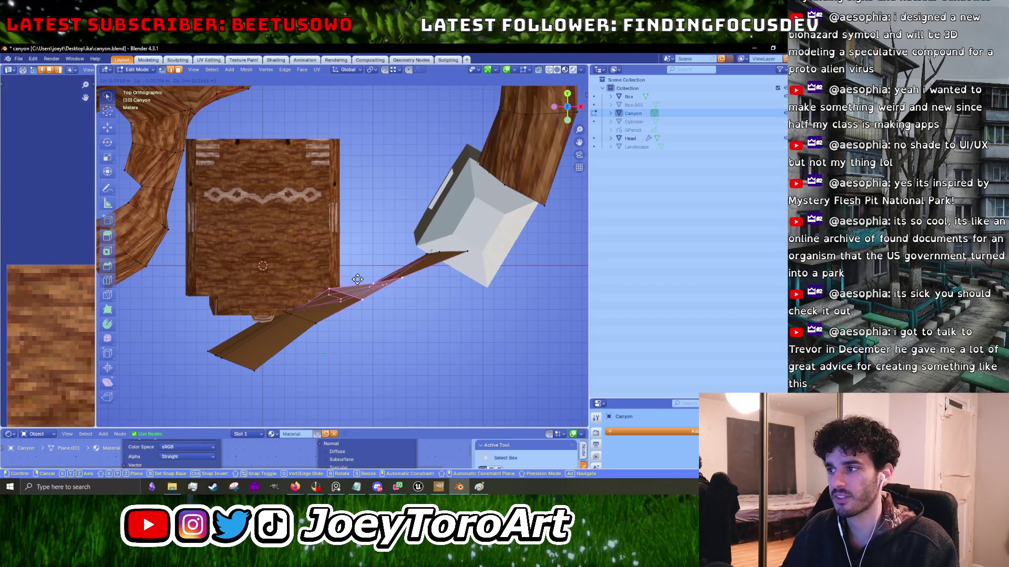
pyautogui.click(357, 279)
pyautogui.scroll(-3, 326, 283)
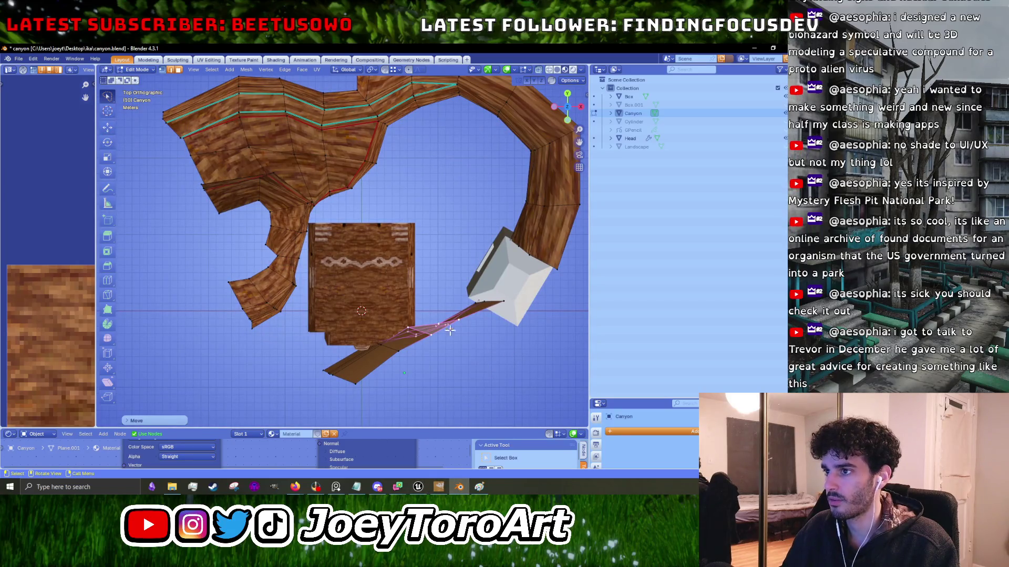
pyautogui.moveTo(347, 216)
pyautogui.mouseDown()
pyautogui.moveTo(333, 288)
pyautogui.moveTo(210, 332)
pyautogui.mouseUp()
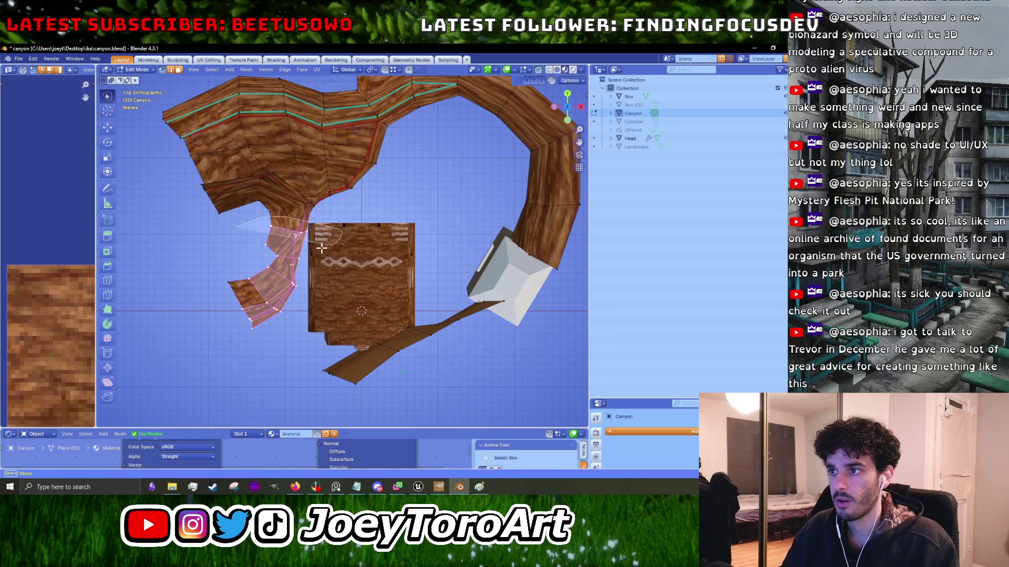
# Reposition the vertex at the branch top and reshape the inner branch notch.
pyautogui.click(243, 229)
pyautogui.press('g')
pyautogui.click(239, 225)
pyautogui.moveTo(250, 254); pyautogui.dragTo(248, 252)
pyautogui.scroll(3, 395, 289)
pyautogui.press('g')
pyautogui.click(389, 286)
pyautogui.press('g')
pyautogui.click(386, 283)
pyautogui.press('g')
pyautogui.click(378, 295)
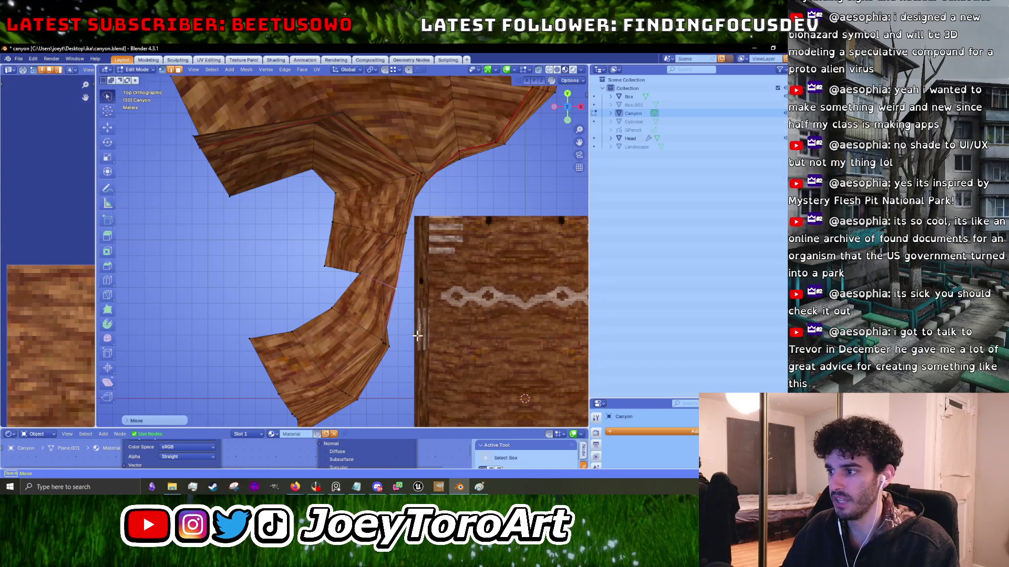
# Rotate the lower-left end of the canyon branch into a new angle.
pyautogui.click(359, 326)
pyautogui.scroll(-3, 342, 269)
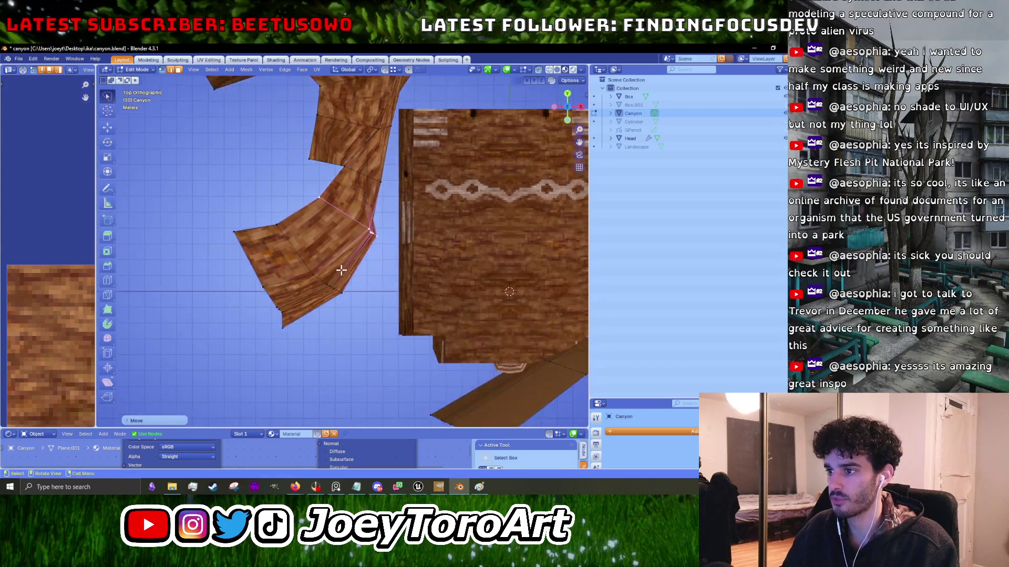
pyautogui.scroll(-1, 343, 268)
pyautogui.press('r')
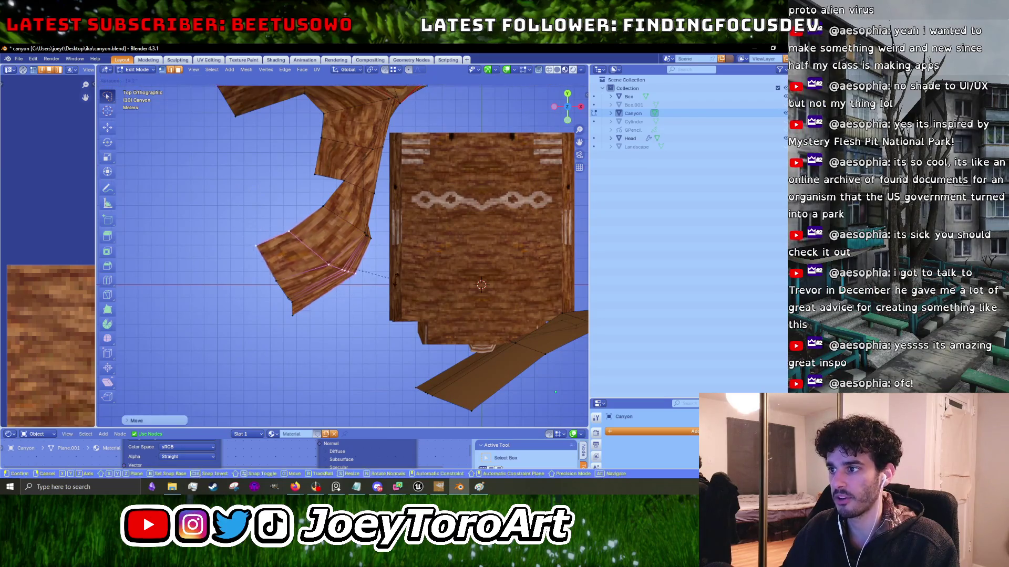
pyautogui.rightClick(393, 283)
pyautogui.moveTo(239, 220)
pyautogui.mouseDown()
pyautogui.moveTo(272, 342)
pyautogui.moveTo(278, 336)
pyautogui.mouseUp()
pyautogui.press('r')
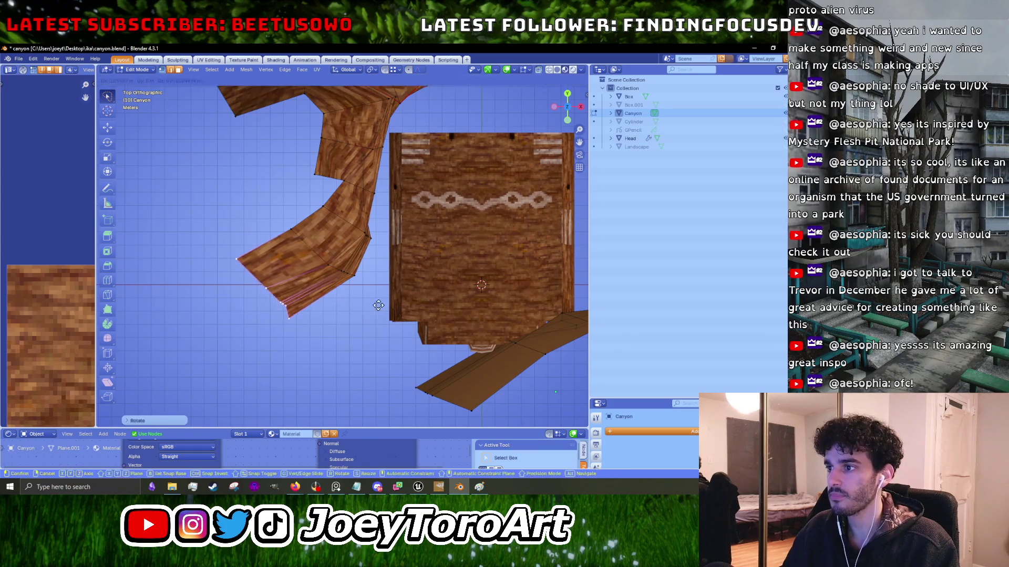
pyautogui.click(423, 316)
# Move the branch's lower edges up-right and rotate them into place.
pyautogui.moveTo(451, 368); pyautogui.dragTo(207, 302)
pyautogui.press('g')
pyautogui.click(281, 300)
pyautogui.press('g')
pyautogui.click(370, 219)
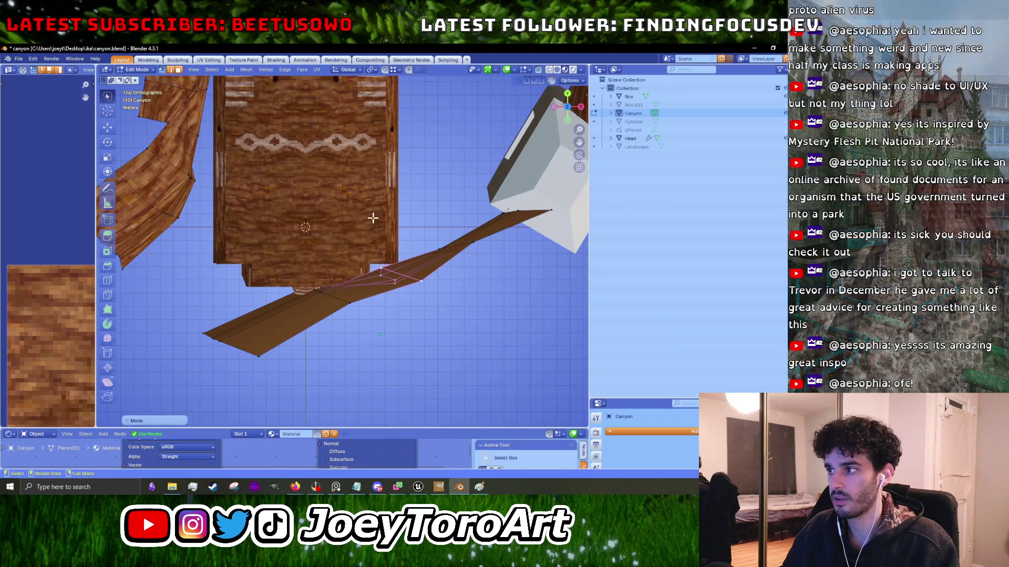
pyautogui.press('r')
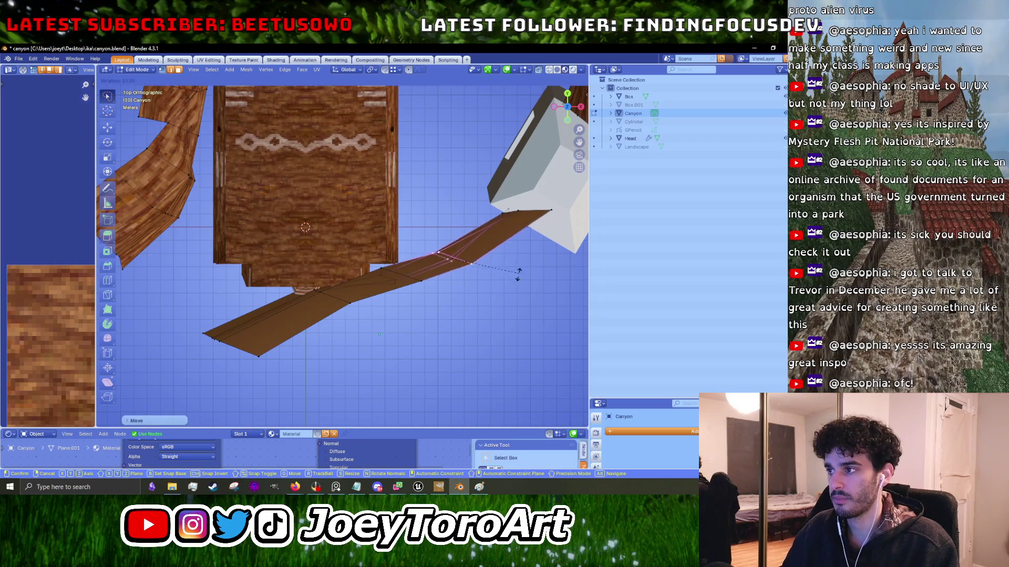
pyautogui.click(517, 273)
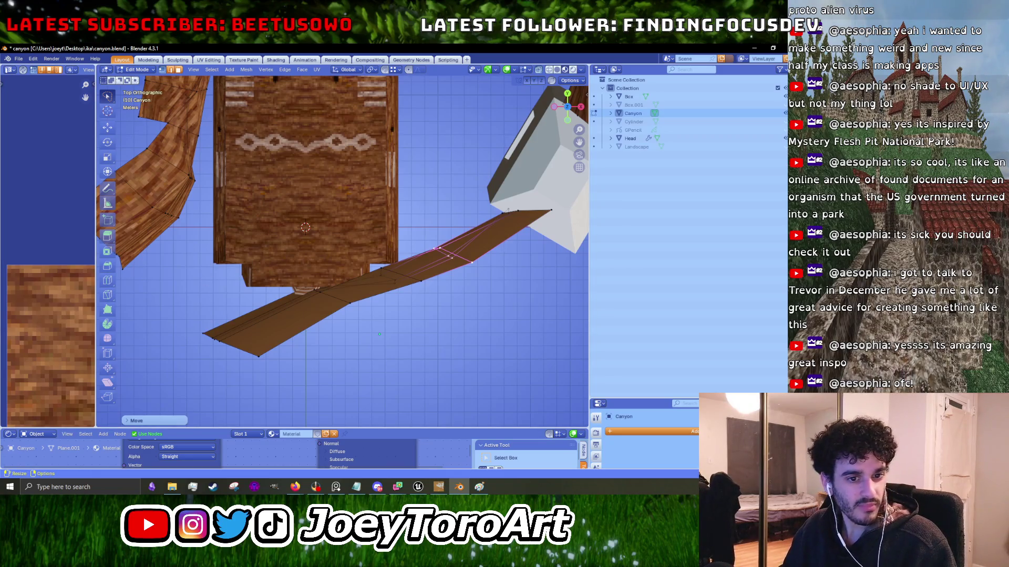
# Shift a set of edges on the canyon wall branch to a new position.
pyautogui.scroll(-5, 397, 260)
pyautogui.scroll(6, 364, 315)
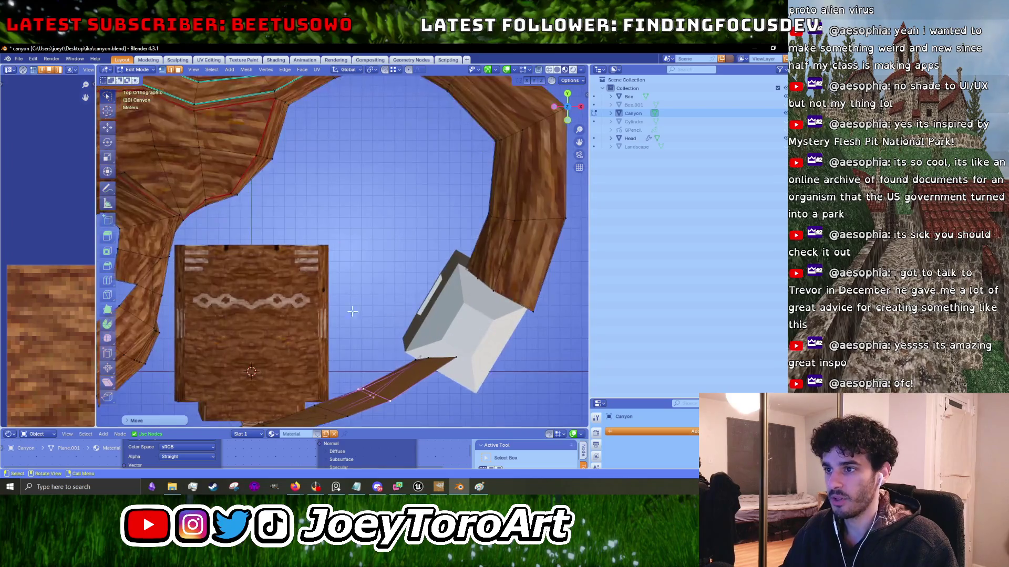
pyautogui.scroll(-2, 326, 266)
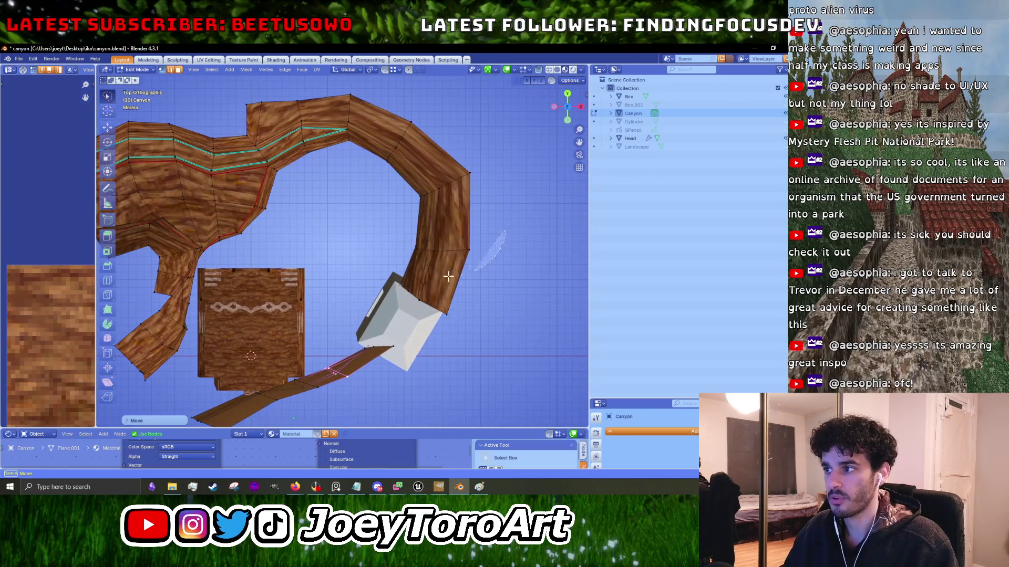
pyautogui.click(484, 226)
pyautogui.press('g')
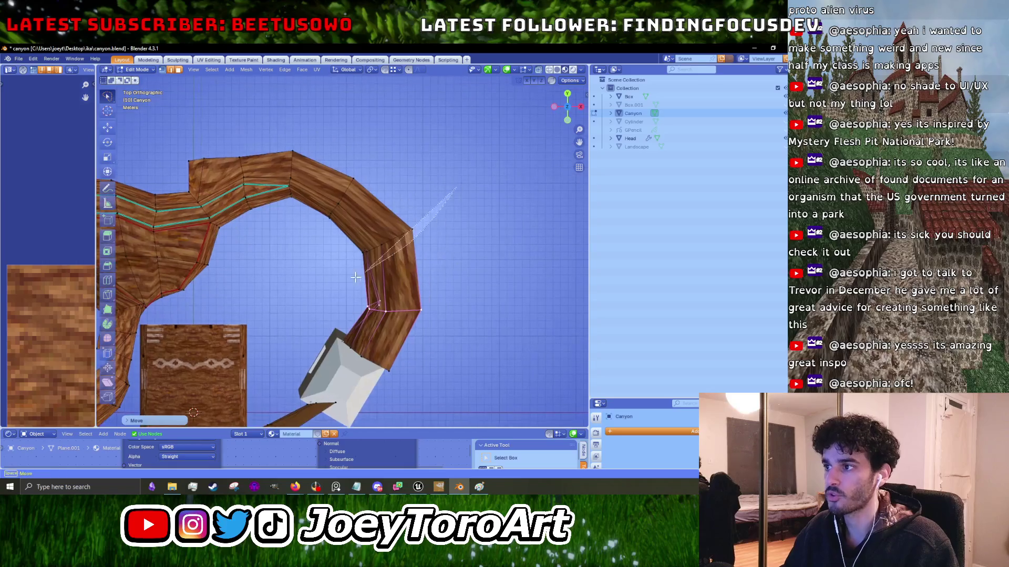
pyautogui.click(513, 200)
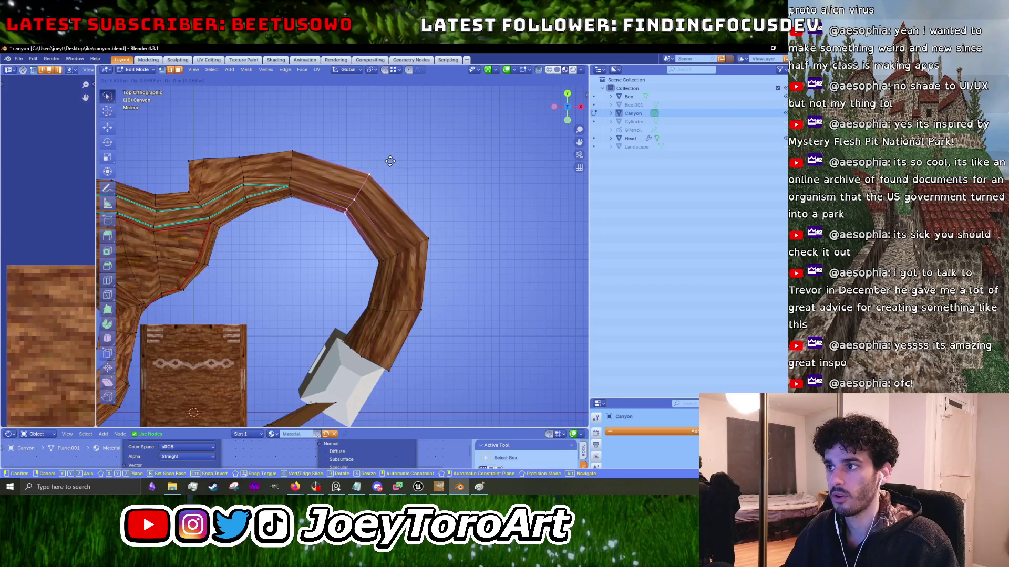
# Move further wall edge columns upward and up-left, then frame the whole canyon.
pyautogui.scroll(2, 431, 247)
pyautogui.moveTo(432, 247)
pyautogui.mouseDown()
pyautogui.moveTo(390, 151)
pyautogui.moveTo(290, 280)
pyautogui.mouseUp()
pyautogui.press('g')
pyautogui.click(396, 151)
pyautogui.press('g')
pyautogui.click(302, 156)
pyautogui.moveTo(326, 152)
pyautogui.mouseDown()
pyautogui.moveTo(273, 276)
pyautogui.moveTo(237, 322)
pyautogui.mouseUp()
pyautogui.press('g')
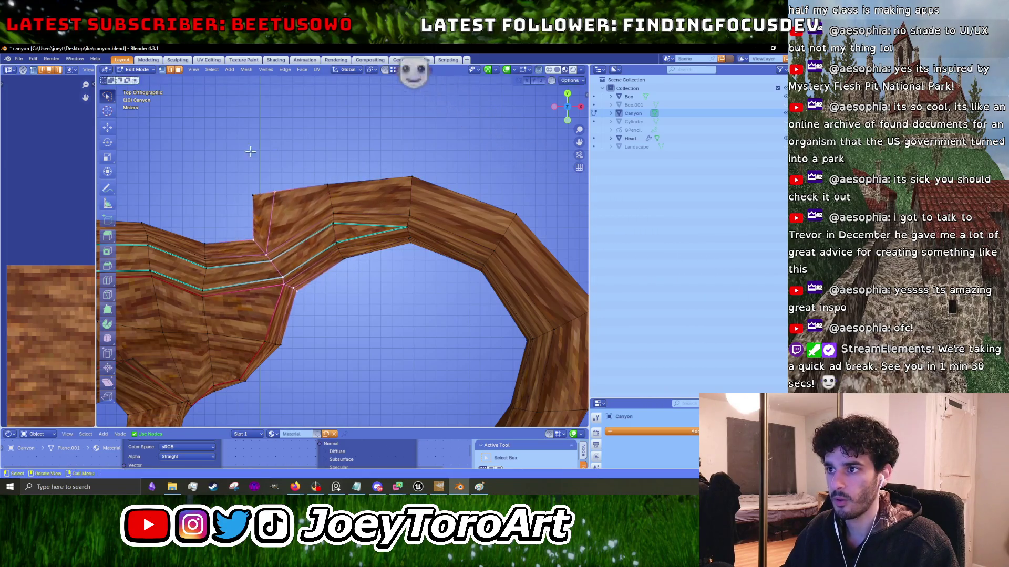
pyautogui.click(209, 203)
pyautogui.press('Home')
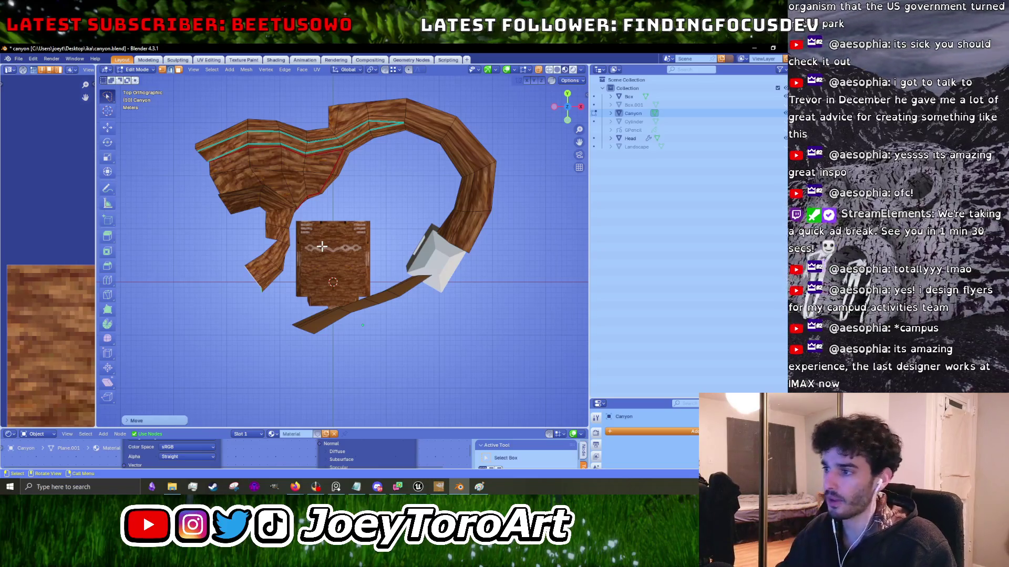
pyautogui.scroll(5, 321, 246)
pyautogui.scroll(-6, 325, 246)
pyautogui.scroll(3, 360, 98)
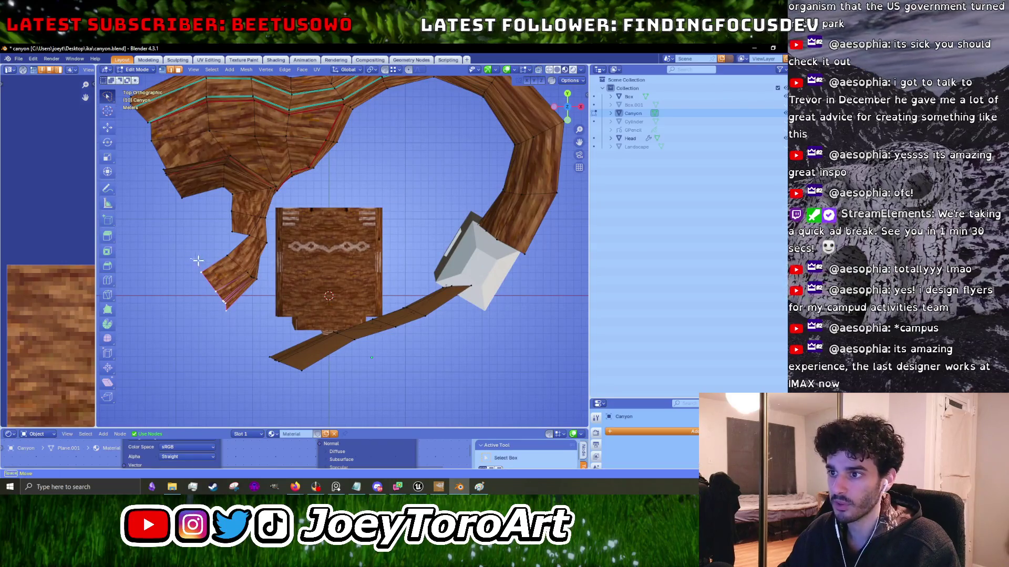
# Adjust the edges at the plank ramp's lower-left end.
pyautogui.click(207, 356)
pyautogui.scroll(3, 289, 360)
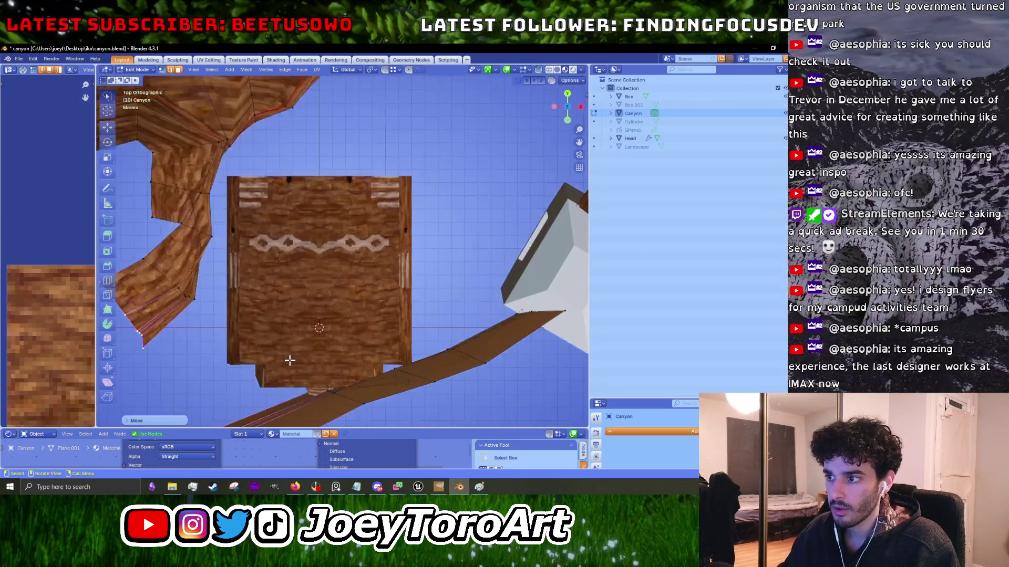
pyautogui.scroll(-5, 290, 360)
pyautogui.moveTo(310, 371); pyautogui.dragTo(270, 328)
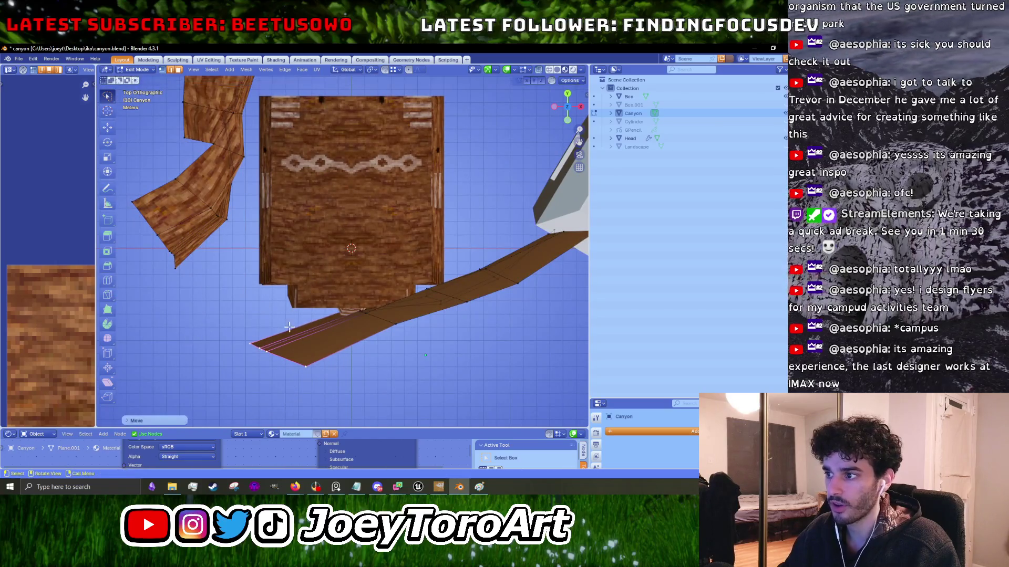
pyautogui.hscroll(4, 397, 334)
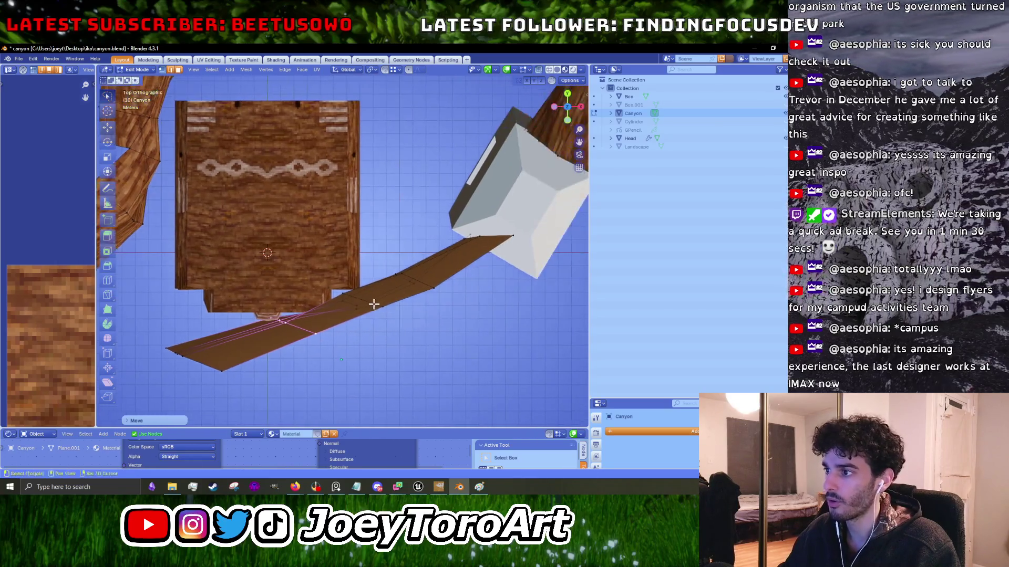
pyautogui.click(430, 289)
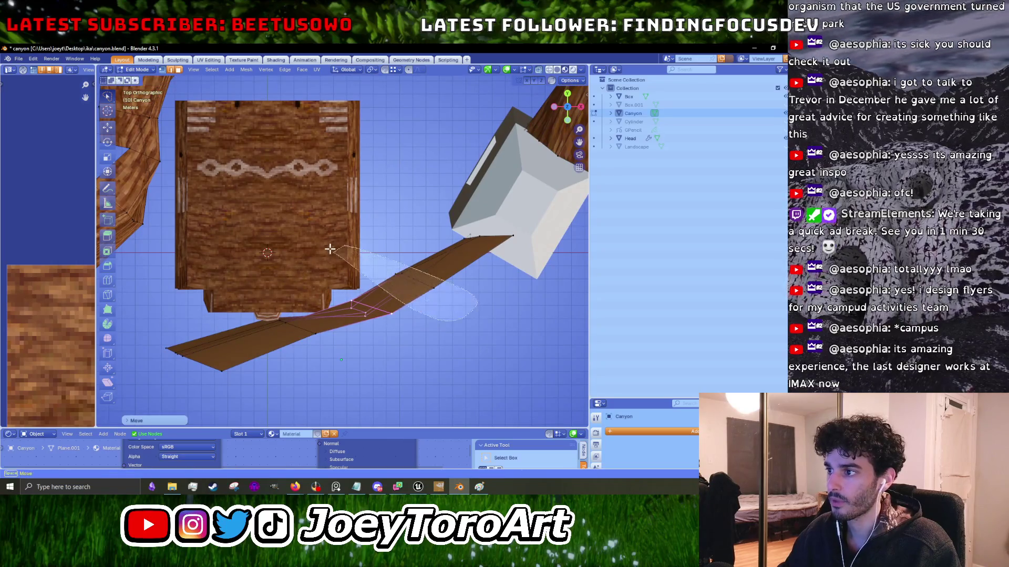
pyautogui.press('g')
pyautogui.click(352, 256)
# Raise the far plank edges by the head box so the path meets the white block.
pyautogui.click(488, 237)
pyautogui.press('g')
pyautogui.click(444, 196)
pyautogui.hscroll(5, 444, 195)
pyautogui.scroll(3, 444, 196)
pyautogui.press('g')
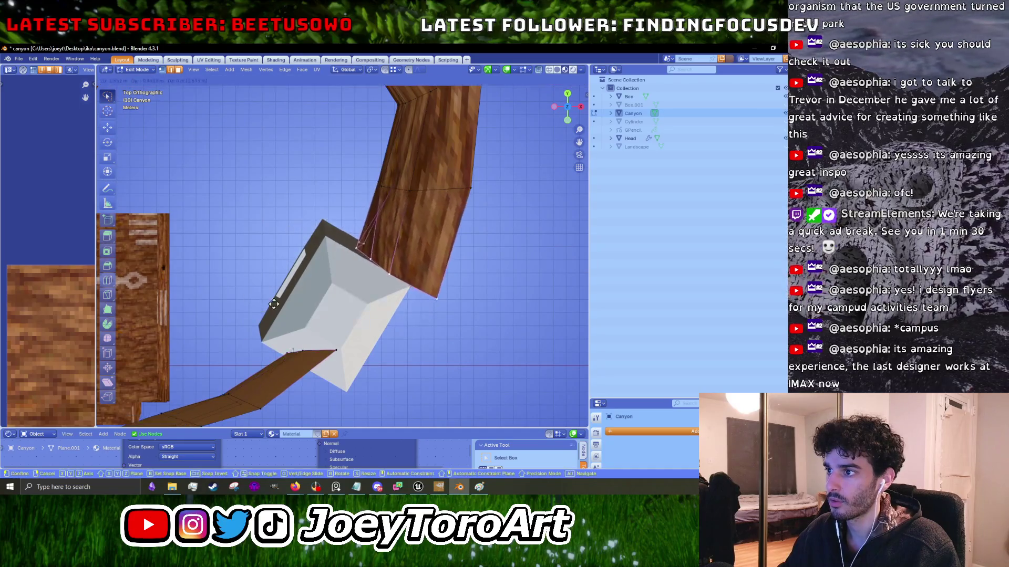
pyautogui.click(274, 307)
pyautogui.scroll(-4, 315, 273)
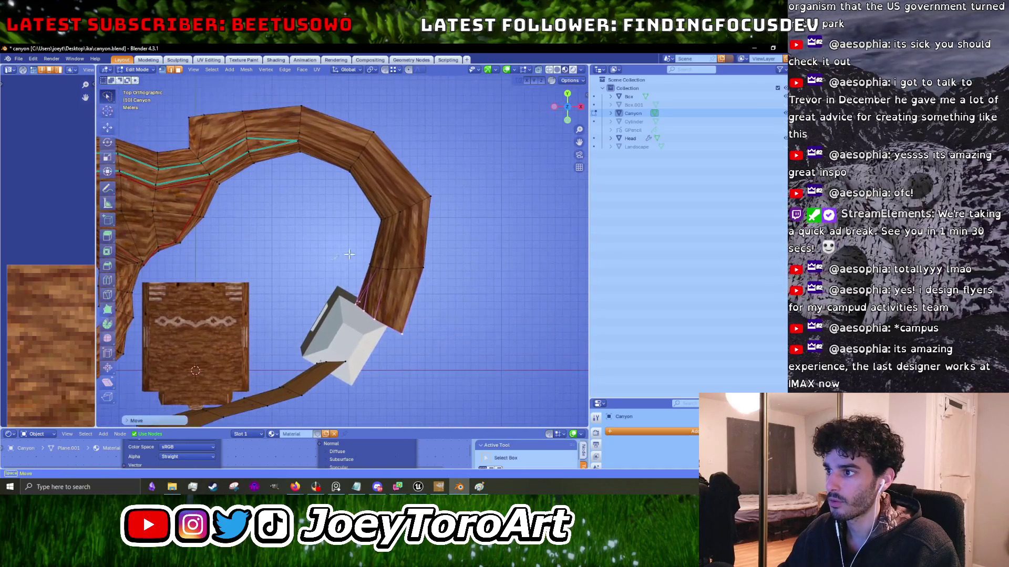
pyautogui.press('g')
pyautogui.click(333, 259)
# Return the Canyon mesh to Object Mode.
pyautogui.hscroll(-5, 433, 259)
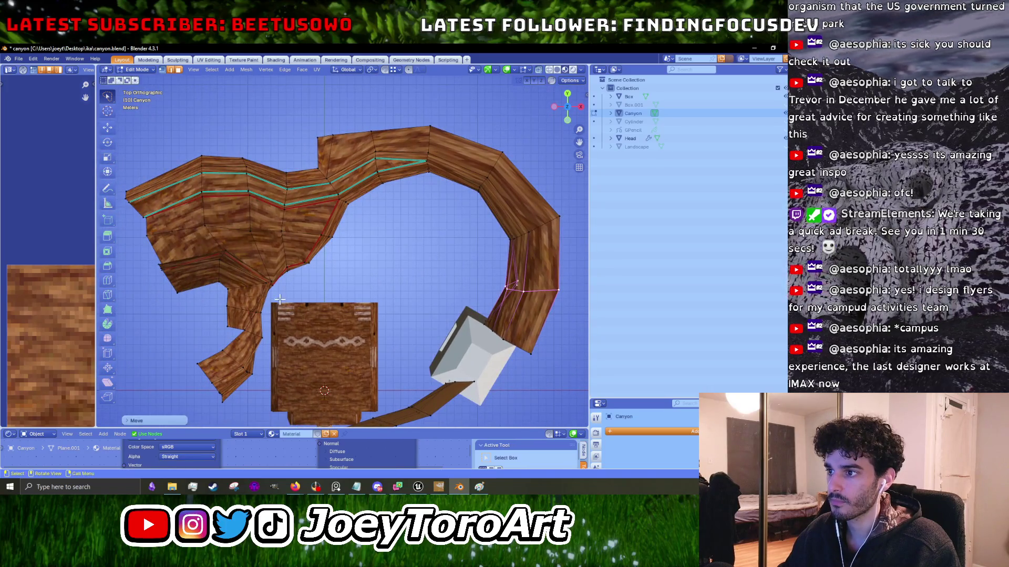
pyautogui.press('Tab')
pyautogui.click(20, 58)
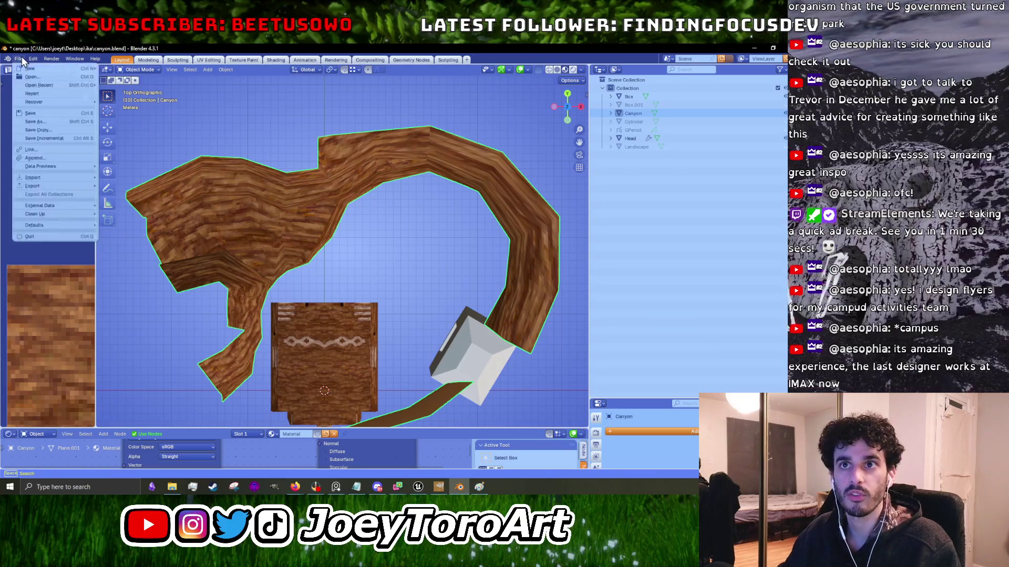
# Export the reshaped canyon in FBX format as canyon_walls.fbx.
pyautogui.moveTo(48, 186)
pyautogui.click(148, 261)
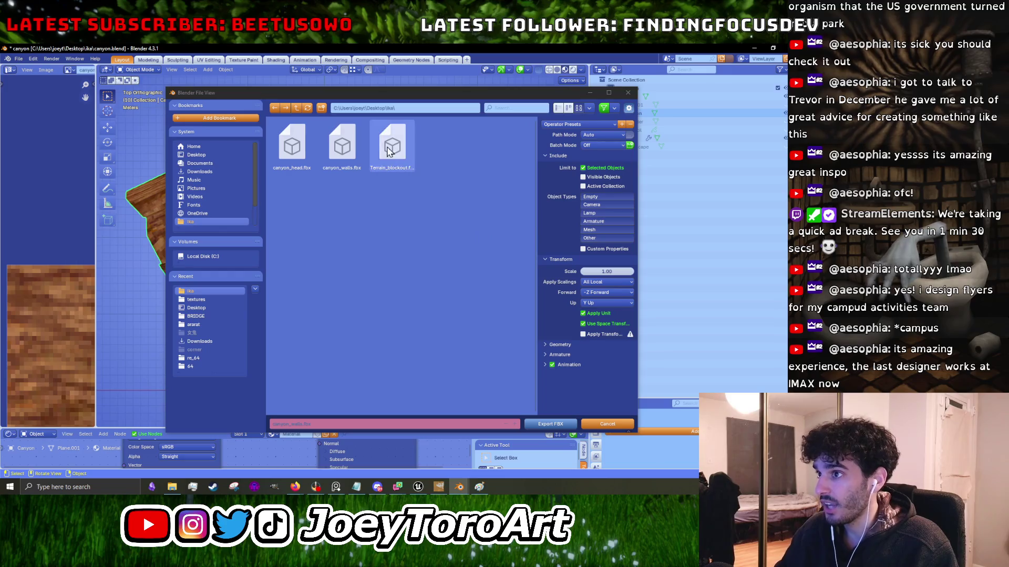
pyautogui.click(531, 425)
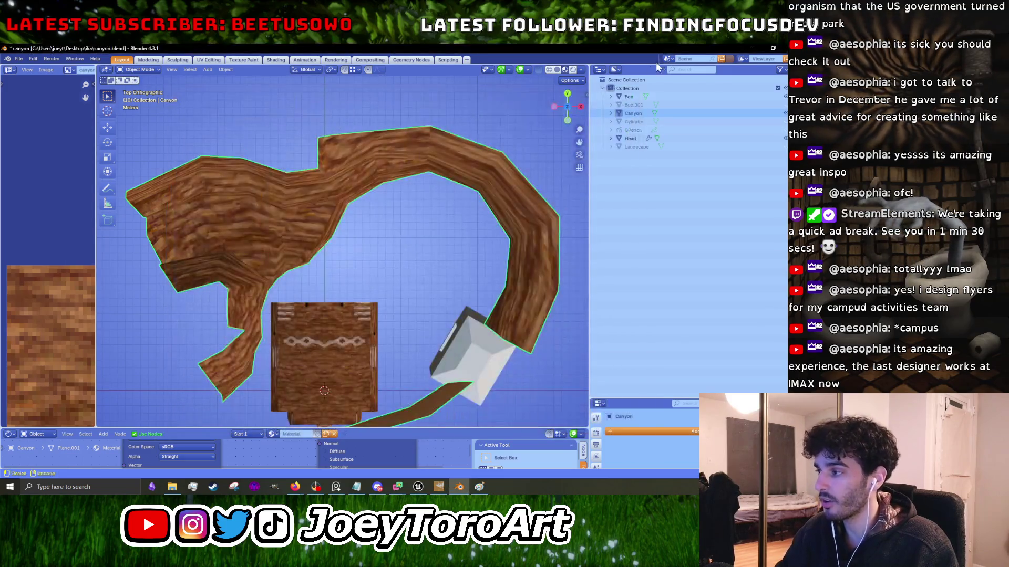
# Back in Unreal, reimport the canyon_walls asset from the Content Browser and view the canyon from above.
pyautogui.click(754, 50)
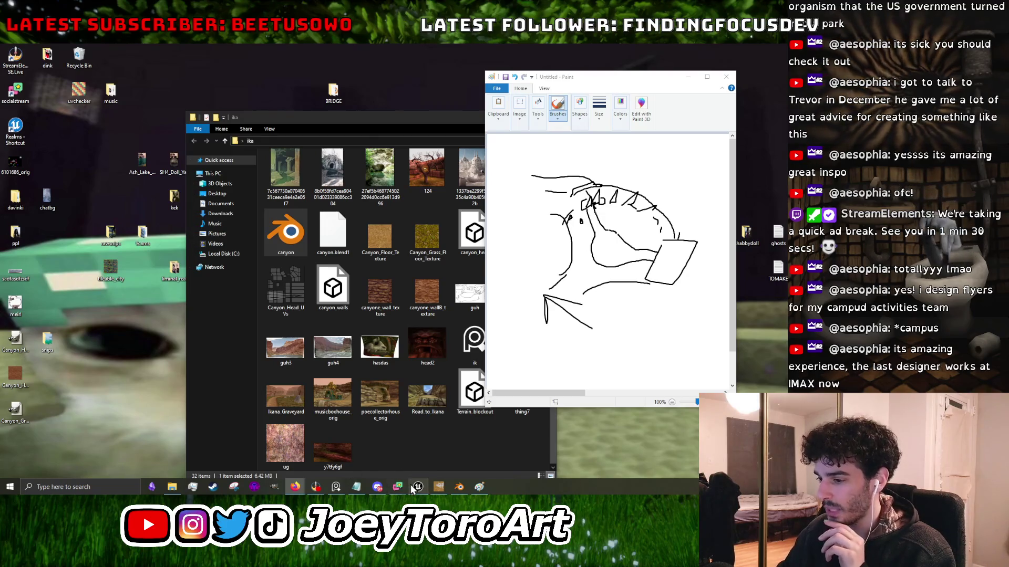
pyautogui.click(420, 466)
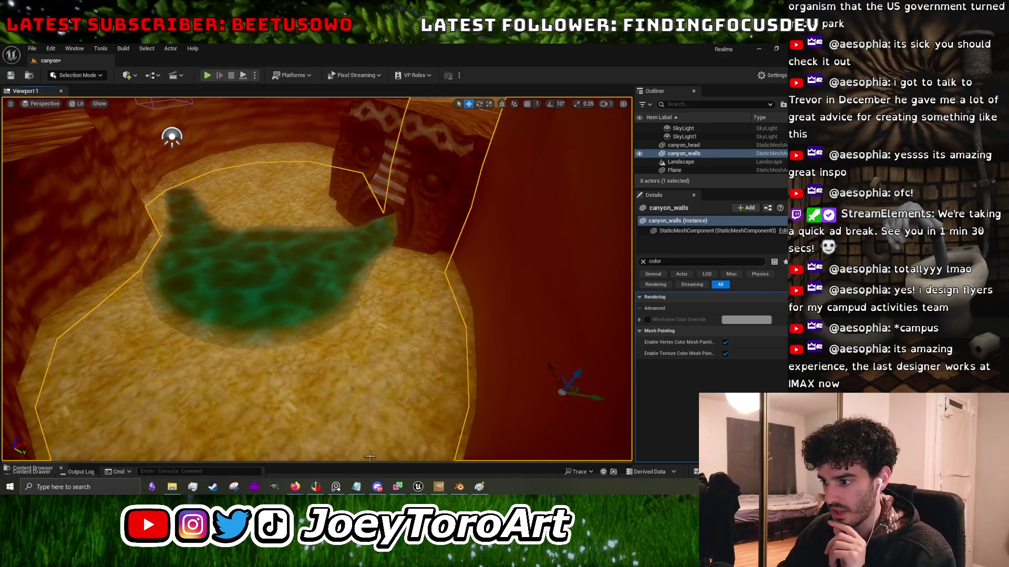
pyautogui.moveTo(350, 462); pyautogui.dragTo(384, 256)
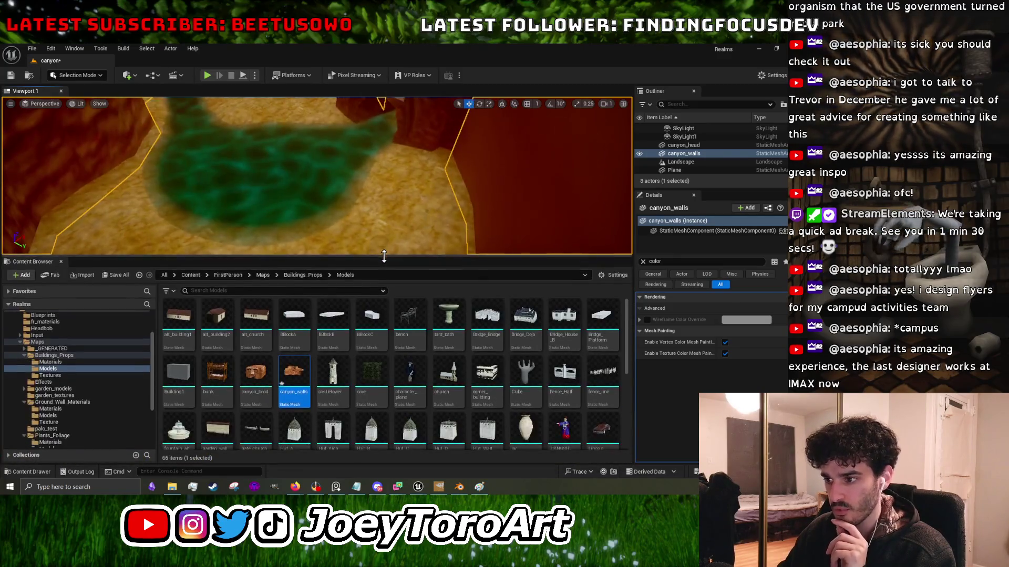
pyautogui.rightClick(303, 375)
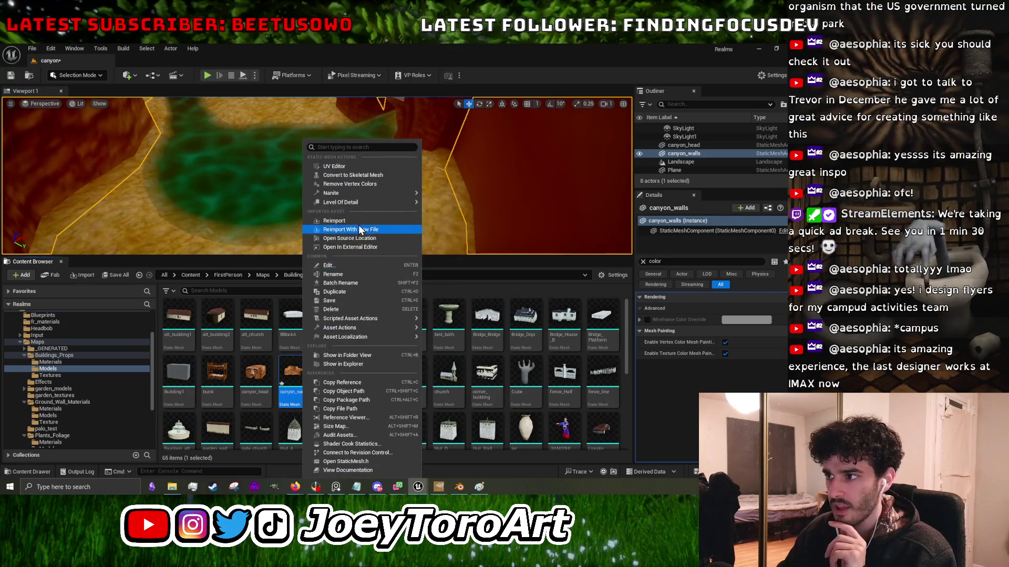
pyautogui.press('Escape')
pyautogui.moveTo(332, 257)
pyautogui.mouseDown()
pyautogui.moveTo(308, 418)
pyautogui.moveTo(310, 408)
pyautogui.mouseUp()
pyautogui.moveTo(382, 314)
pyautogui.mouseDown()
pyautogui.moveTo(403, 315)
pyautogui.moveTo(358, 291)
pyautogui.mouseUp()
# Rotate canyon_walls a few degrees with the Rotate tool and check it from a top-down view.
pyautogui.press('e')
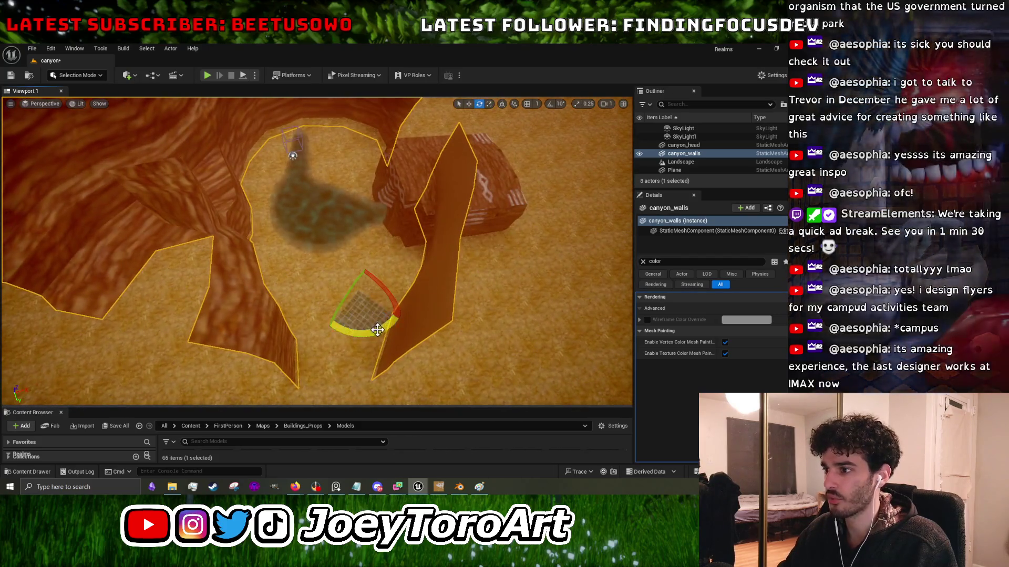
pyautogui.moveTo(387, 261); pyautogui.dragTo(386, 271)
pyautogui.moveTo(361, 212); pyautogui.dragTo(362, 213)
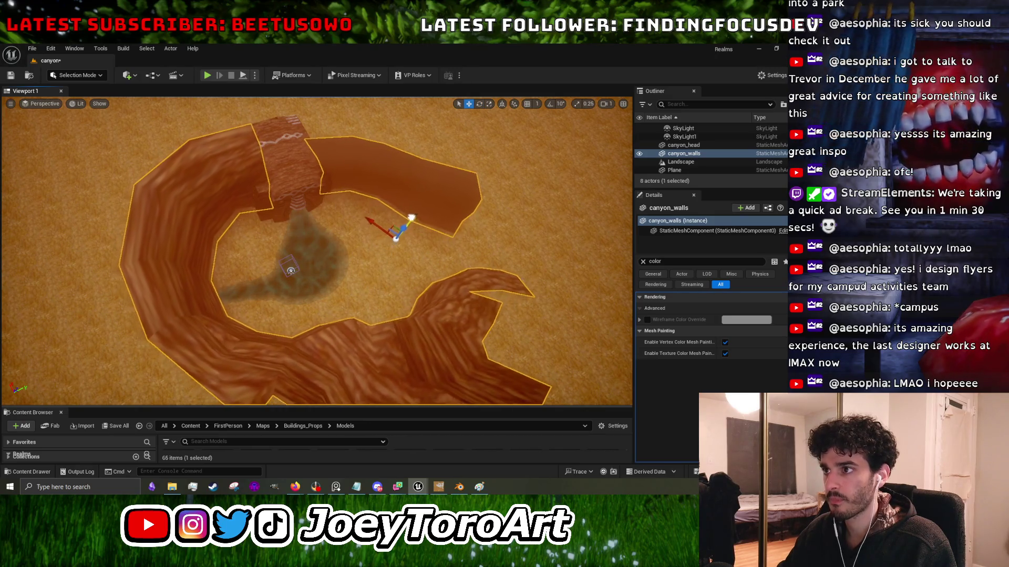
pyautogui.moveTo(323, 266); pyautogui.dragTo(331, 261)
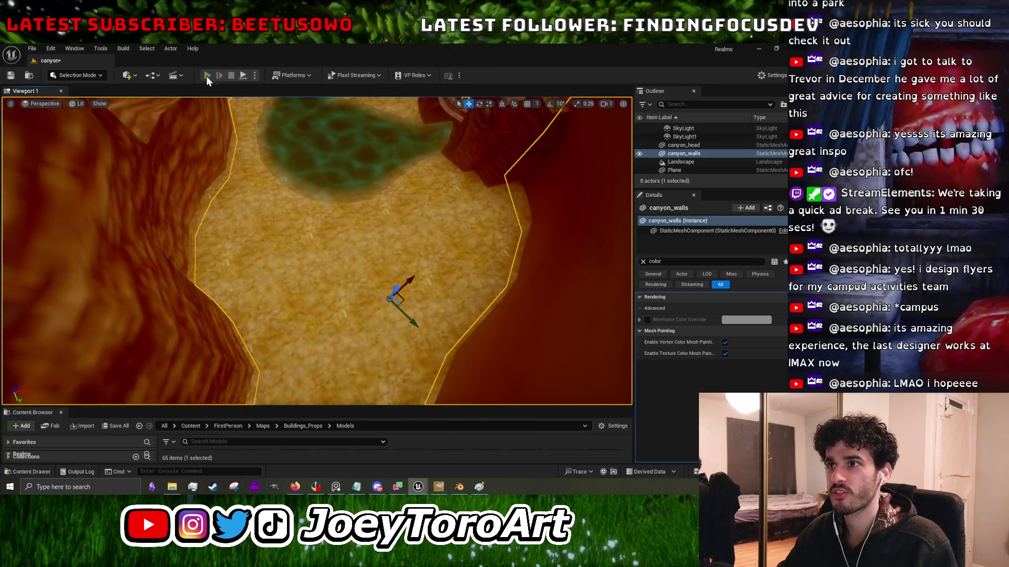
pyautogui.click(207, 76)
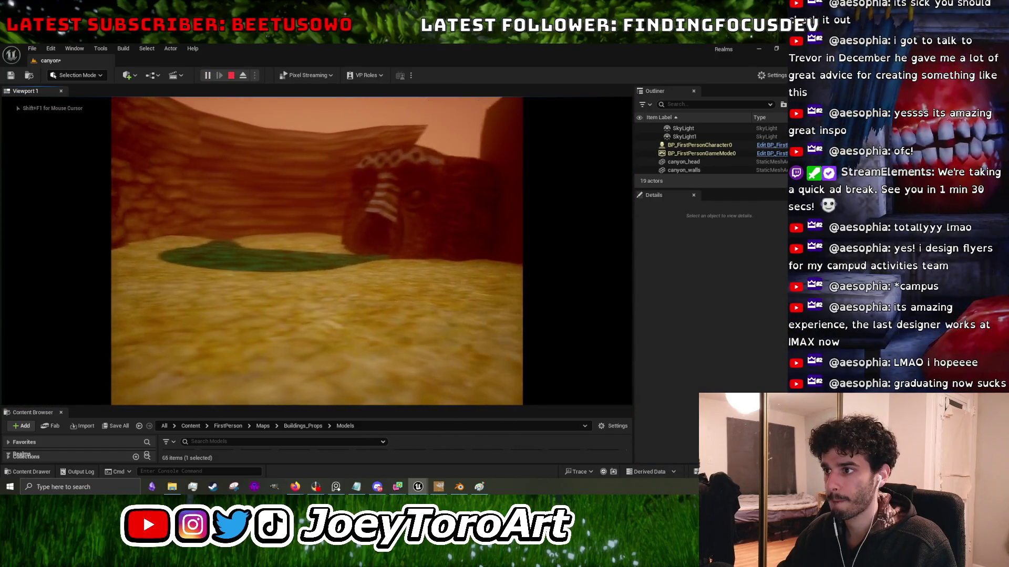
pyautogui.press('Escape')
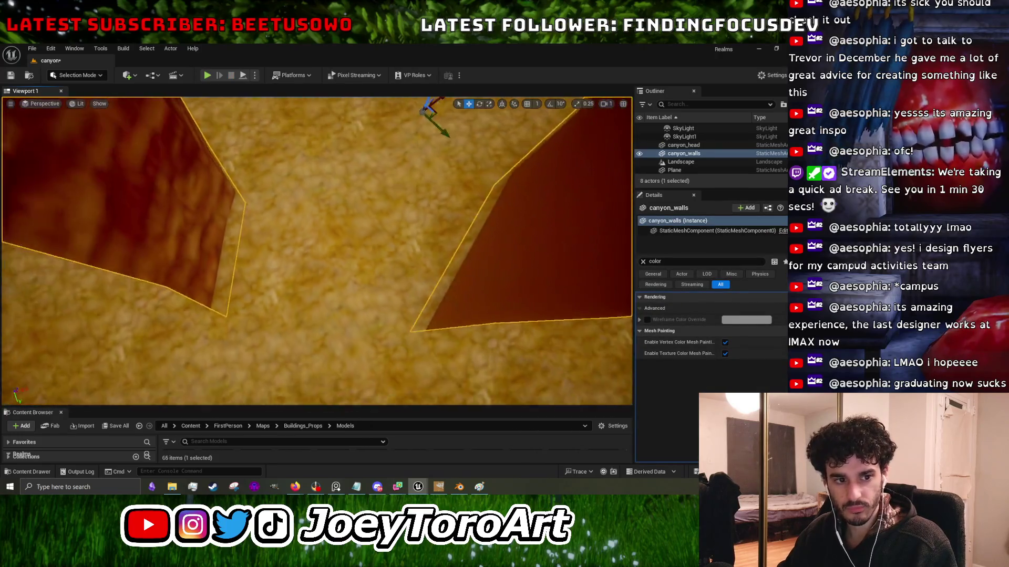
pyautogui.scroll(-5, 316, 251)
pyautogui.scroll(3, 317, 251)
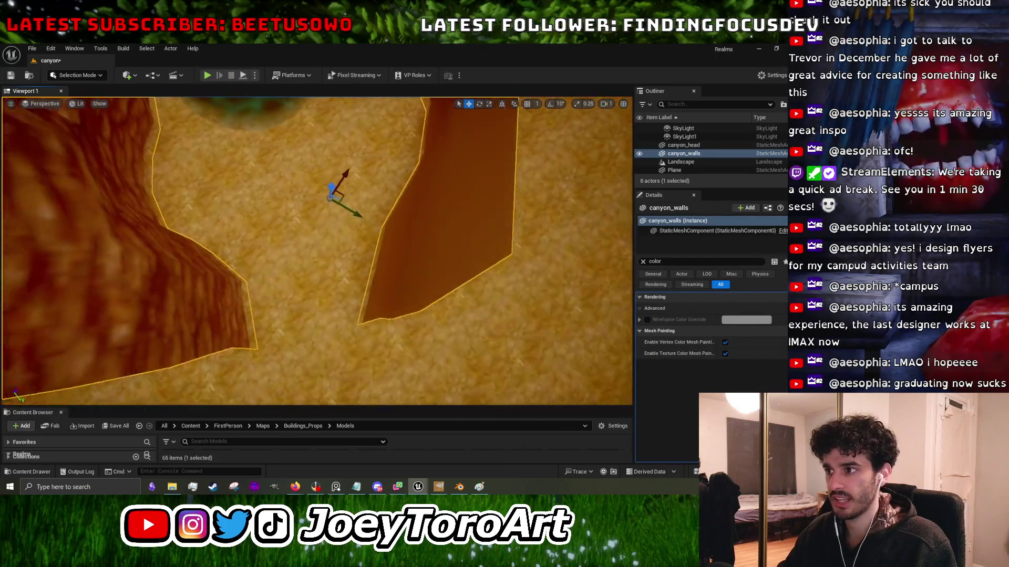
pyautogui.scroll(-5, 317, 251)
pyautogui.scroll(3, 317, 251)
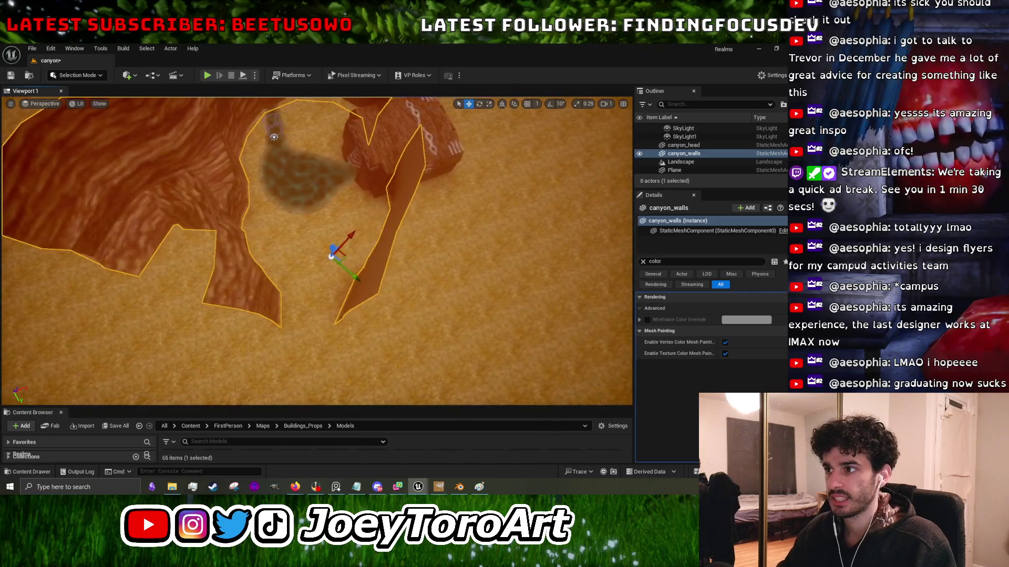
pyautogui.scroll(3, 317, 251)
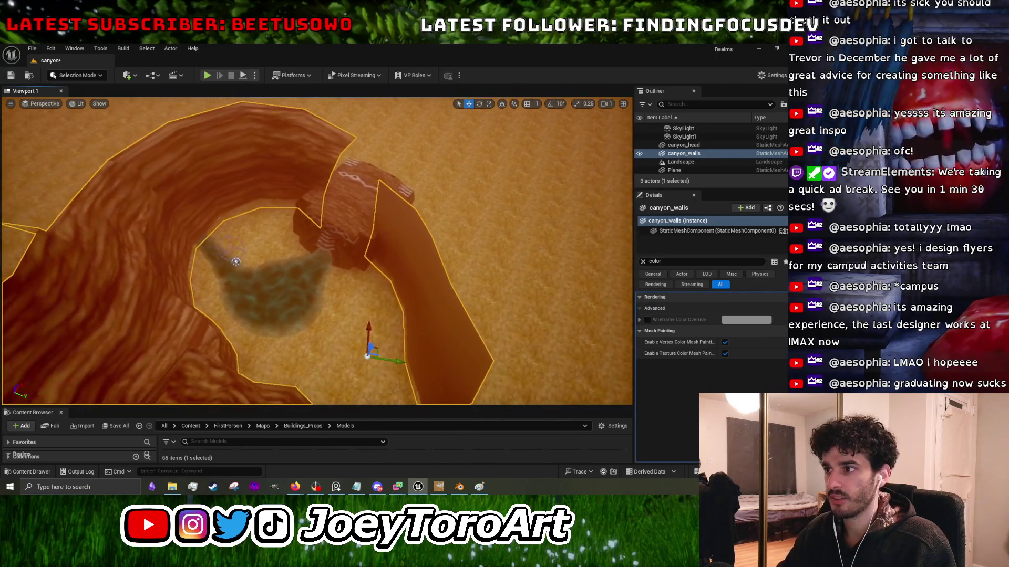
pyautogui.click(758, 49)
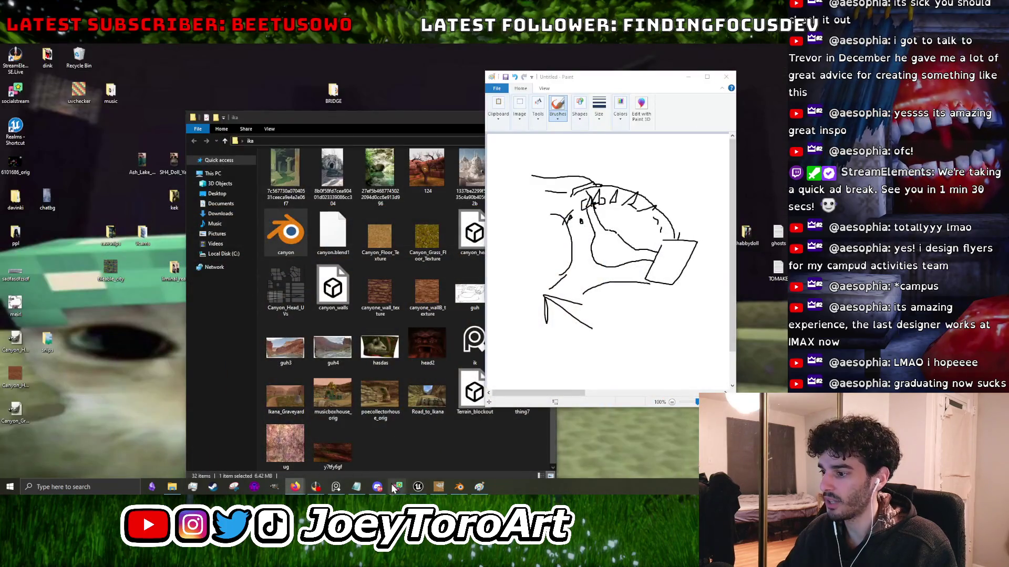
# In Blender's Edit Mode, move the lower path strip faces and shift its left end.
pyautogui.click(458, 487)
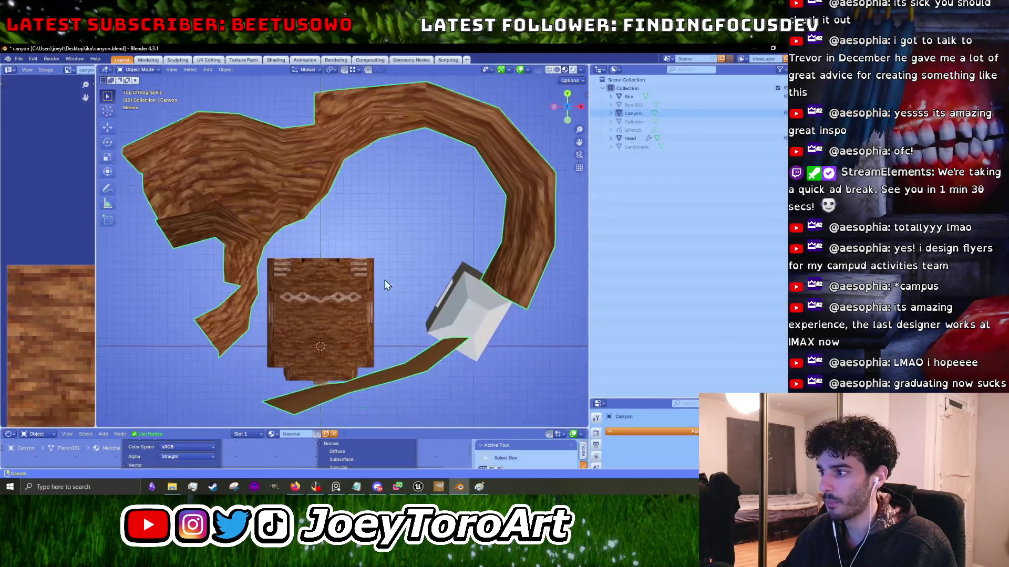
pyautogui.press('Tab')
pyautogui.moveTo(413, 368)
pyautogui.mouseDown()
pyautogui.moveTo(221, 347)
pyautogui.moveTo(253, 314)
pyautogui.mouseUp()
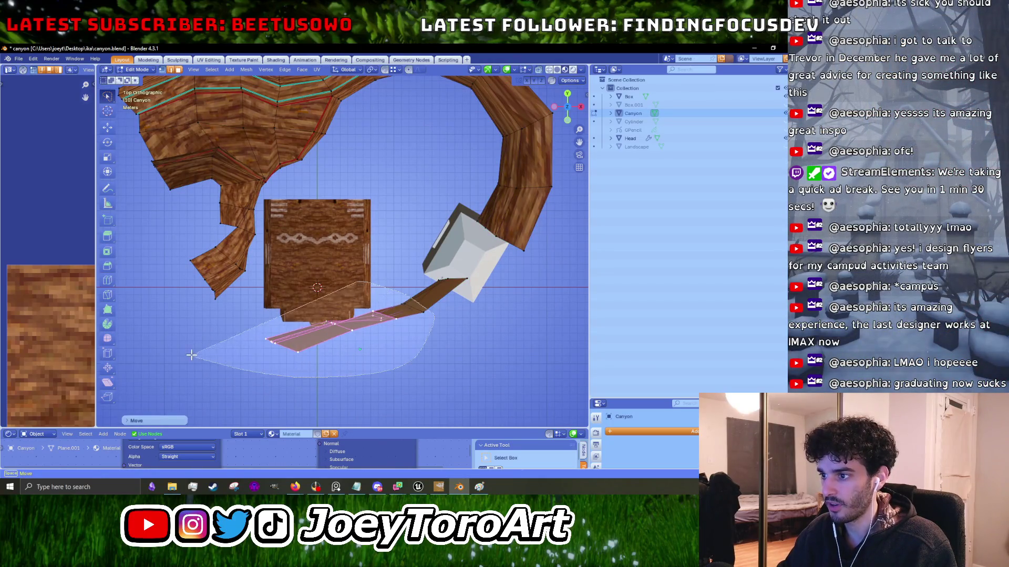
pyautogui.press('g')
pyautogui.click(215, 338)
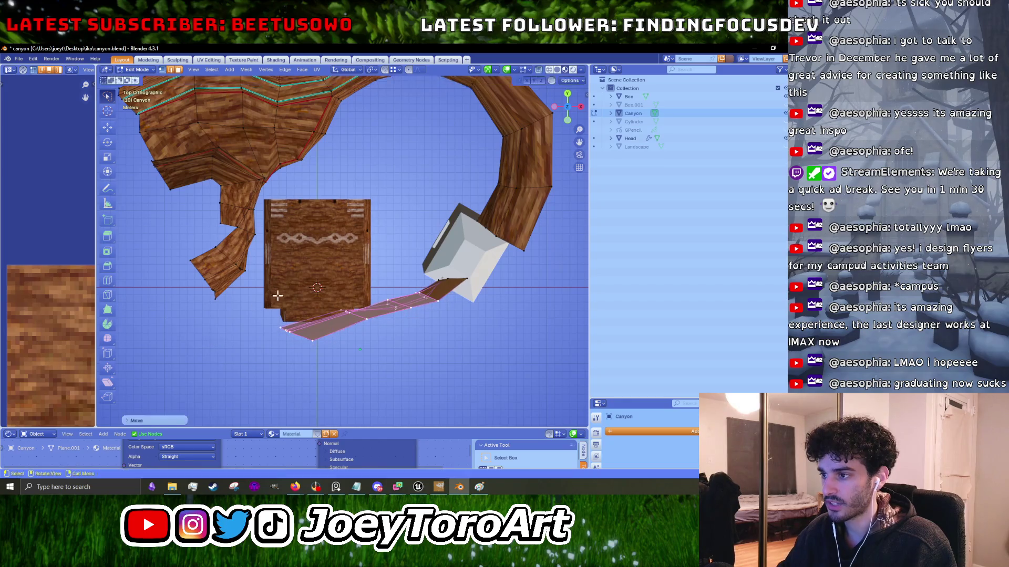
pyautogui.press('g')
pyautogui.click(285, 323)
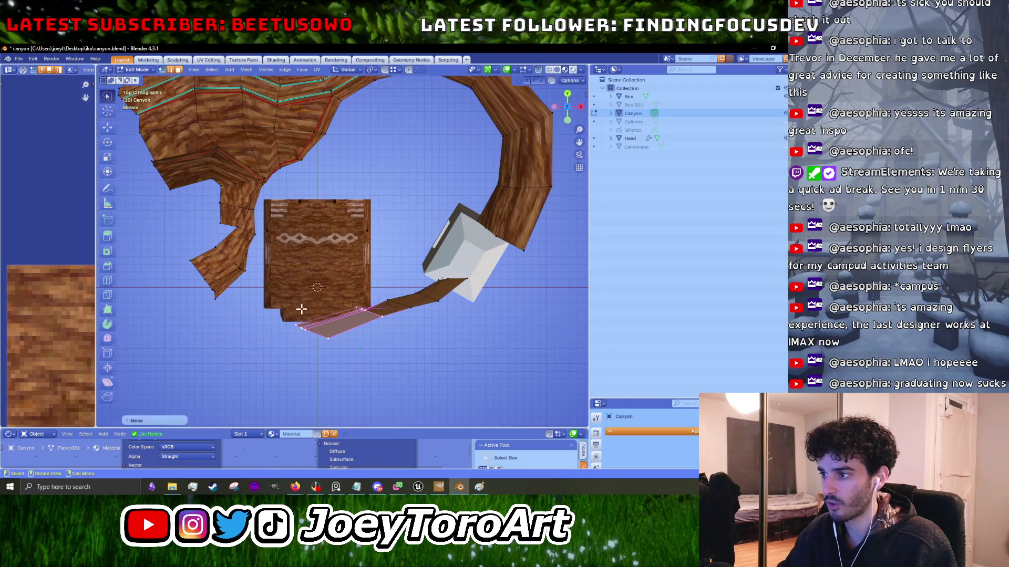
pyautogui.click(247, 363)
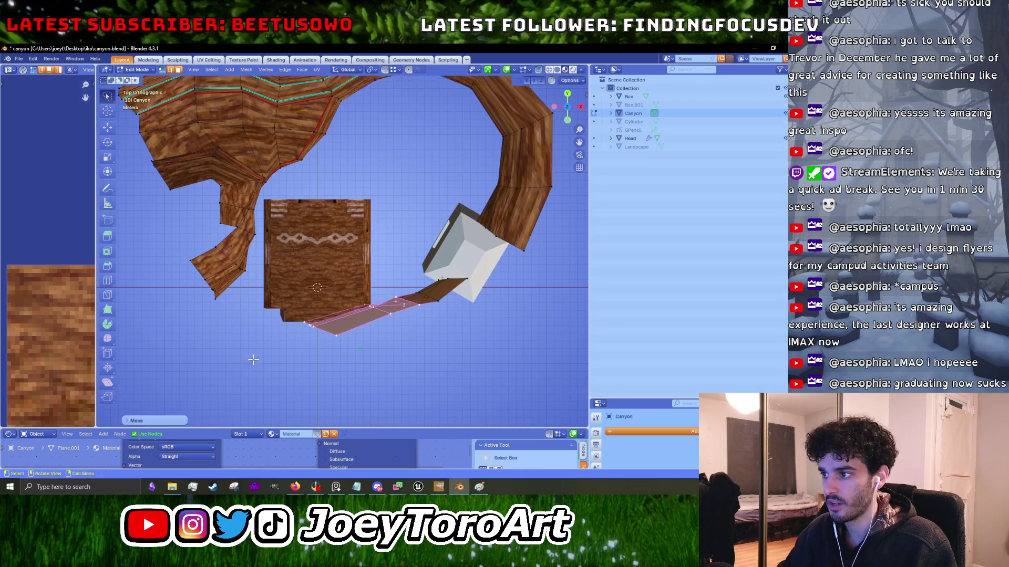
# Reposition the path's left end segment and the next ribbon segment.
pyautogui.click(315, 323)
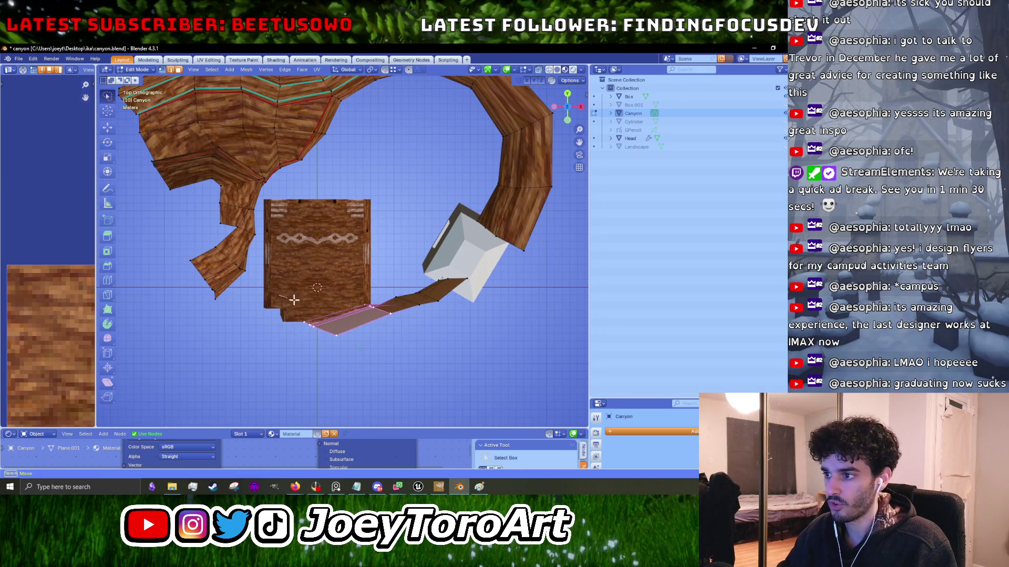
pyautogui.press('g')
pyautogui.click(298, 344)
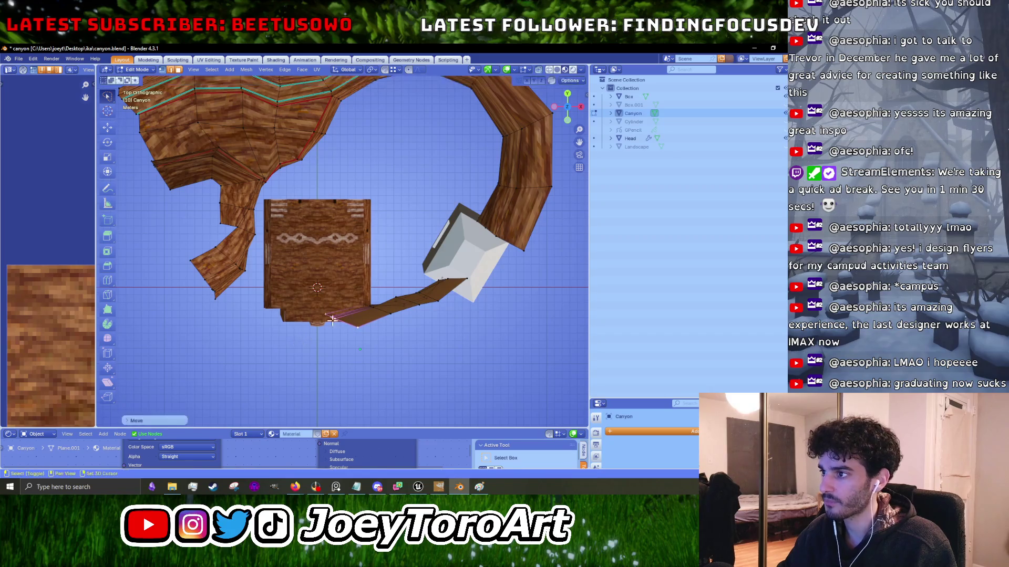
pyautogui.scroll(2, 285, 344)
pyautogui.keyDown('shift'); pyautogui.click(299, 371); pyautogui.keyUp('shift')
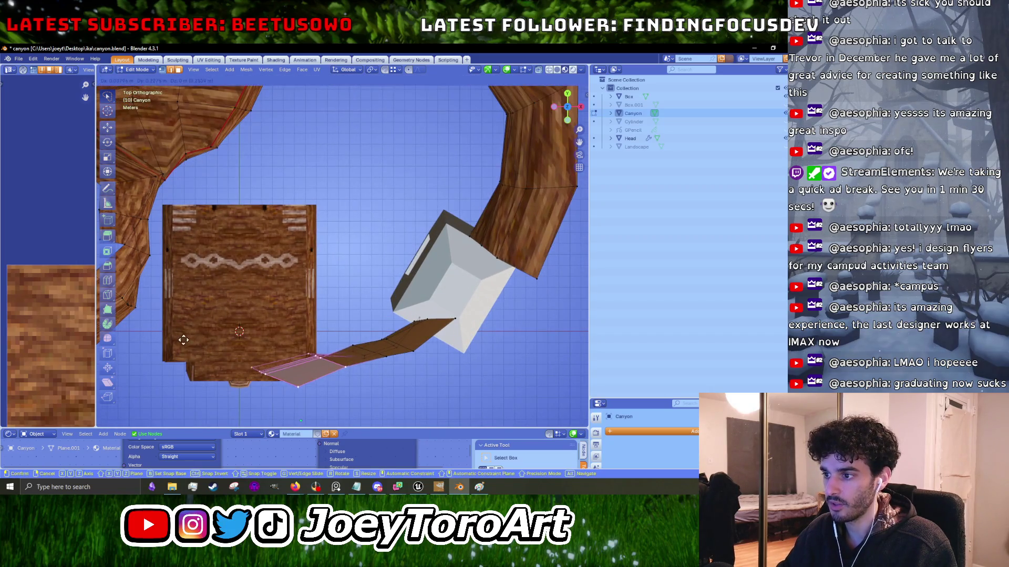
pyautogui.click(348, 351)
pyautogui.press('g')
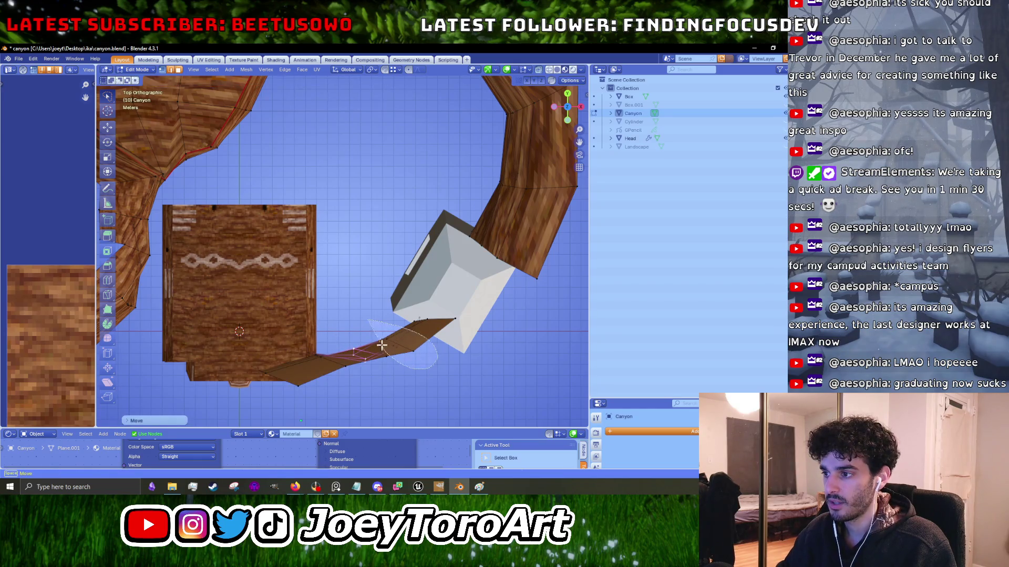
pyautogui.click(380, 331)
pyautogui.scroll(-3, 380, 331)
pyautogui.scroll(4, 336, 294)
# Rotate the whole lower-left canyon wall piece and move it into place.
pyautogui.moveTo(362, 252)
pyautogui.mouseDown()
pyautogui.moveTo(239, 359)
pyautogui.moveTo(270, 246)
pyautogui.moveTo(345, 252)
pyautogui.mouseUp()
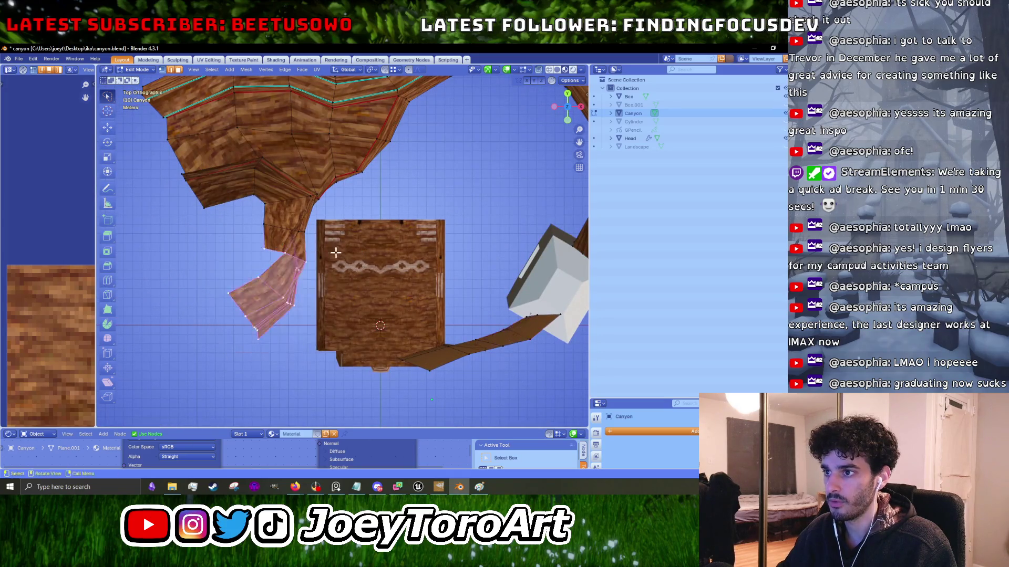
pyautogui.moveTo(242, 231); pyautogui.dragTo(242, 231)
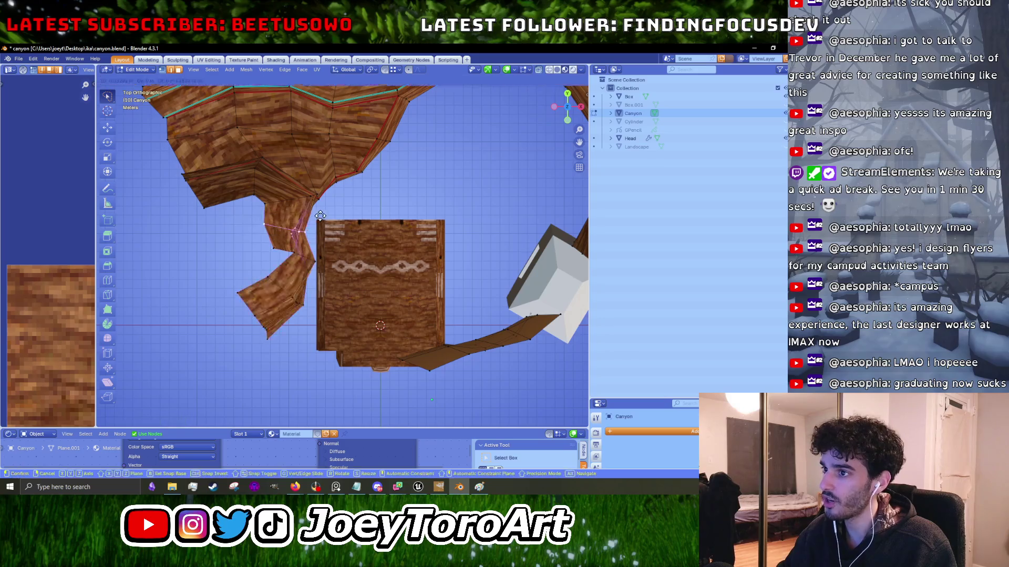
pyautogui.moveTo(371, 239)
pyautogui.mouseDown()
pyautogui.moveTo(253, 354)
pyautogui.moveTo(290, 243)
pyautogui.moveTo(305, 242)
pyautogui.moveTo(270, 215)
pyautogui.mouseUp()
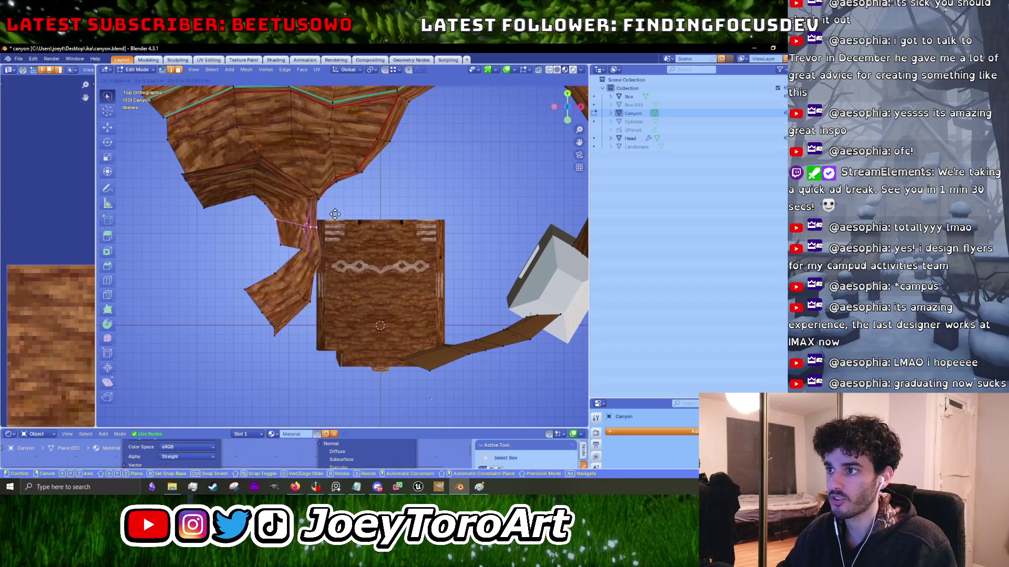
pyautogui.moveTo(362, 230)
pyautogui.mouseDown()
pyautogui.moveTo(239, 318)
pyautogui.moveTo(268, 246)
pyautogui.moveTo(278, 245)
pyautogui.mouseUp()
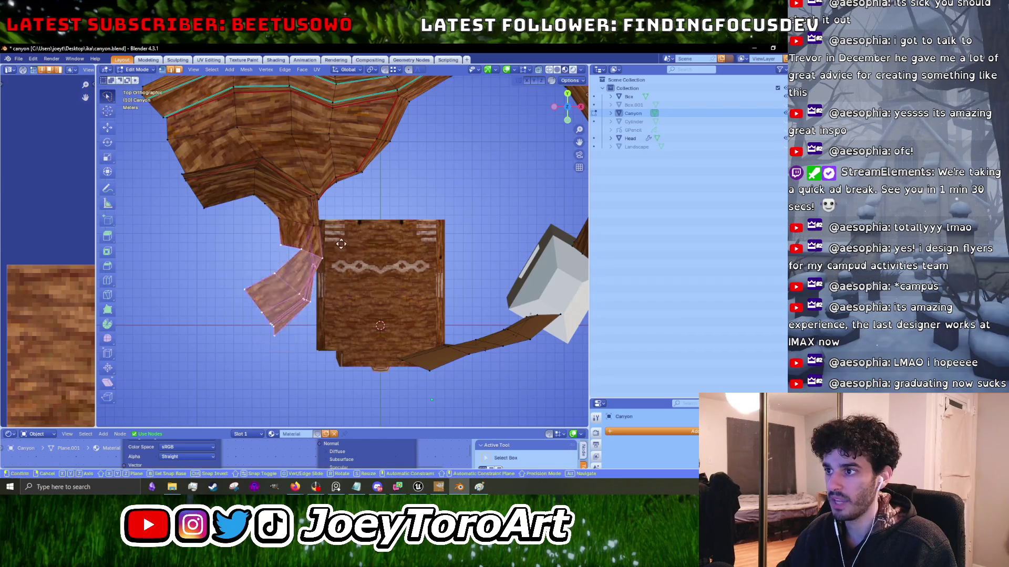
pyautogui.press('r')
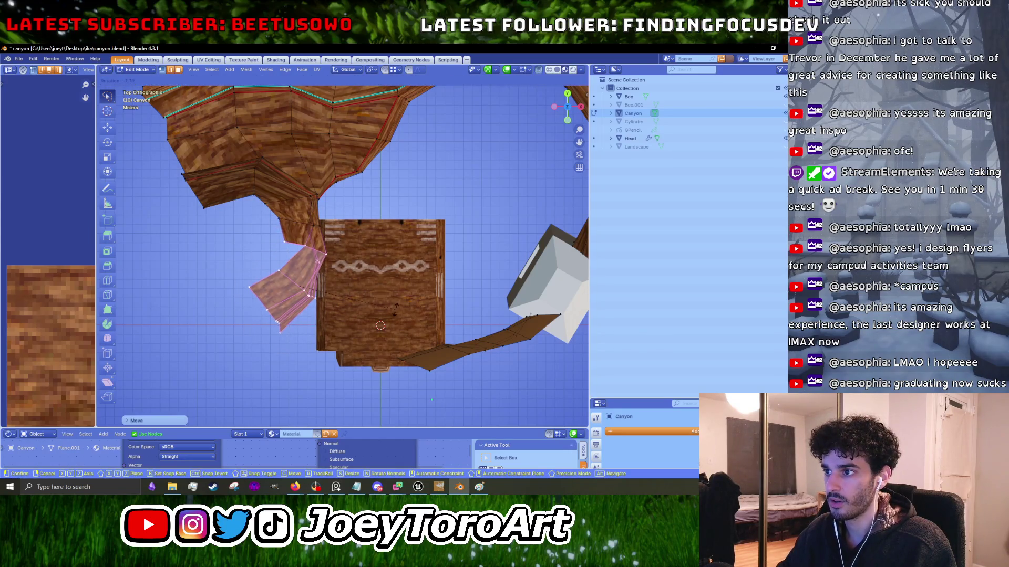
pyautogui.click(405, 296)
pyautogui.press('g')
pyautogui.click(407, 300)
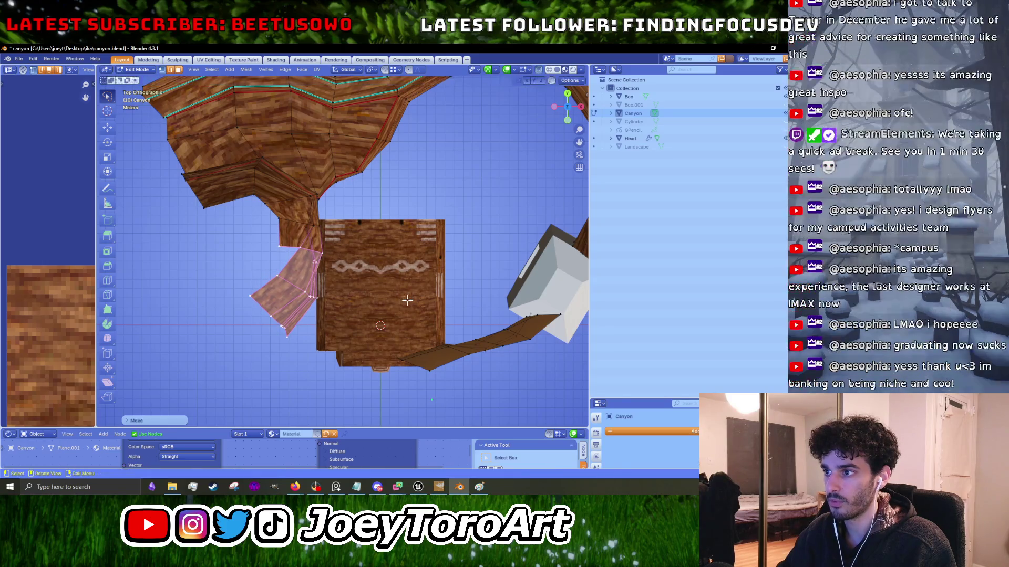
# Rotate and move a part of the lower-left wall piece's edges.
pyautogui.press('g')
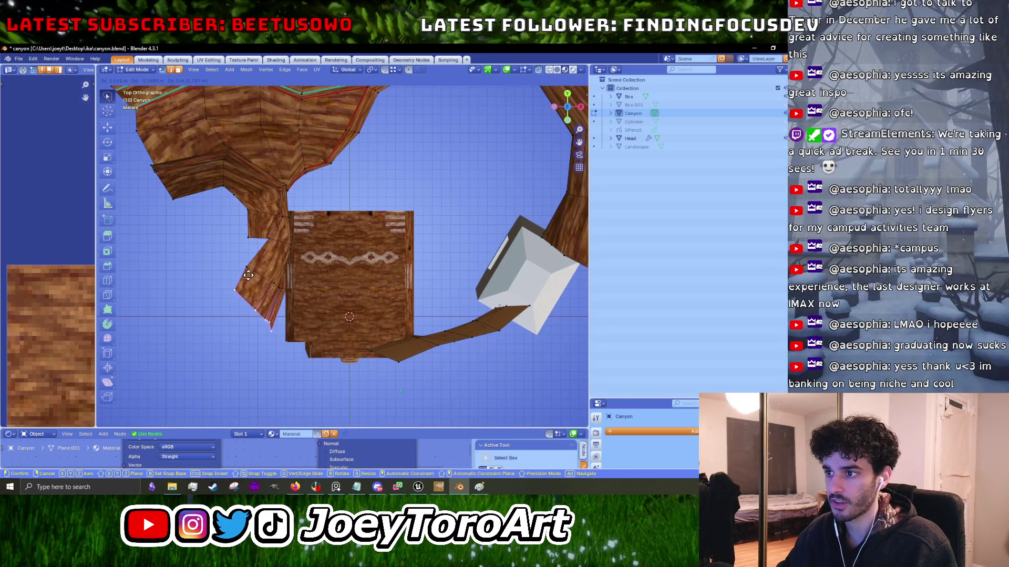
pyautogui.click(318, 279)
pyautogui.moveTo(318, 279); pyautogui.dragTo(236, 248)
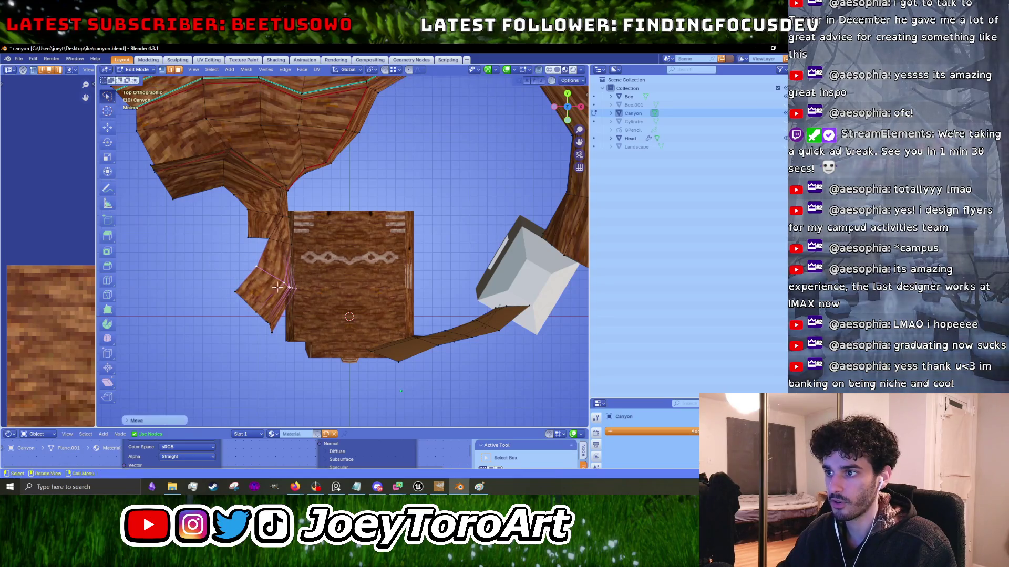
pyautogui.moveTo(321, 331)
pyautogui.mouseDown()
pyautogui.moveTo(221, 263)
pyautogui.moveTo(288, 304)
pyautogui.mouseUp()
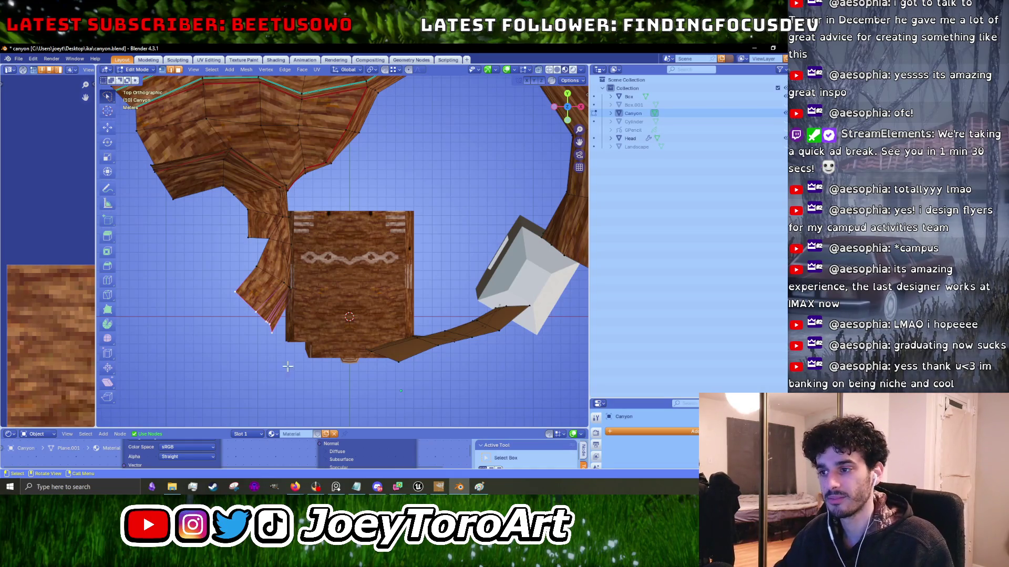
pyautogui.press('r')
pyautogui.press('Return')
pyautogui.scroll(2, 315, 342)
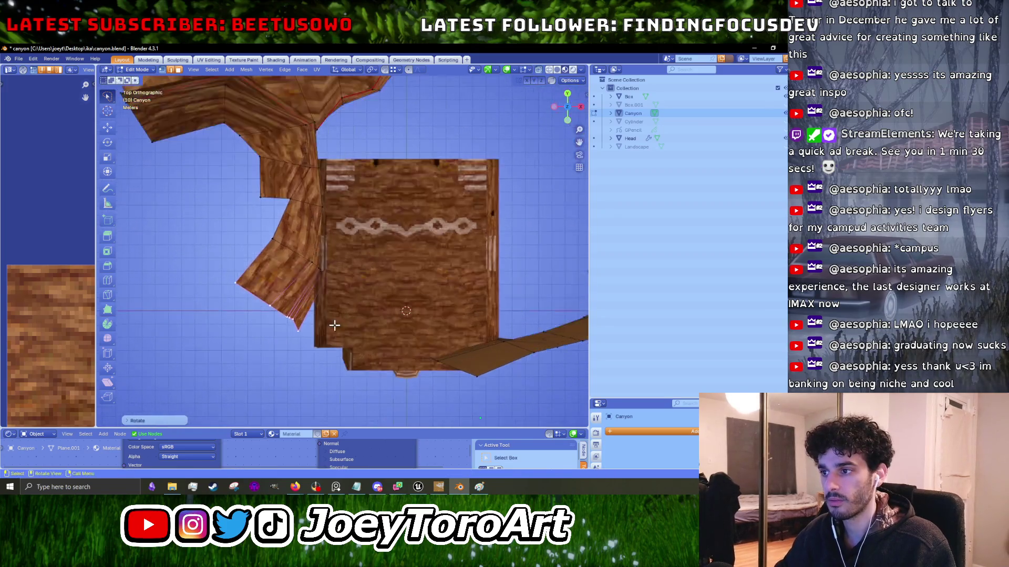
pyautogui.press('g')
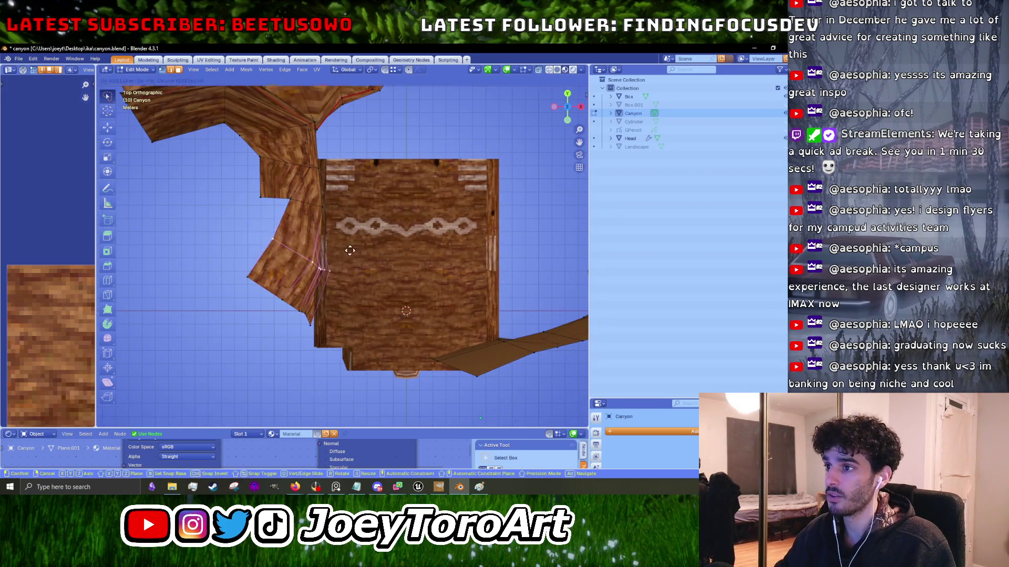
pyautogui.scroll(-2, 325, 284)
pyautogui.click(301, 322)
# Move edges on the right path strip and return to Object Mode.
pyautogui.keyDown('alt'); pyautogui.click(391, 287); pyautogui.keyUp('alt')
pyautogui.click(474, 303)
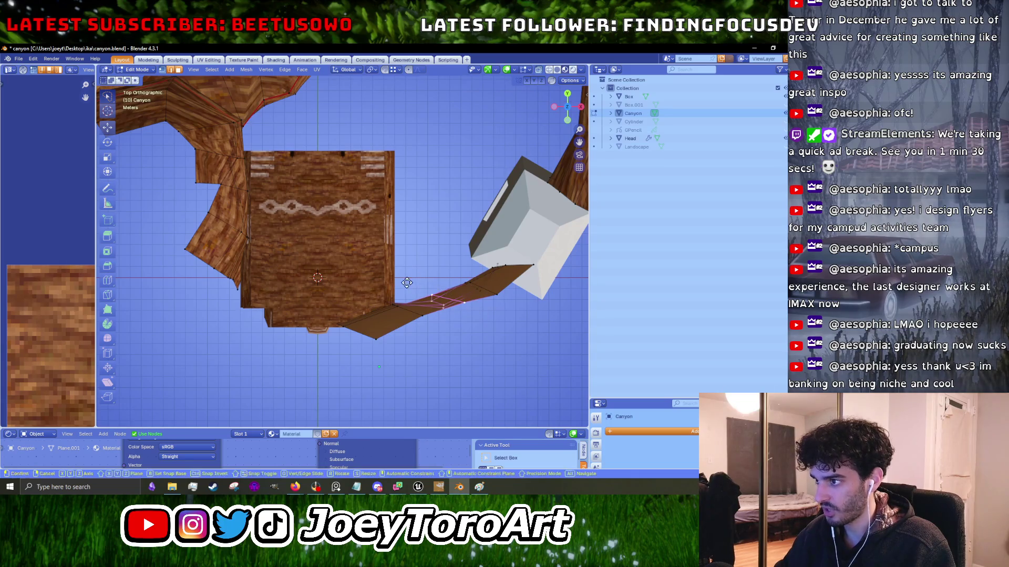
pyautogui.scroll(-4, 361, 345)
pyautogui.scroll(3, 339, 255)
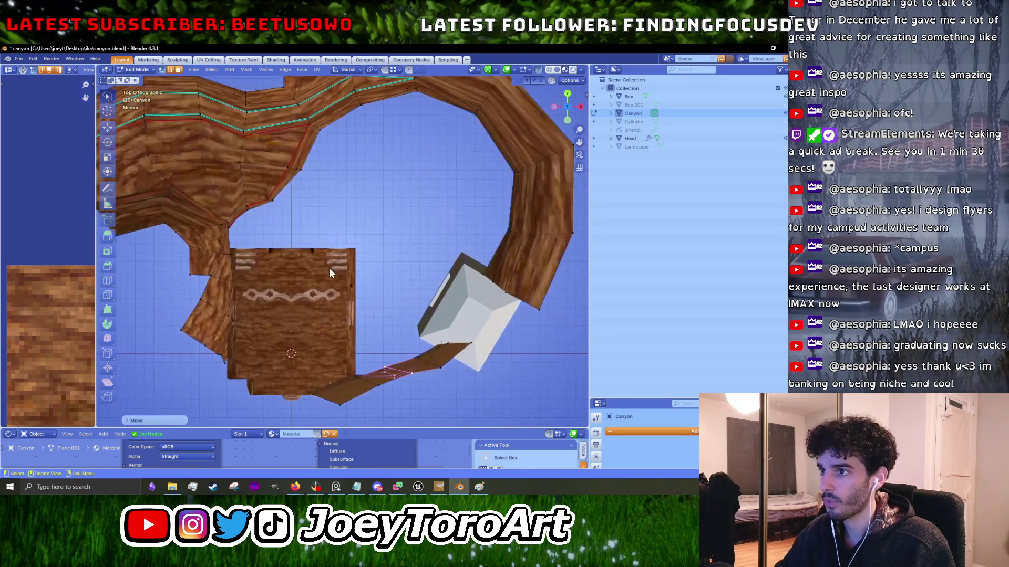
pyautogui.press('Tab')
pyautogui.click(489, 329)
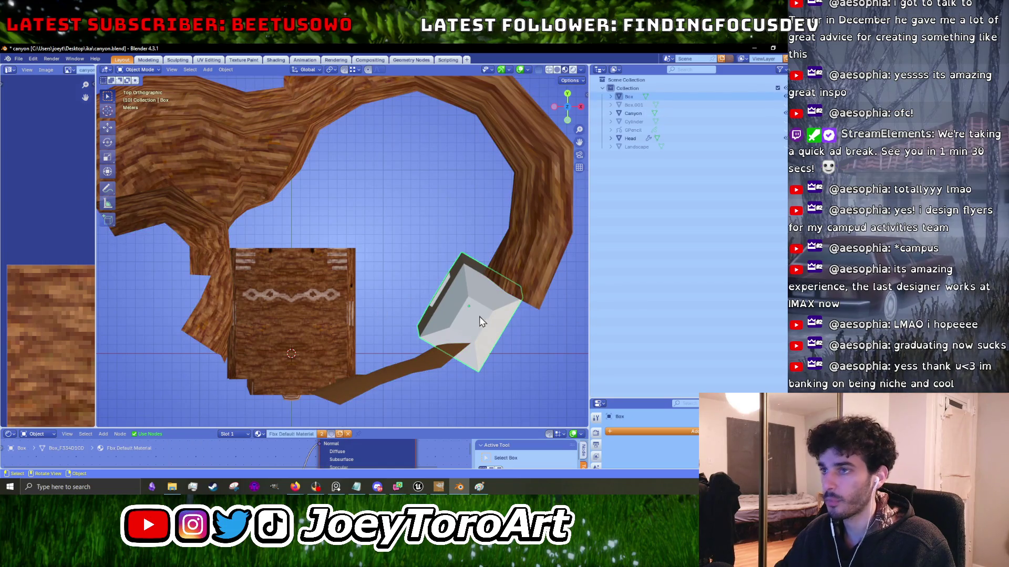
# Re-export the selected Canyon object as canyon_walls.fbx and minimize Blender.
pyautogui.click(253, 178)
pyautogui.click(17, 60)
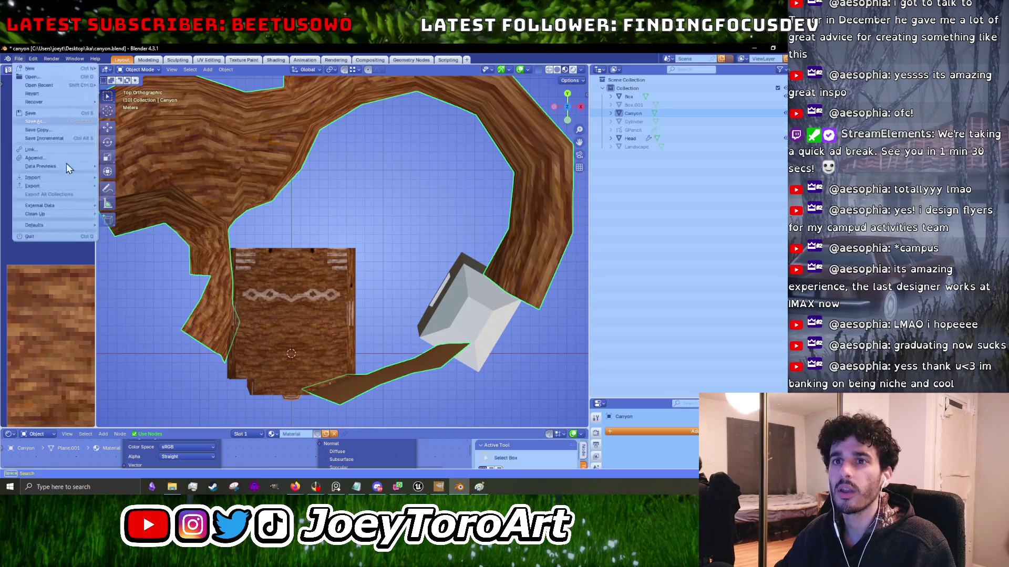
pyautogui.moveTo(68, 186)
pyautogui.click(123, 261)
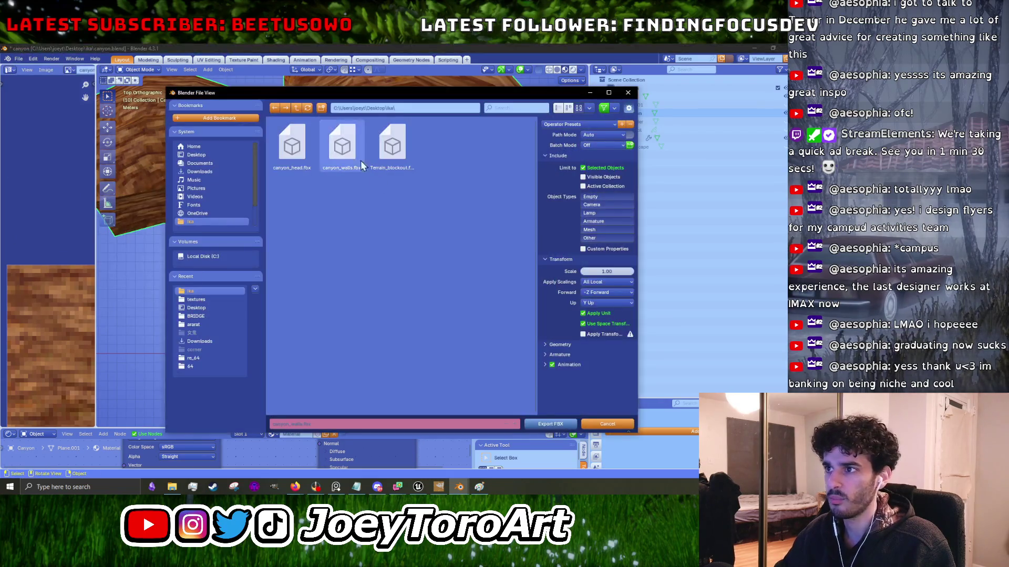
pyautogui.click(542, 427)
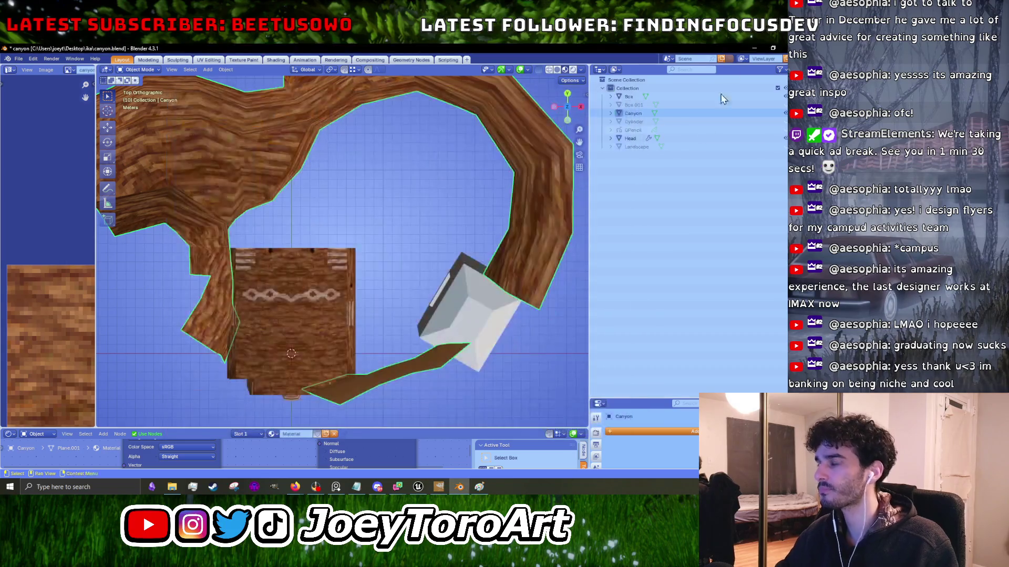
pyautogui.click(752, 48)
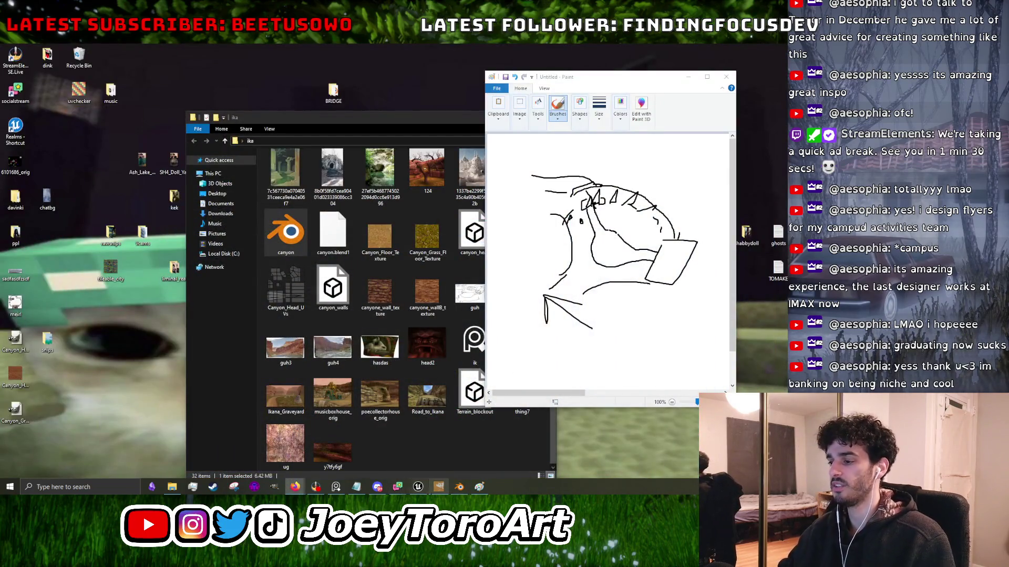
# Back in Unreal, reimport the canyon_walls asset from the Content Browser and restore the viewport size.
pyautogui.click(418, 488)
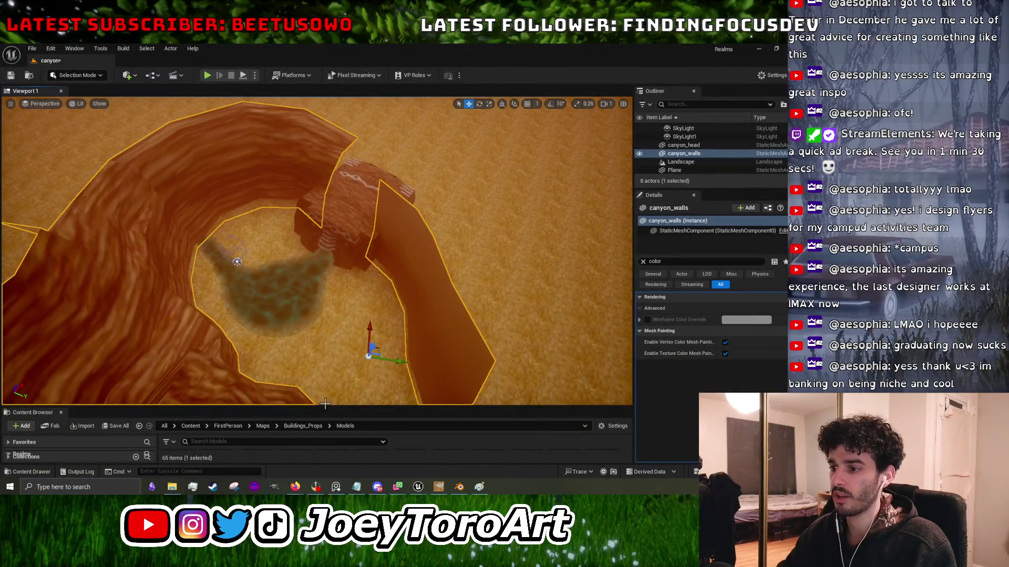
pyautogui.moveTo(324, 406); pyautogui.dragTo(324, 238)
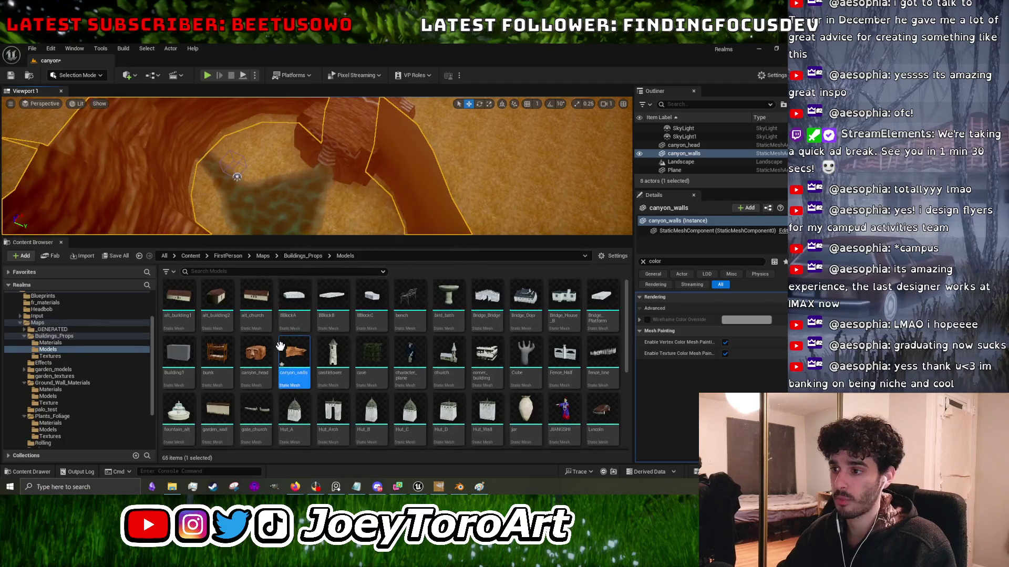
pyautogui.rightClick(293, 362)
pyautogui.click(332, 220)
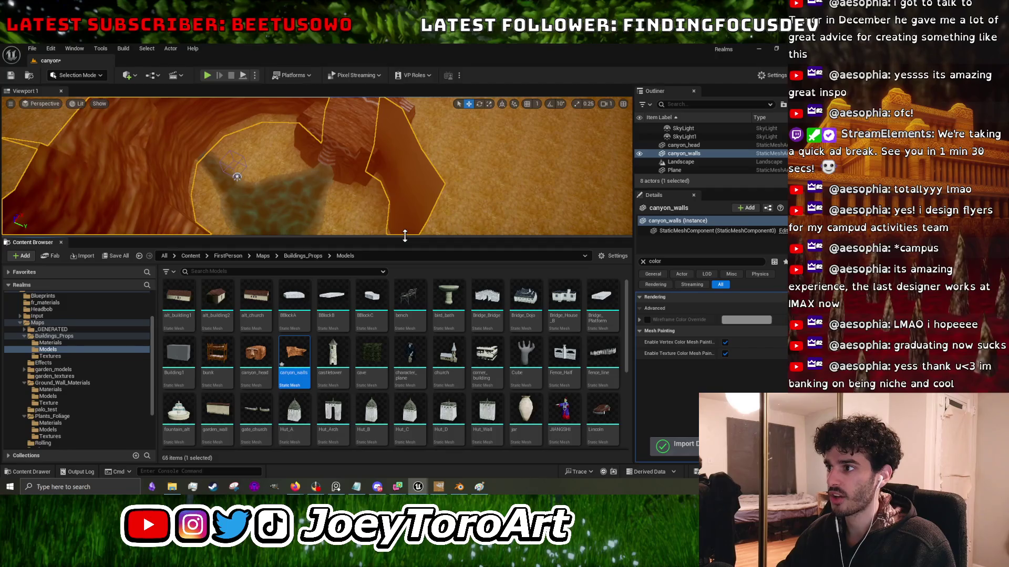
pyautogui.moveTo(405, 236); pyautogui.dragTo(405, 394)
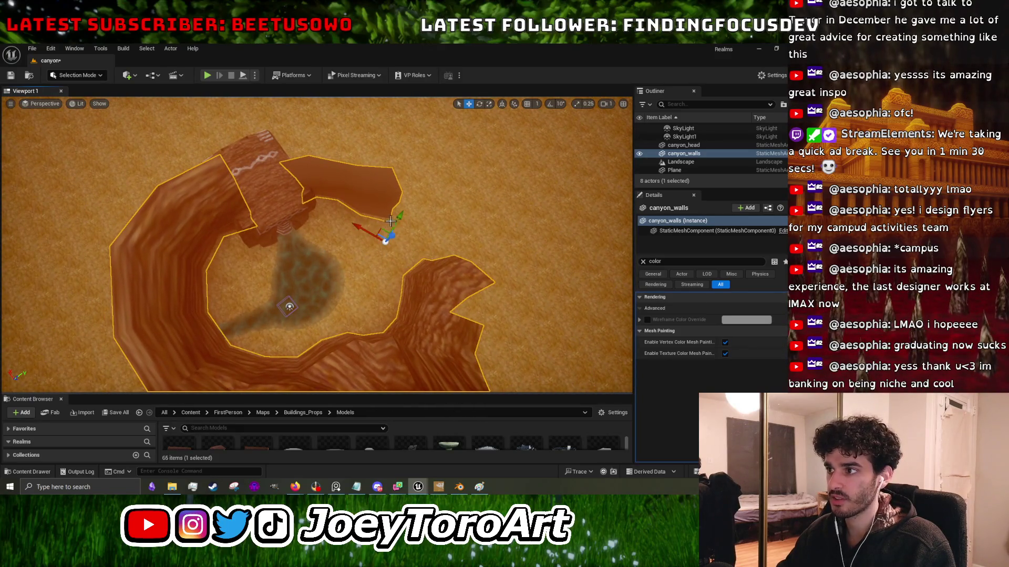
# Rotate the canyon walls a tiny amount, then run and stop a first-person play-test.
pyautogui.press('e')
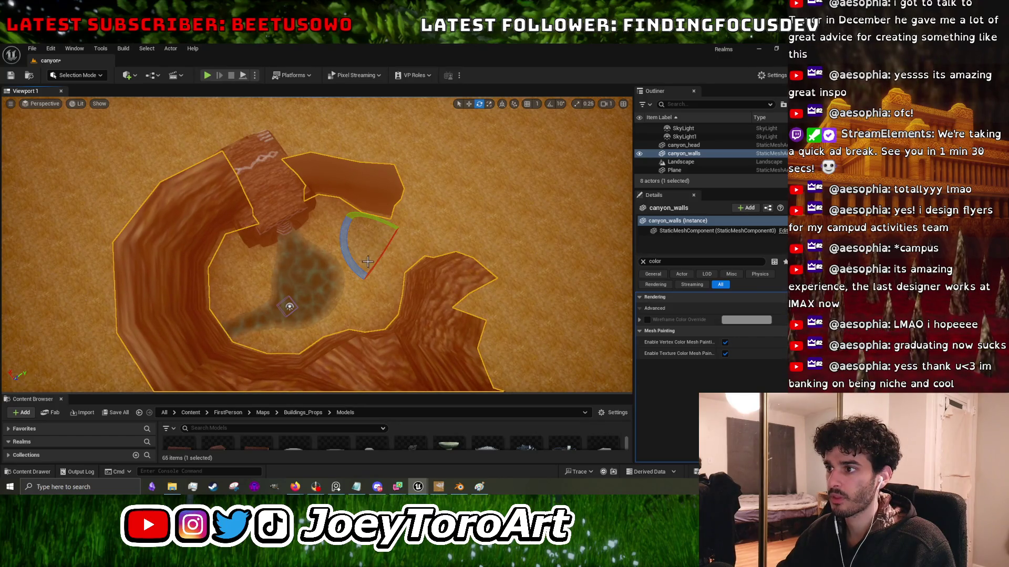
pyautogui.moveTo(363, 265); pyautogui.dragTo(360, 263)
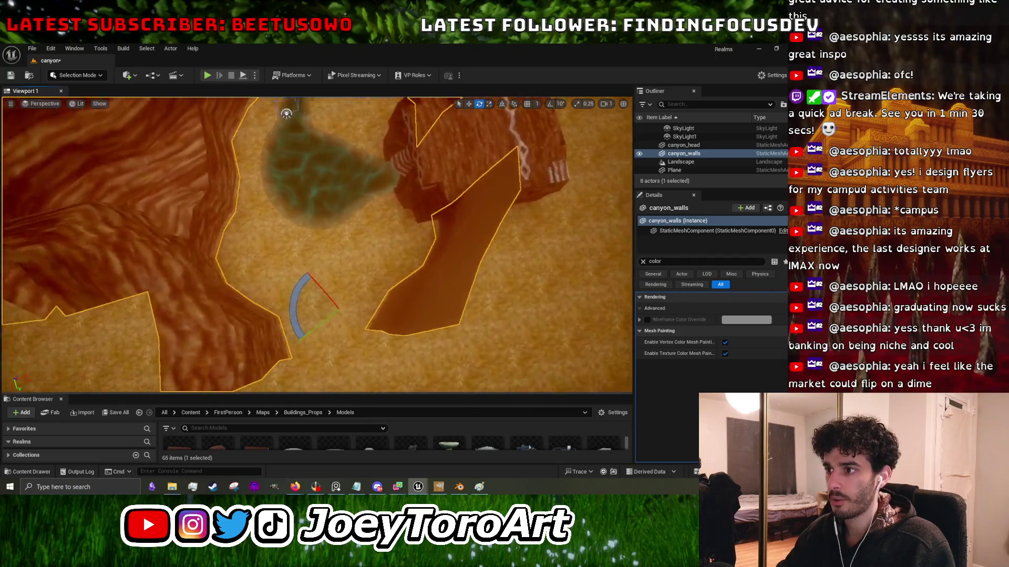
pyautogui.click(206, 75)
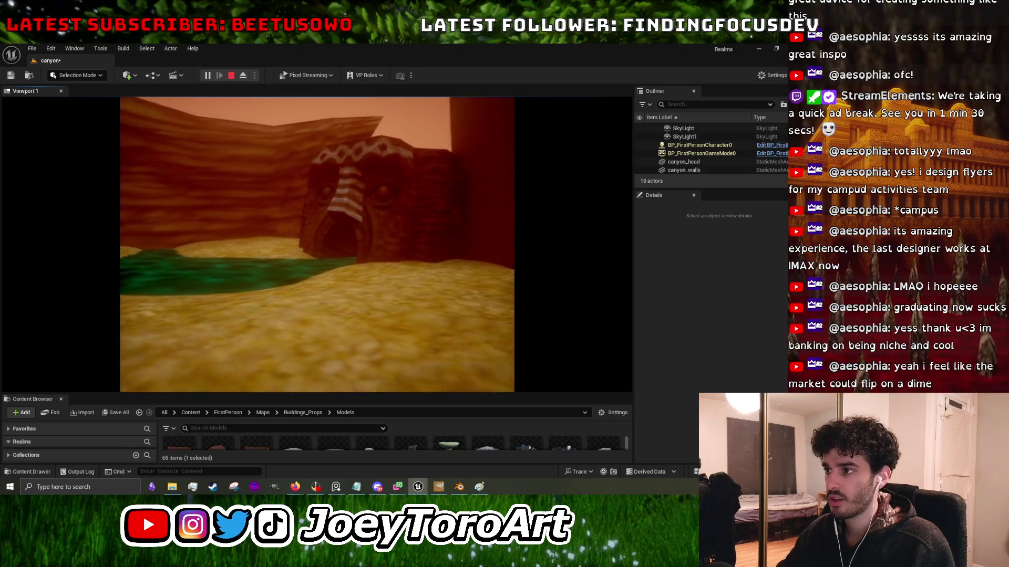
pyautogui.press('Escape')
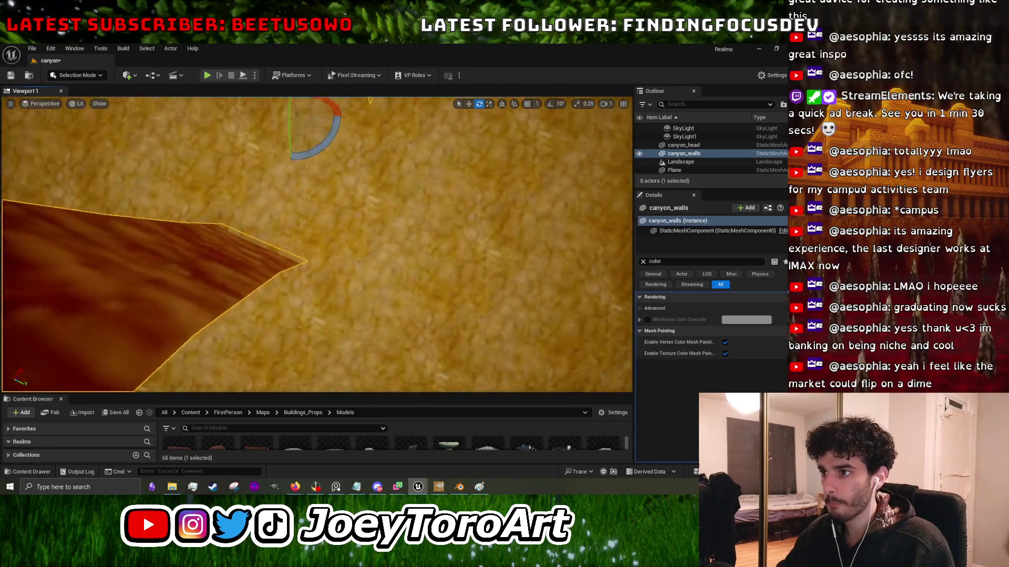
# Rotate the canyon walls about 5 degrees and inspect them from several angles.
pyautogui.scroll(-5, 353, 117)
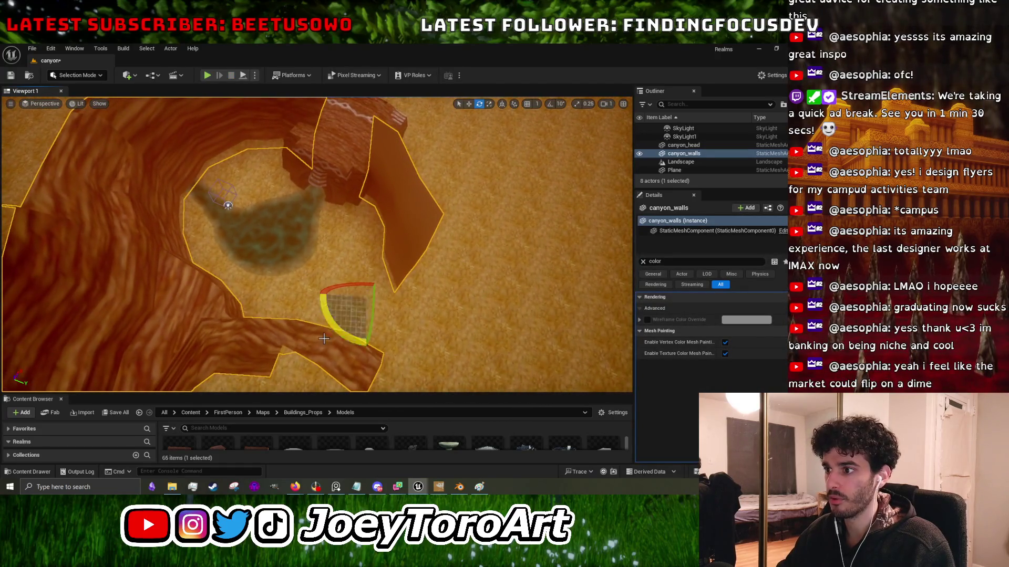
pyautogui.moveTo(341, 329); pyautogui.dragTo(358, 331)
pyautogui.press('w')
pyautogui.moveTo(357, 341); pyautogui.dragTo(463, 341)
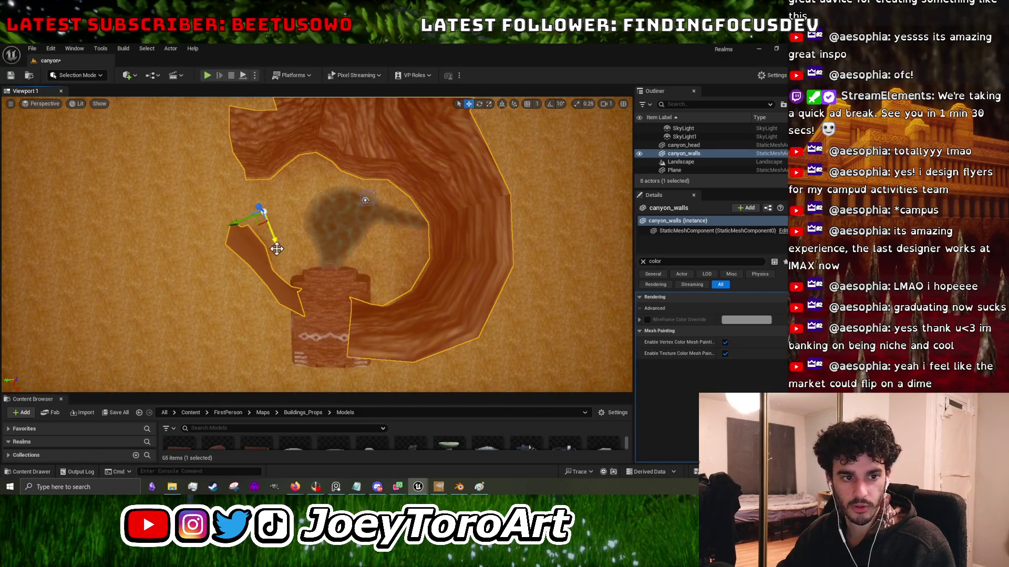
pyautogui.scroll(3, 272, 250)
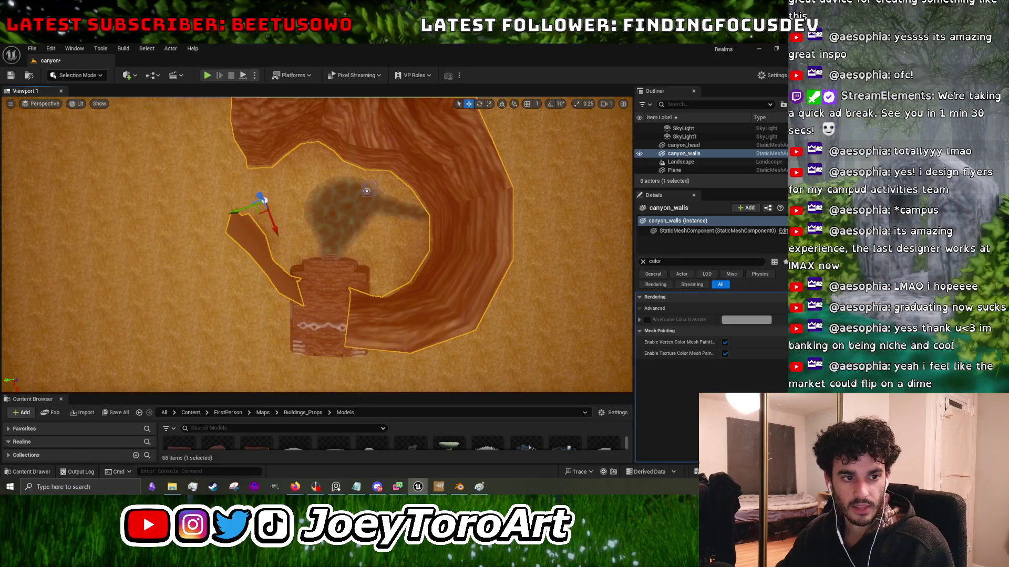
pyautogui.moveTo(316, 242); pyautogui.dragTo(410, 241)
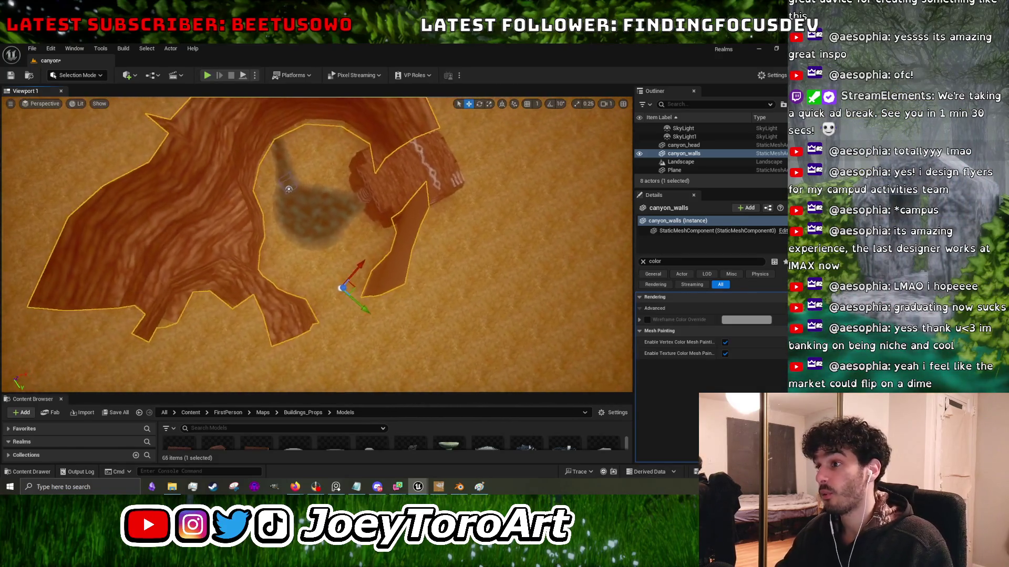
pyautogui.moveTo(310, 291); pyautogui.dragTo(315, 290)
pyautogui.scroll(3, 317, 245)
pyautogui.moveTo(384, 237)
pyautogui.mouseDown()
pyautogui.moveTo(425, 239)
pyautogui.moveTo(384, 237)
pyautogui.mouseUp()
pyautogui.moveTo(322, 221)
pyautogui.mouseDown()
pyautogui.moveTo(352, 223)
pyautogui.moveTo(325, 301)
pyautogui.mouseUp()
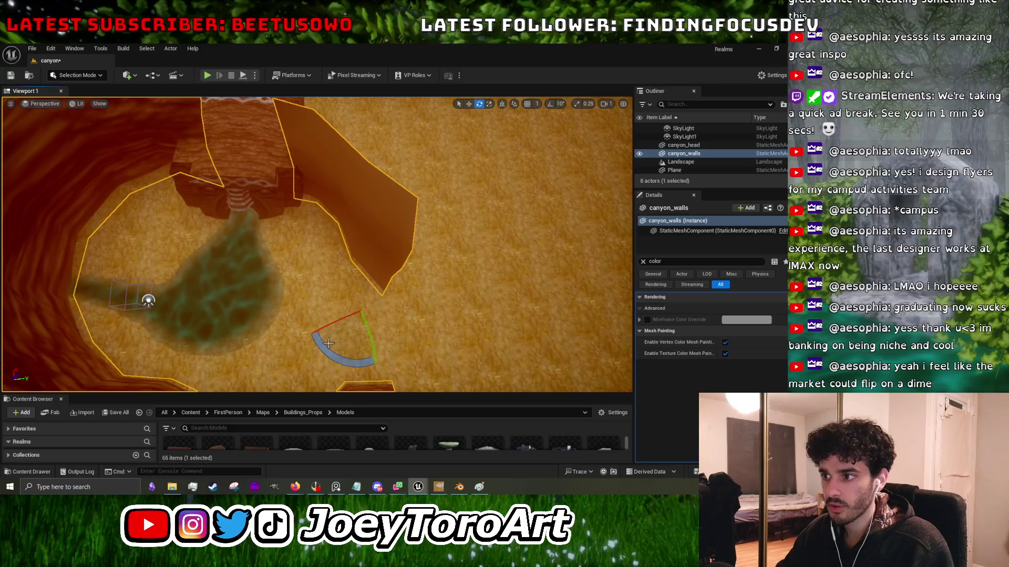
# Fine-tune the walls' rotation, shift them along Y, and start another play-test.
pyautogui.moveTo(328, 344); pyautogui.dragTo(333, 342)
pyautogui.moveTo(383, 310)
pyautogui.mouseDown()
pyautogui.moveTo(398, 299)
pyautogui.moveTo(328, 316)
pyautogui.moveTo(233, 213)
pyautogui.mouseUp()
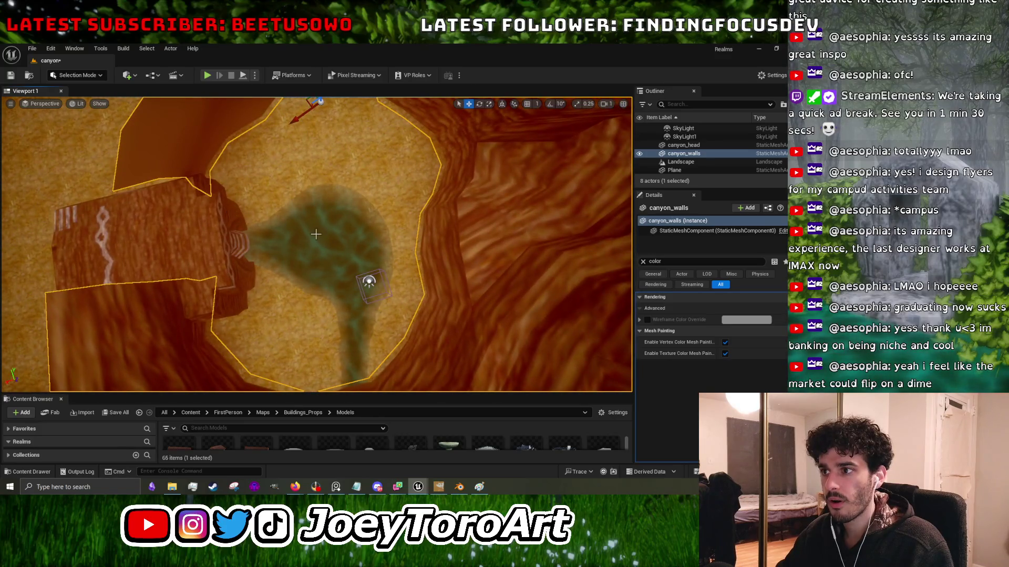
pyautogui.click(207, 76)
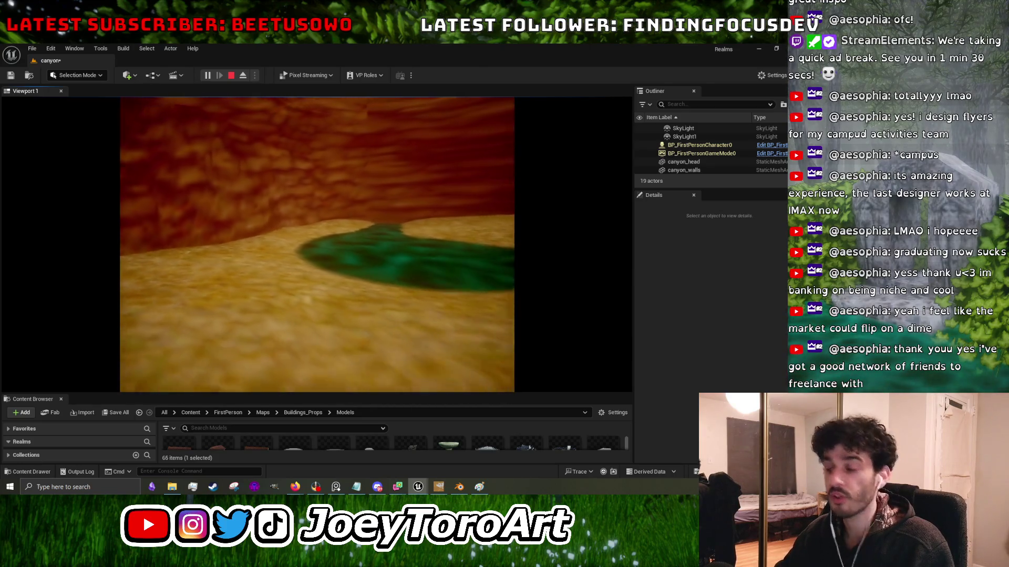
# Finish walking the canyon, stop the play-test, and frame the canyon from overhead.
pyautogui.press('a')
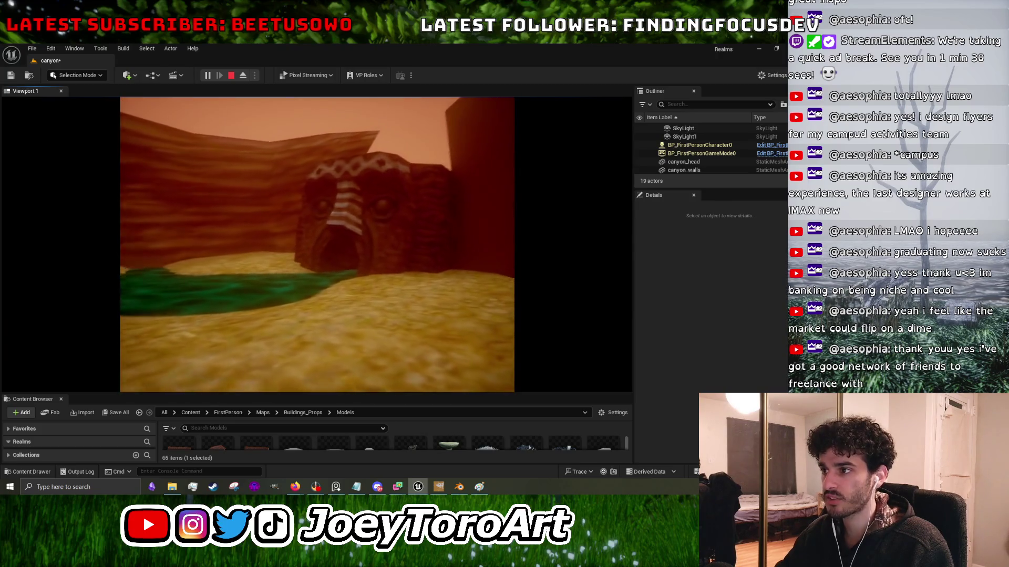
pyautogui.press('Escape')
pyautogui.moveTo(315, 245)
pyautogui.mouseDown()
pyautogui.moveTo(326, 231)
pyautogui.moveTo(342, 236)
pyautogui.moveTo(329, 263)
pyautogui.mouseUp()
pyautogui.moveTo(325, 205); pyautogui.dragTo(324, 205)
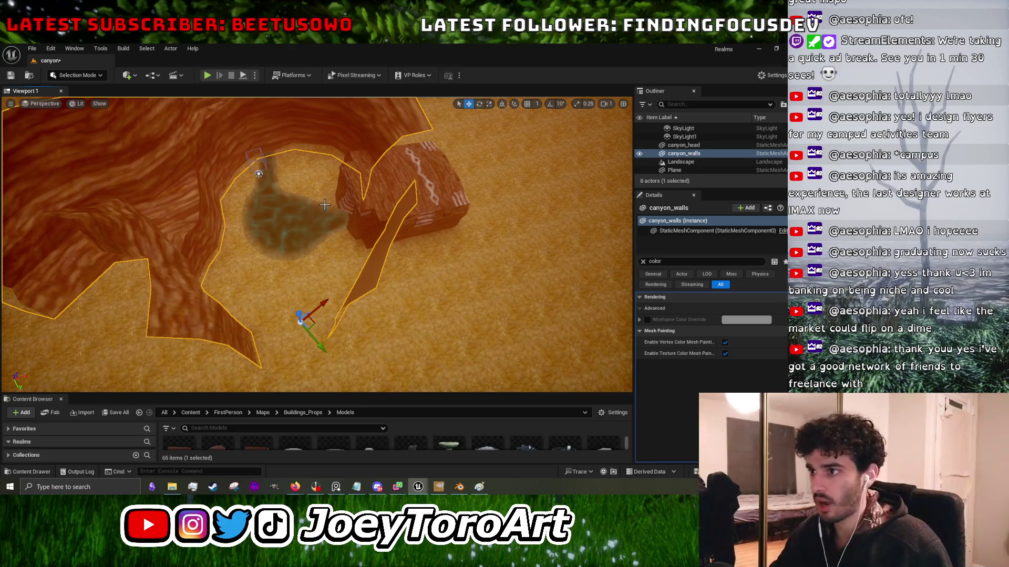
# Check the reference sketch in Paint, then switch to the canyon model in Blender.
pyautogui.click(480, 488)
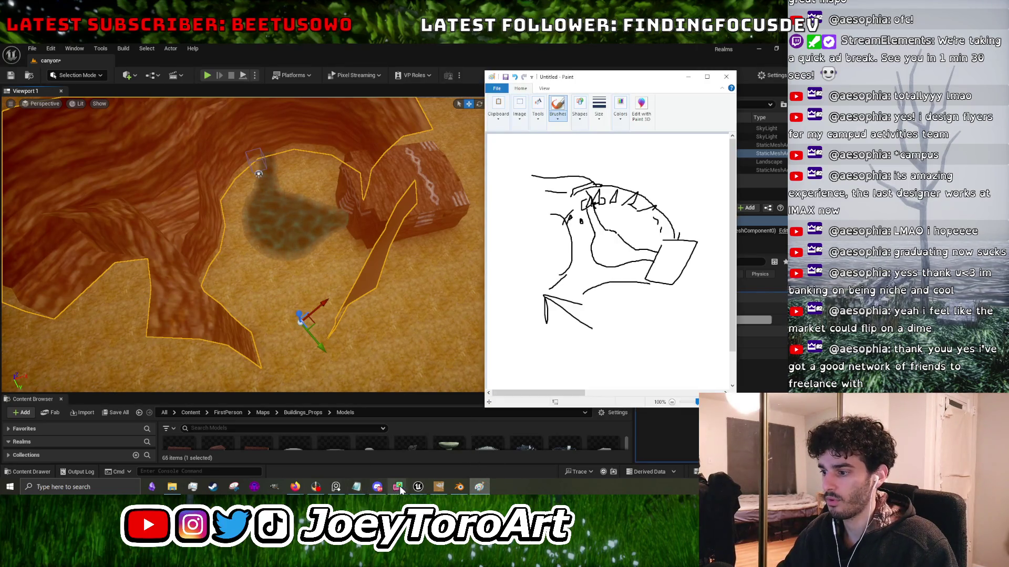
pyautogui.click(453, 488)
pyautogui.moveTo(408, 280); pyautogui.dragTo(376, 315)
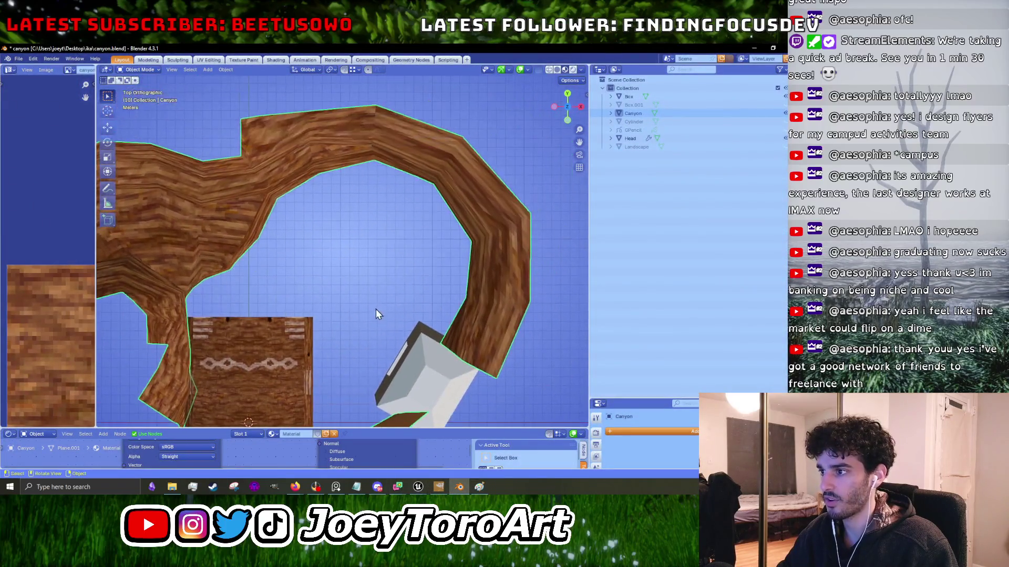
# Minimize the Unreal Editor, center the Canyon mesh in view, and enter Edit Mode on it.
pyautogui.scroll(-5, 467, 280)
pyautogui.moveTo(418, 487)
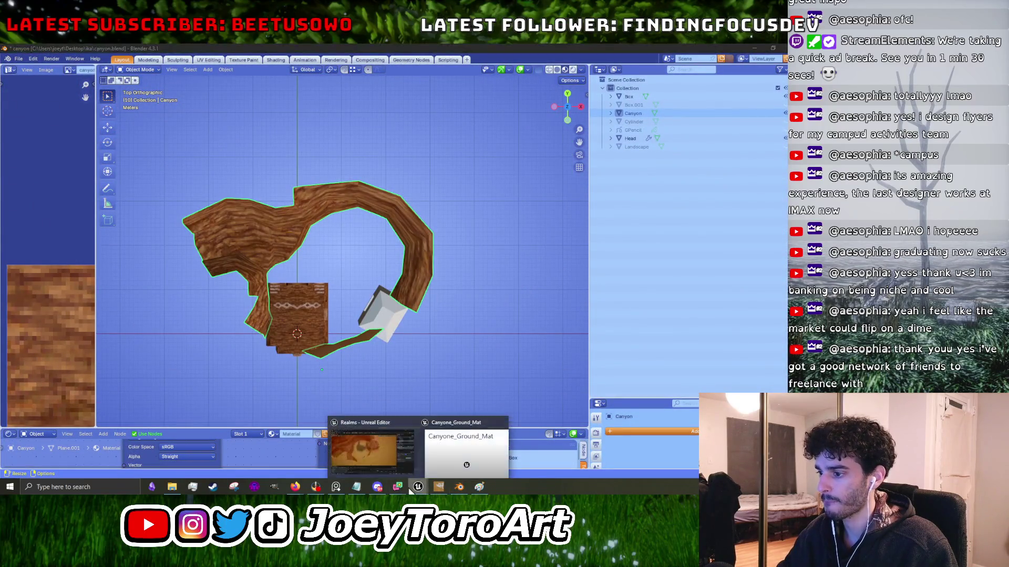
pyautogui.click(398, 456)
pyautogui.click(753, 47)
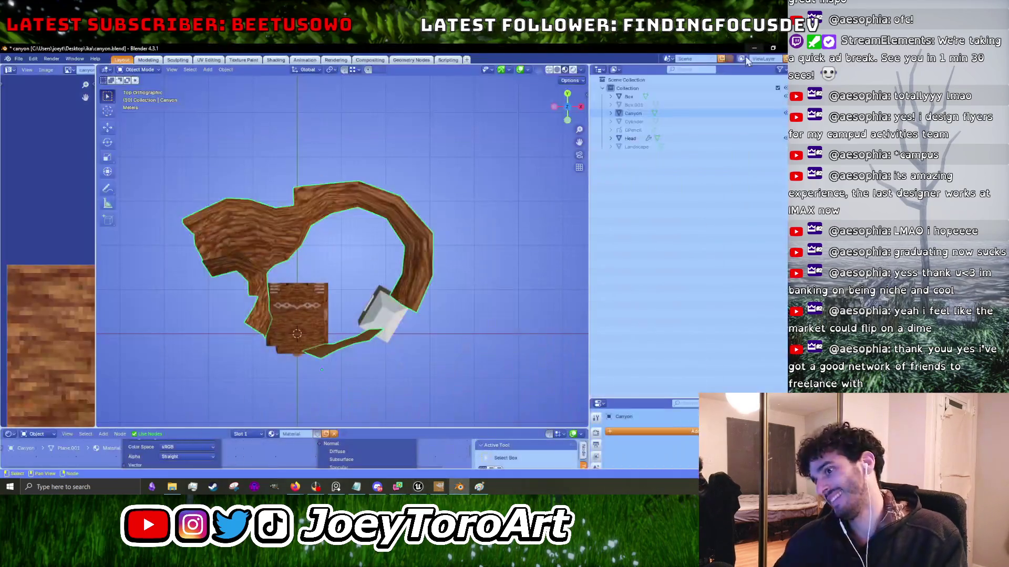
pyautogui.scroll(3, 475, 263)
pyautogui.scroll(-1, 430, 290)
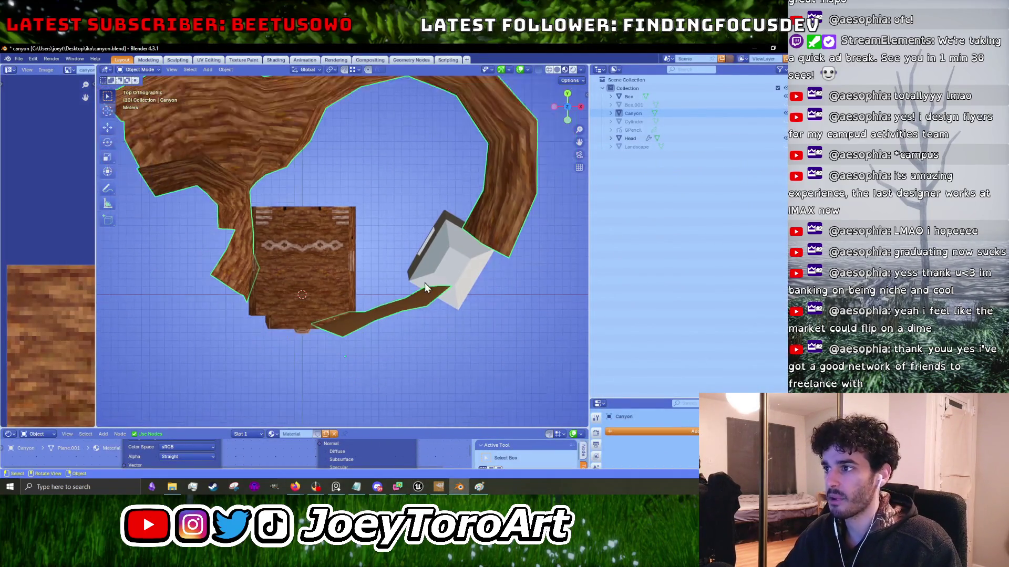
pyautogui.moveTo(396, 195); pyautogui.dragTo(384, 239)
pyautogui.press('Tab')
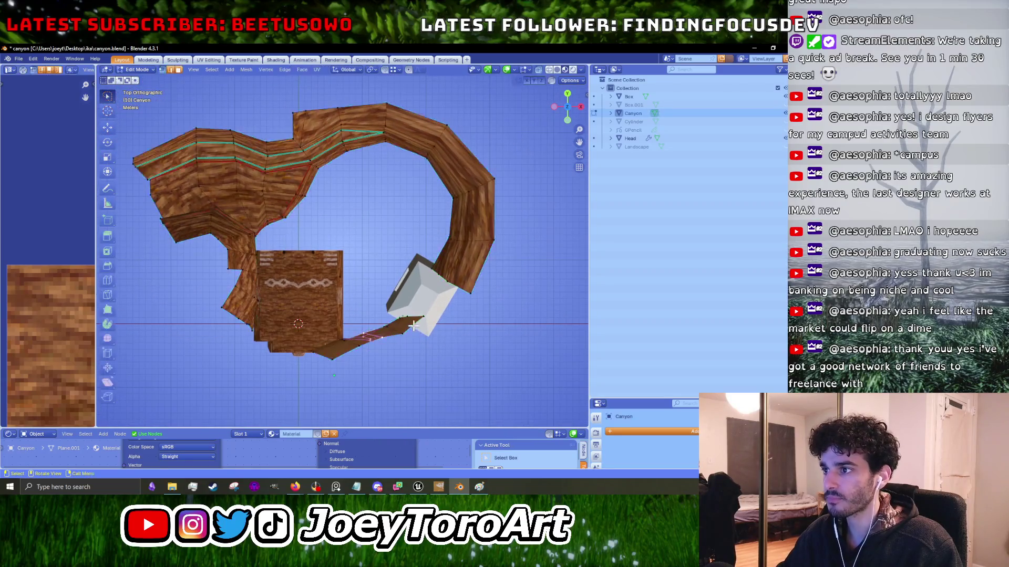